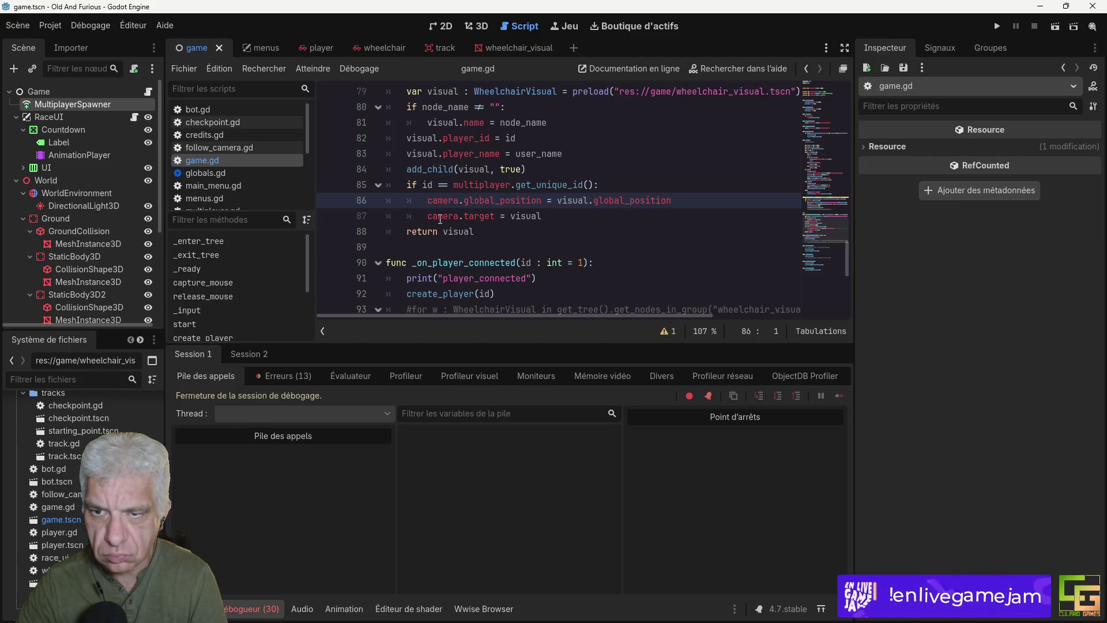
# Step: Review the add_child call and local player id check in create_wheelchair_visual (lines 84–85)
pyautogui.scroll(3, 480, 159)
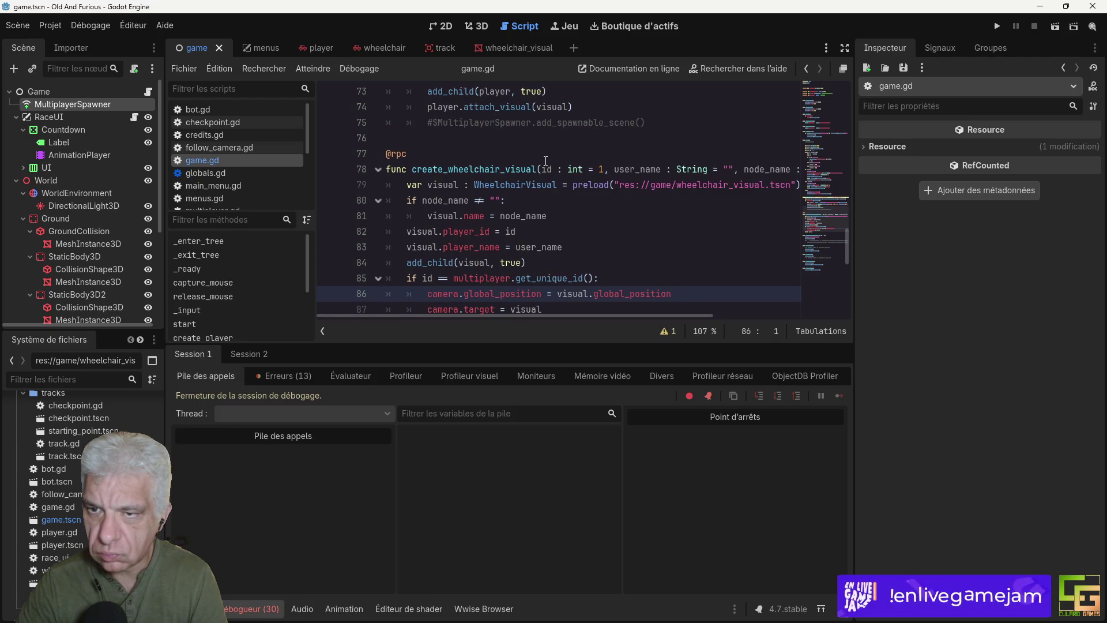
pyautogui.scroll(-2, 412, 140)
pyautogui.scroll(-3, 519, 234)
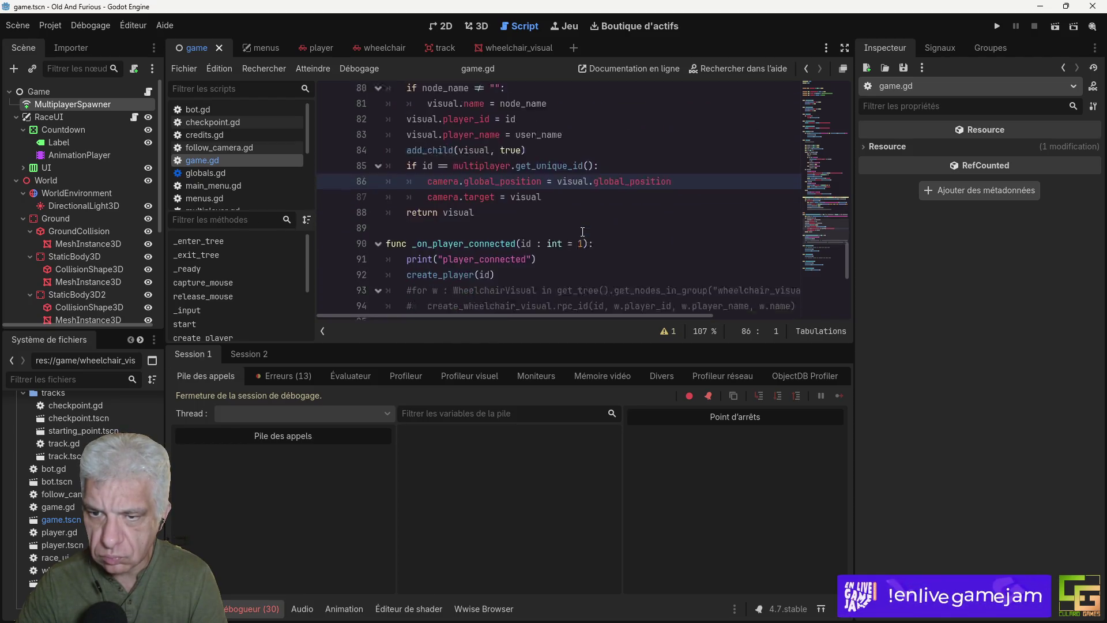
pyautogui.scroll(2, 583, 233)
pyautogui.scroll(1, 583, 232)
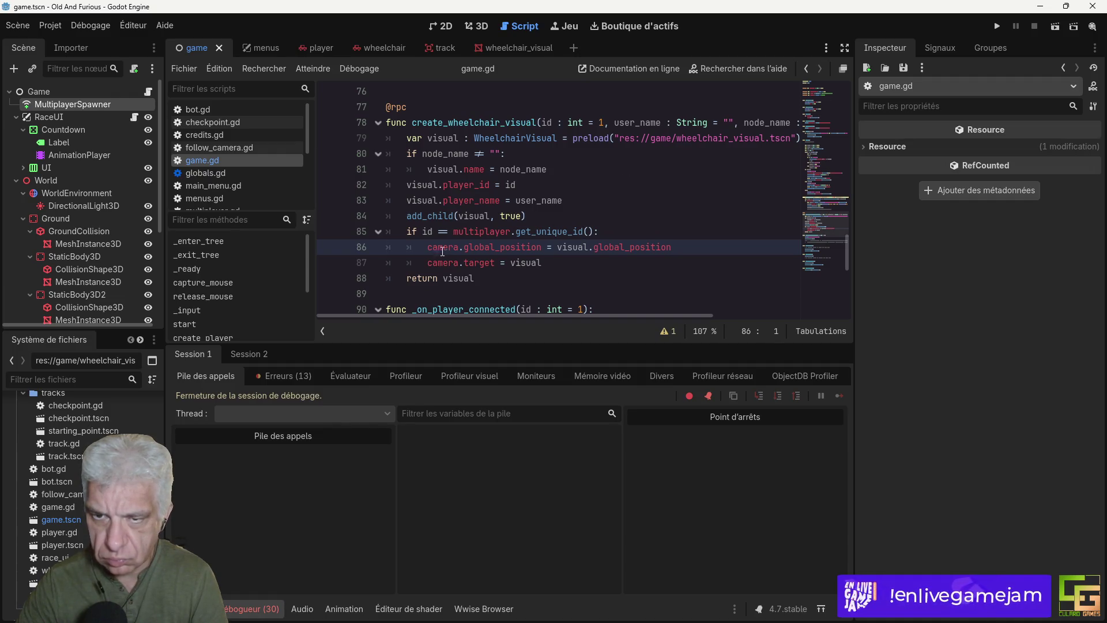
pyautogui.click(552, 216)
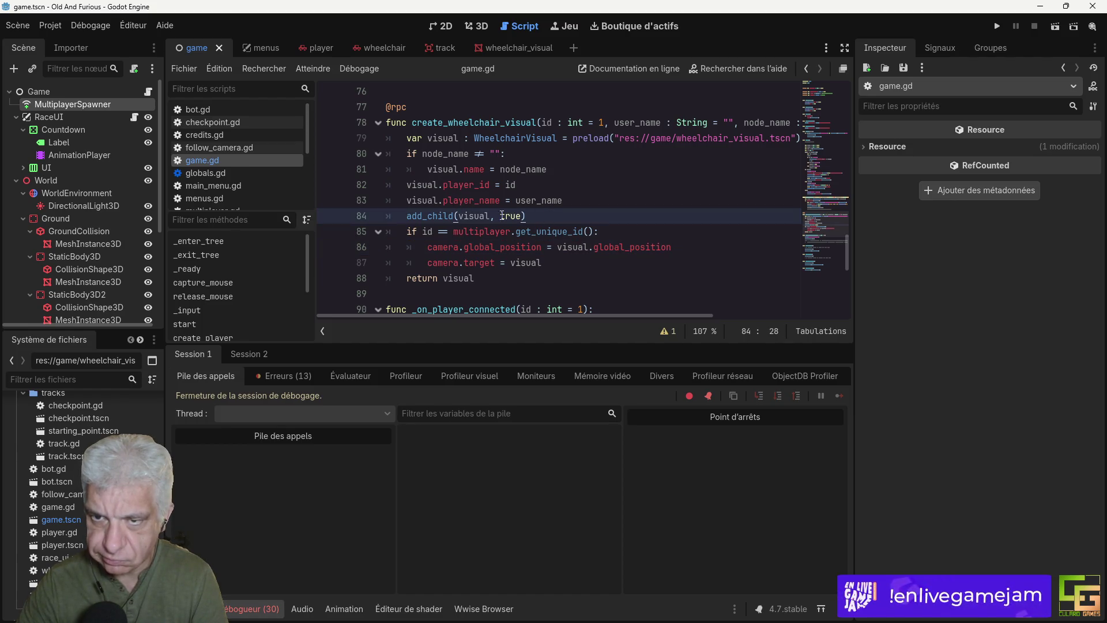
pyautogui.scroll(4, 590, 250)
pyautogui.scroll(-7, 590, 249)
pyautogui.scroll(7, 565, 237)
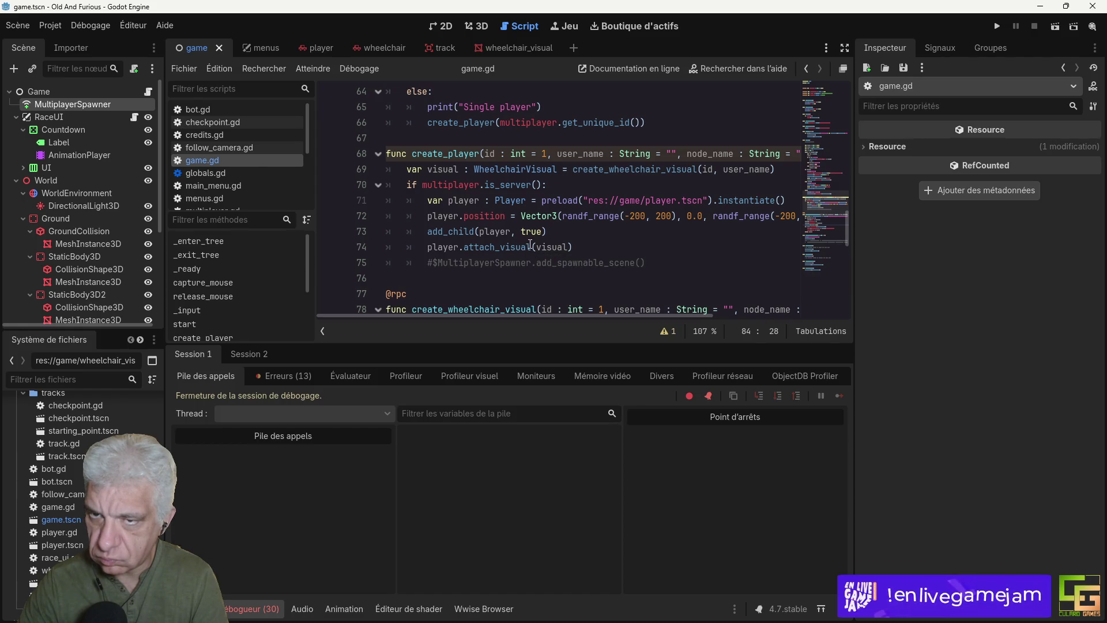
pyautogui.scroll(-3, 528, 246)
pyautogui.scroll(-2, 530, 246)
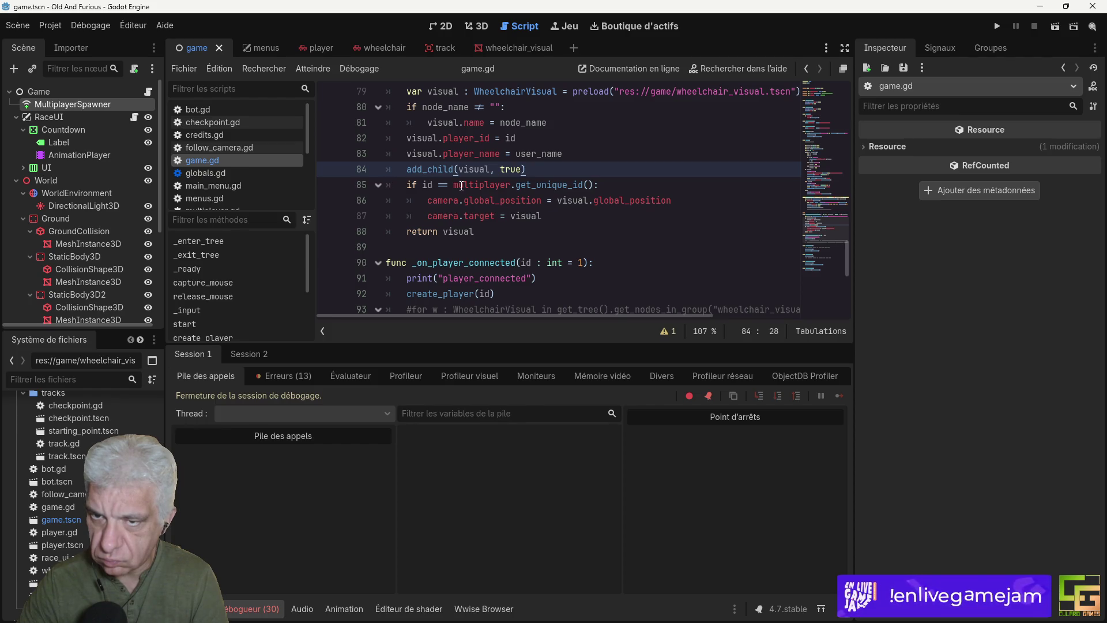
pyautogui.scroll(4, 459, 203)
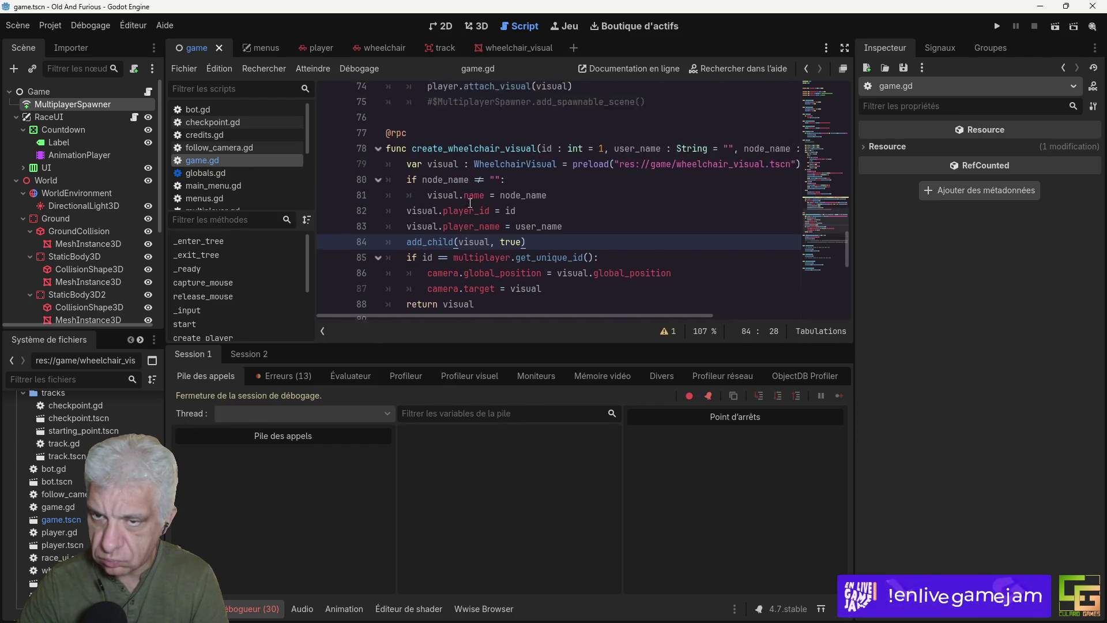
pyautogui.scroll(-4, 468, 203)
pyautogui.scroll(3, 471, 203)
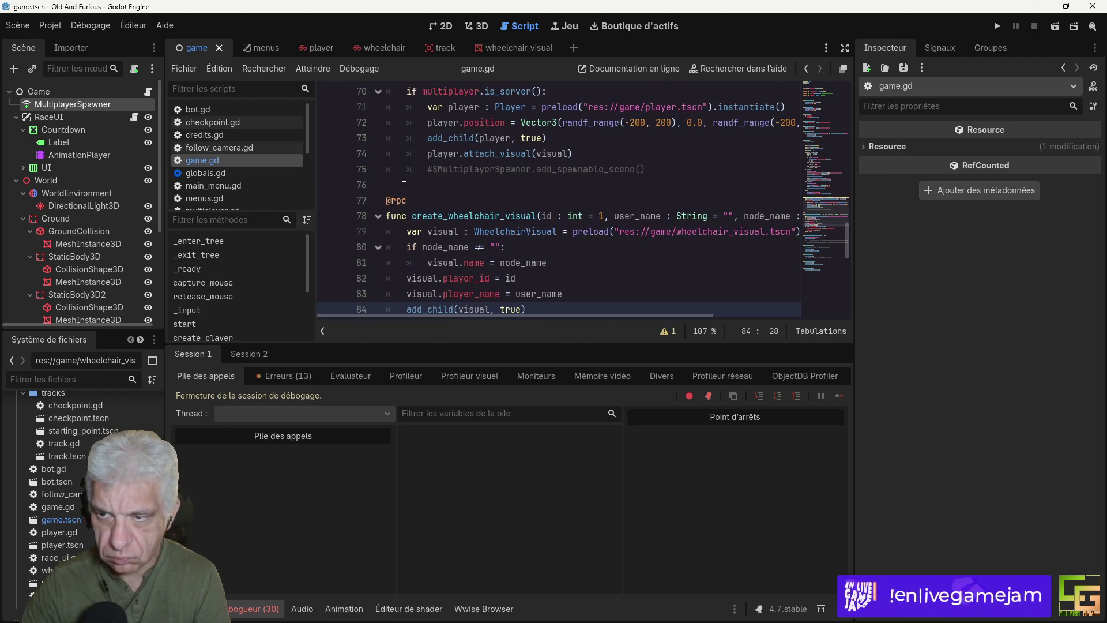
pyautogui.scroll(-3, 574, 260)
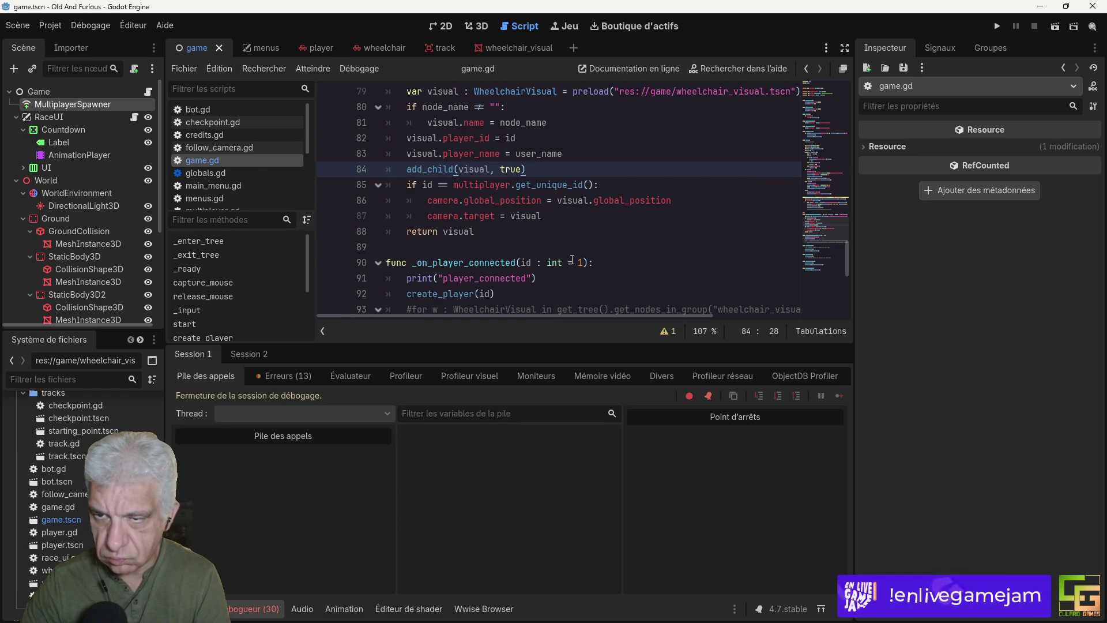
pyautogui.click(613, 185)
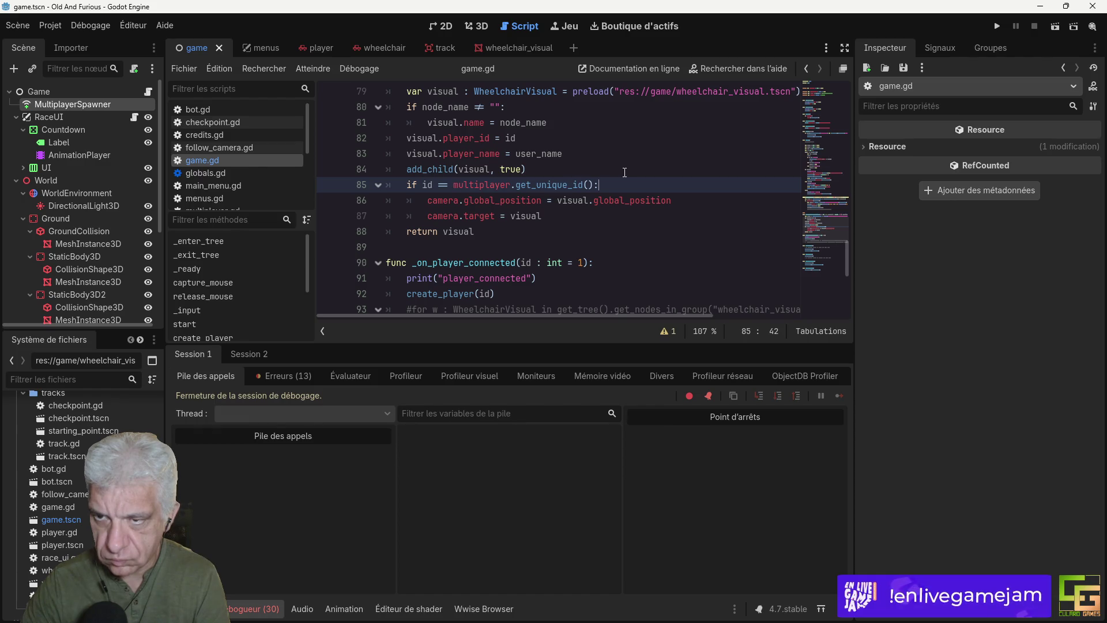
pyautogui.scroll(2, 627, 177)
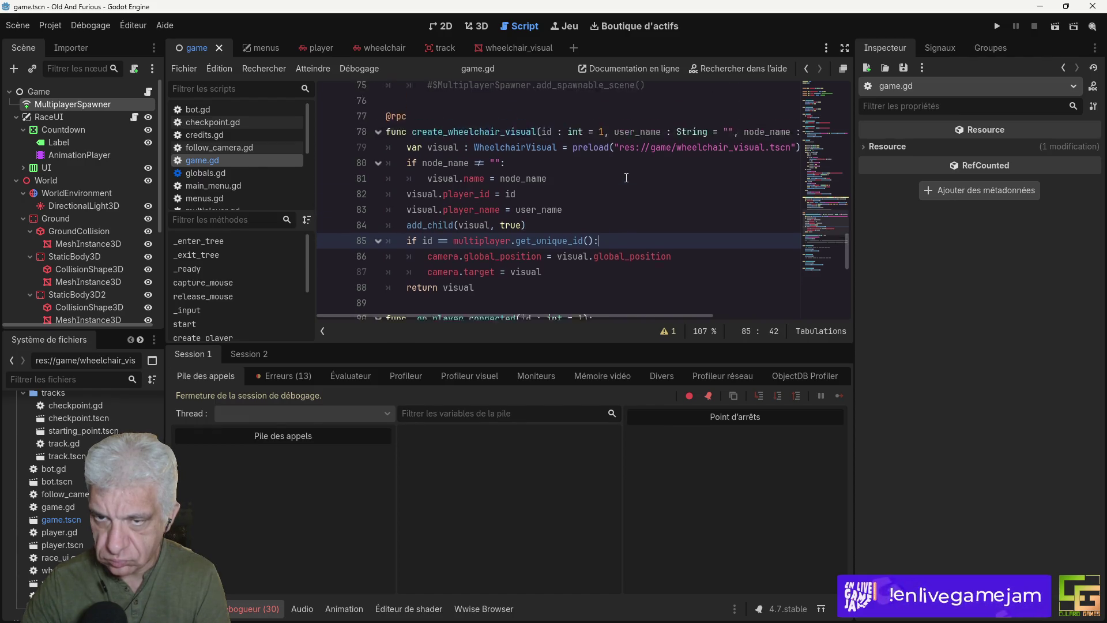
pyautogui.click(400, 139)
pyautogui.press('Return')
pyautogui.press('Return')
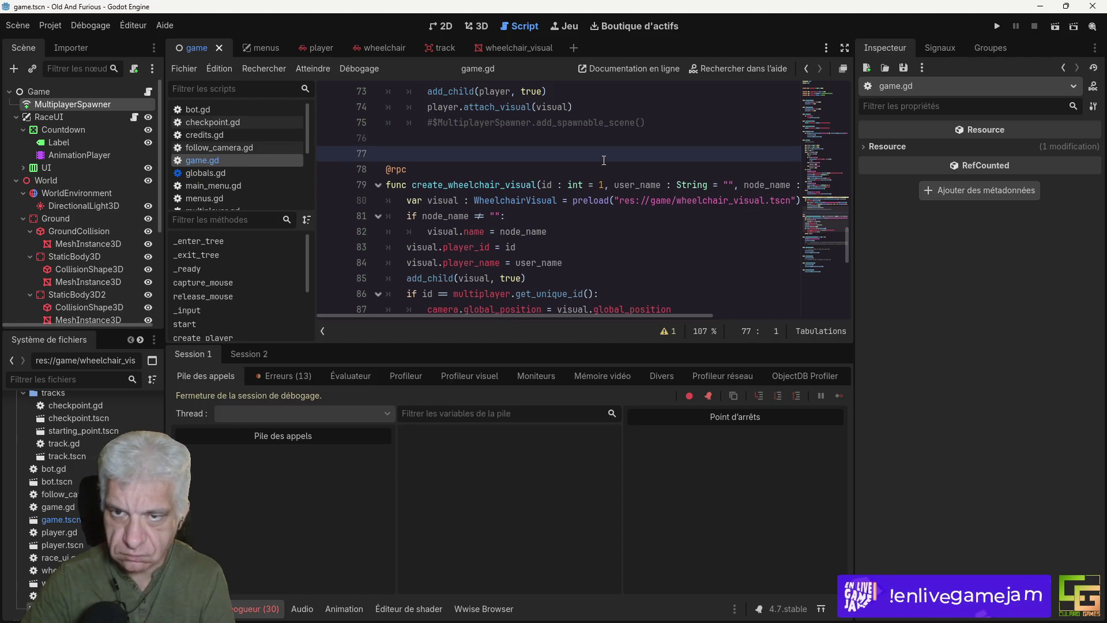
pyautogui.press('Up')
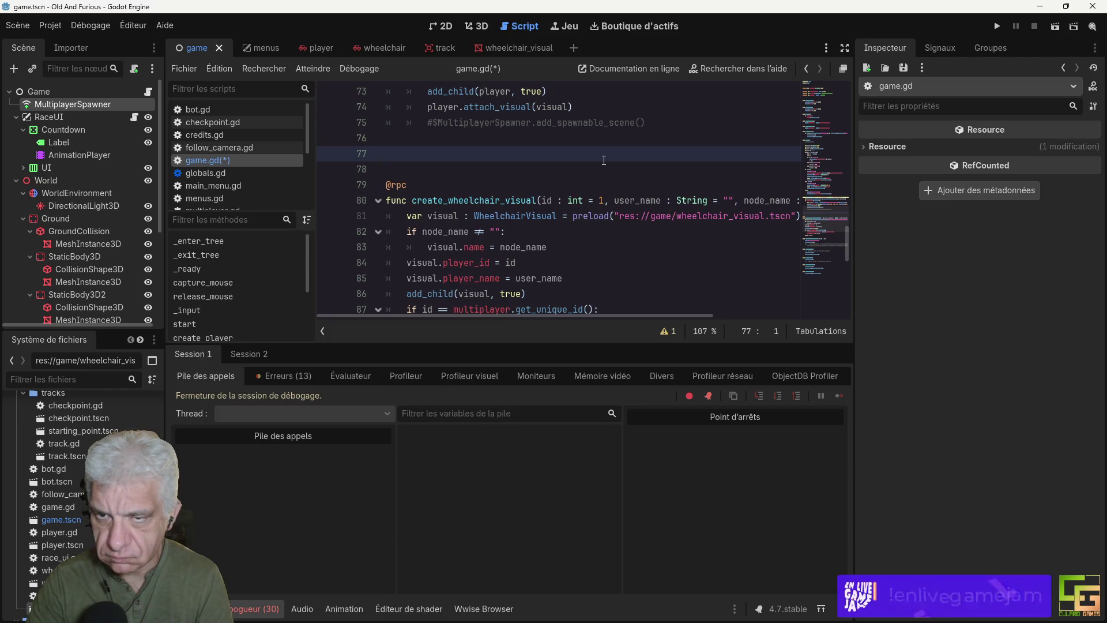
pyautogui.press('BackSpace')
pyautogui.press('BackSpace')
pyautogui.scroll(-4, 594, 173)
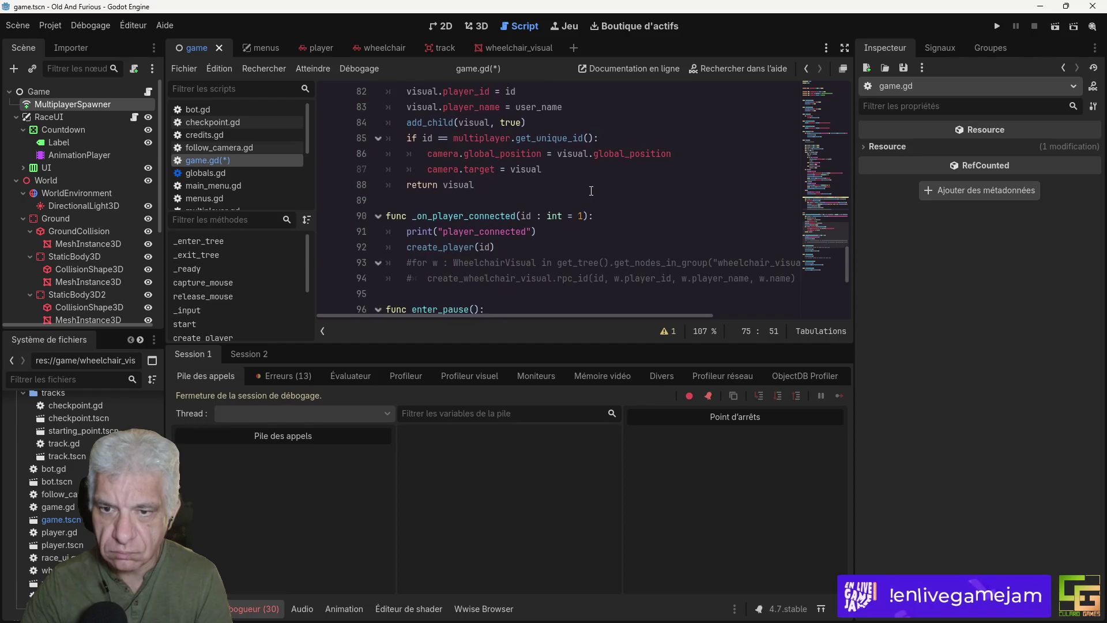
pyautogui.scroll(2, 553, 146)
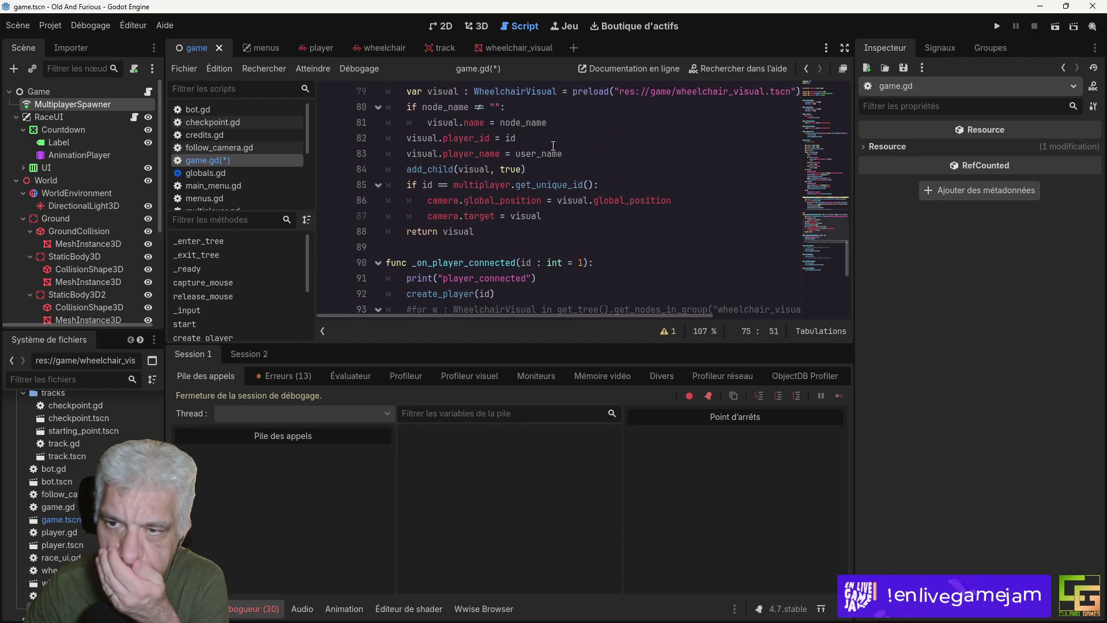
pyautogui.scroll(2, 553, 146)
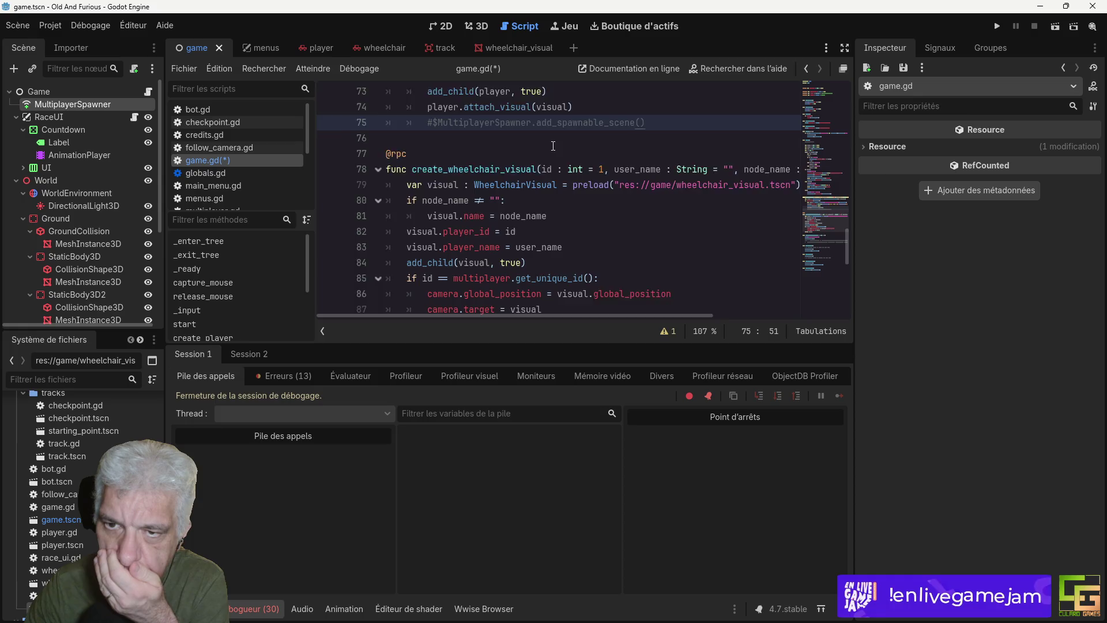
pyautogui.scroll(3, 553, 146)
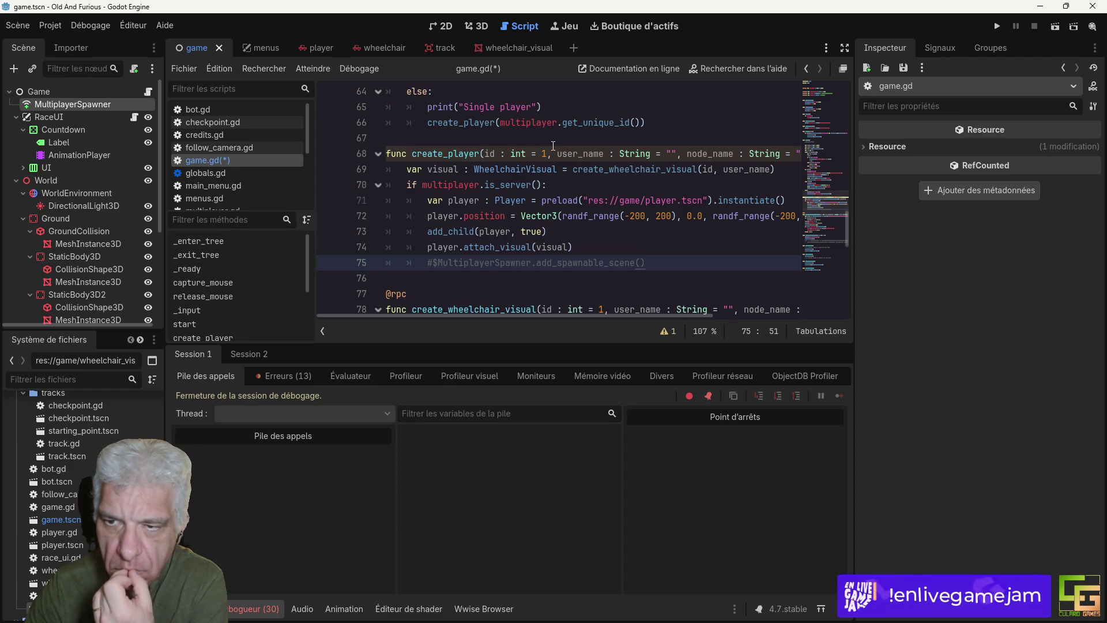
pyautogui.scroll(-1, 553, 146)
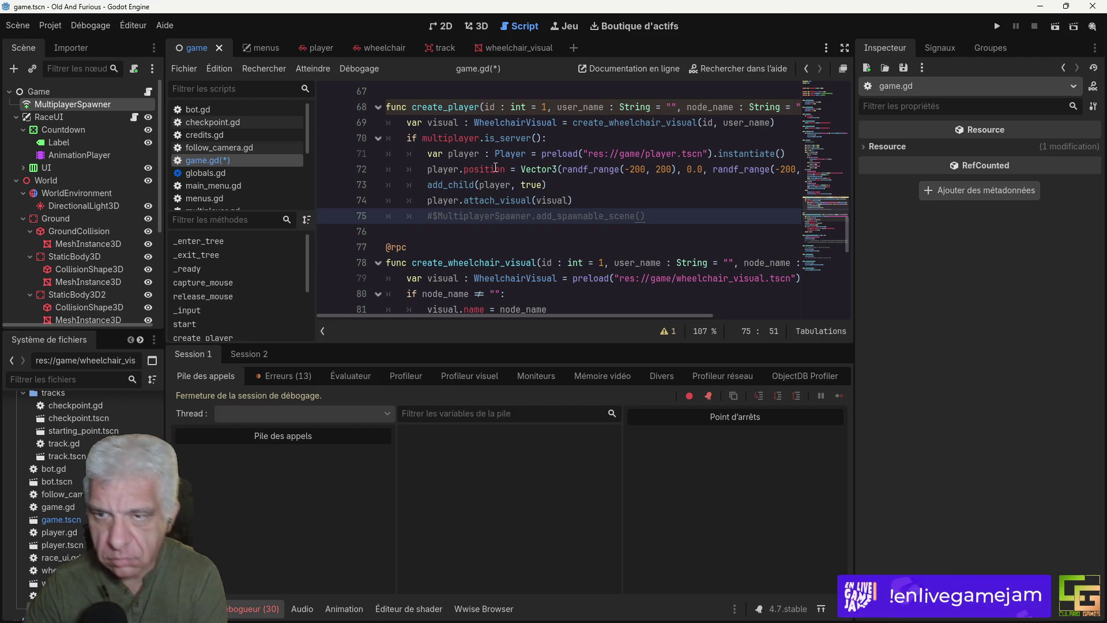
# Step: Inspect the create_wheelchair_visual call on line 69 and the camera position and target lines 86–87
pyautogui.click(749, 122)
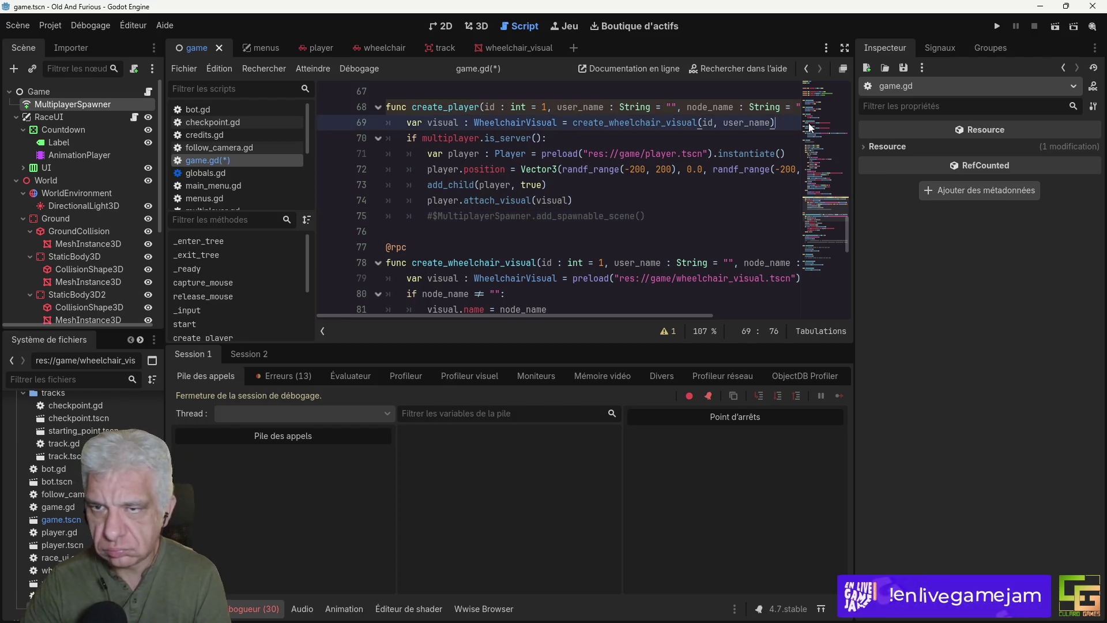
pyautogui.scroll(-4, 545, 199)
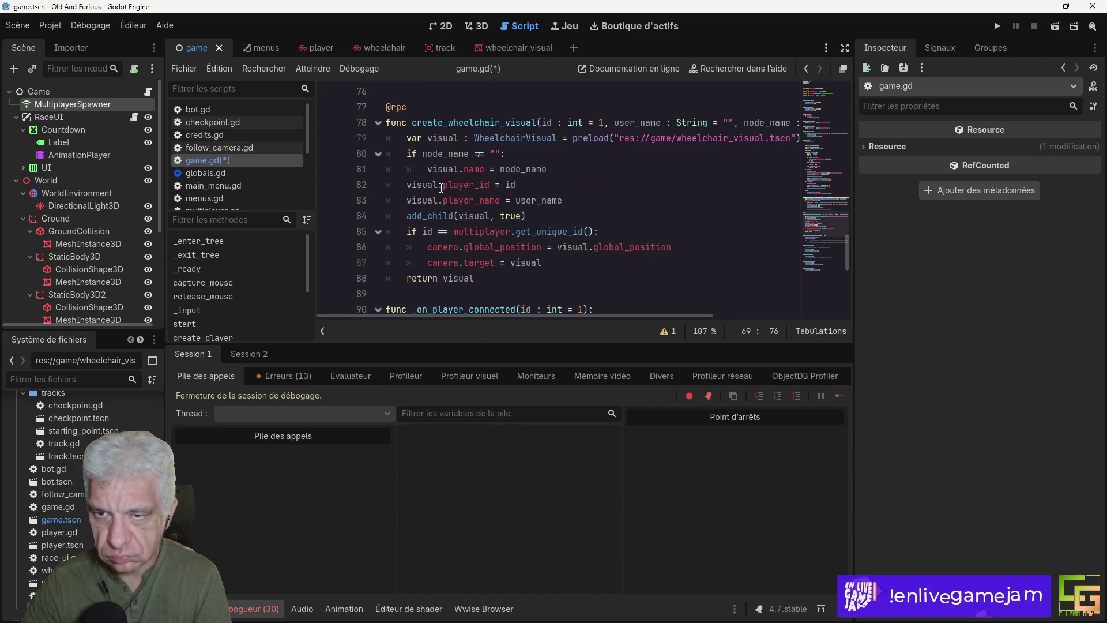
pyautogui.scroll(4, 549, 183)
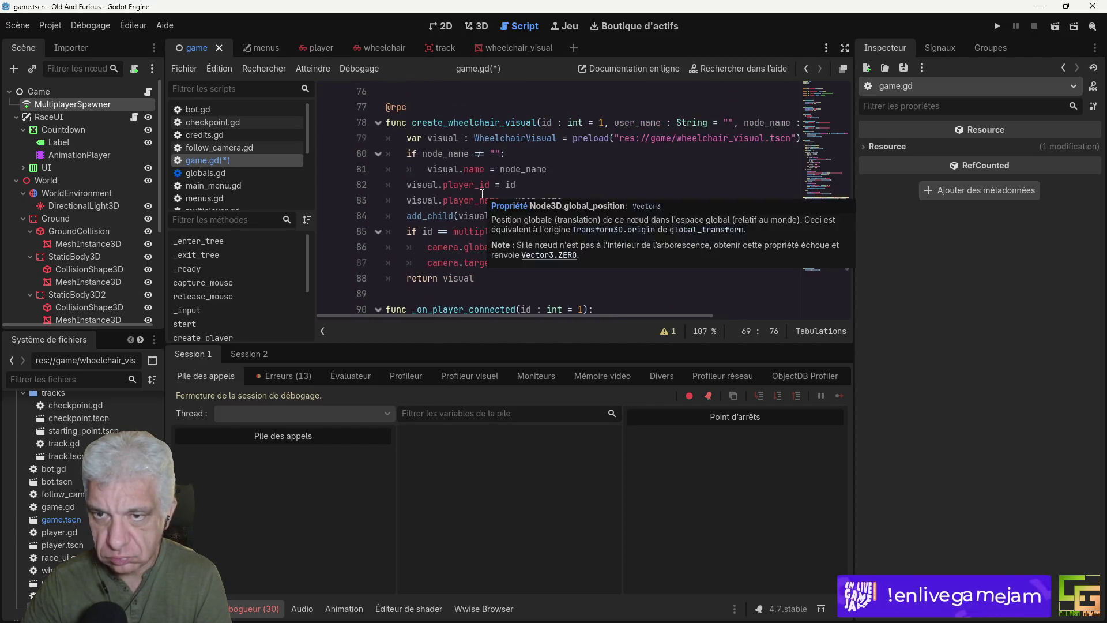
pyautogui.scroll(-3, 483, 194)
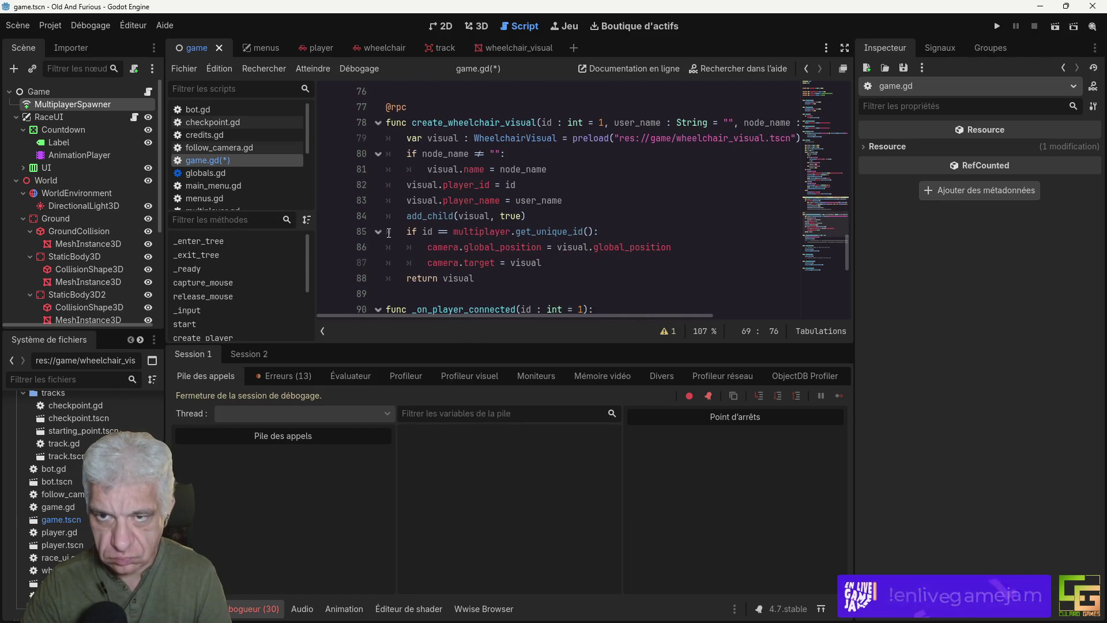
pyautogui.scroll(-3, 390, 232)
pyautogui.scroll(3, 398, 232)
pyautogui.scroll(-1, 399, 232)
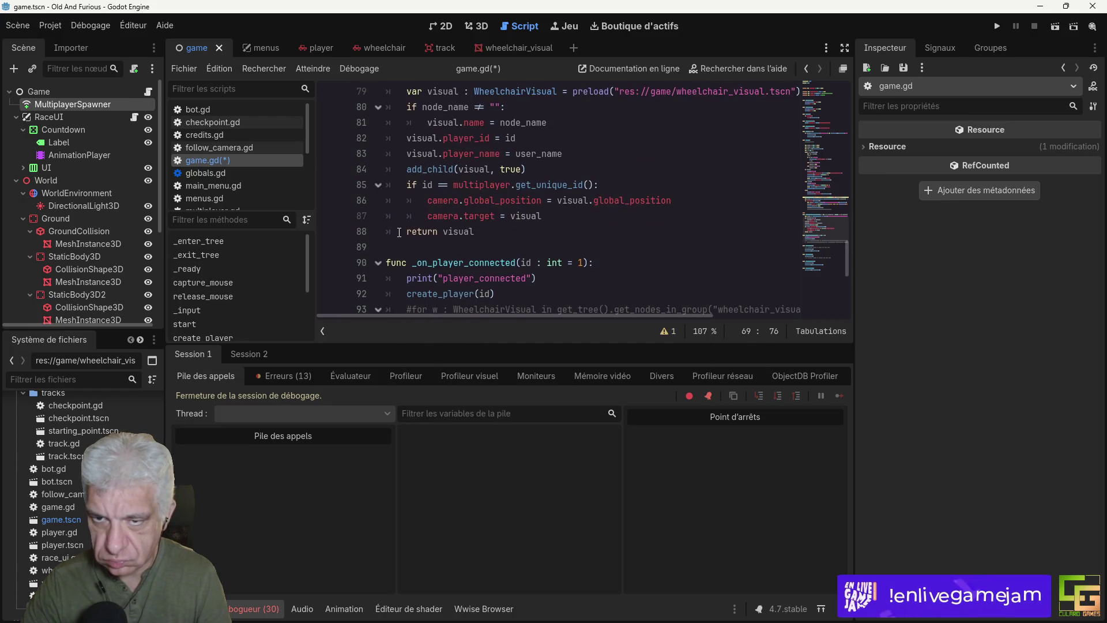
pyautogui.click(584, 195)
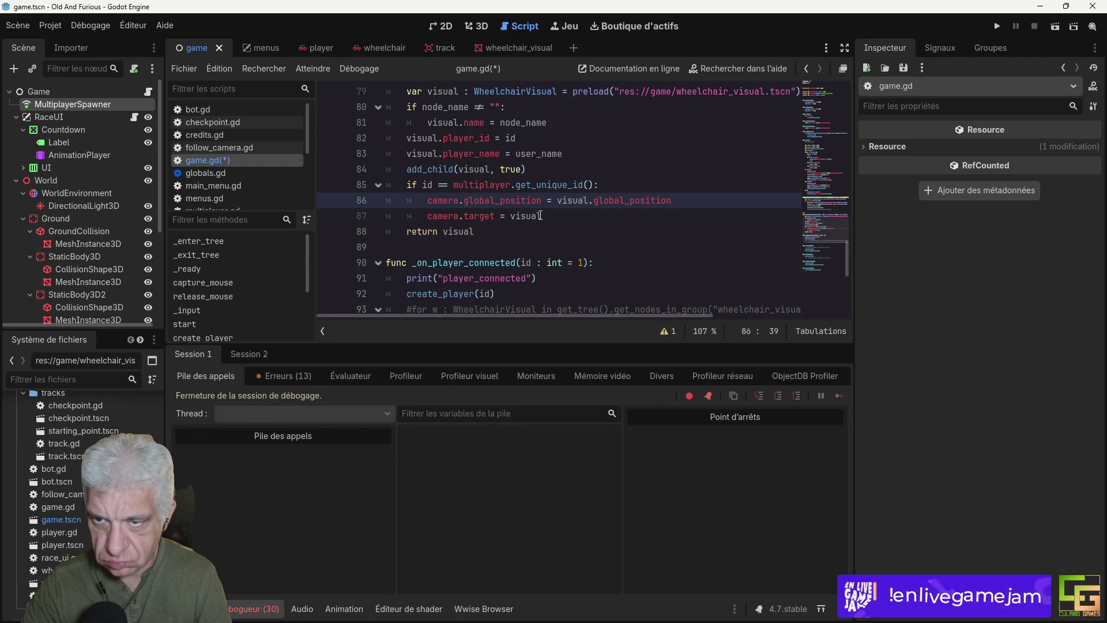
pyautogui.click(542, 216)
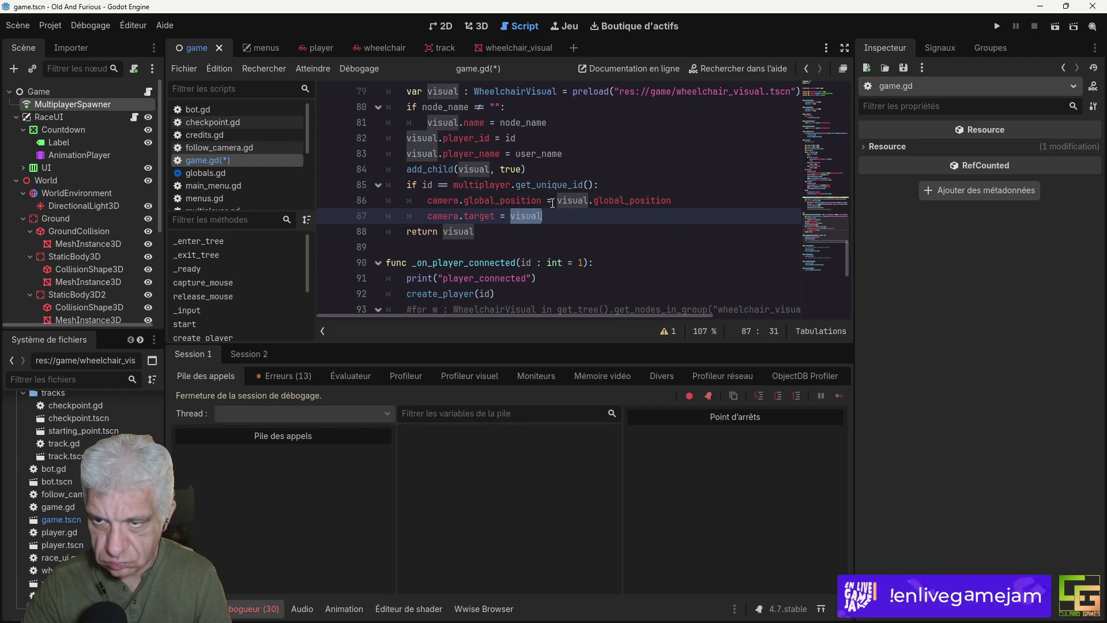
pyautogui.click(552, 200)
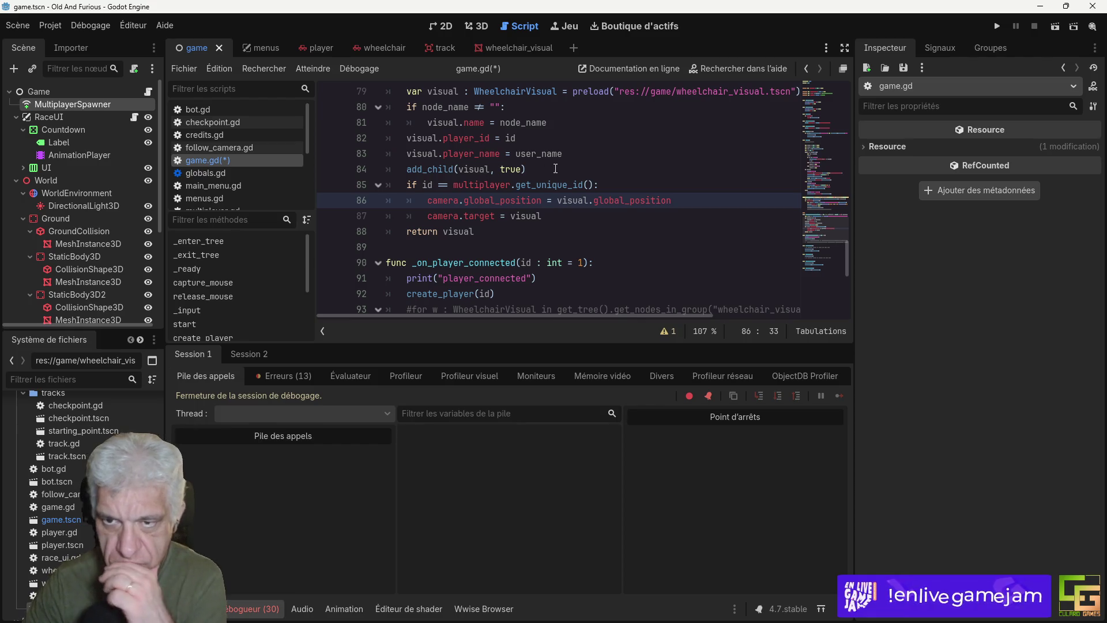
# Step: Return to the add_child call on line 84, then put the cursor after line 76
pyautogui.scroll(1, 551, 232)
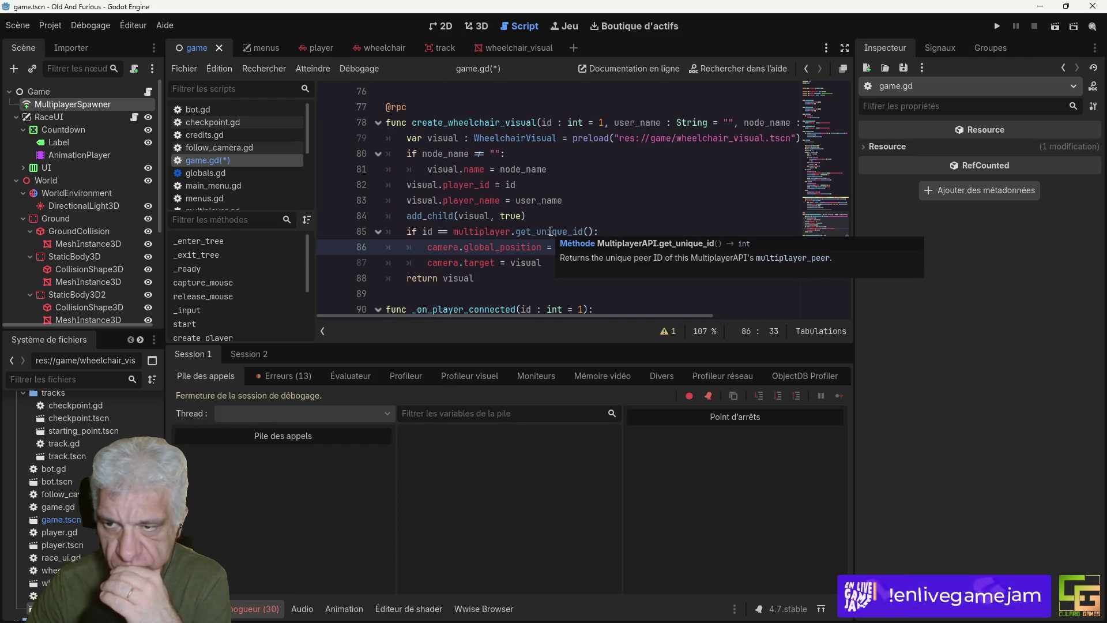
pyautogui.scroll(-1, 551, 231)
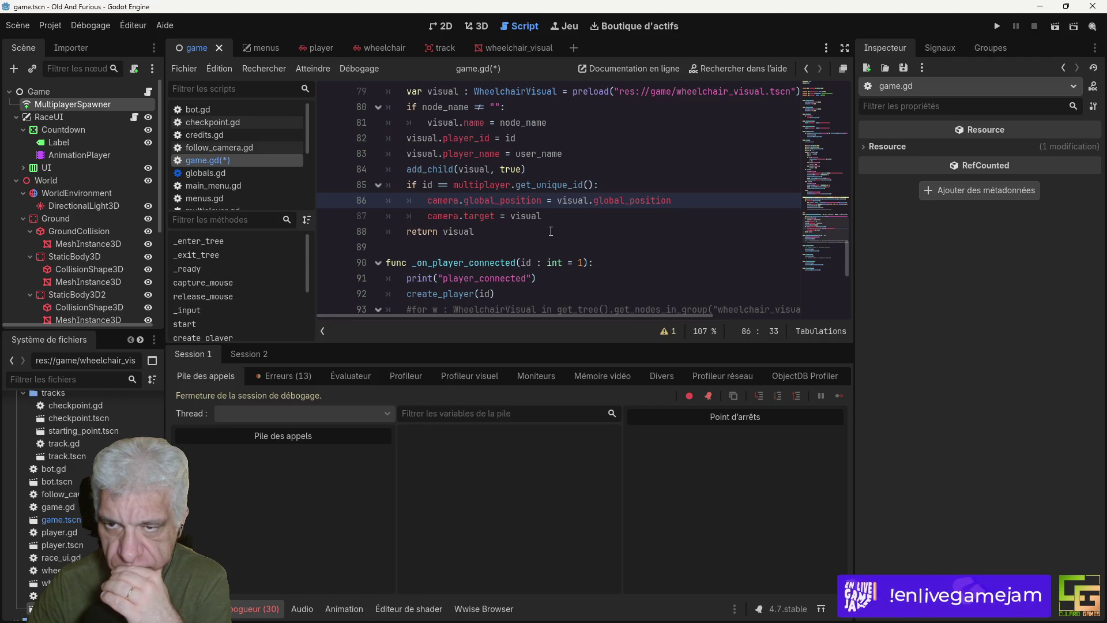
pyautogui.scroll(2, 551, 231)
pyautogui.scroll(-1, 551, 231)
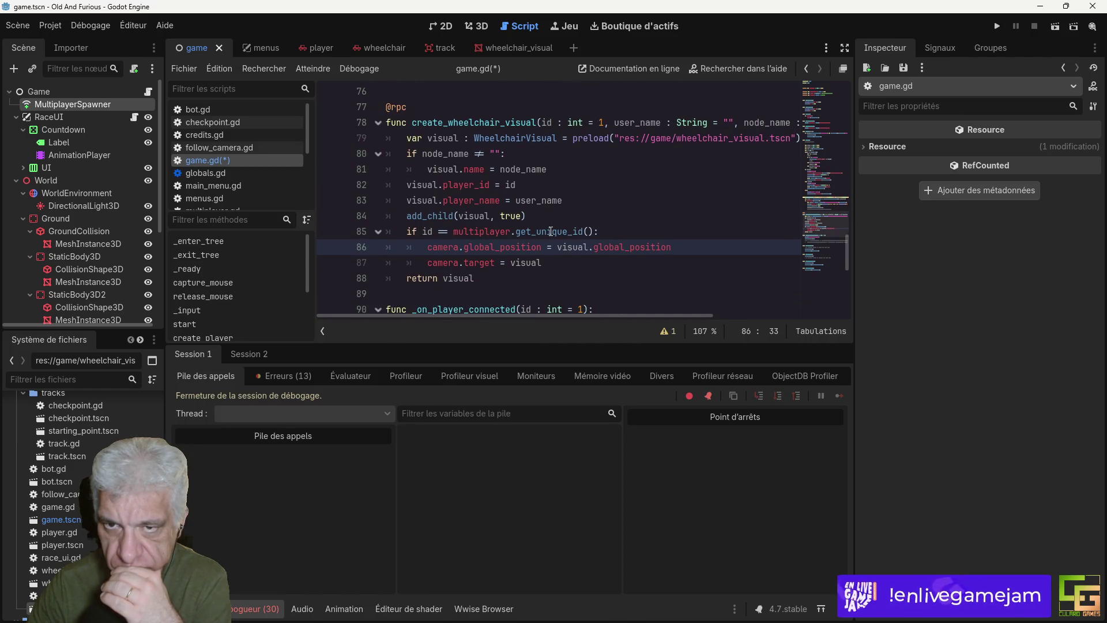
pyautogui.scroll(-1, 552, 231)
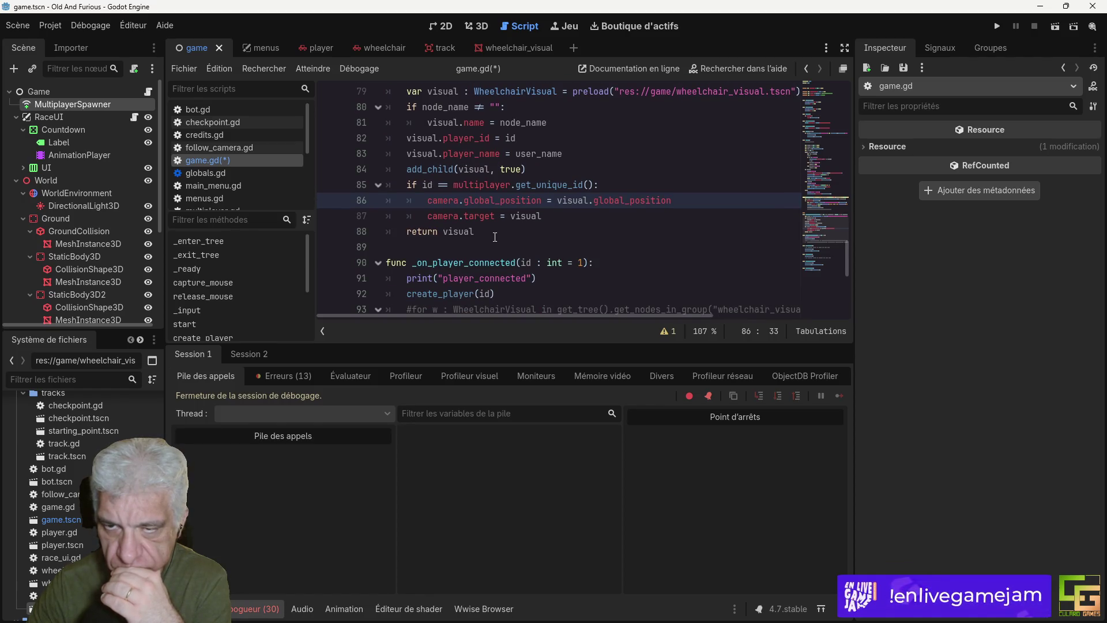
pyautogui.click(547, 169)
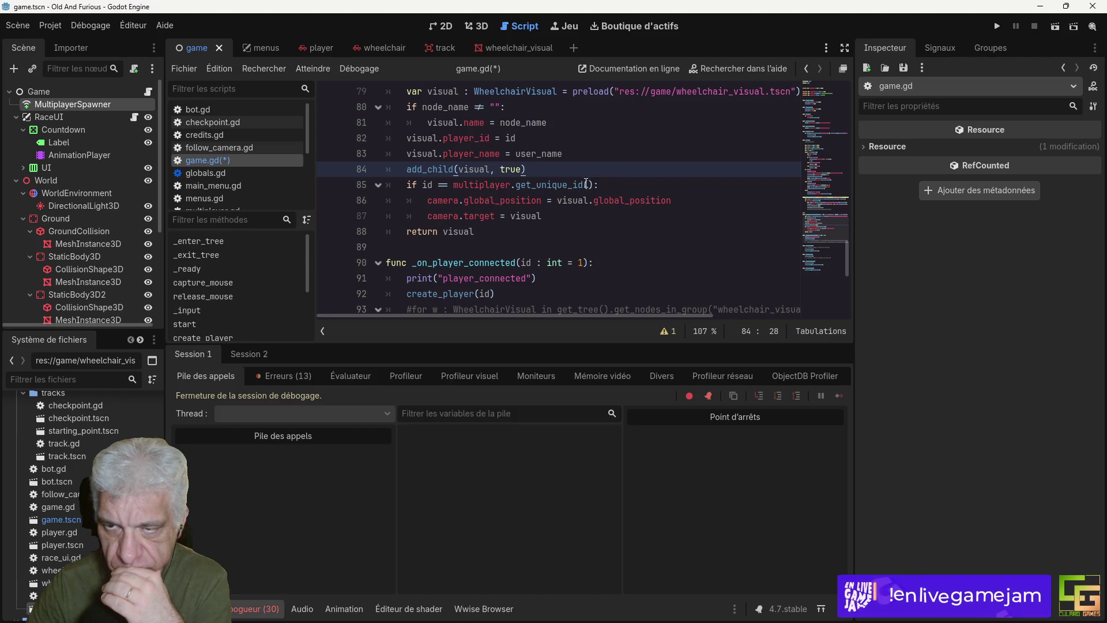
pyautogui.moveTo(585, 185)
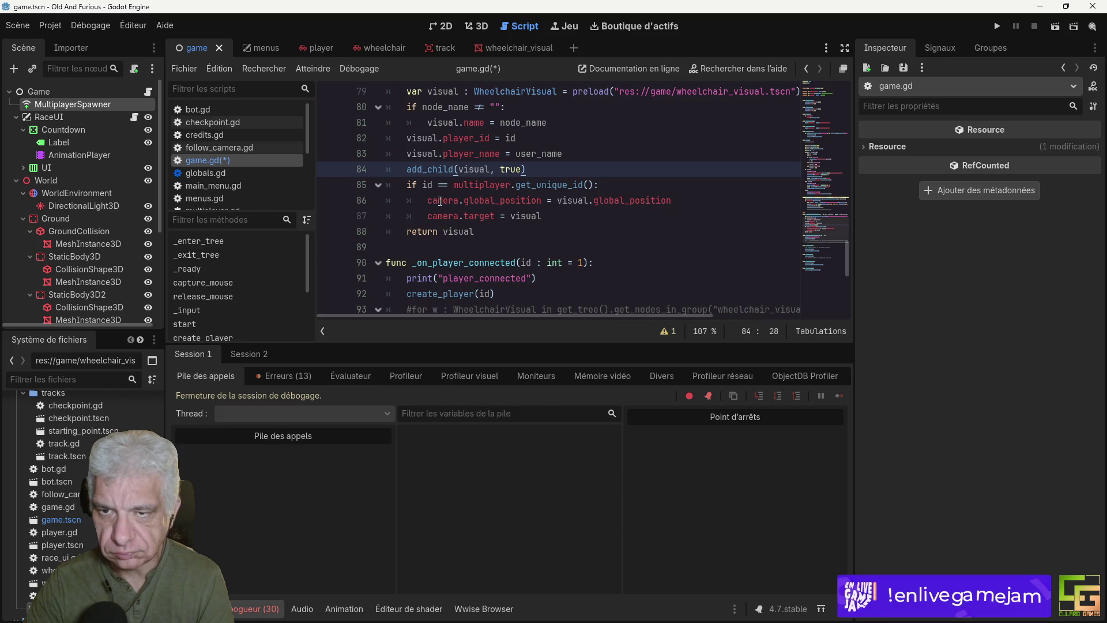
pyautogui.scroll(3, 446, 184)
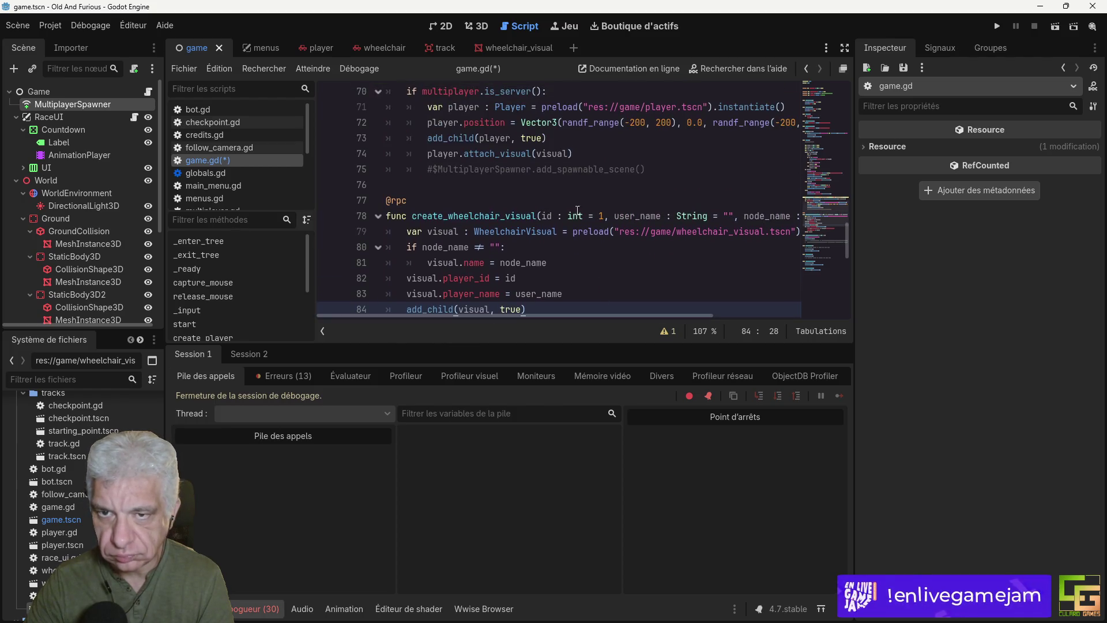
pyautogui.click(446, 184)
# Step: Add blank lines above create_wheelchair_visual and start typing func set_camera_target(, fixing a mistyped name
pyautogui.press('Return')
pyautogui.press('Return')
pyautogui.press('Up')
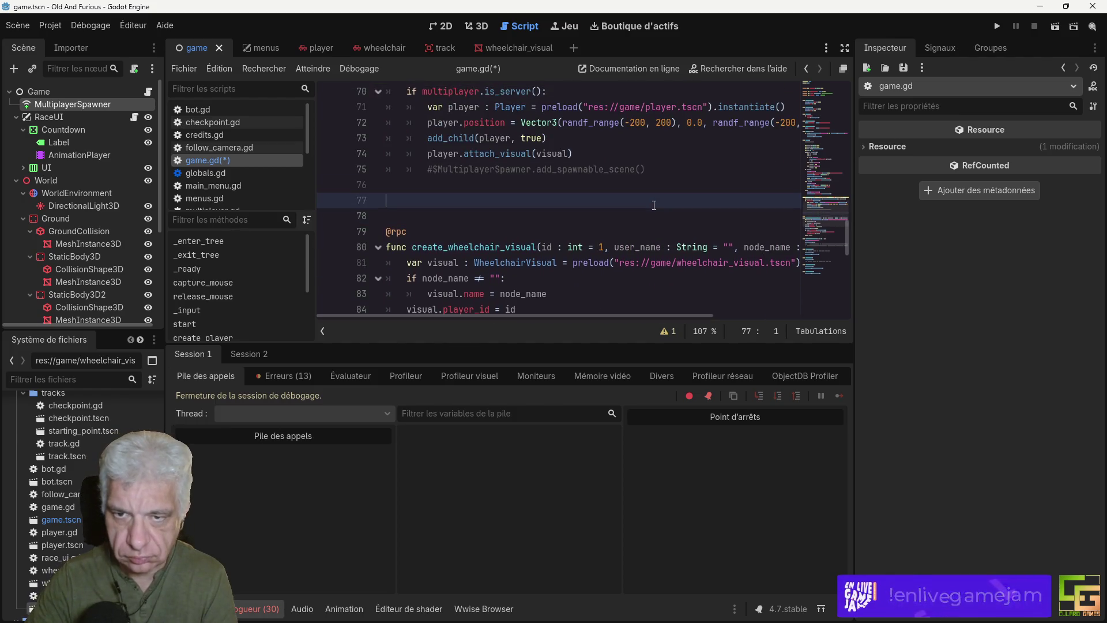
pyautogui.write('func')
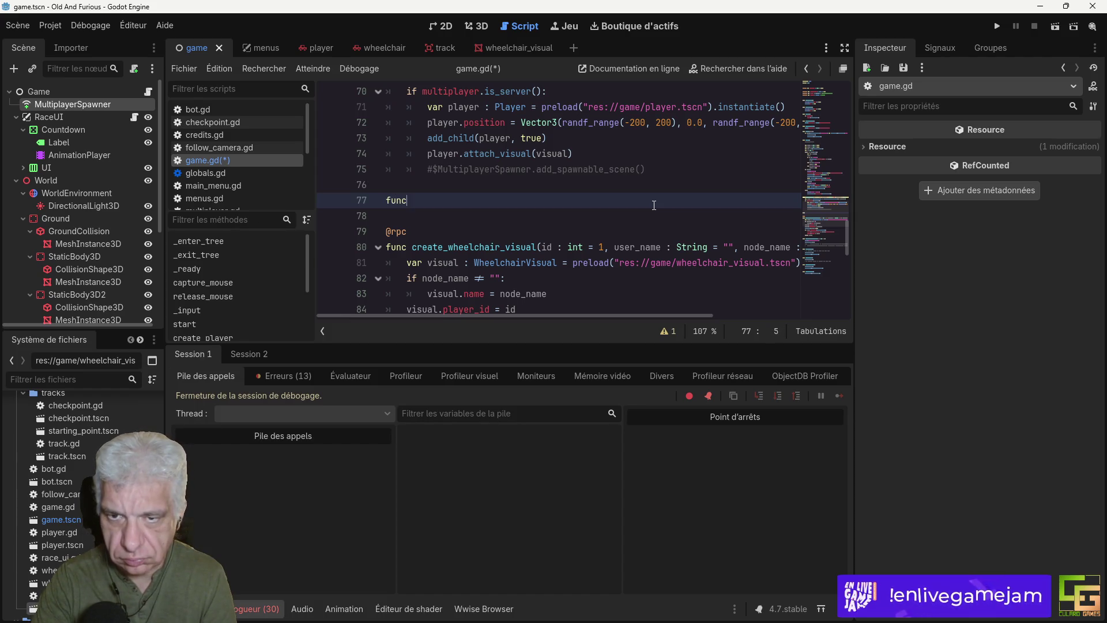
pyautogui.write(' attack')
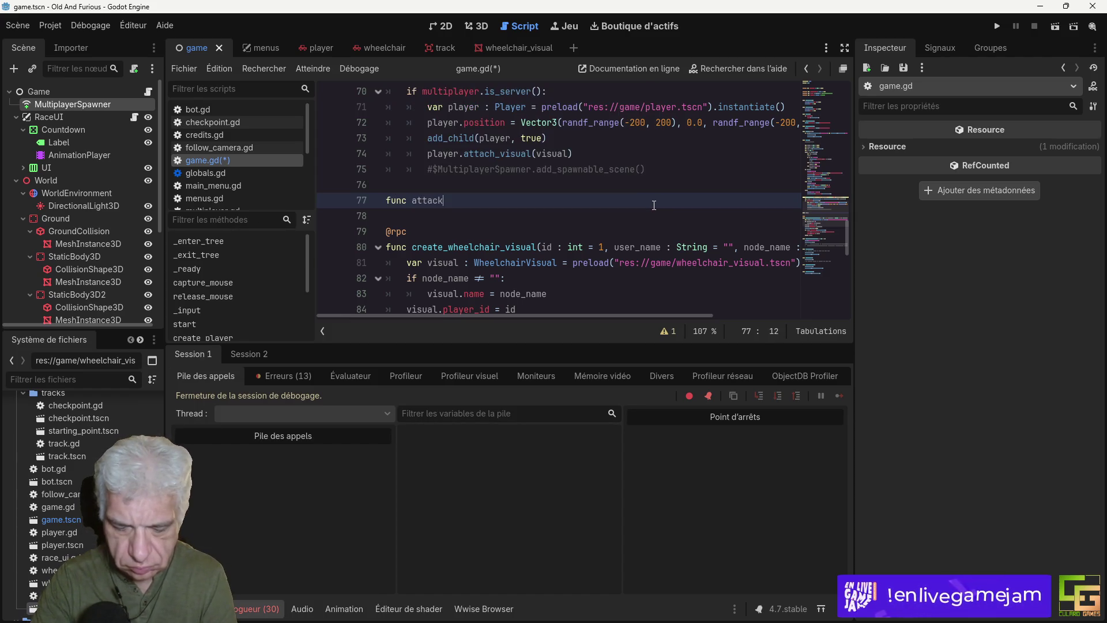
pyautogui.press('BackSpace')
pyautogui.press('BackSpace')
pyautogui.press('BackSpace')
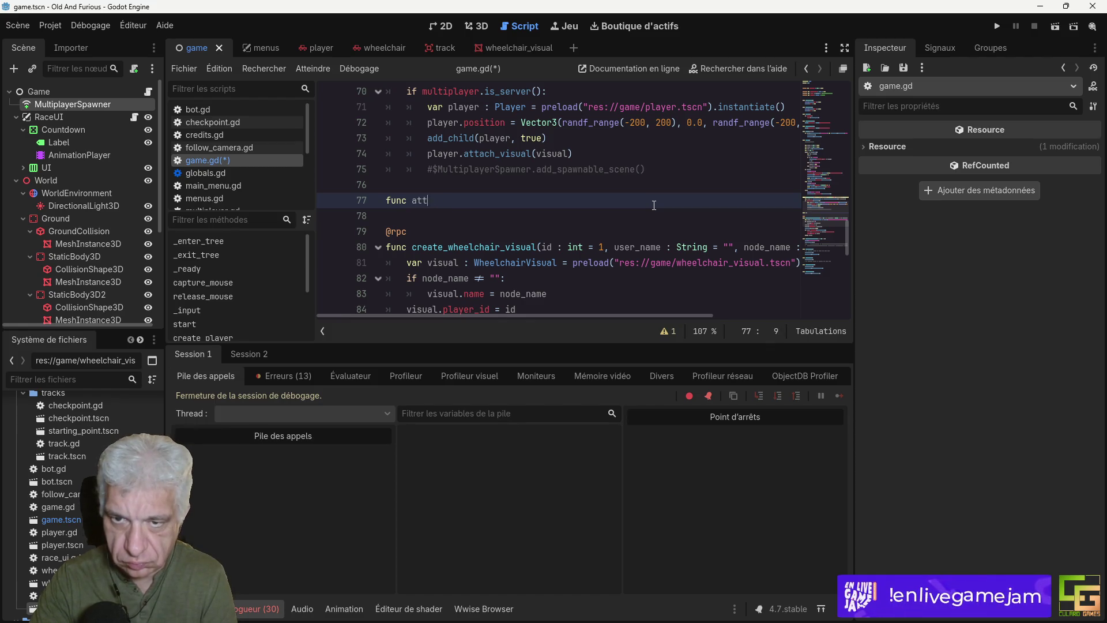
pyautogui.write('set_camer')
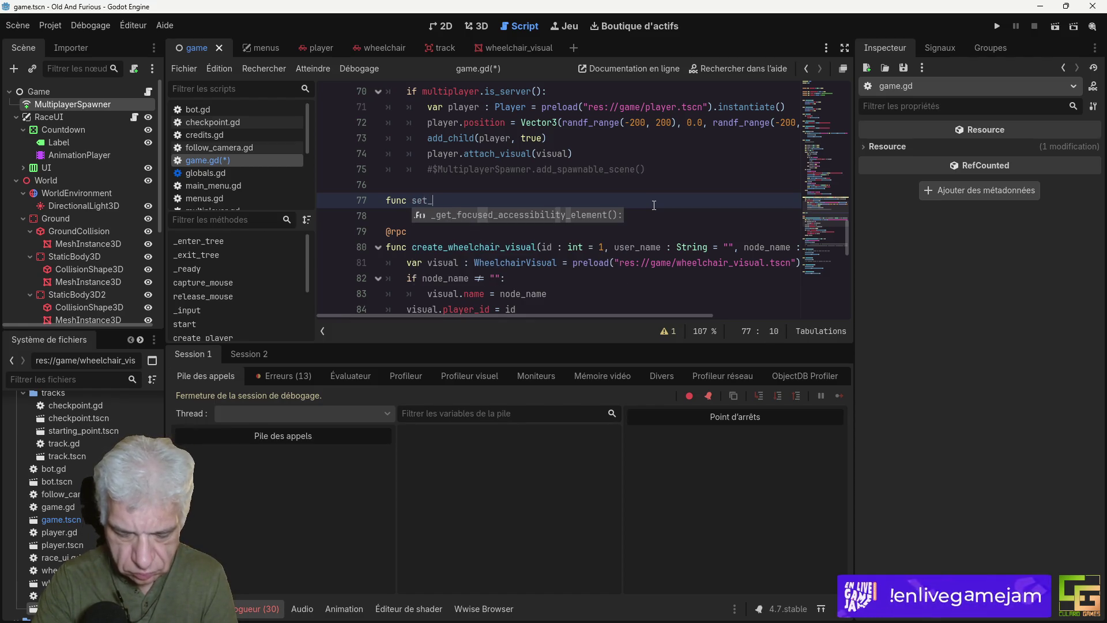
pyautogui.write('a')
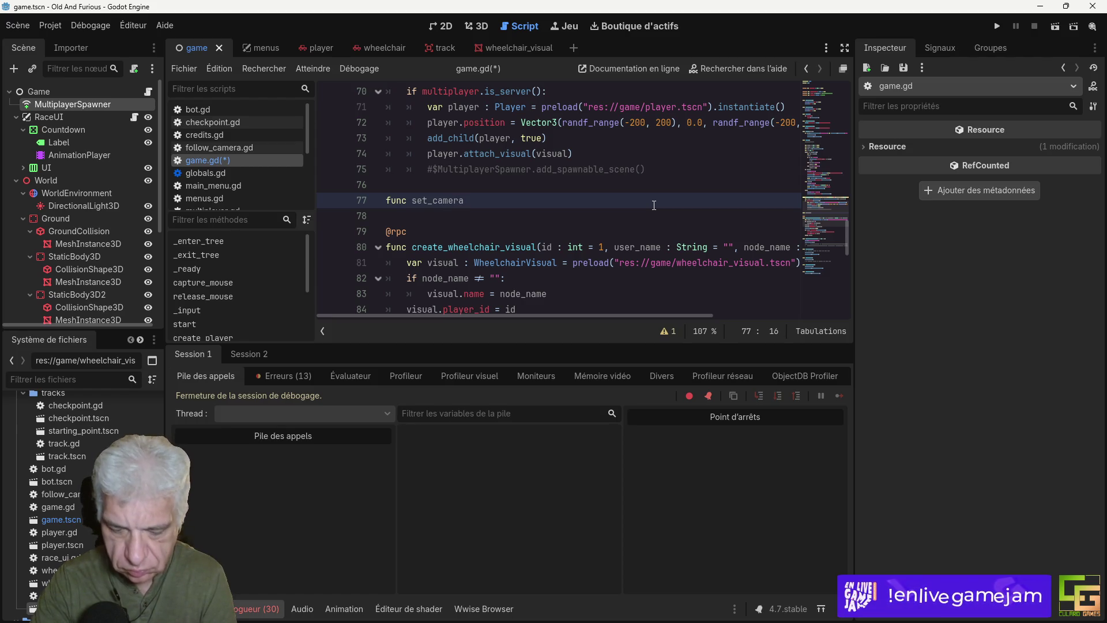
pyautogui.write('_target(')
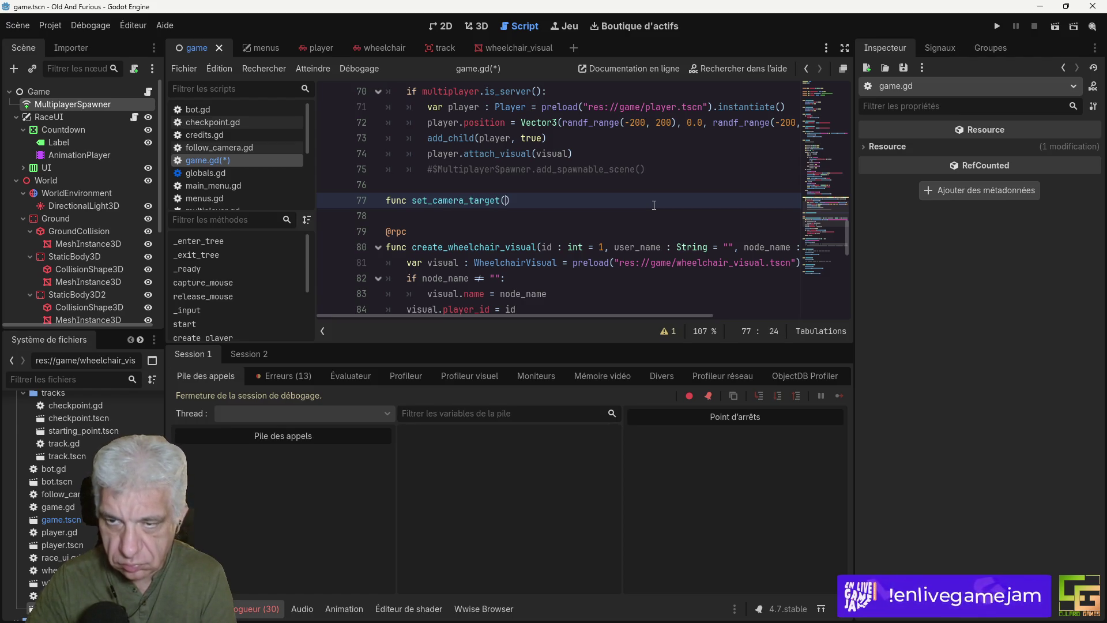
# Step: Complete the signature with parameter t : Node3D and a colon, opening the function body
pyautogui.scroll(-4, 505, 204)
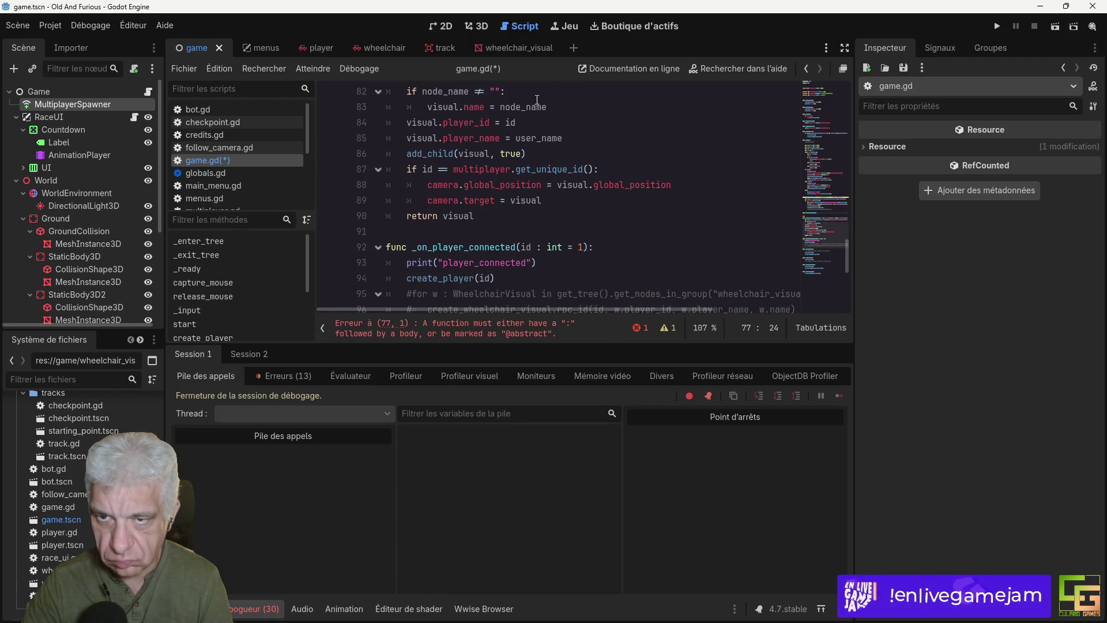
pyautogui.scroll(4, 519, 191)
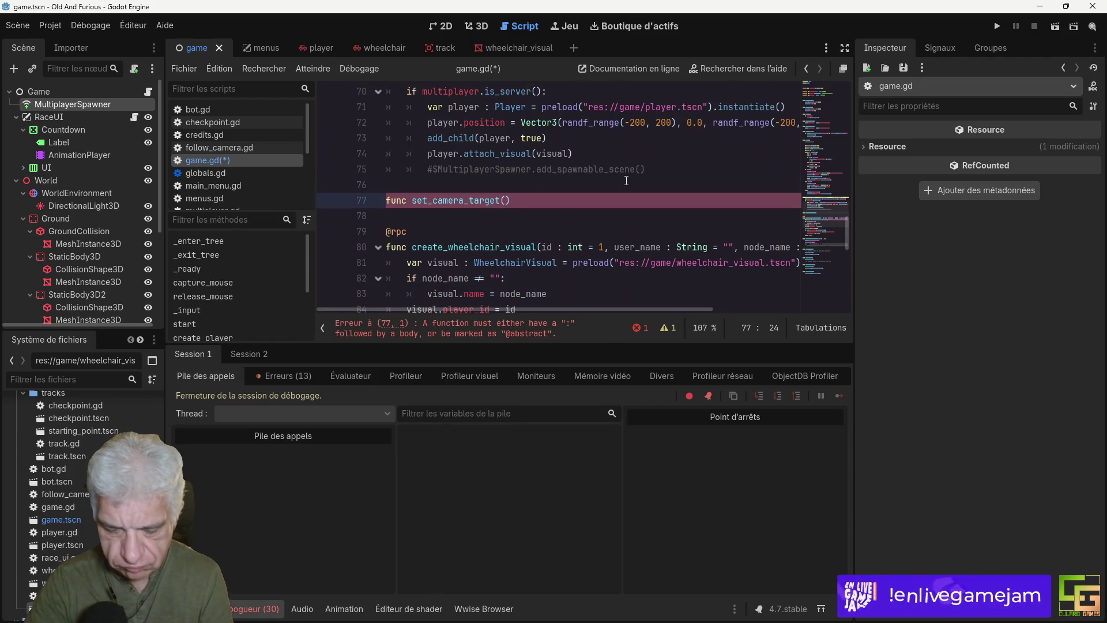
pyautogui.write('t : Node')
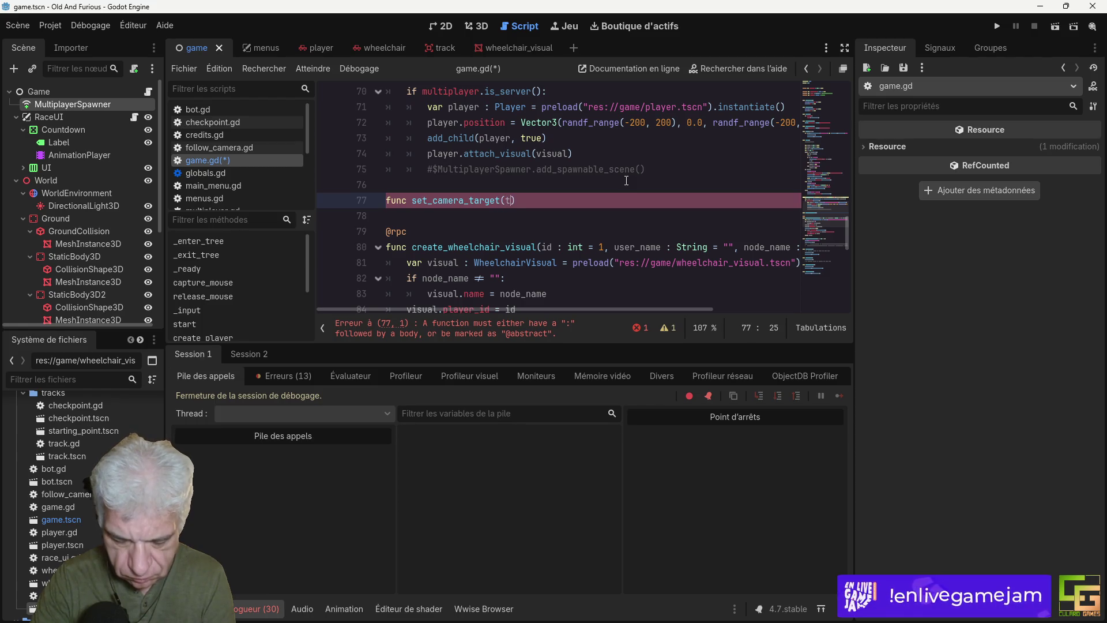
pyautogui.write('3D')
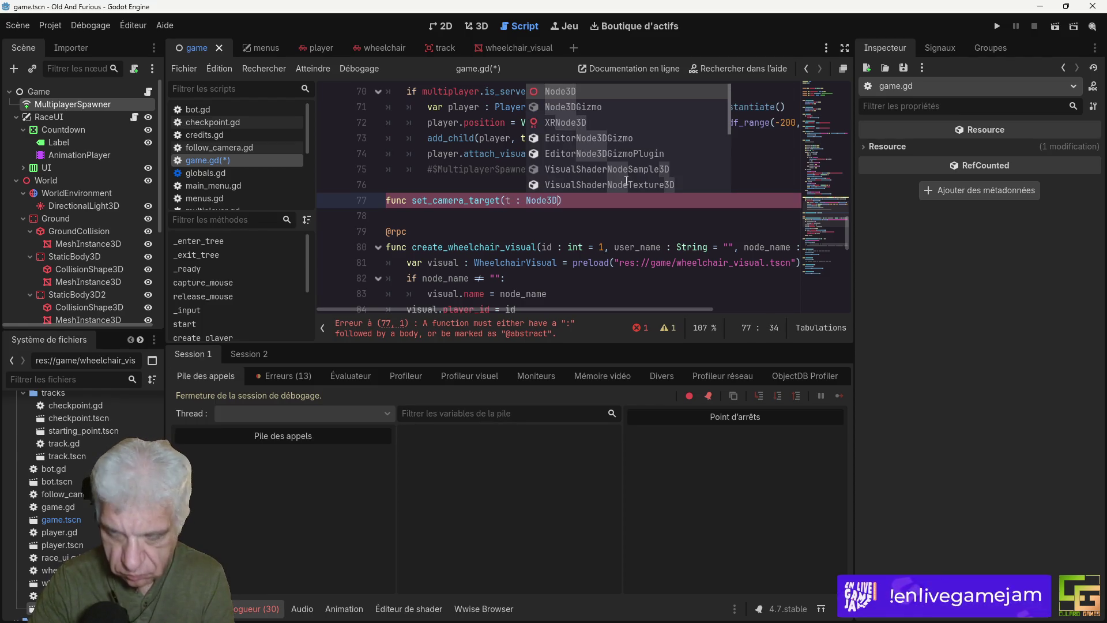
pyautogui.press('Return')
pyautogui.press('Down')
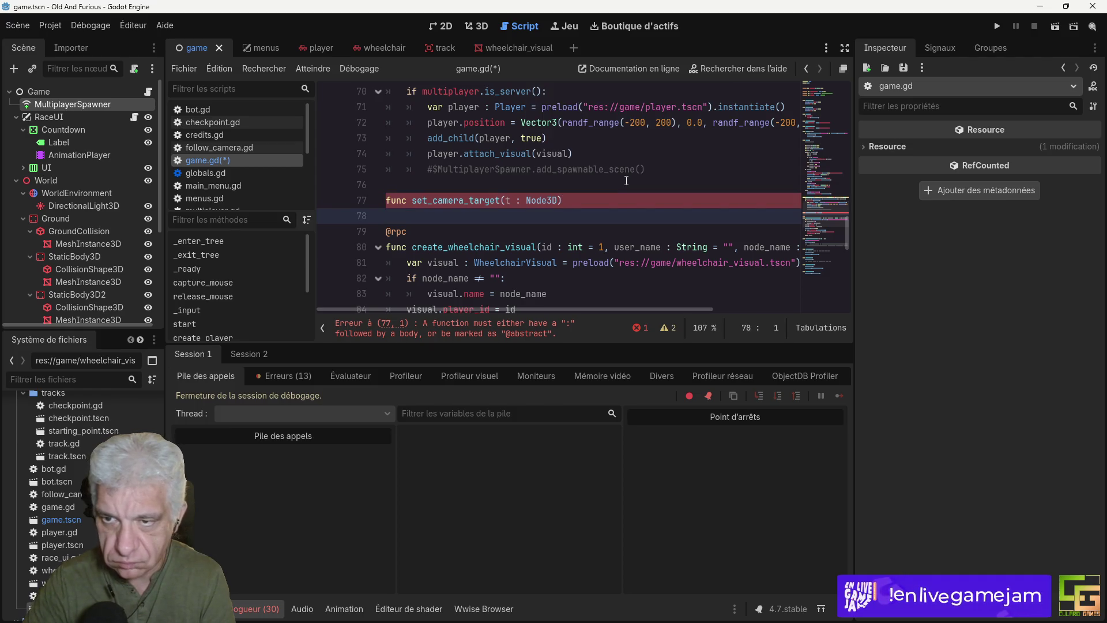
pyautogui.press('Up')
pyautogui.press('End')
pyautogui.write(':')
pyautogui.press('Return')
pyautogui.scroll(-4, 627, 180)
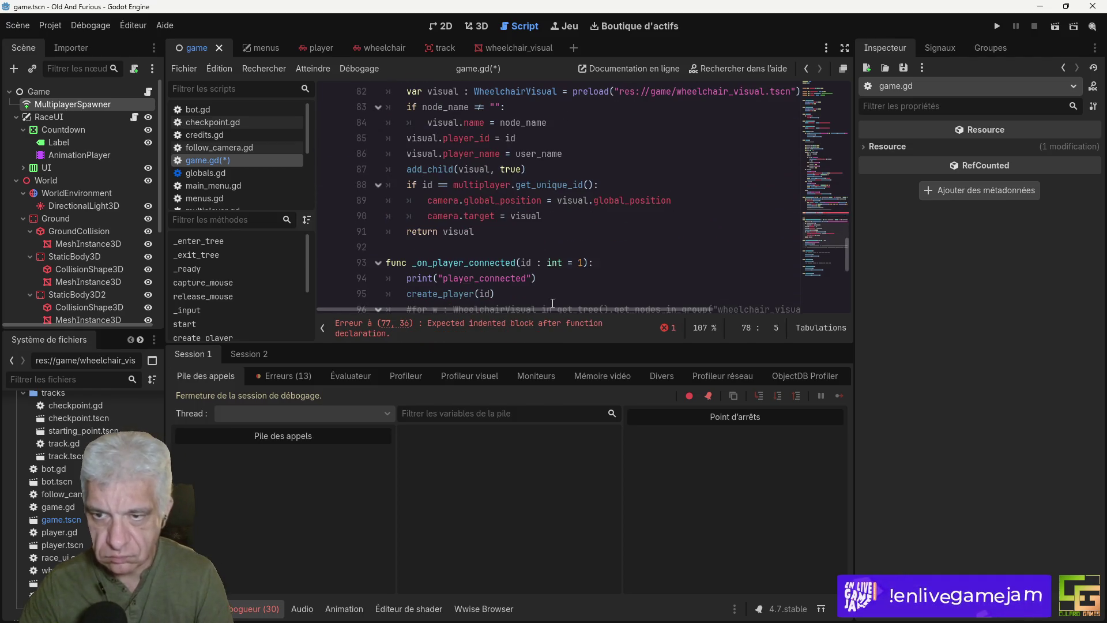
# Step: Cut the two camera lines from create_wheelchair_visual and paste them, unindented, into set_camera_target
pyautogui.click(385, 201)
pyautogui.moveTo(388, 206); pyautogui.dragTo(672, 217)
pyautogui.hotkey('ctrl', 'c')
pyautogui.hotkey('ctrl', 'k')
pyautogui.scroll(3, 400, 173)
pyautogui.click(401, 173)
pyautogui.hotkey('ctrl', 'v')
pyautogui.moveTo(505, 170); pyautogui.dragTo(499, 185)
pyautogui.hotkey('shift', 'Tab')
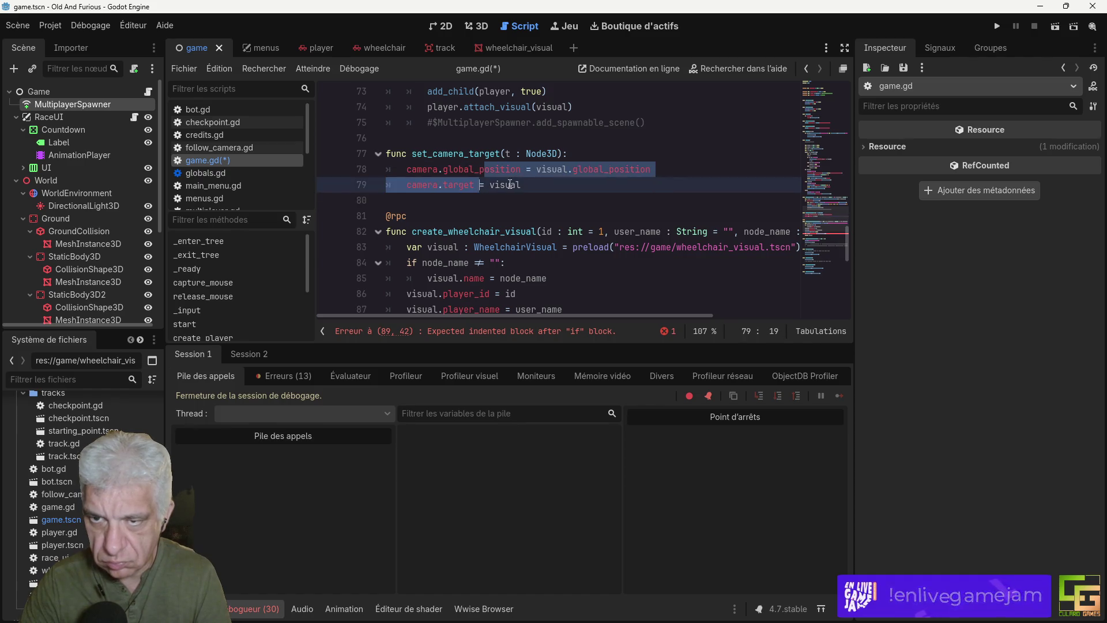
# Step: Replace visual with t in both camera lines of set_camera_target
pyautogui.doubleClick(509, 153)
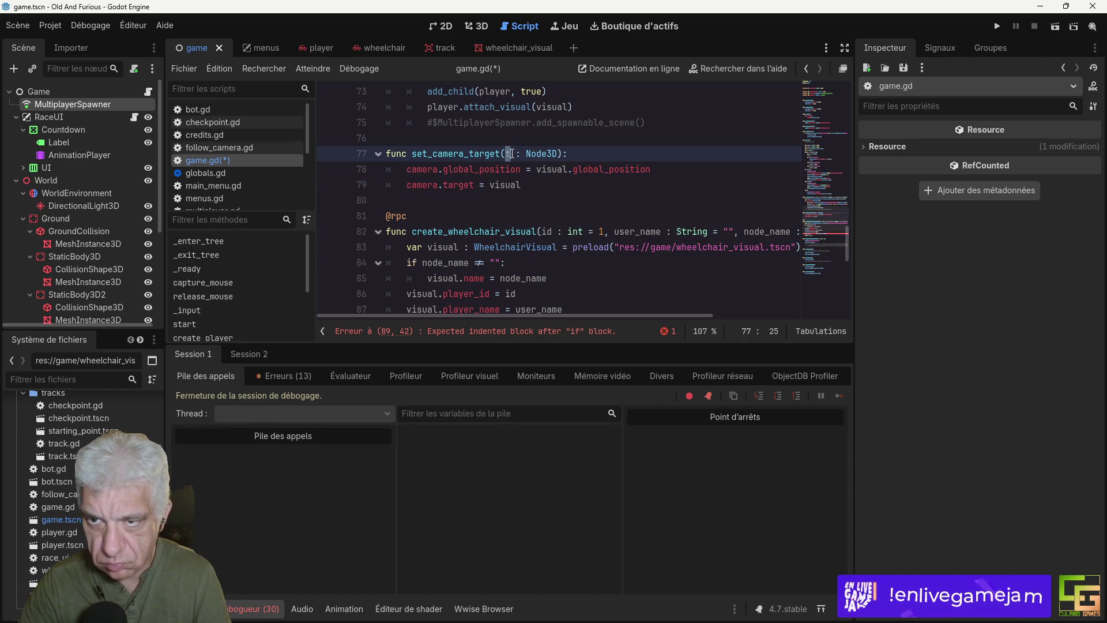
pyautogui.doubleClick(549, 169)
pyautogui.write('t')
pyautogui.click(501, 184)
pyautogui.doubleClick(502, 184)
pyautogui.write('t')
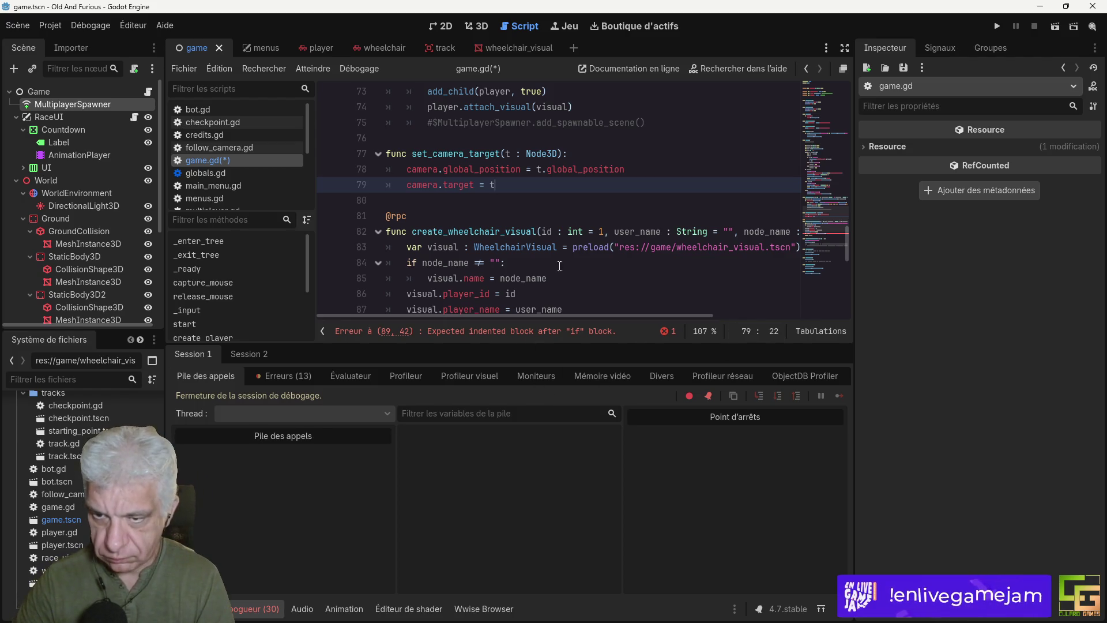
pyautogui.scroll(-4, 527, 185)
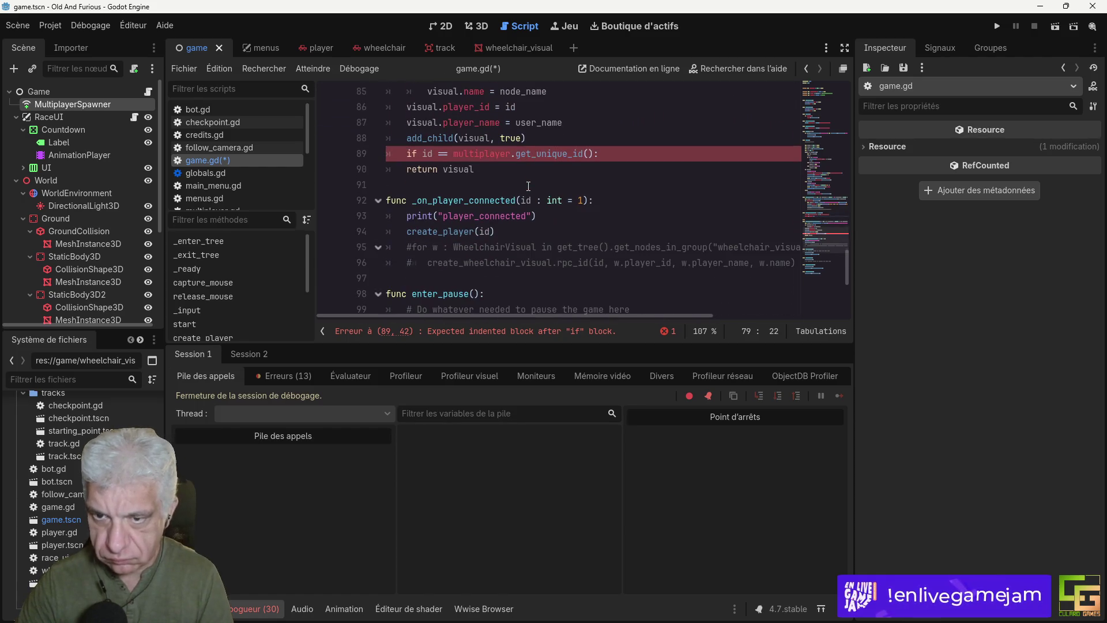
# Step: Add set_camera_target.call_deferred on a new line under the local-player if check
pyautogui.scroll(1, 556, 173)
pyautogui.click(633, 200)
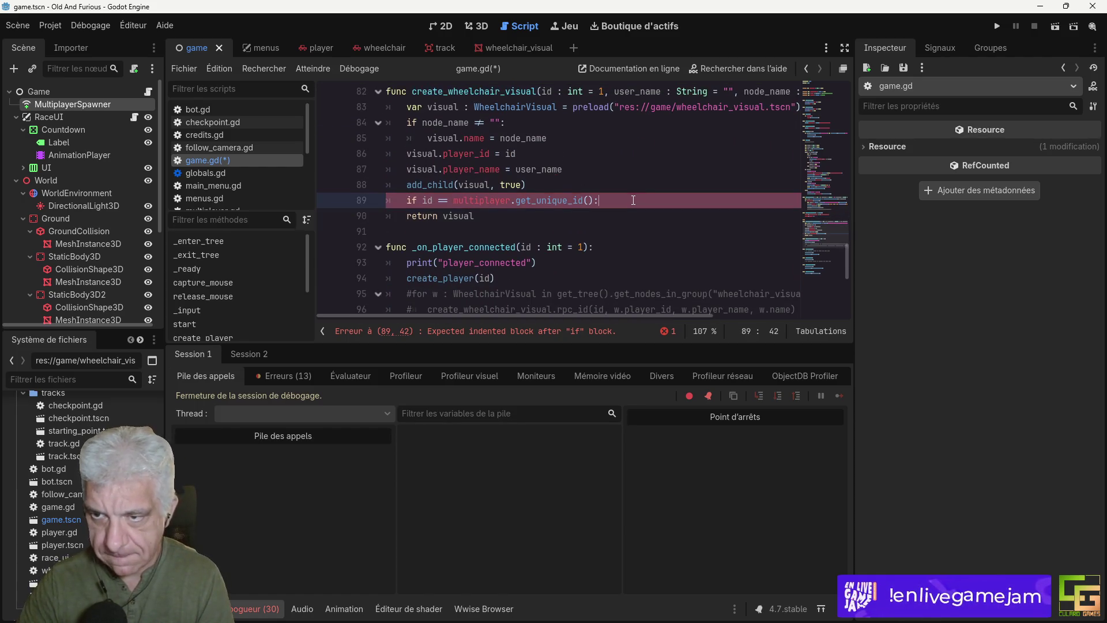
pyautogui.press('Return')
pyautogui.scroll(3, 484, 172)
pyautogui.doubleClick(469, 153)
pyautogui.hotkey('ctrl', 'c')
pyautogui.scroll(-3, 486, 258)
pyautogui.click(443, 223)
pyautogui.hotkey('ctrl', 'v')
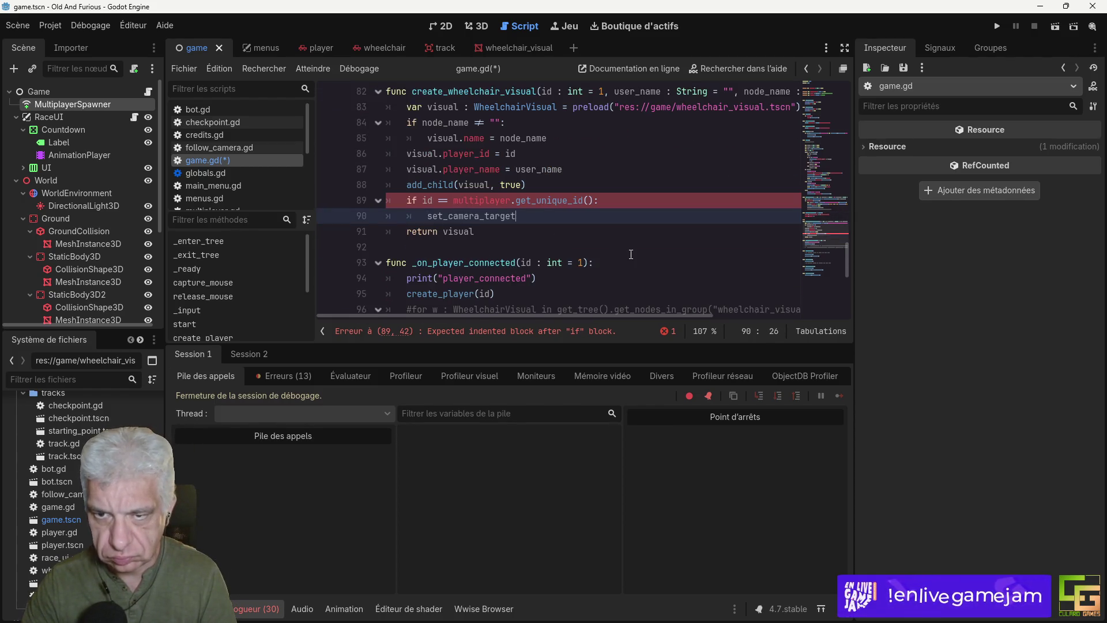
pyautogui.write('.call_def')
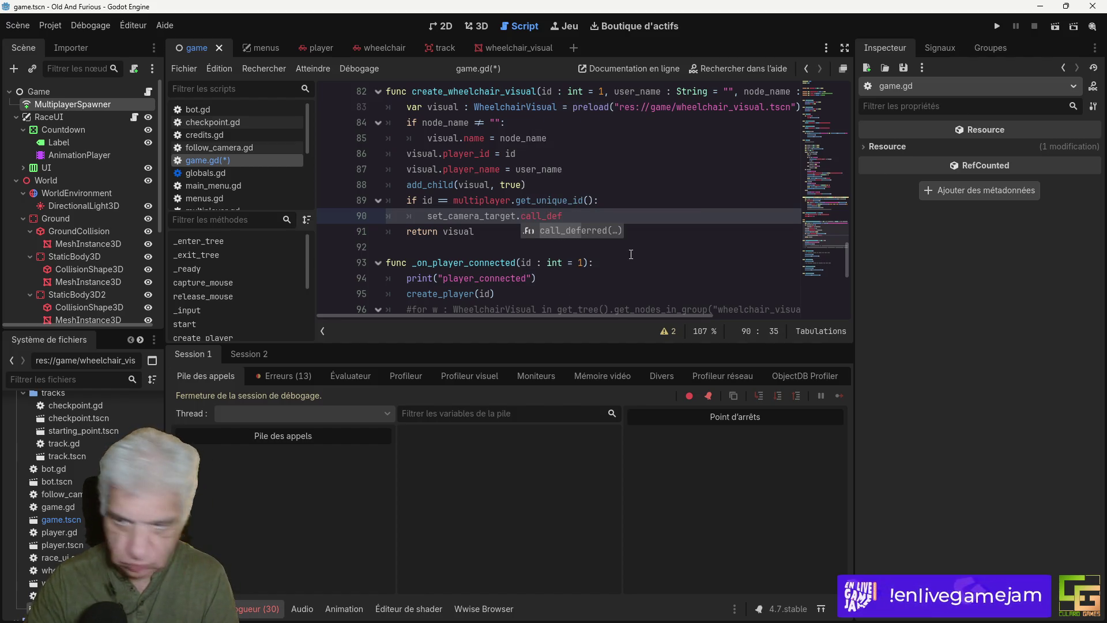
pyautogui.press('Return')
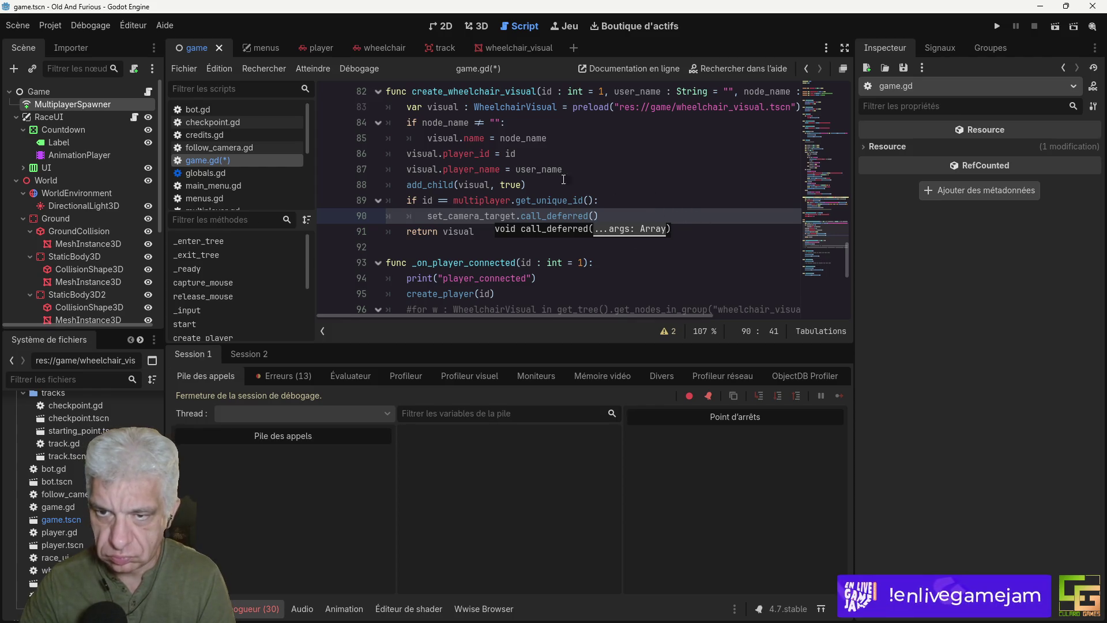
# Step: Pass visual as the call_deferred argument, then save and run the game with F5
pyautogui.doubleClick(473, 184)
pyautogui.hotkey('ctrl', 'c')
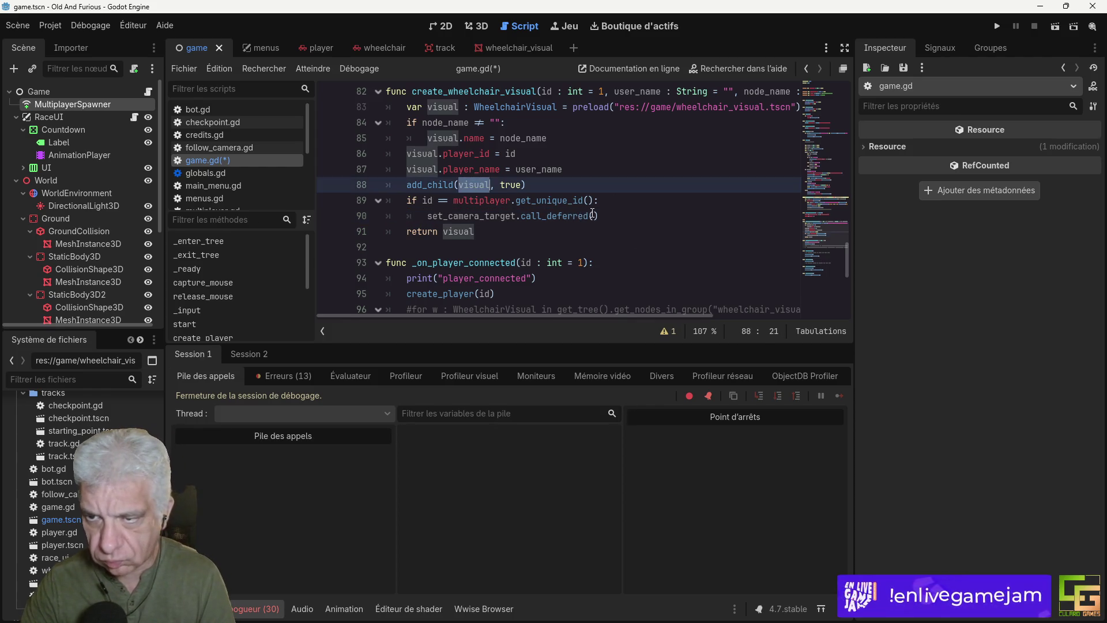
pyautogui.click(593, 216)
pyautogui.hotkey('ctrl', 'v')
pyautogui.press('F5')
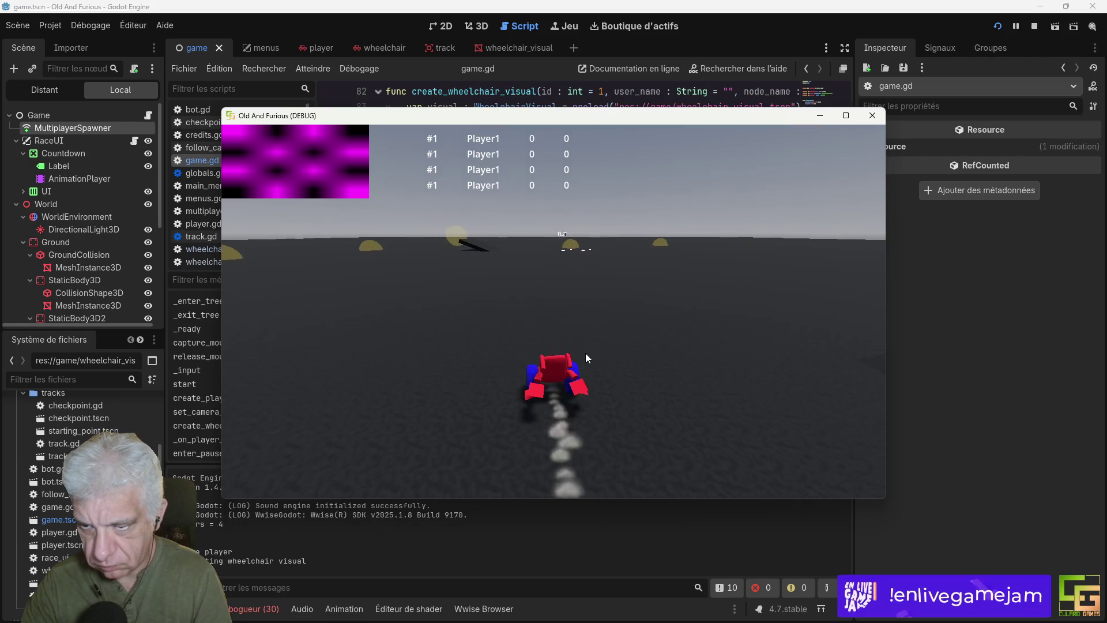
# Step: Close the Old And Furious debug game window after watching the camera follow the wheelchair
pyautogui.click(872, 115)
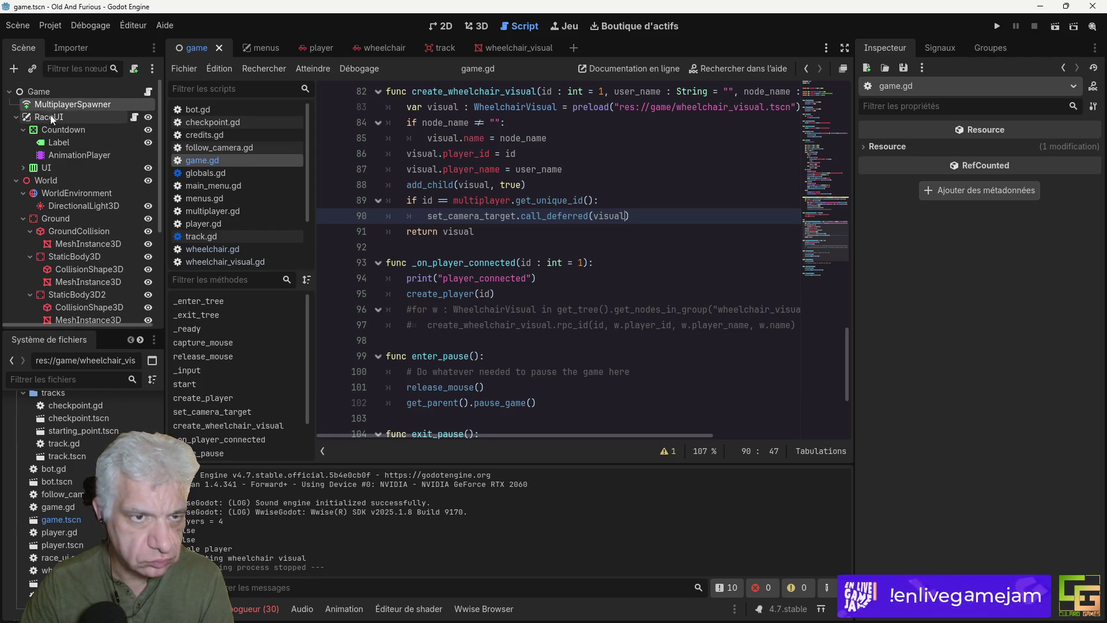
# Step: Add a CanvasLayer child to the Game root and move it just below MultiplayerSpawner
pyautogui.click(48, 92)
pyautogui.rightClick(46, 92)
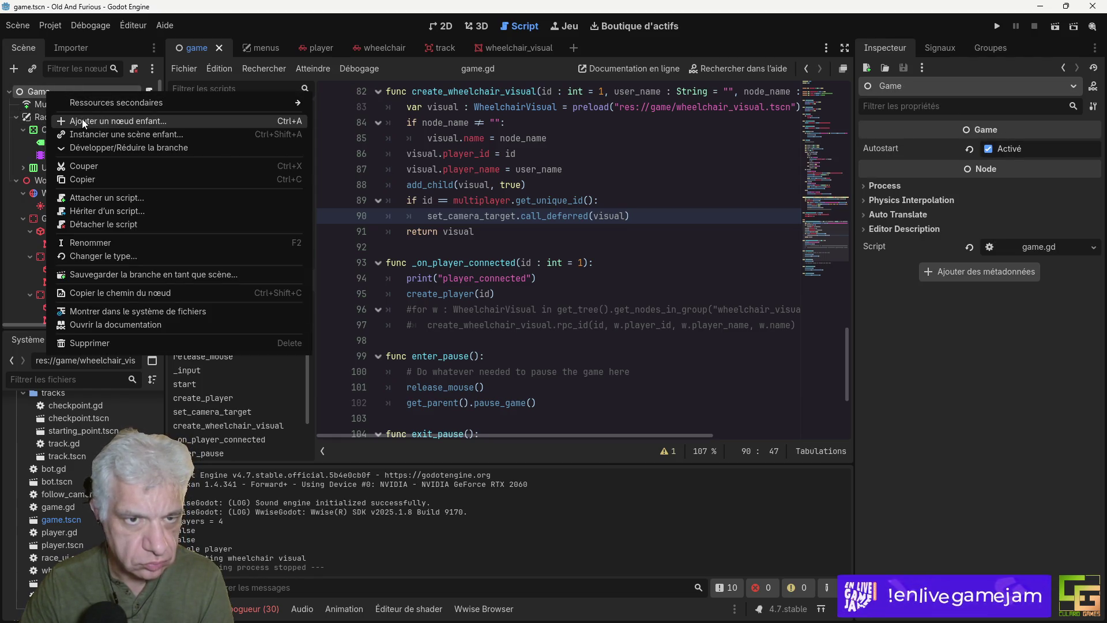
pyautogui.click(82, 119)
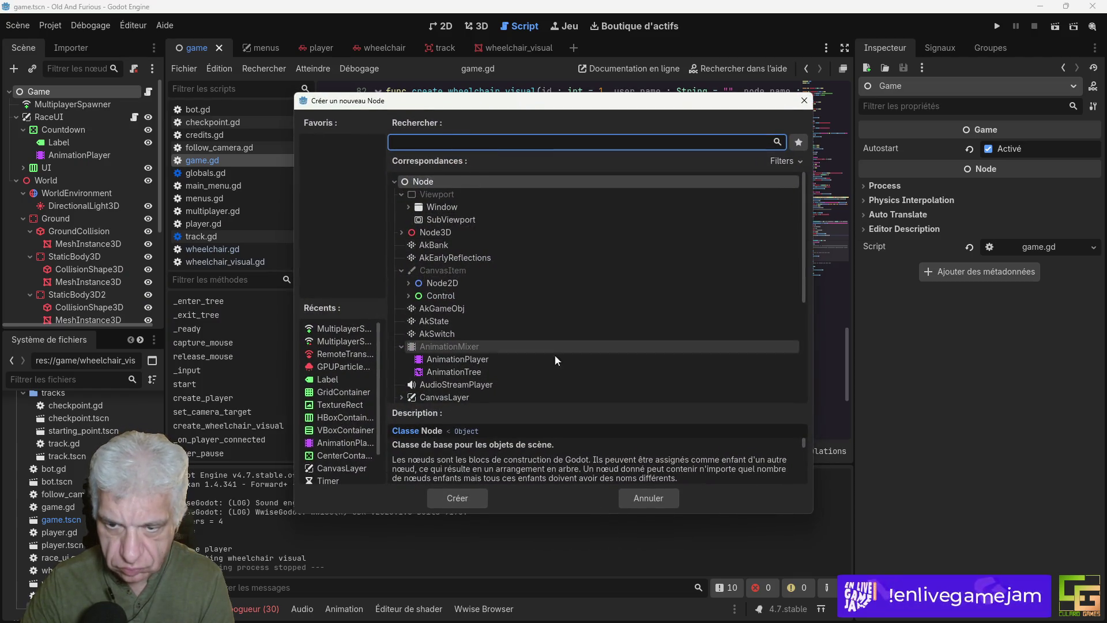
pyautogui.scroll(-4, 444, 318)
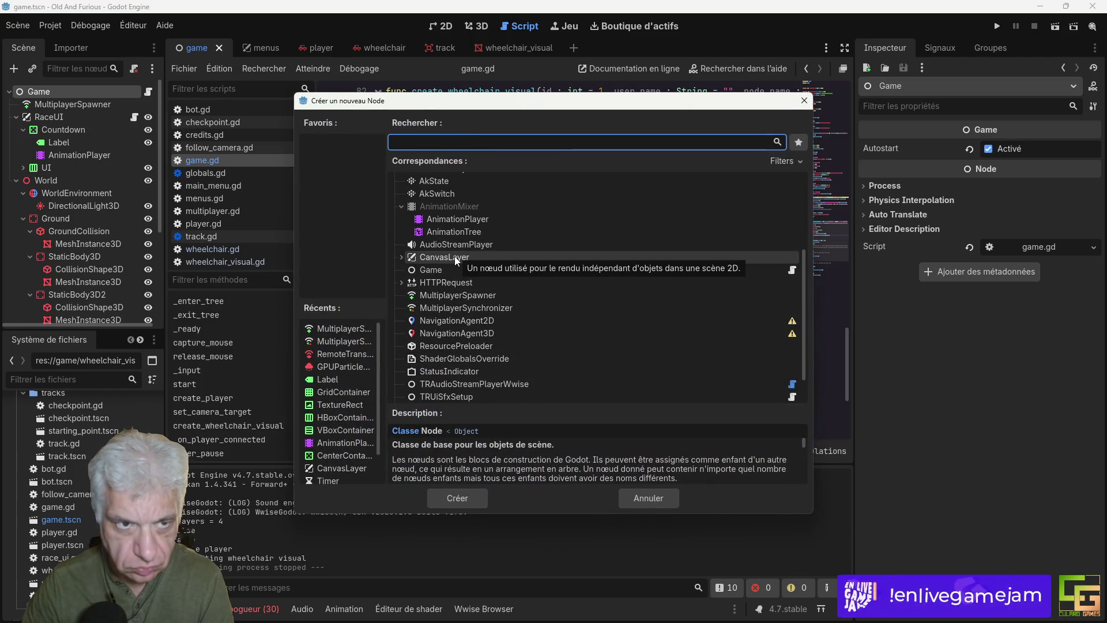
pyautogui.doubleClick(455, 256)
pyautogui.moveTo(47, 310)
pyautogui.mouseDown()
pyautogui.moveTo(85, 204)
pyautogui.moveTo(58, 125)
pyautogui.moveTo(42, 172)
pyautogui.moveTo(30, 93)
pyautogui.moveTo(27, 113)
pyautogui.moveTo(38, 95)
pyautogui.moveTo(37, 116)
pyautogui.moveTo(21, 113)
pyautogui.mouseUp()
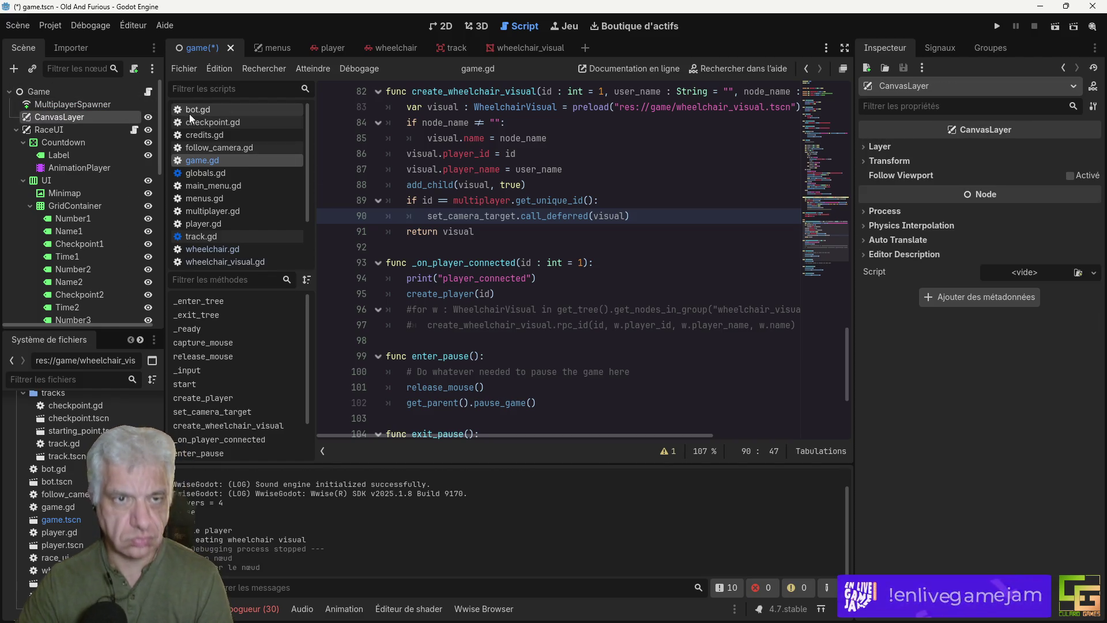
# Step: Add a VBoxContainer inside the CanvasLayer, keeping its default name
pyautogui.rightClick(64, 117)
pyautogui.click(147, 125)
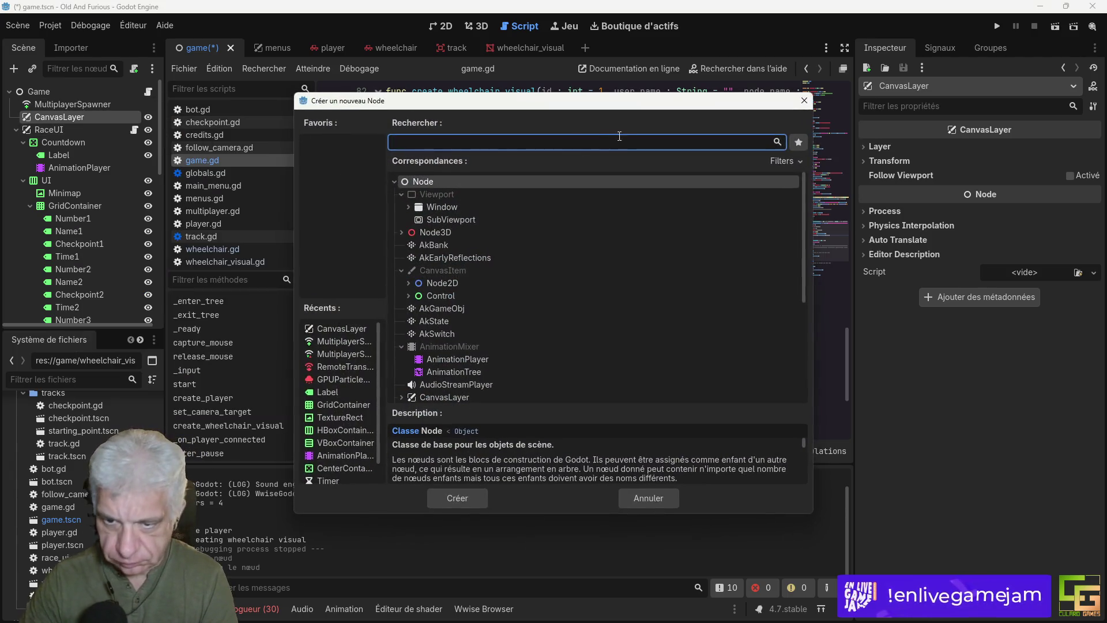
pyautogui.doubleClick(345, 442)
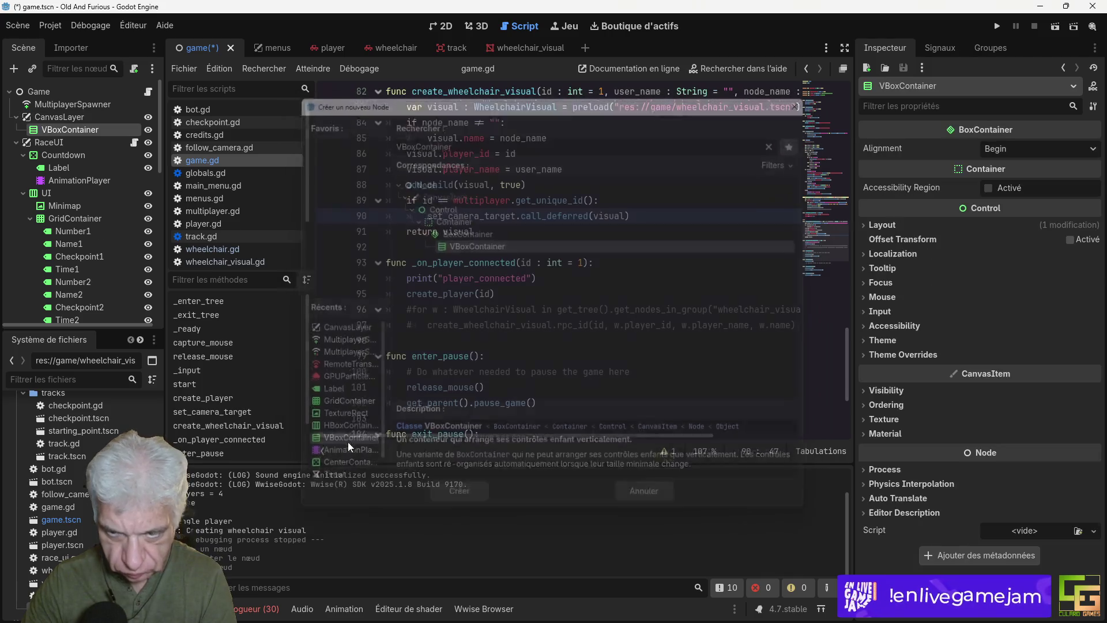
pyautogui.doubleClick(73, 130)
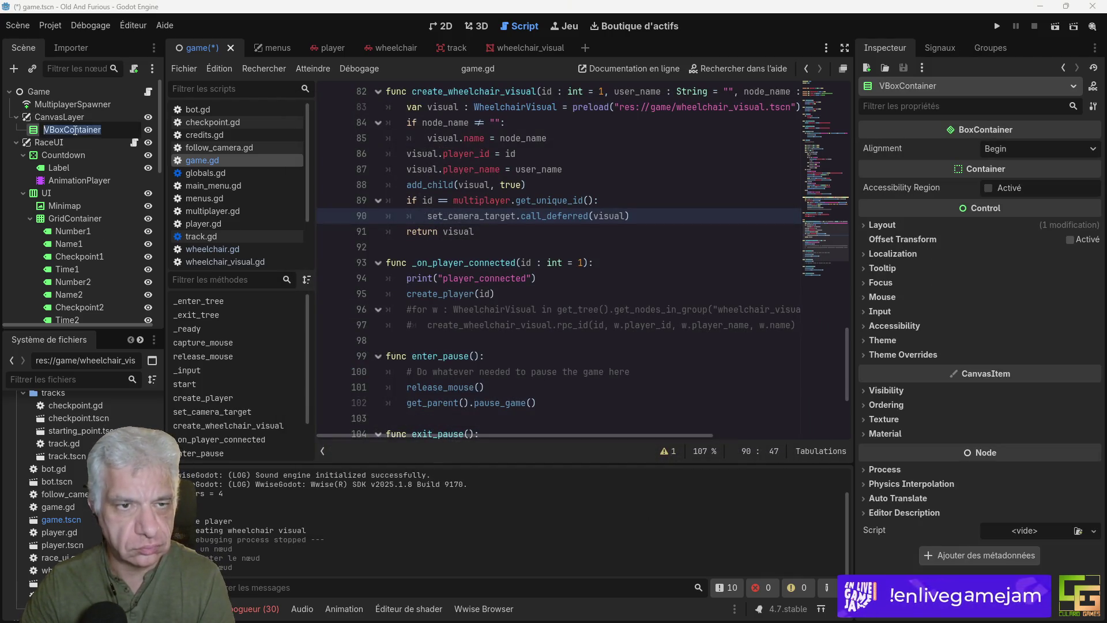
pyautogui.press('Return')
pyautogui.click(442, 26)
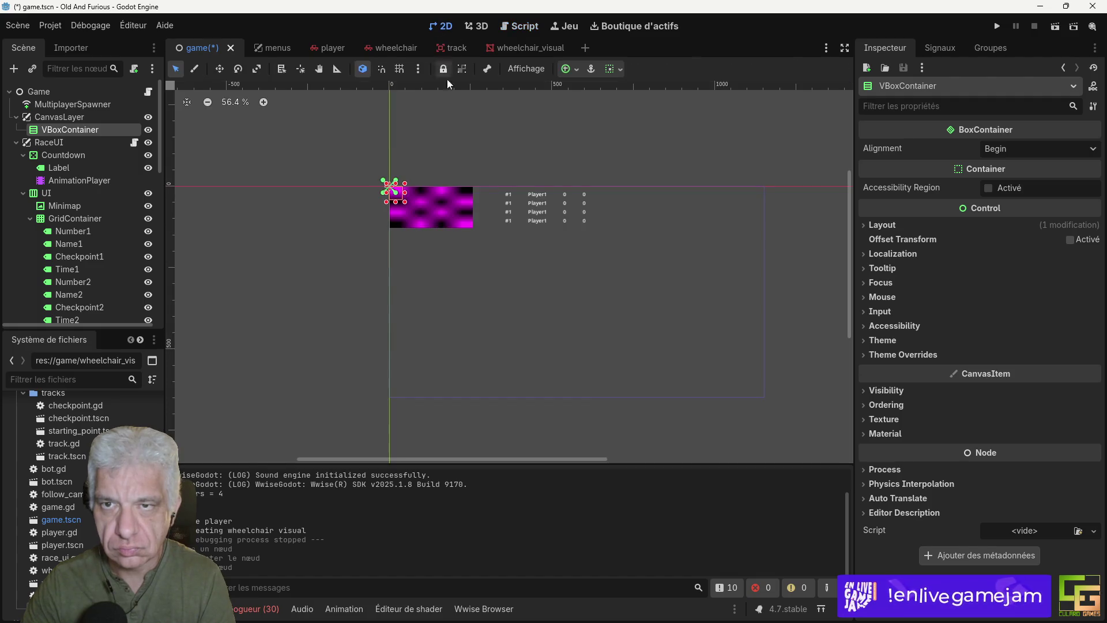
# Step: Anchor the container to the Bottom Left preset
pyautogui.click(570, 70)
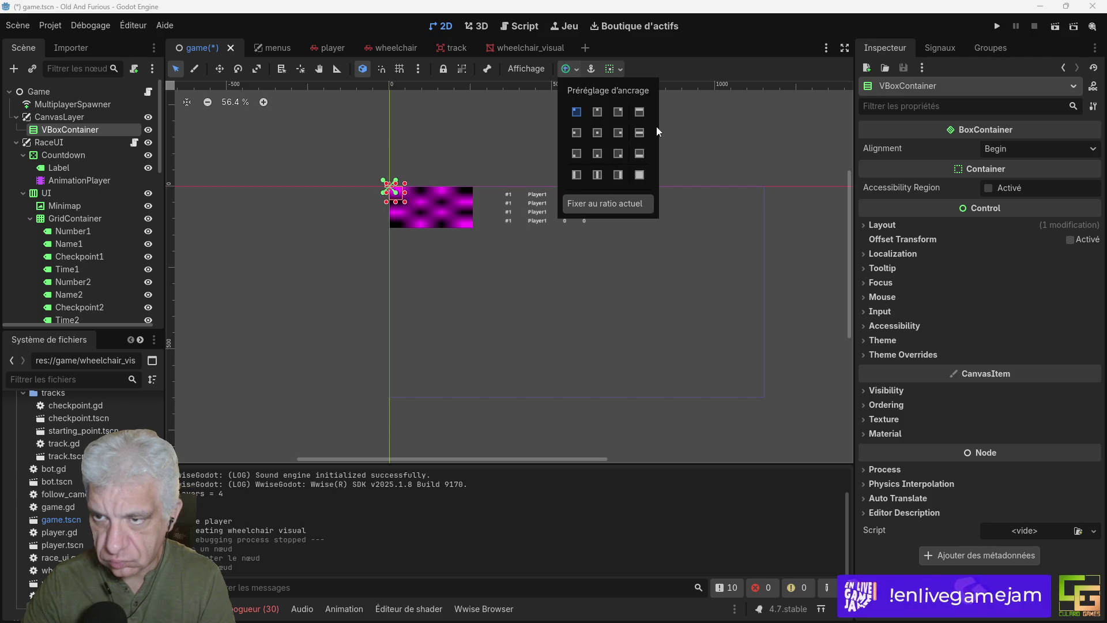
pyautogui.click(585, 154)
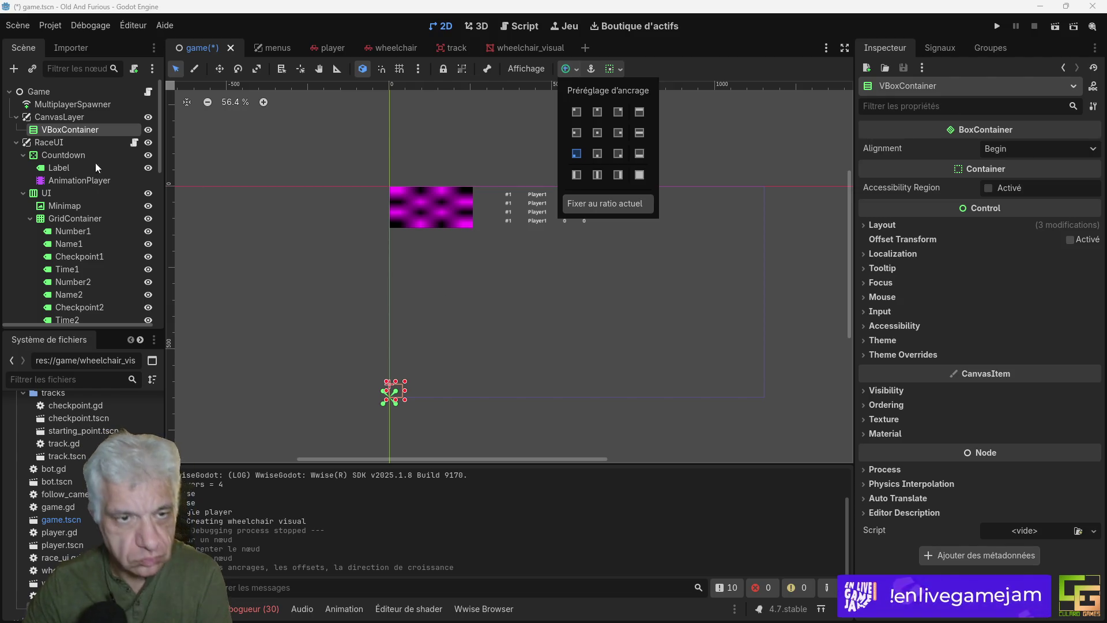
pyautogui.click(64, 132)
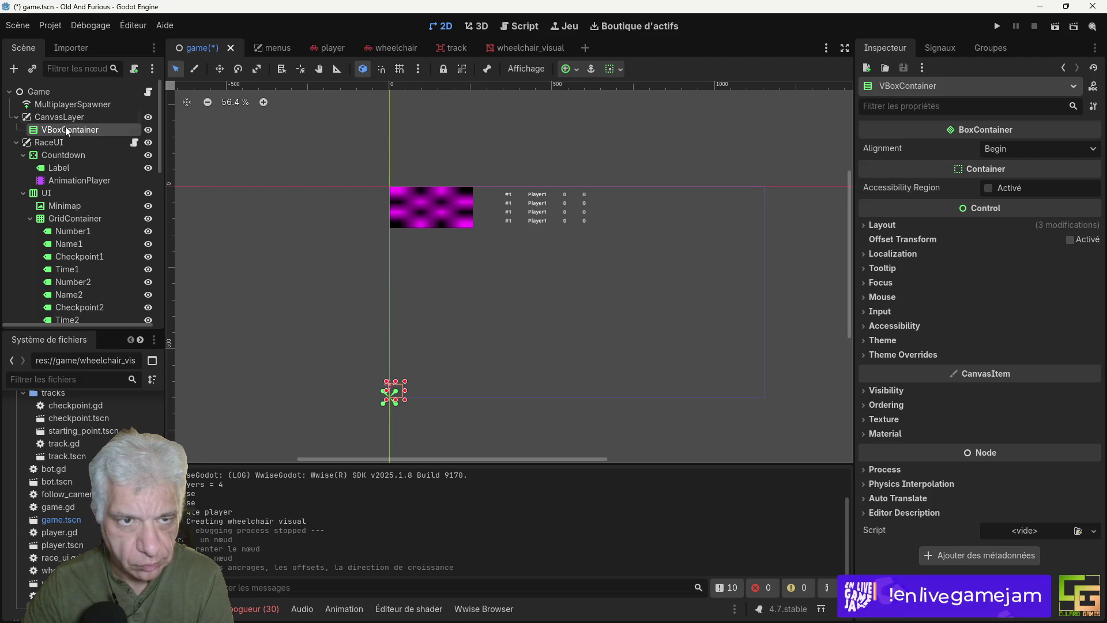
# Step: Change the node's type to GridContainer with 2 columns and save the scene
pyautogui.rightClick(66, 128)
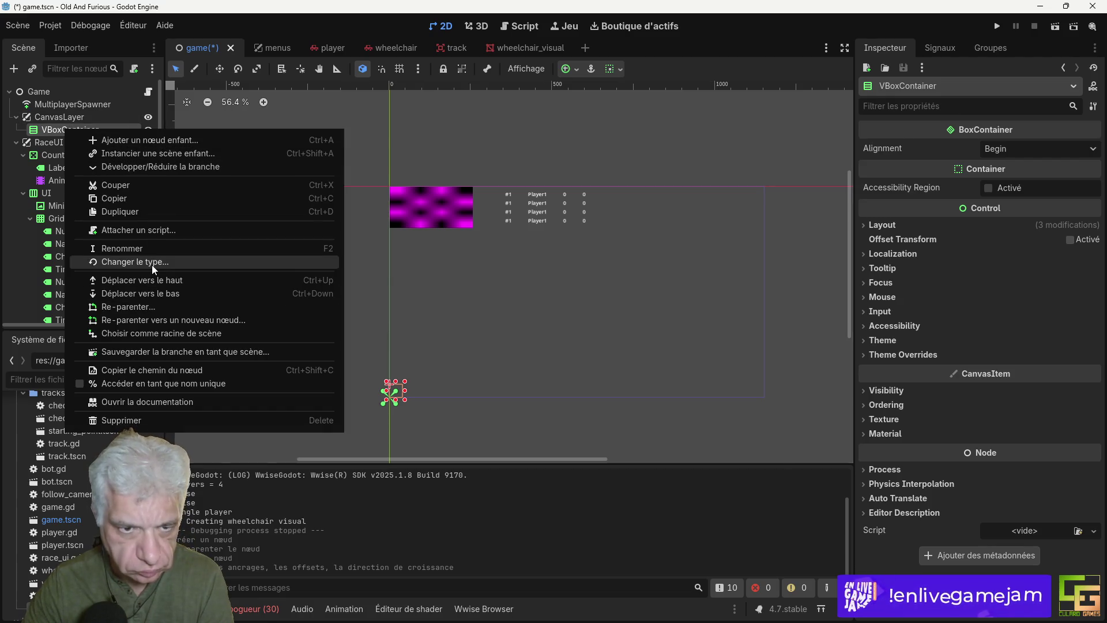
pyautogui.click(152, 262)
pyautogui.write('grid')
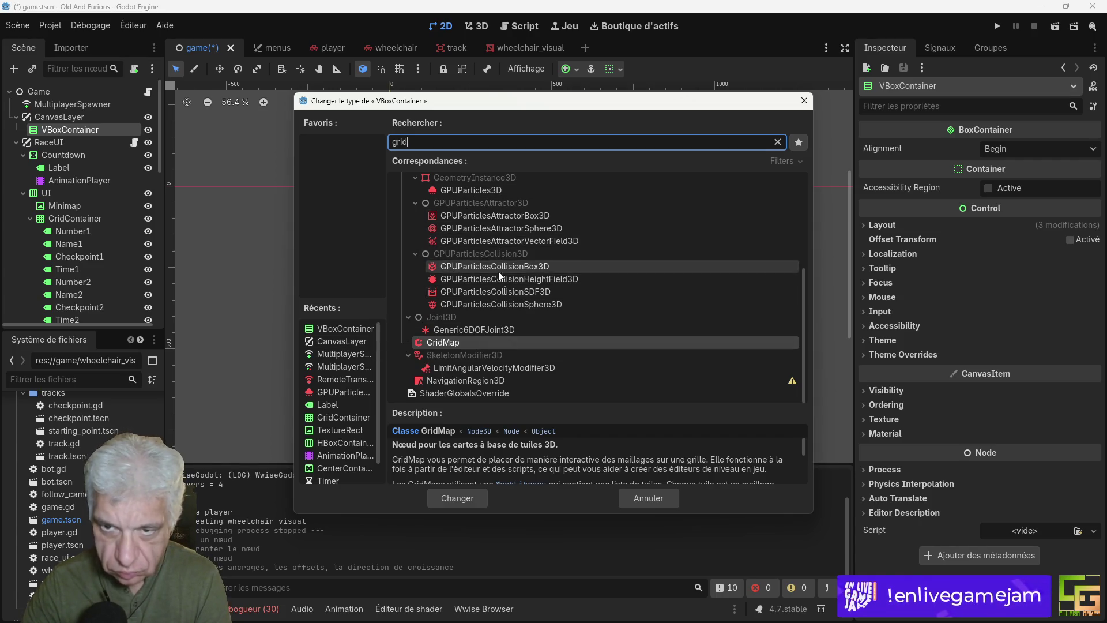
pyautogui.scroll(5, 538, 320)
pyautogui.doubleClick(461, 279)
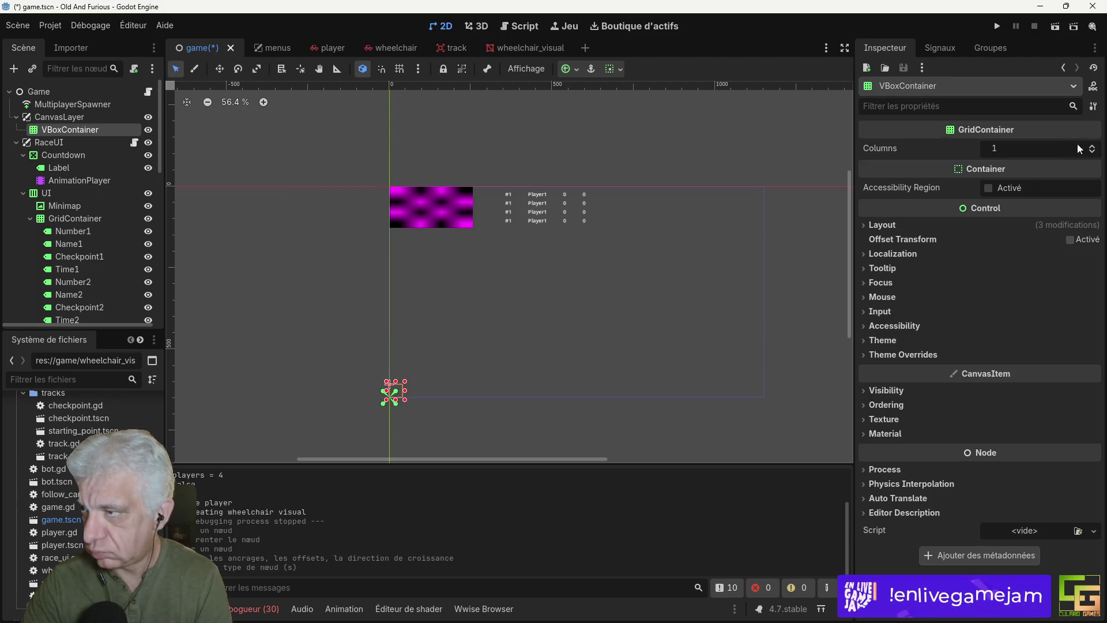
pyautogui.click(1093, 145)
pyautogui.hotkey('ctrl', 's')
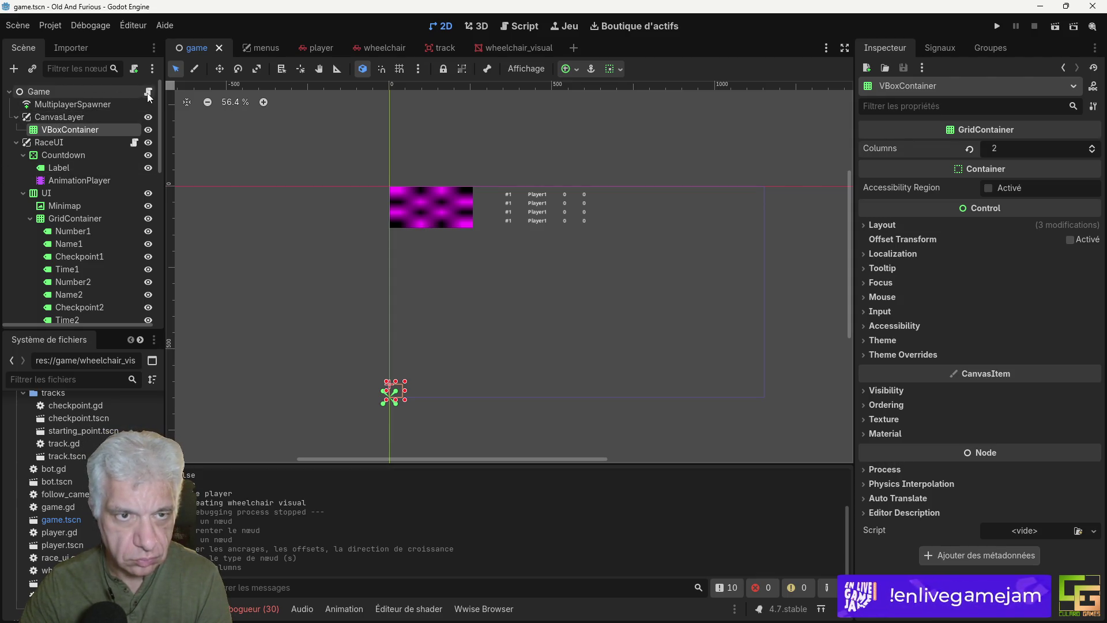
pyautogui.scroll(-5, 133, 253)
# Step: Collapse the GridContainer, UI, Countdown and RaceUI branches in the Scene tree
pyautogui.scroll(-5, 135, 254)
pyautogui.scroll(10, 134, 253)
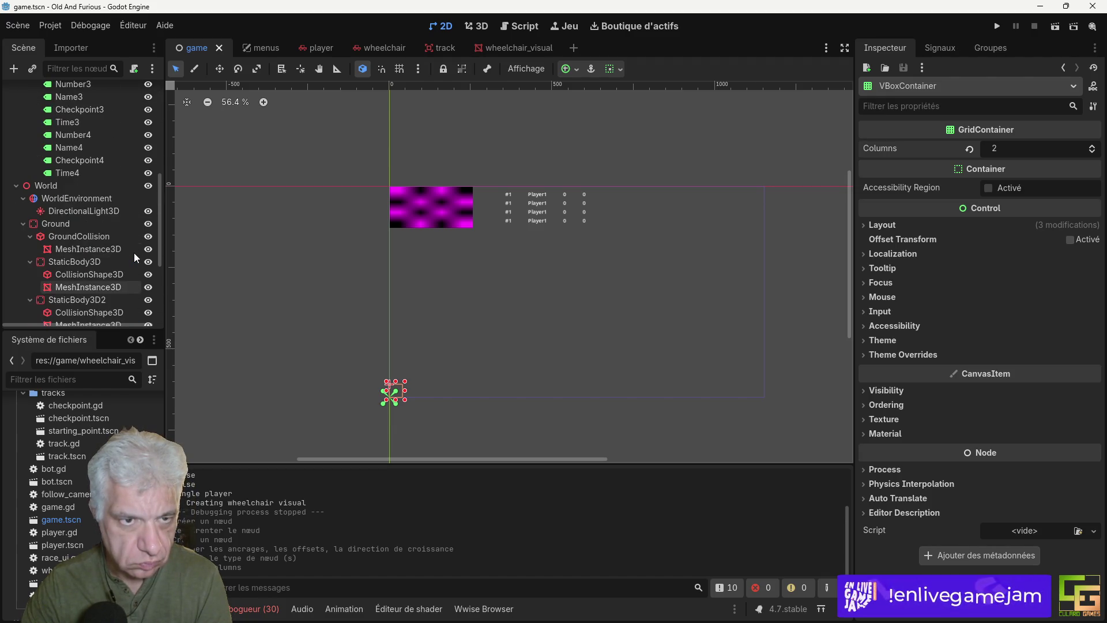
pyautogui.click(30, 218)
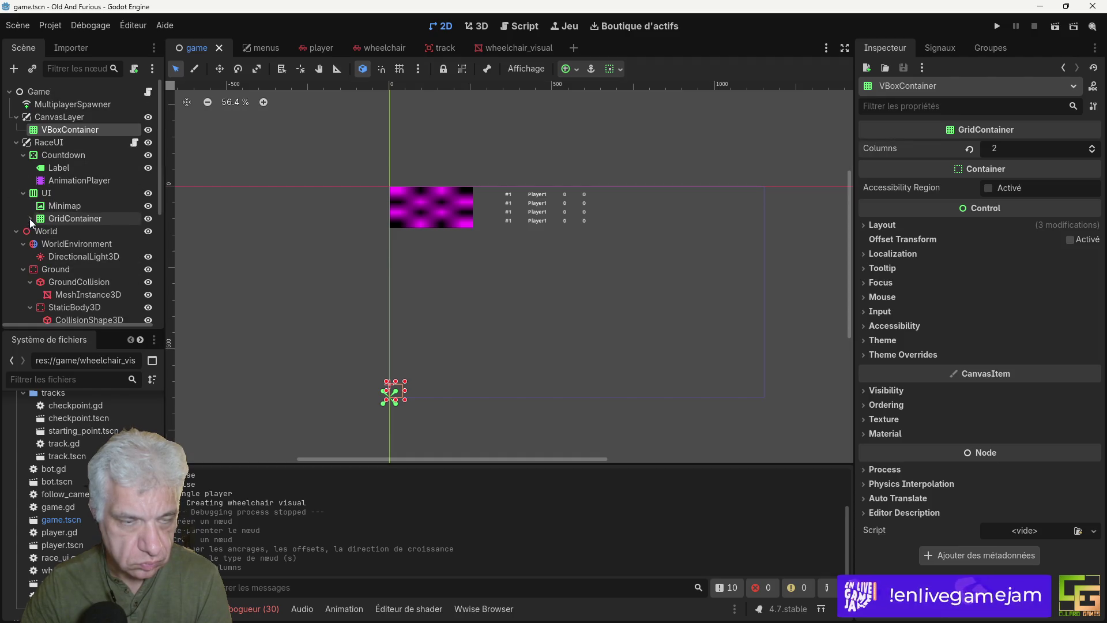
pyautogui.click(23, 193)
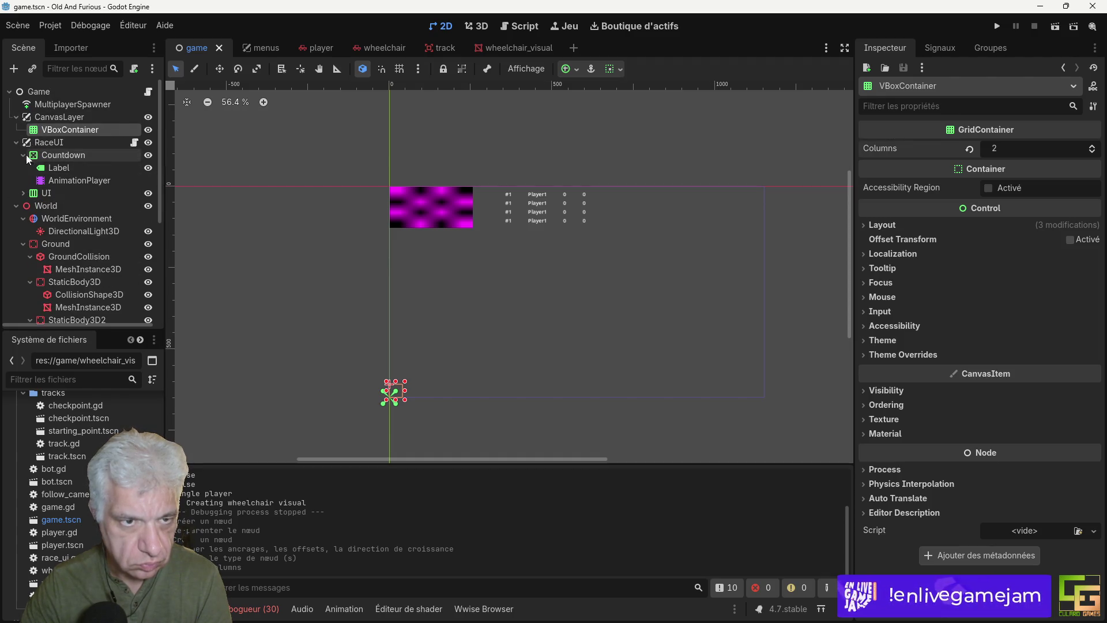
pyautogui.click(23, 155)
pyautogui.click(17, 142)
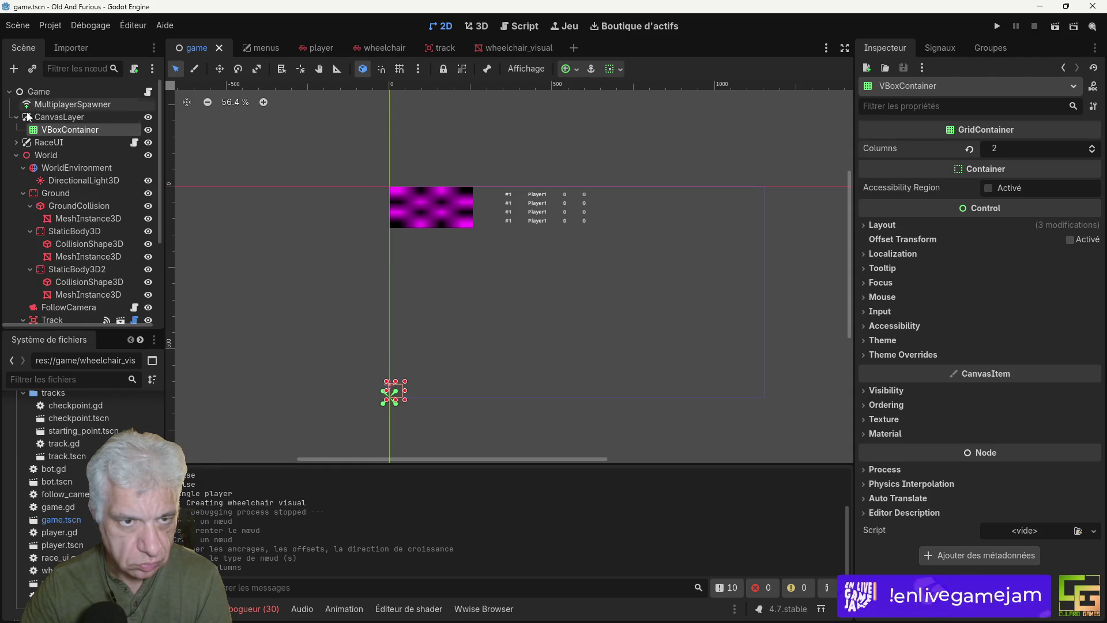
# Step: Rename the CanvasLayer node to TweakVehicle
pyautogui.doubleClick(57, 130)
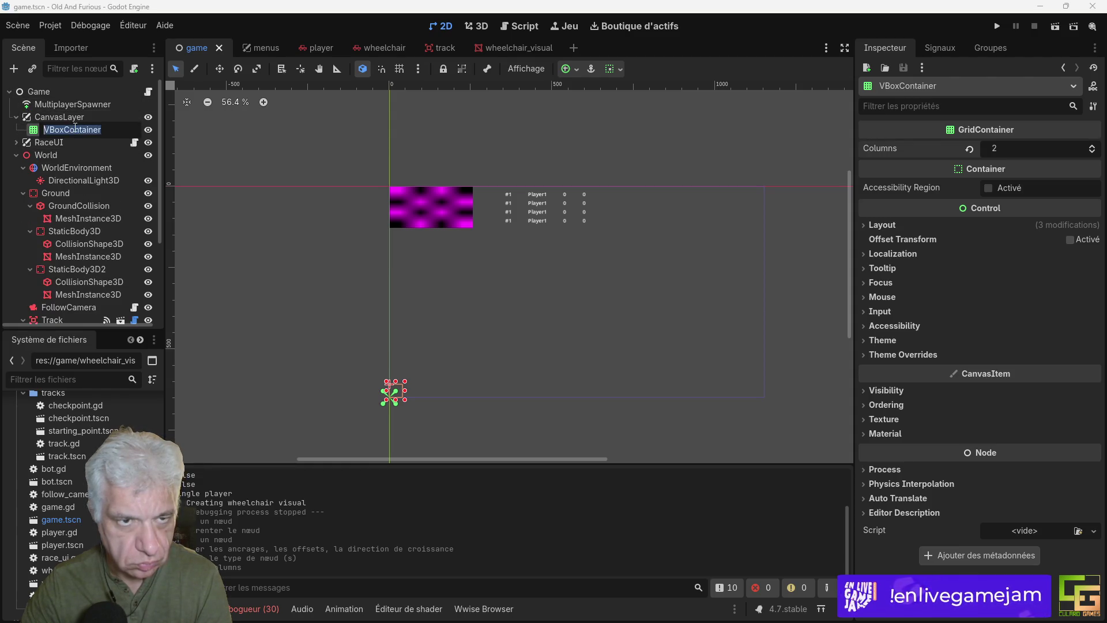
pyautogui.click(75, 116)
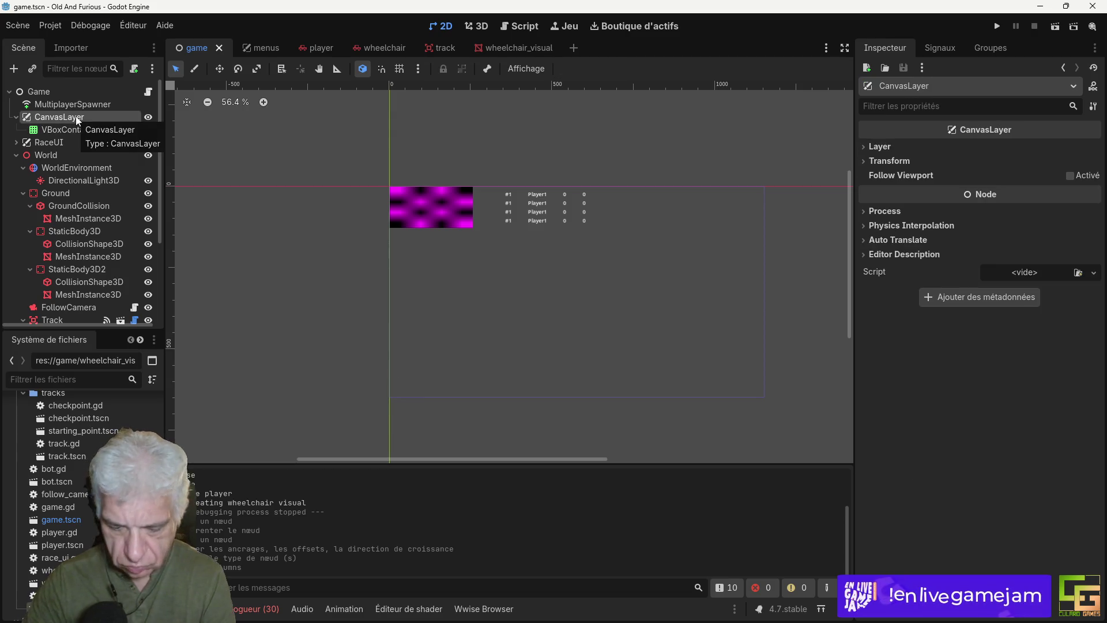
pyautogui.doubleClick(75, 116)
pyautogui.write('Tw')
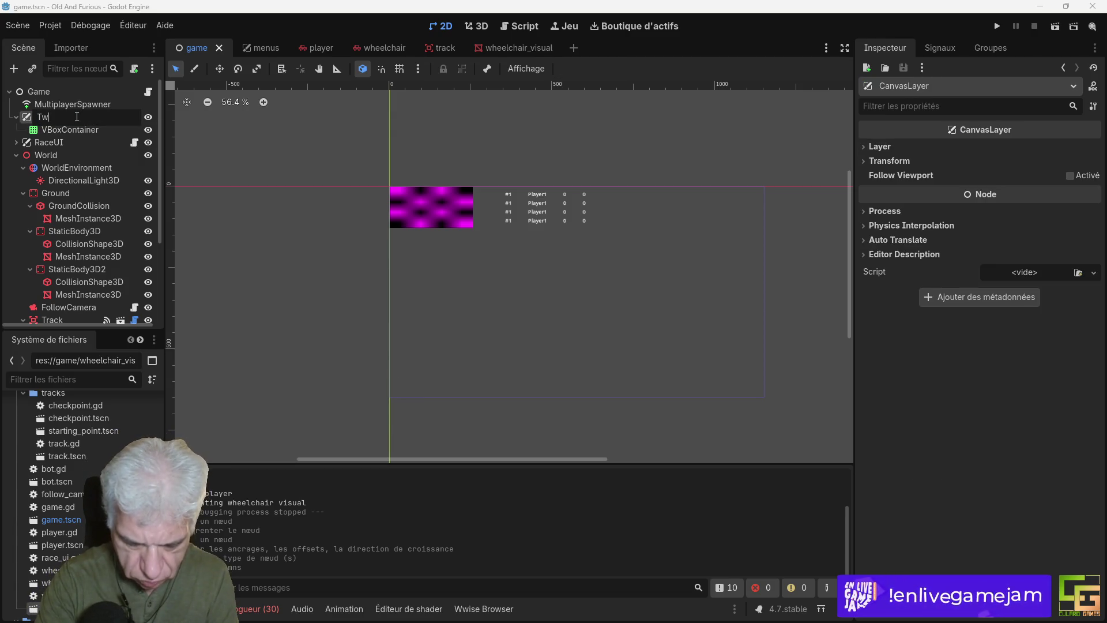
pyautogui.write('eakVehicle')
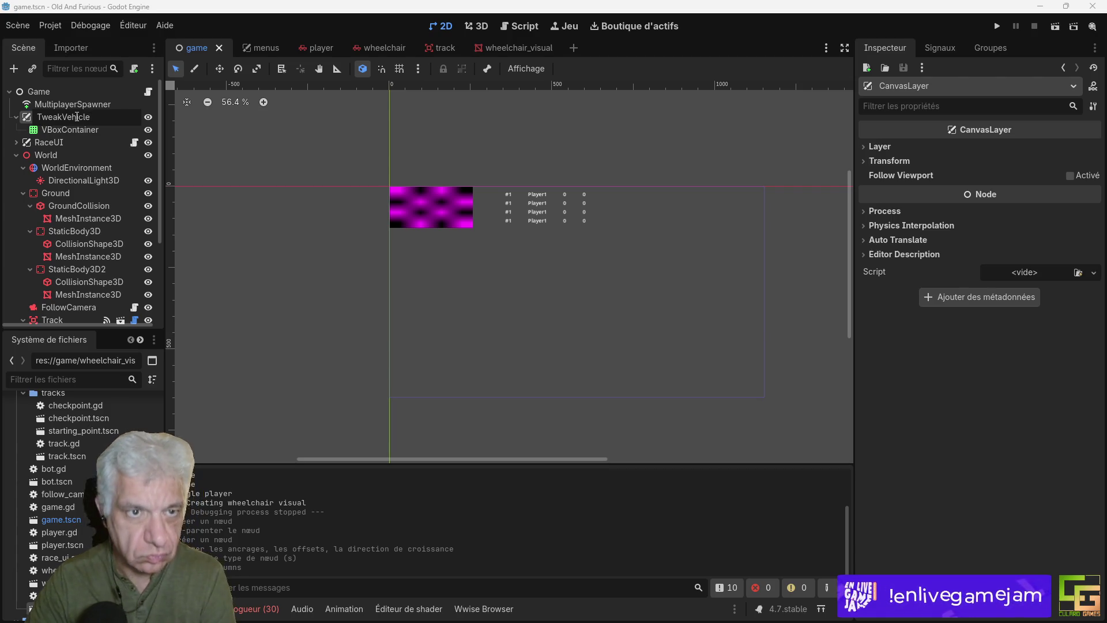
pyautogui.press('Return')
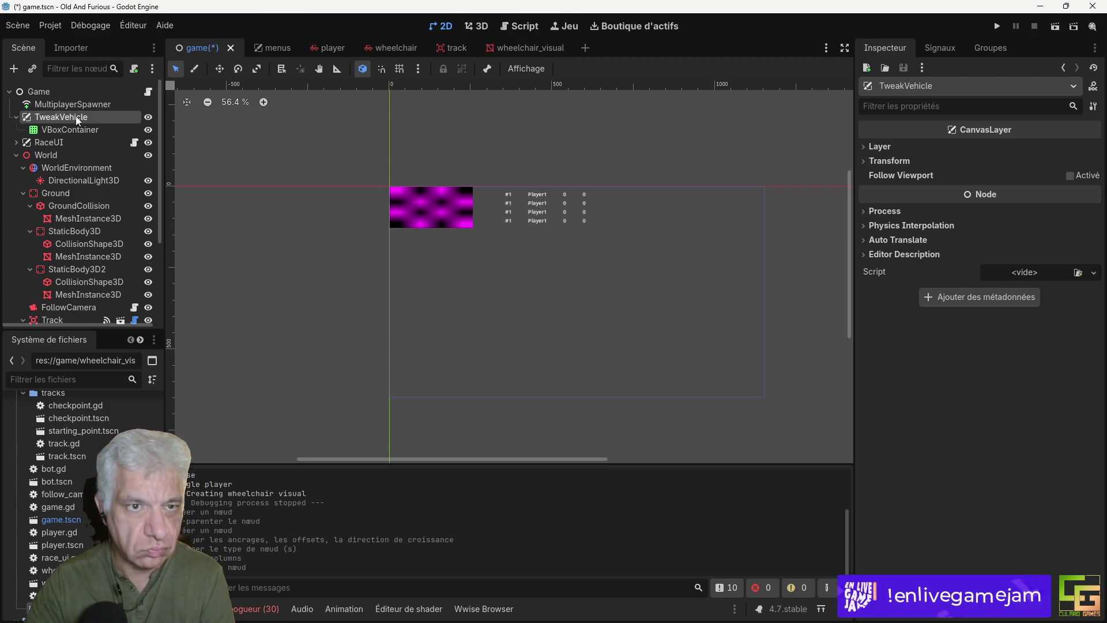
# Step: Rename the grid container to Properties and save the scene
pyautogui.click(70, 129)
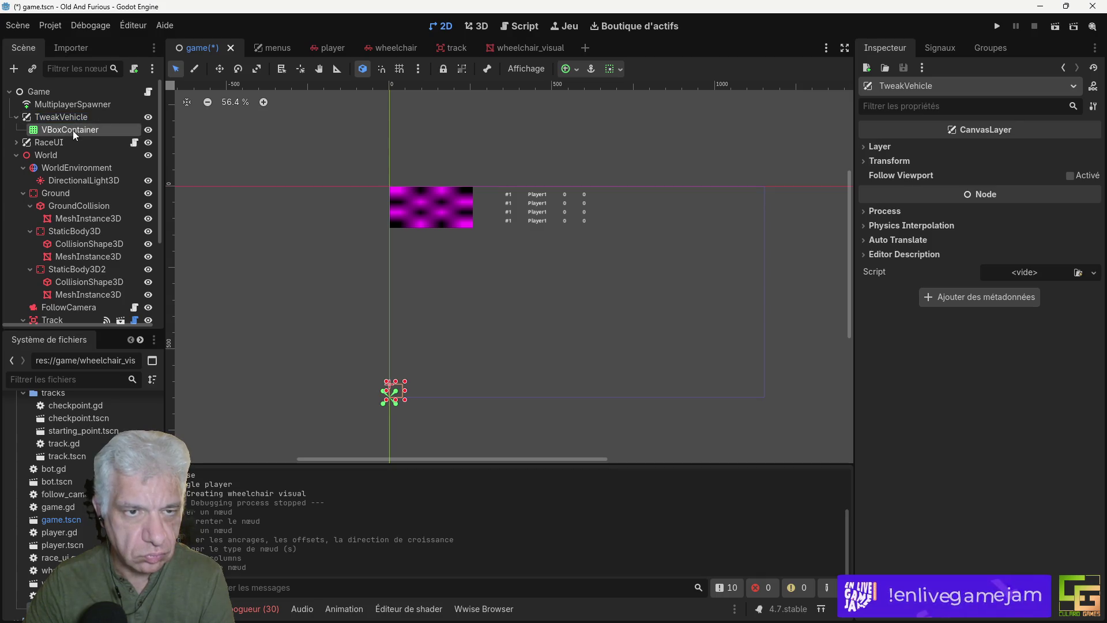
pyautogui.click(72, 131)
pyautogui.write('Properties')
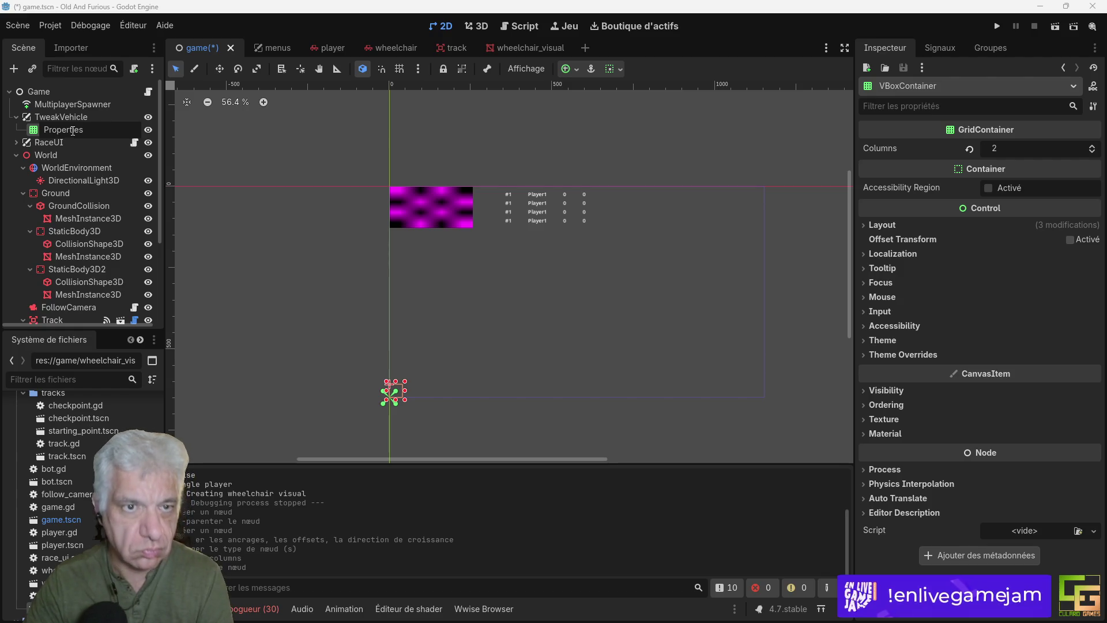
pyautogui.press('Return')
pyautogui.hotkey('ctrl', 's')
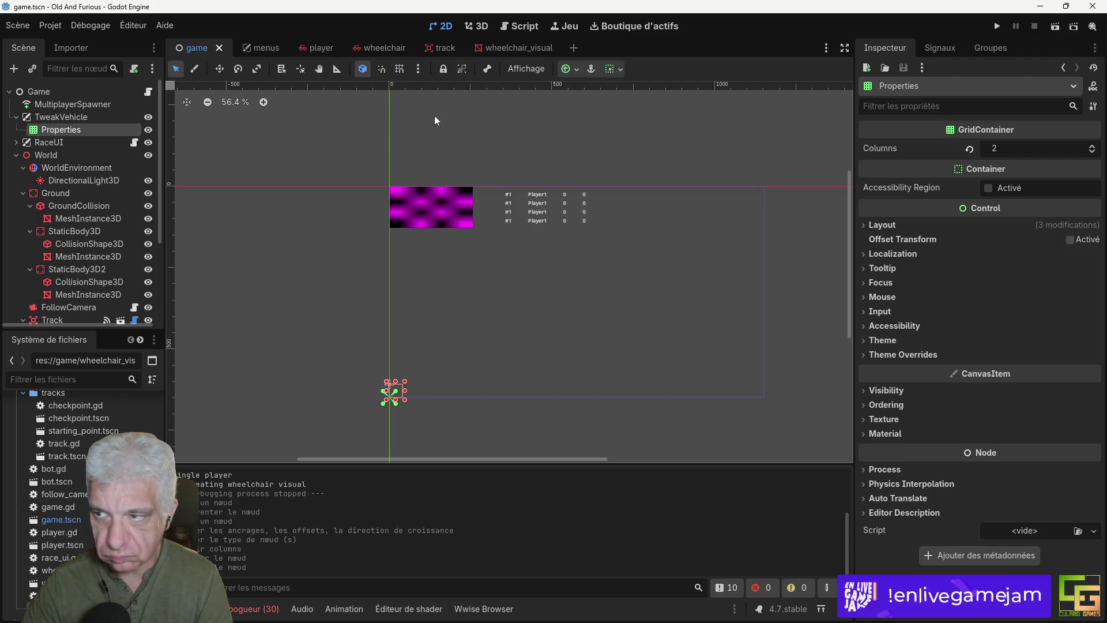
# Step: Switch to game.gd in the script editor and scroll to create_player and set_camera_target
pyautogui.click(529, 30)
pyautogui.scroll(20, 547, 181)
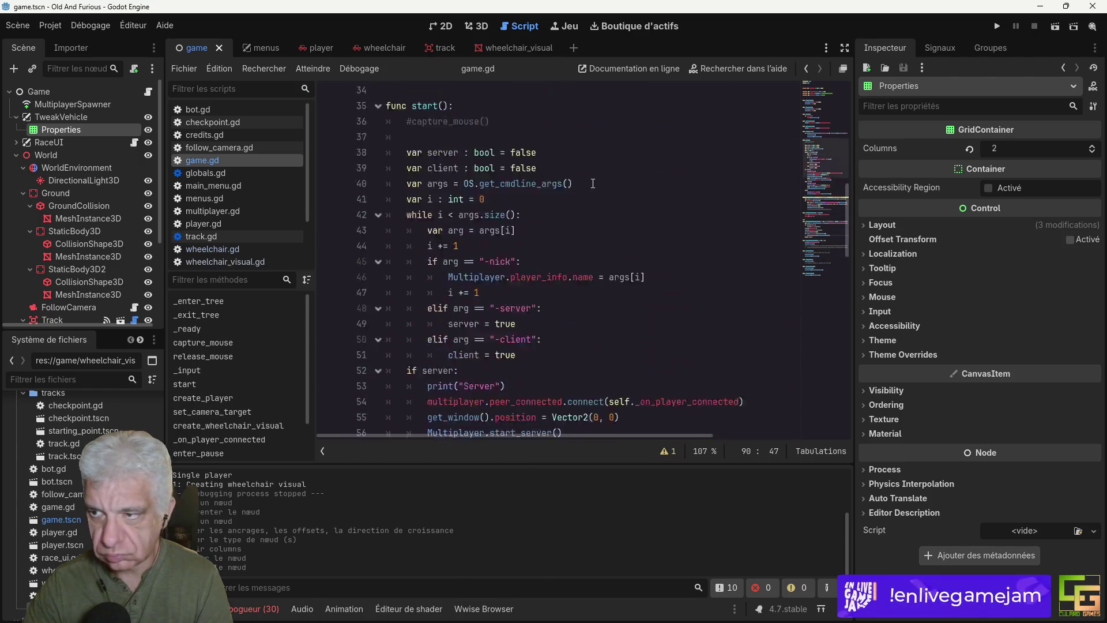
pyautogui.scroll(-18, 595, 185)
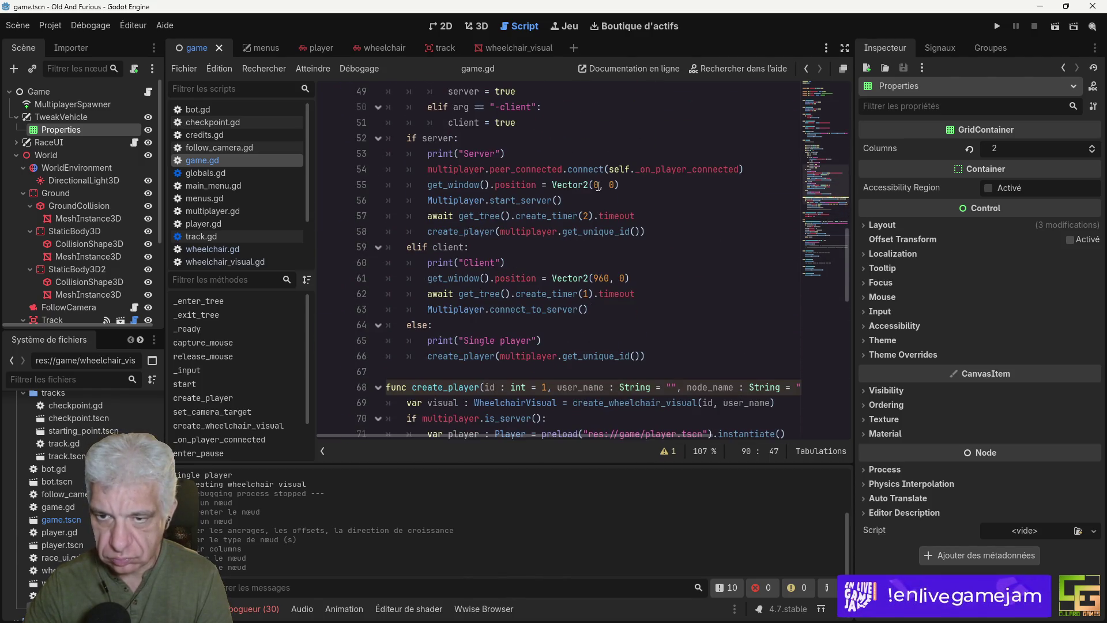
pyautogui.scroll(-2, 599, 185)
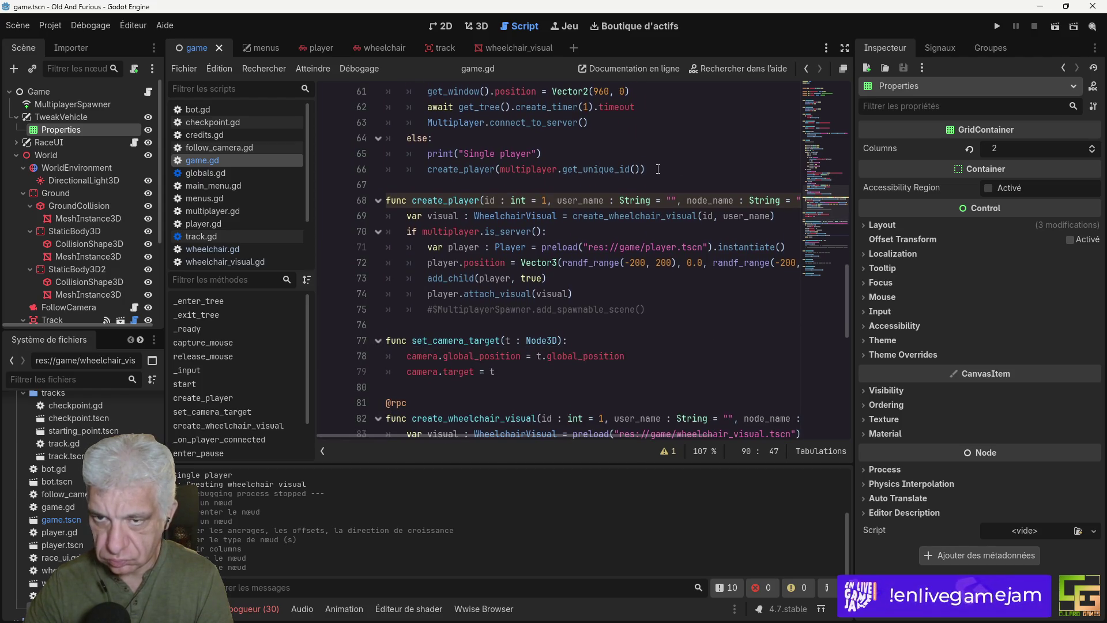
pyautogui.moveTo(552, 437)
pyautogui.mouseDown()
pyautogui.moveTo(679, 448)
pyautogui.moveTo(468, 425)
pyautogui.mouseUp()
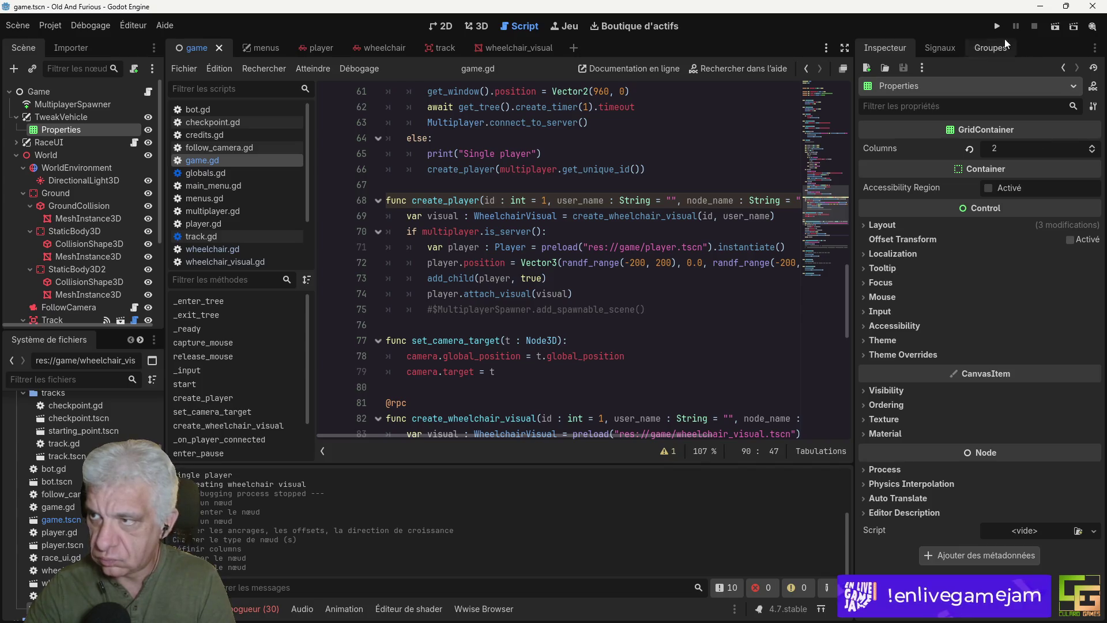
pyautogui.click(997, 27)
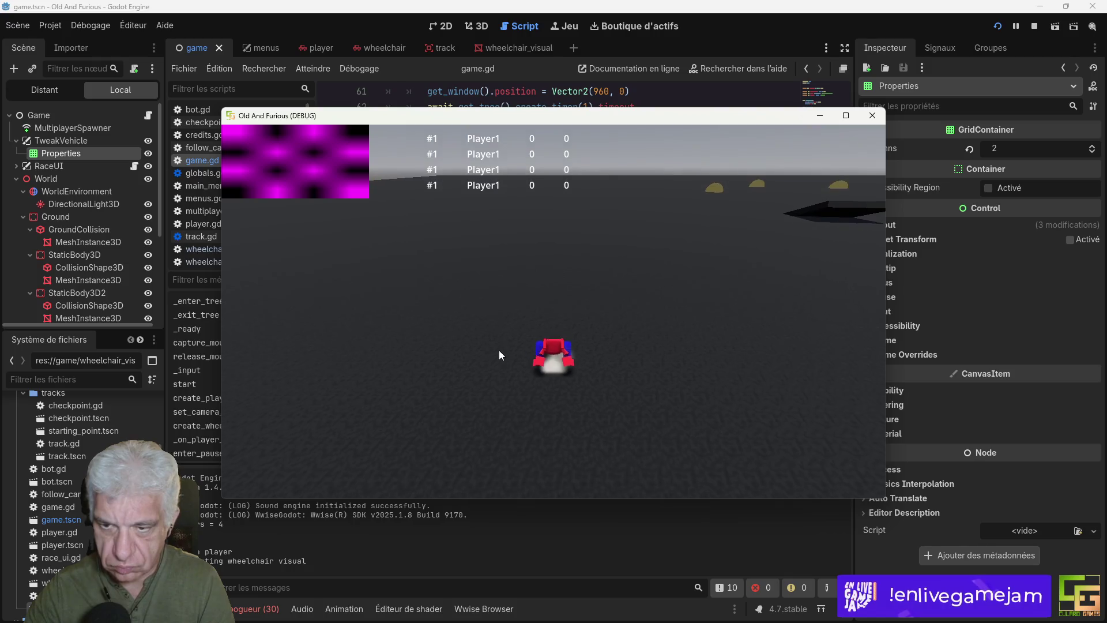
pyautogui.press('Up')
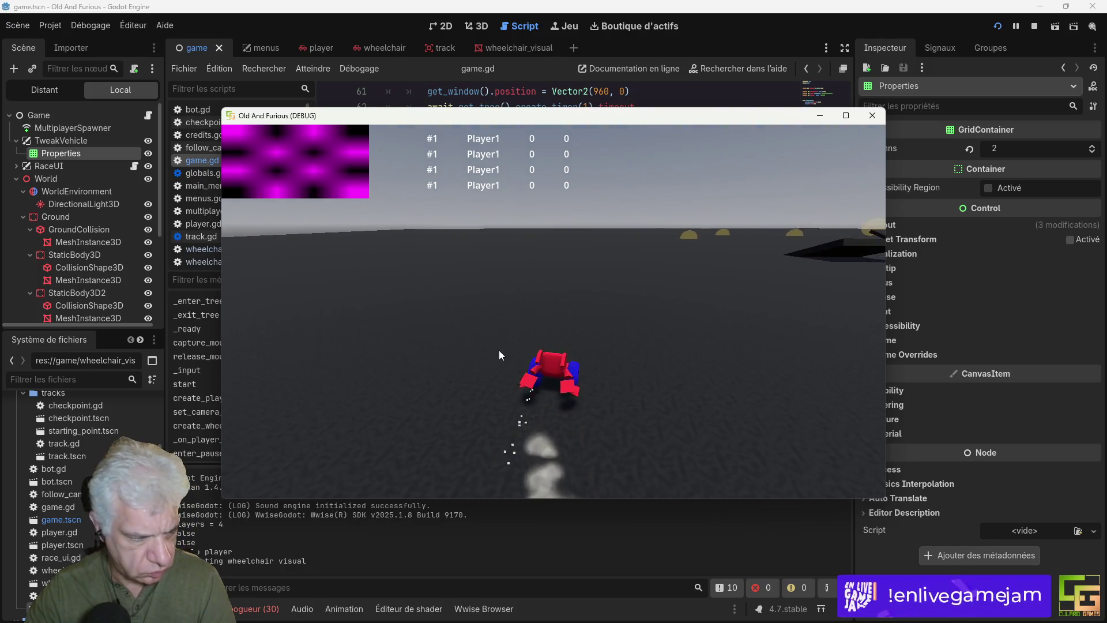
pyautogui.press('Left')
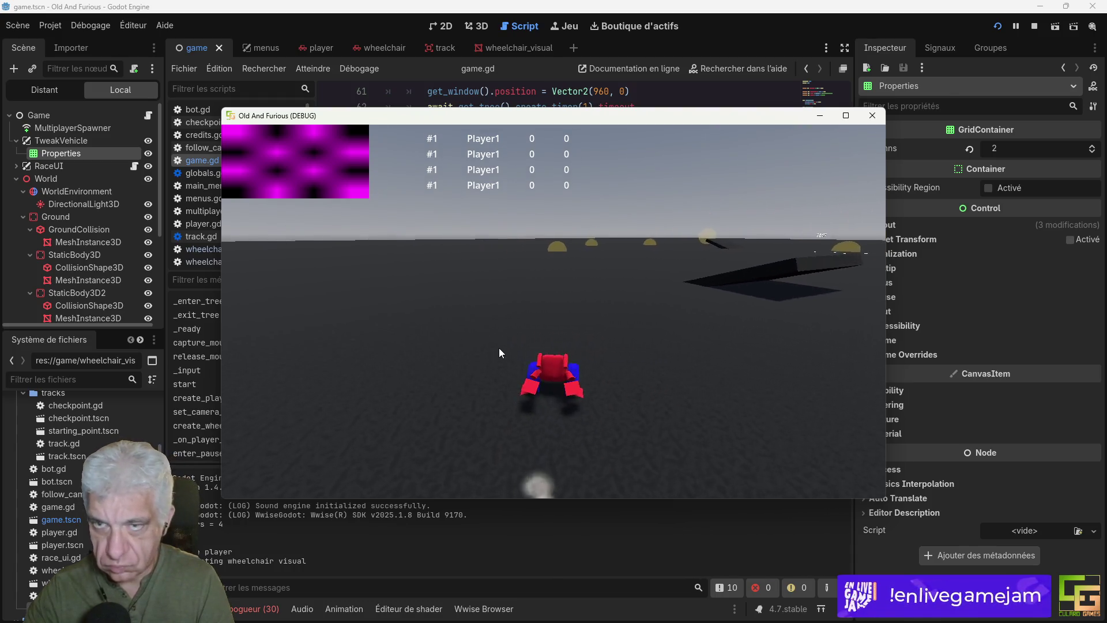
pyautogui.press('F8')
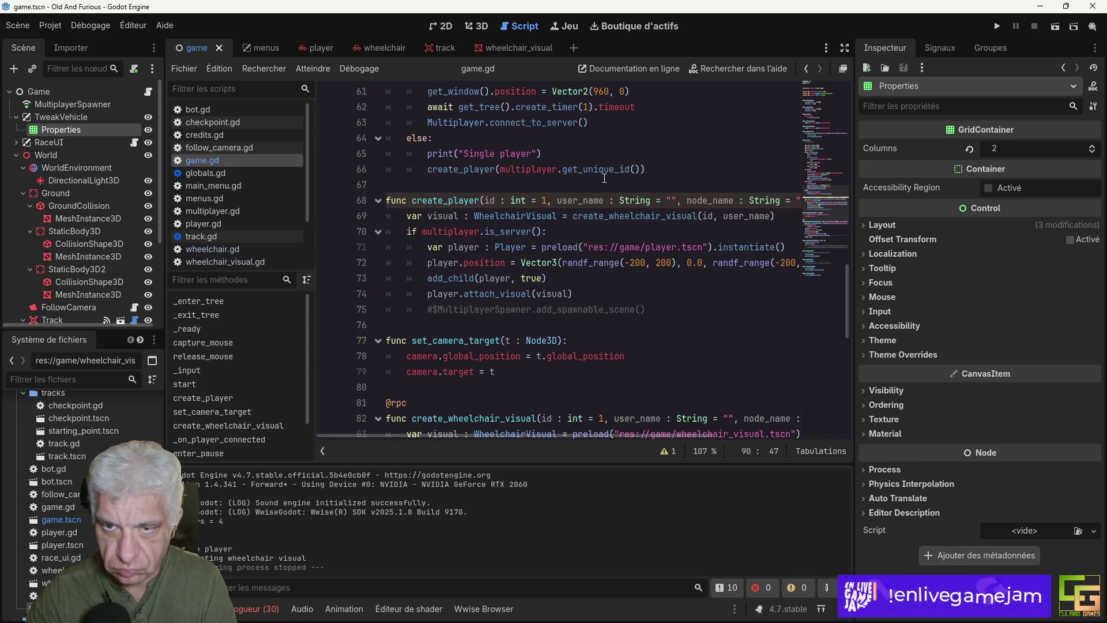
# Step: Declare create_player's return type as Player using autocomplete
pyautogui.scroll(1, 473, 242)
pyautogui.scroll(-1, 479, 241)
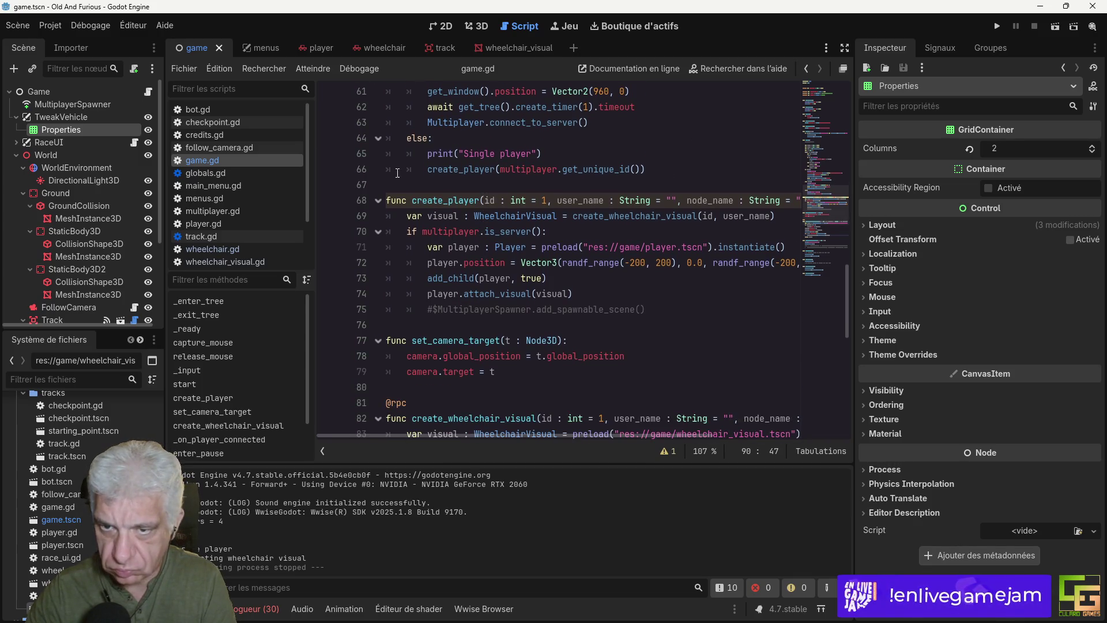
pyautogui.moveTo(603, 438)
pyautogui.mouseDown()
pyautogui.moveTo(787, 438)
pyautogui.moveTo(635, 436)
pyautogui.mouseUp()
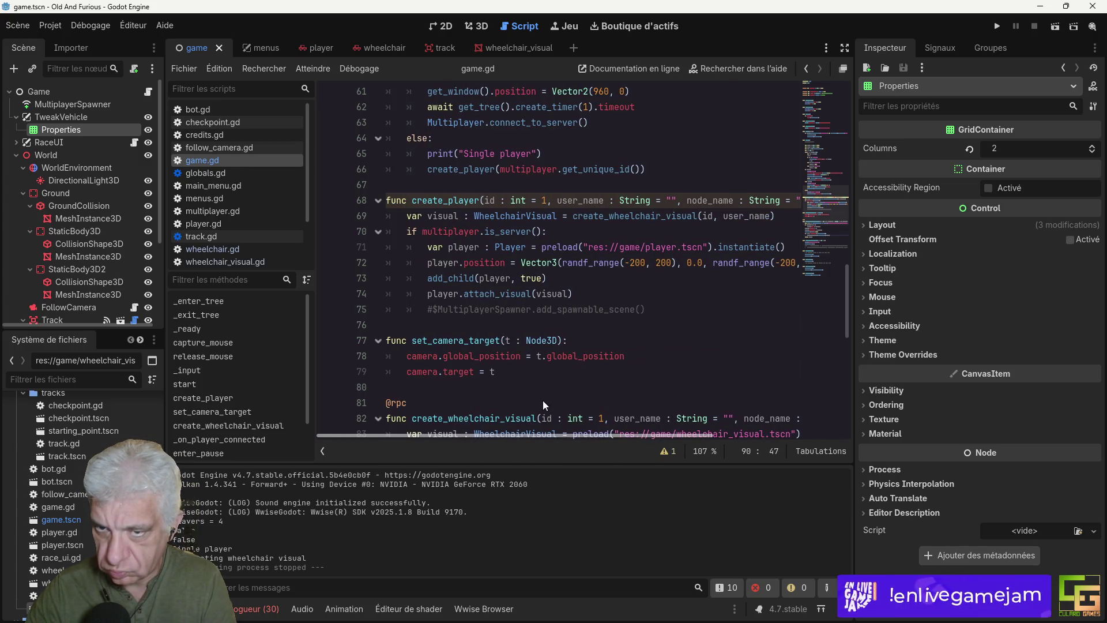
pyautogui.moveTo(710, 436); pyautogui.dragTo(779, 436)
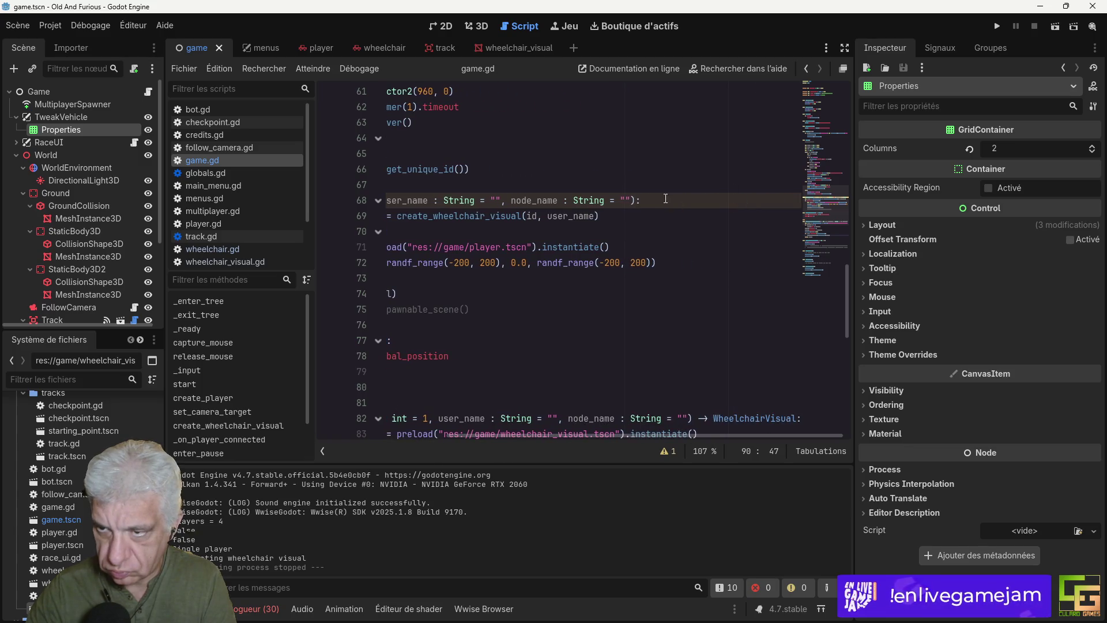
pyautogui.click(637, 201)
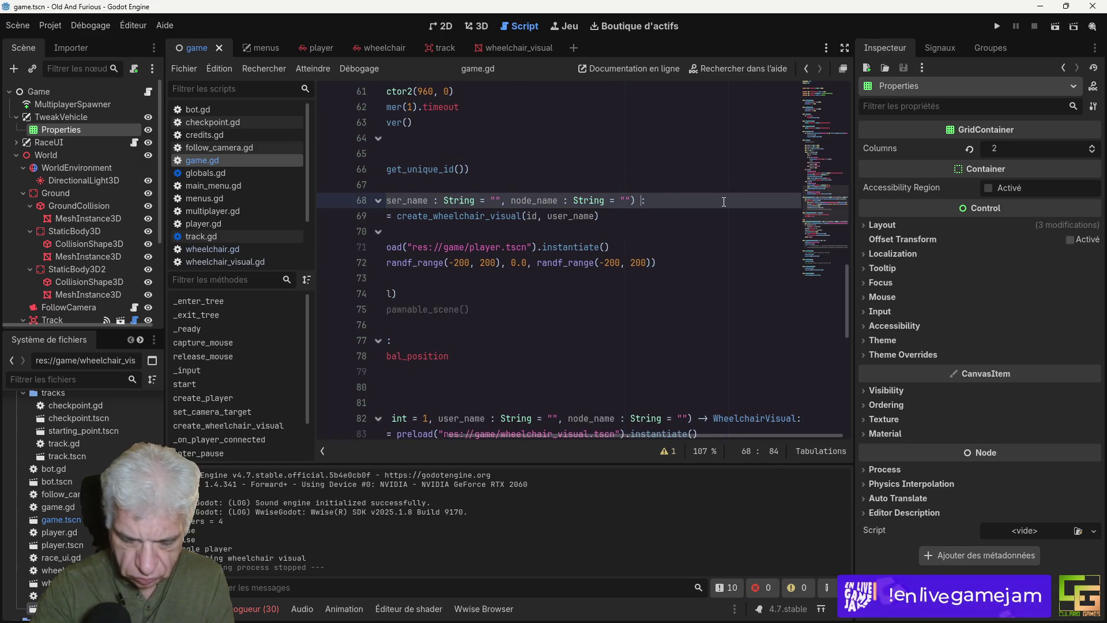
pyautogui.write('-> pl')
pyautogui.press('BackSpace')
pyautogui.press('BackSpace')
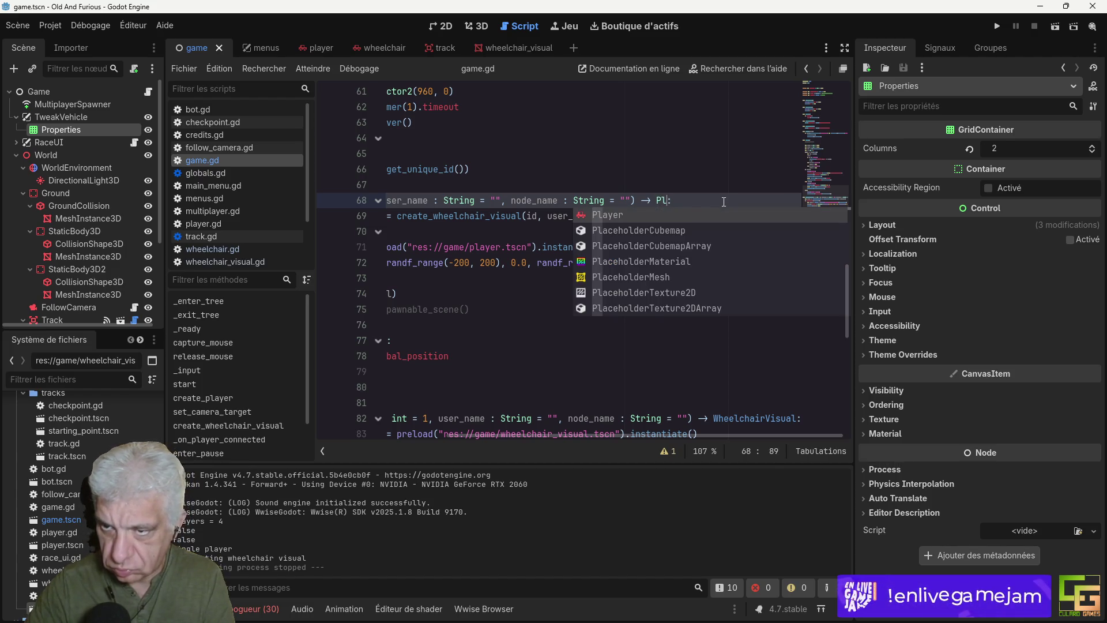
pyautogui.press('Return')
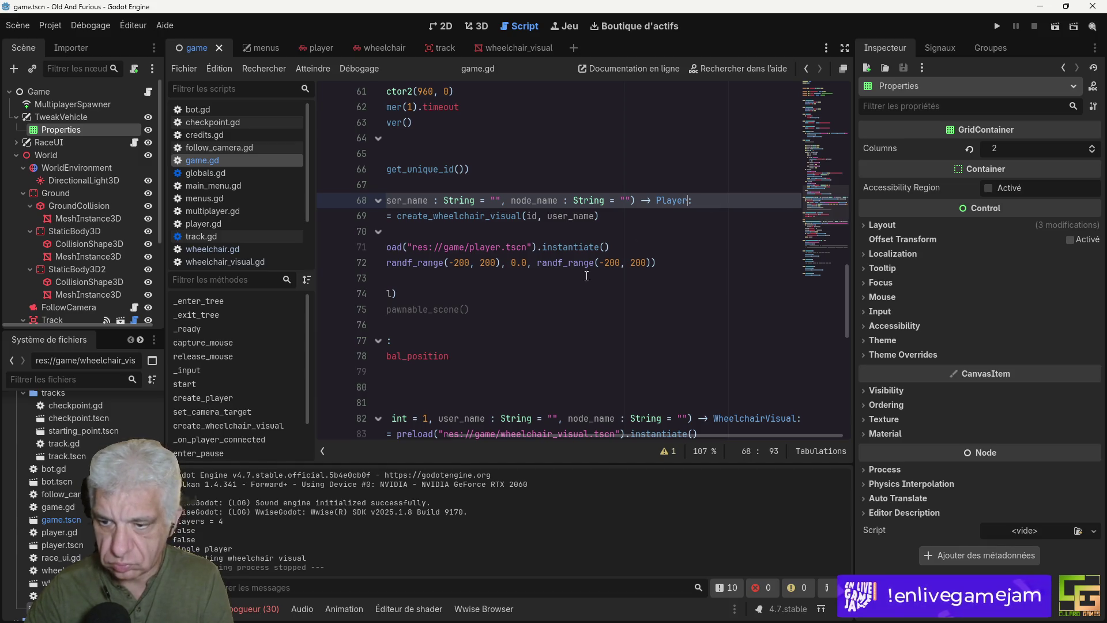
# Step: Add 'return player' after the spawner comment and 'return null' below it, then save game.gd
pyautogui.hscroll(-3, 512, 338)
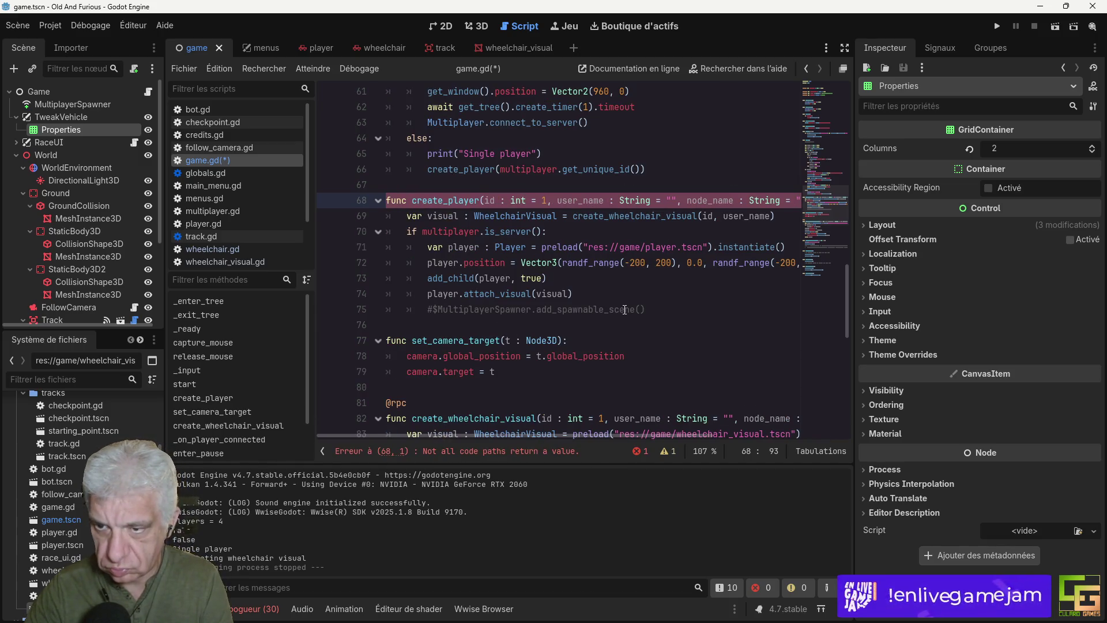
pyautogui.click(655, 307)
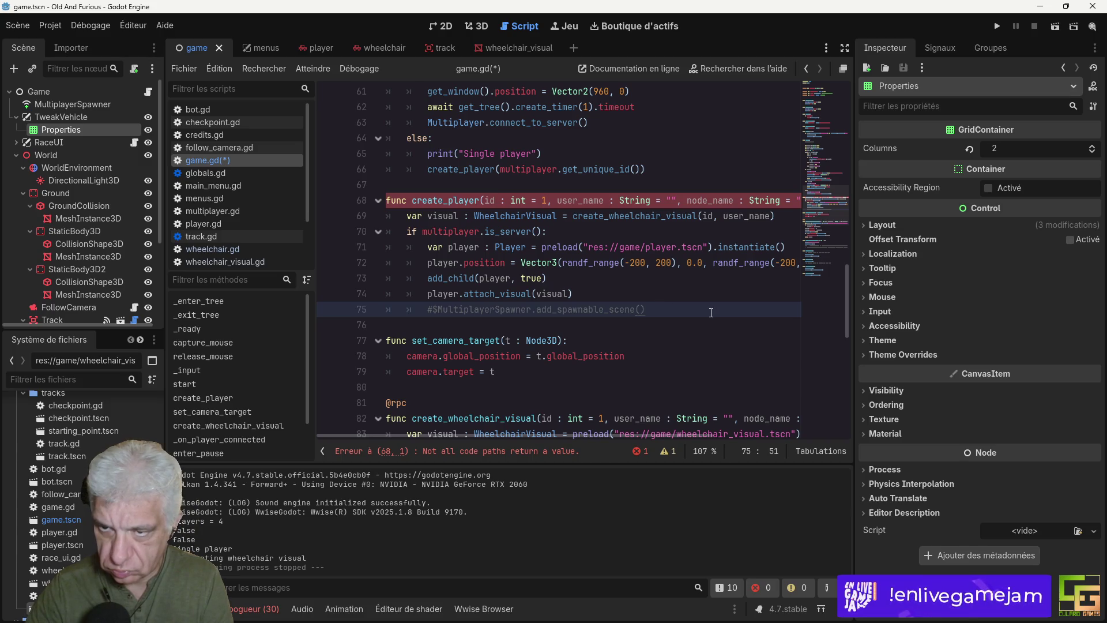
pyautogui.press('Return')
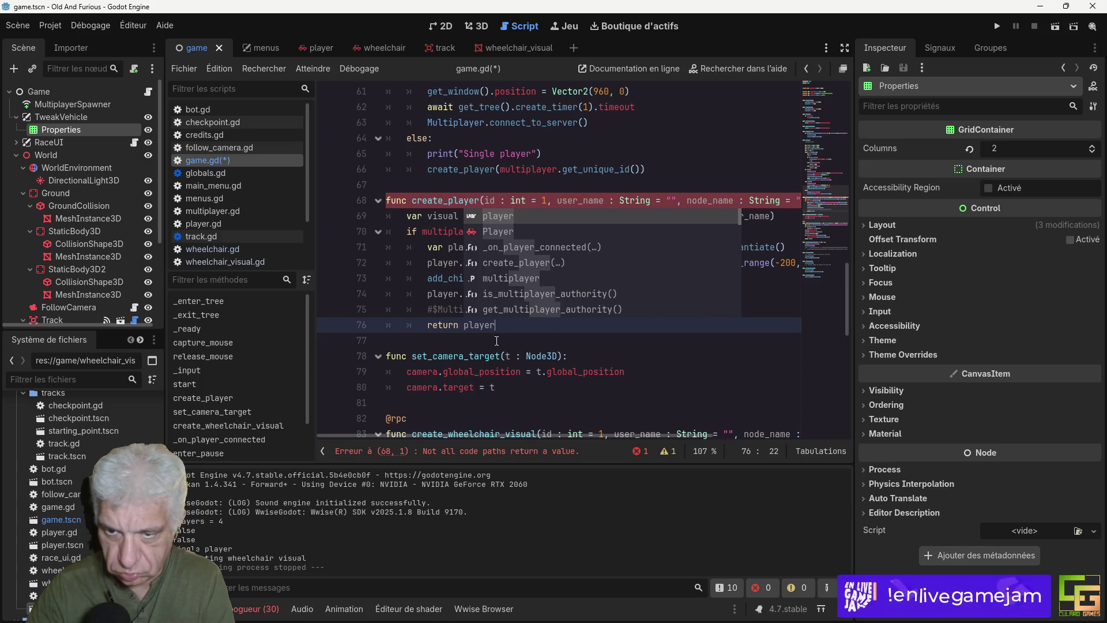
pyautogui.press('Escape')
pyautogui.press('Return')
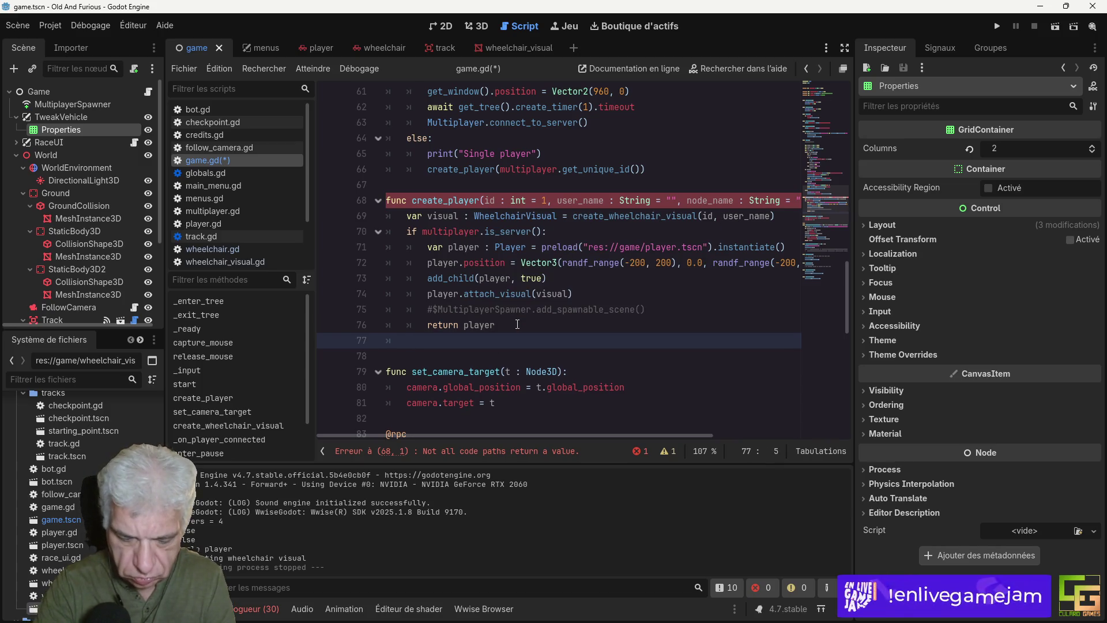
pyautogui.write('return null')
pyautogui.hotkey('ctrl', 's')
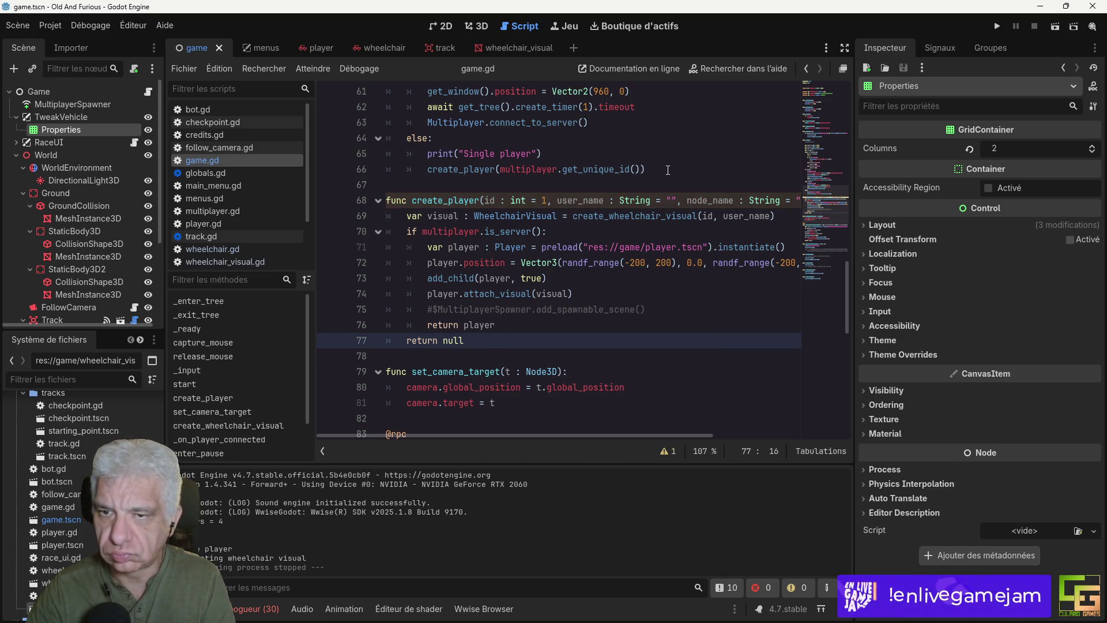
pyautogui.click(428, 169)
# Step: Store the single-player create_player result in player and declare 'var player : Player' above start(), then save
pyautogui.write('player =')
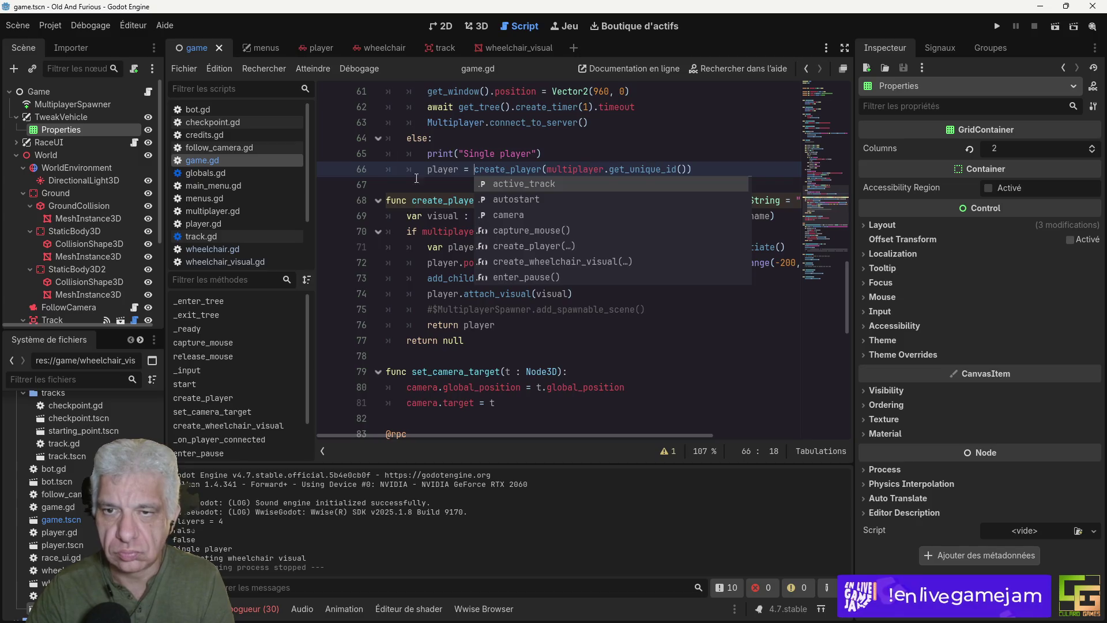
pyautogui.scroll(10, 430, 245)
pyautogui.click(589, 278)
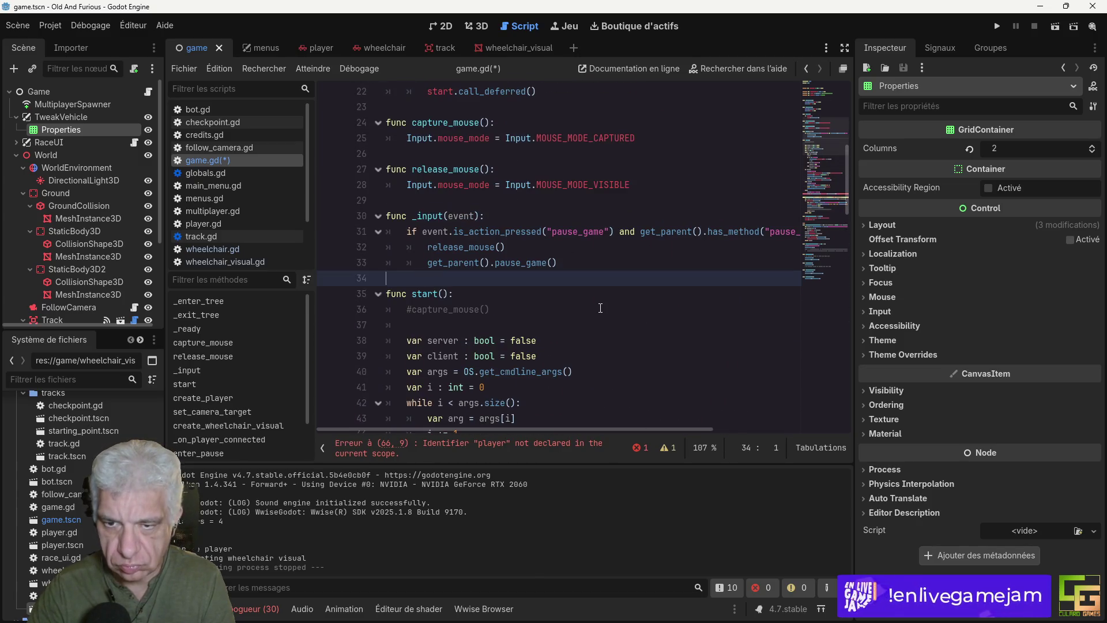
pyautogui.press('Return')
pyautogui.press('Return')
pyautogui.press('Up')
pyautogui.write('var player')
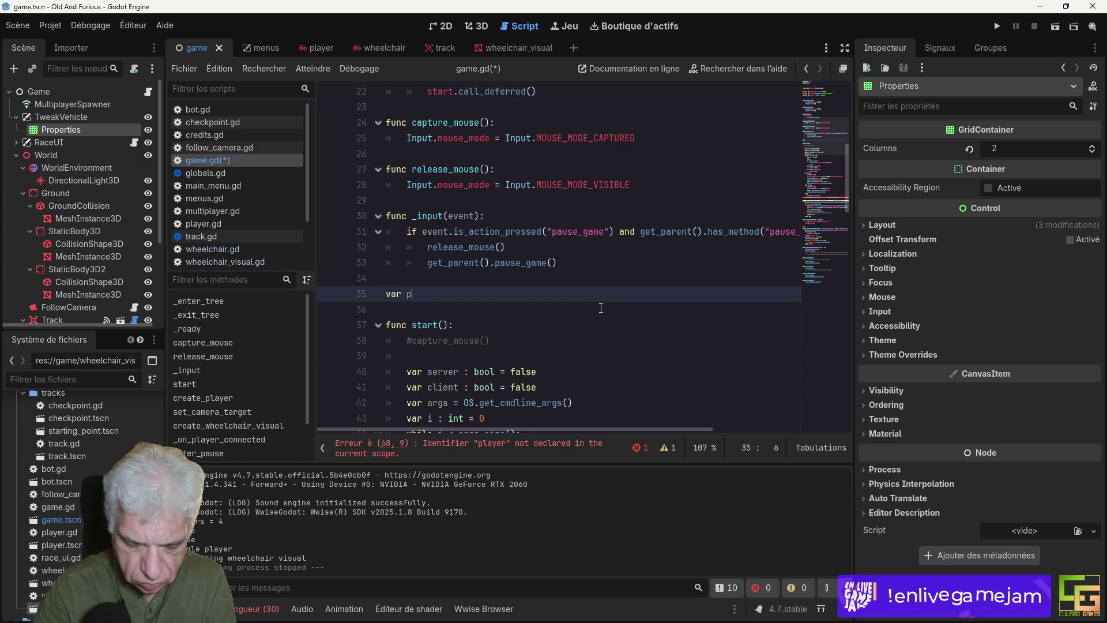
pyautogui.write(' : Player')
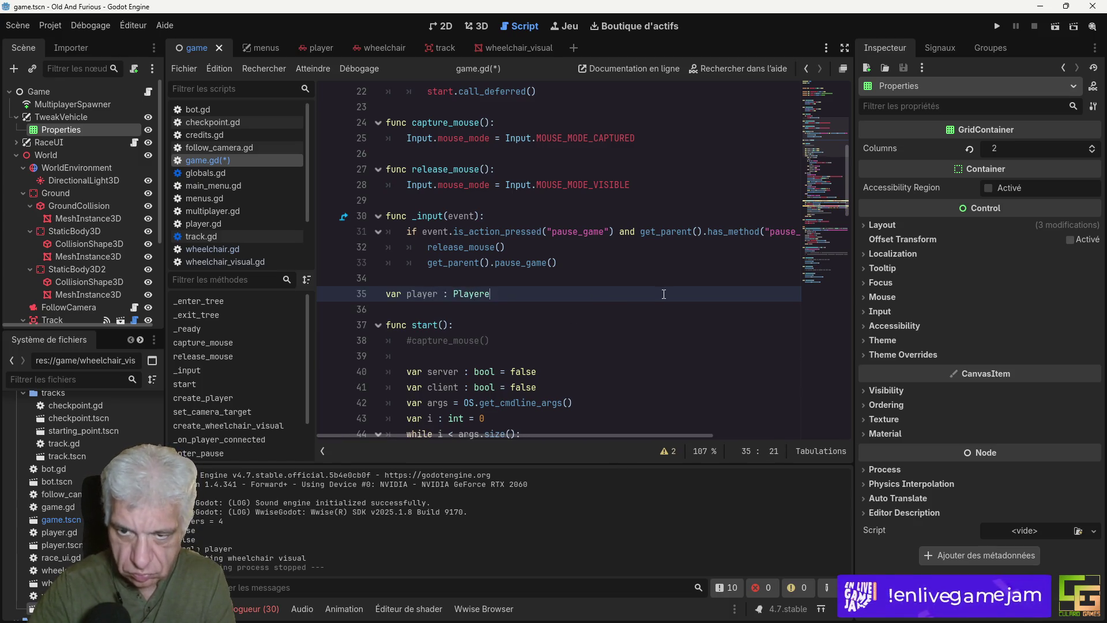
pyautogui.hotkey('ctrl', 's')
# Step: Begin a 'for p in' loop on a new line after the player assignment
pyautogui.scroll(-10, 530, 272)
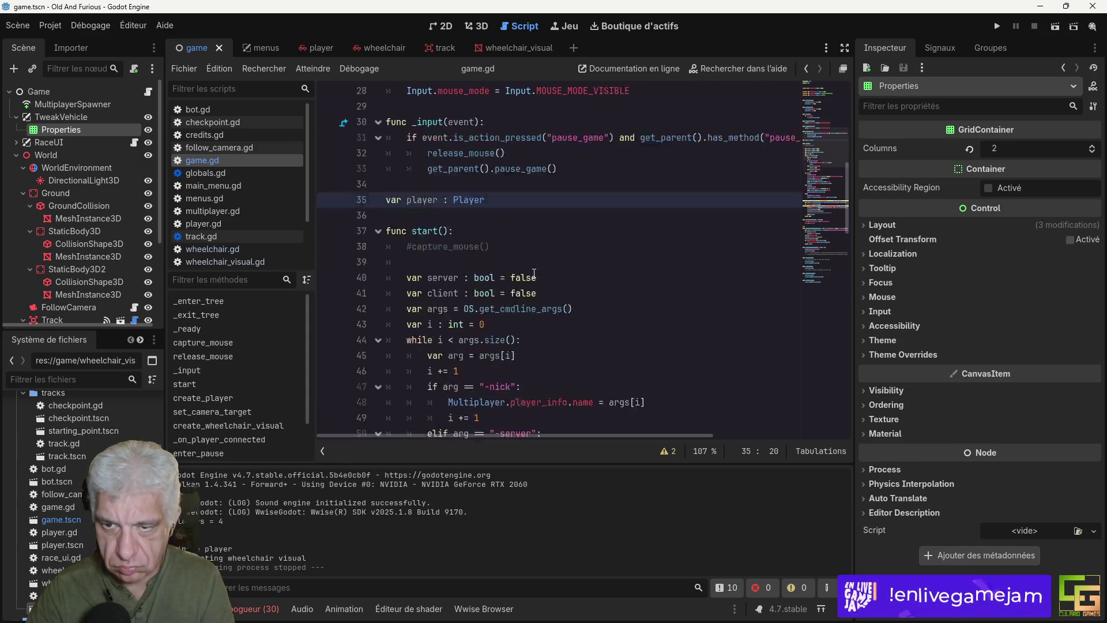
pyautogui.scroll(-2, 530, 273)
pyautogui.click(476, 263)
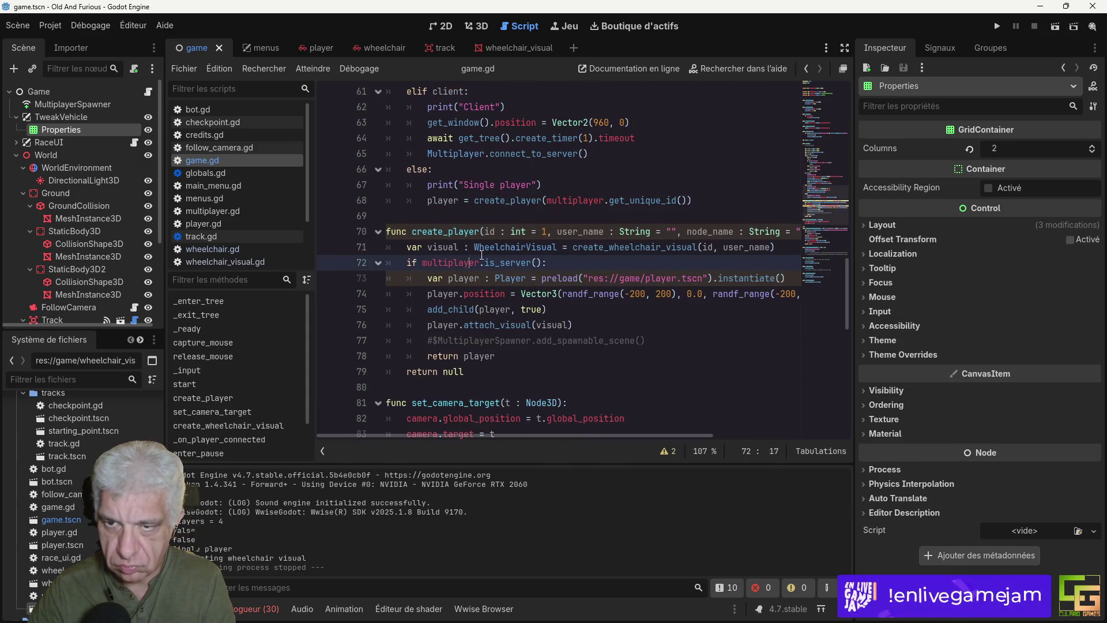
pyautogui.moveTo(652, 213)
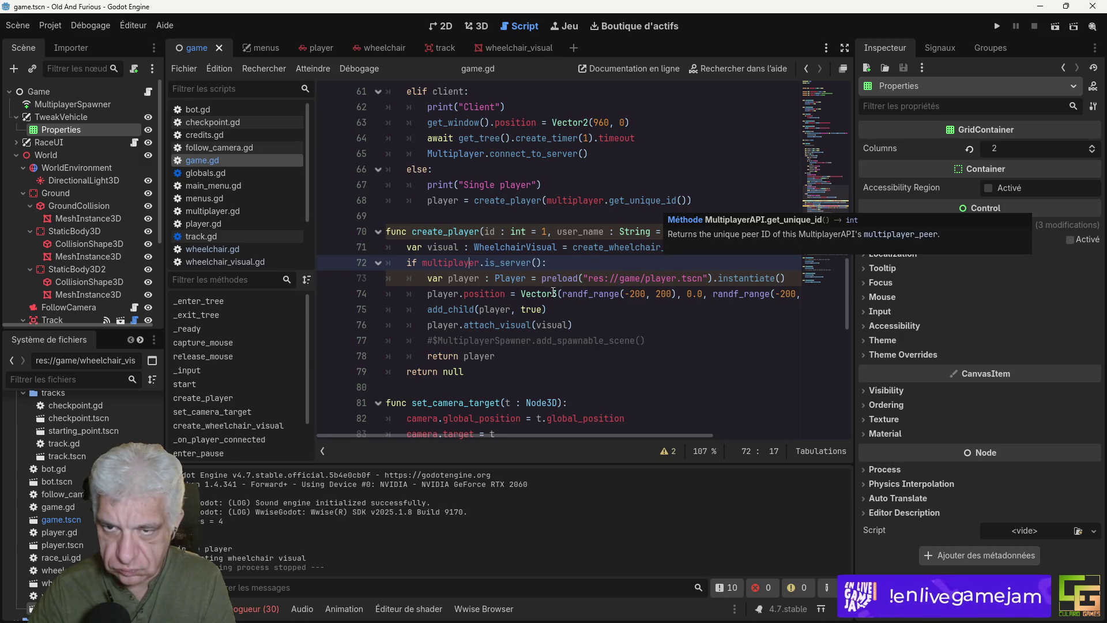
pyautogui.click(710, 199)
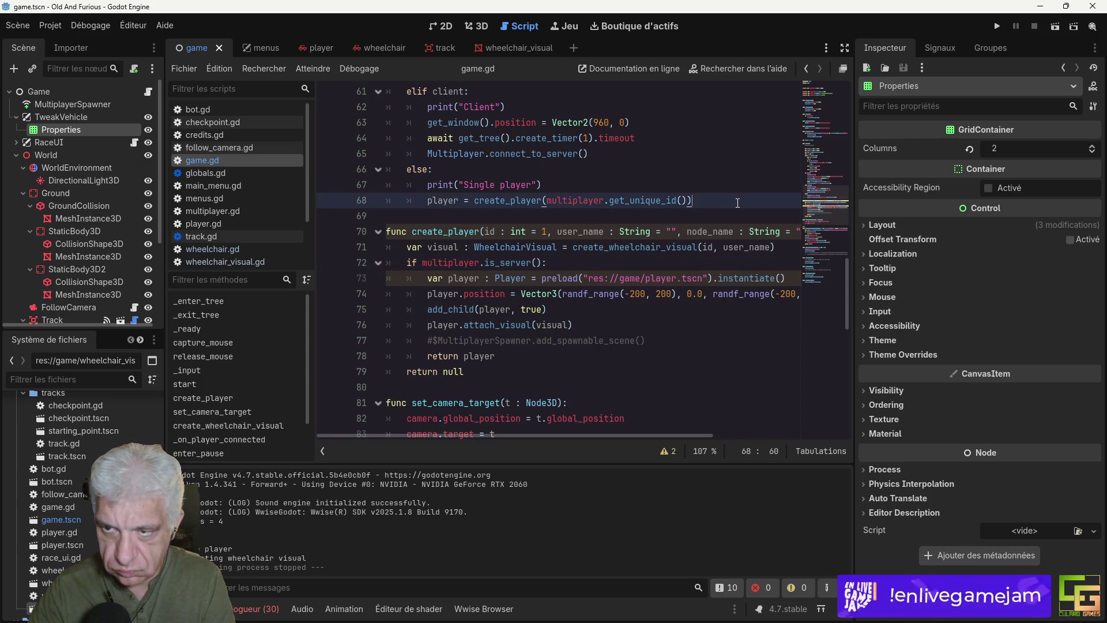
pyautogui.press('Return')
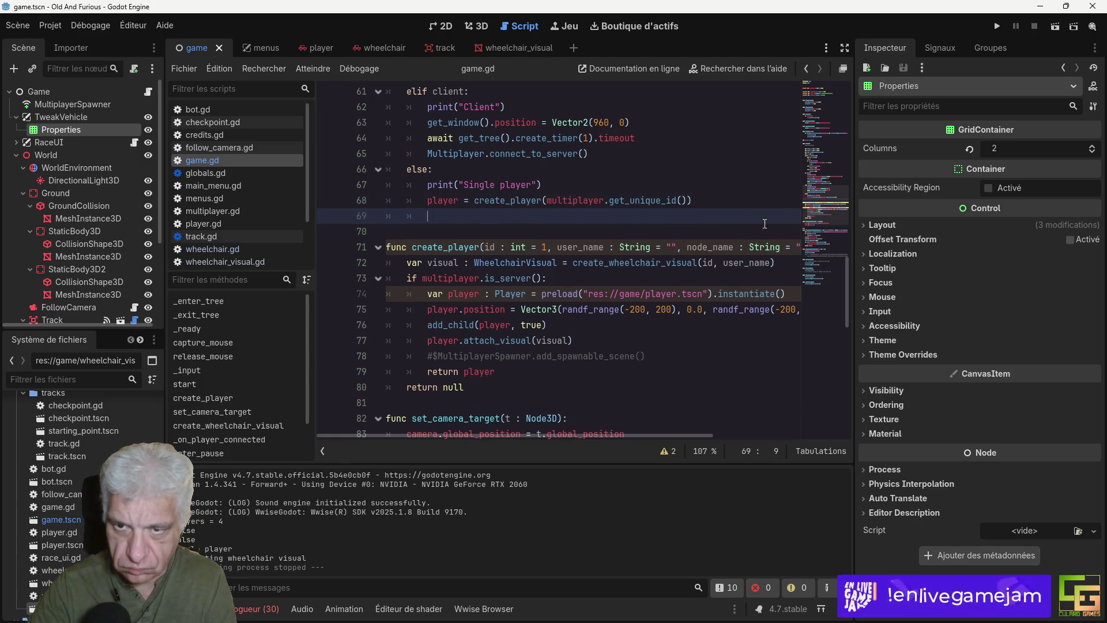
pyautogui.write('fo')
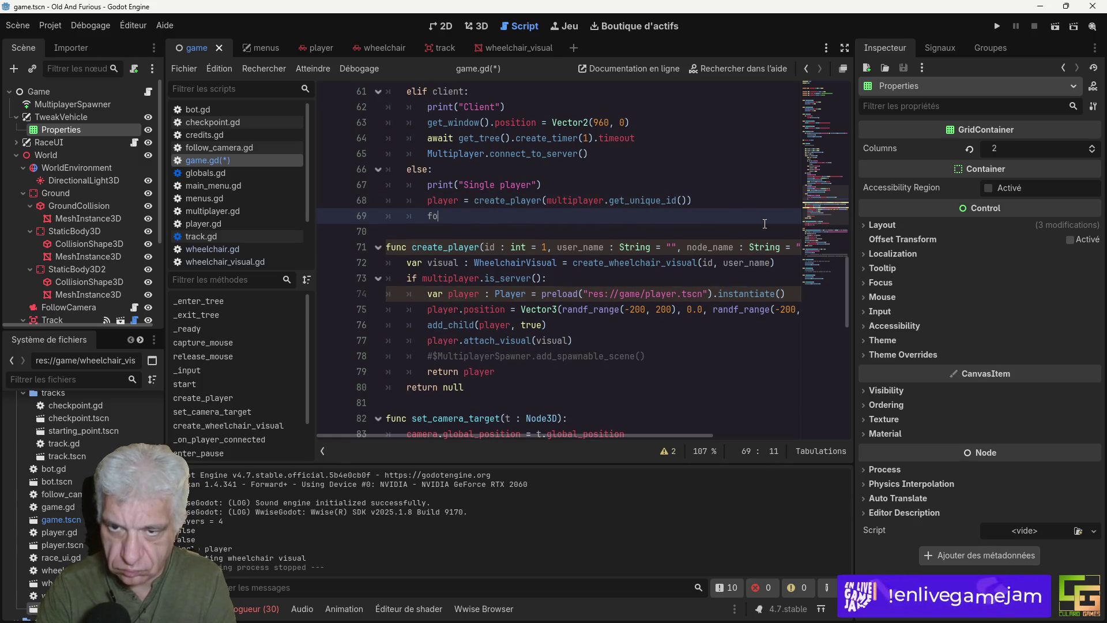
pyautogui.write('r p in')
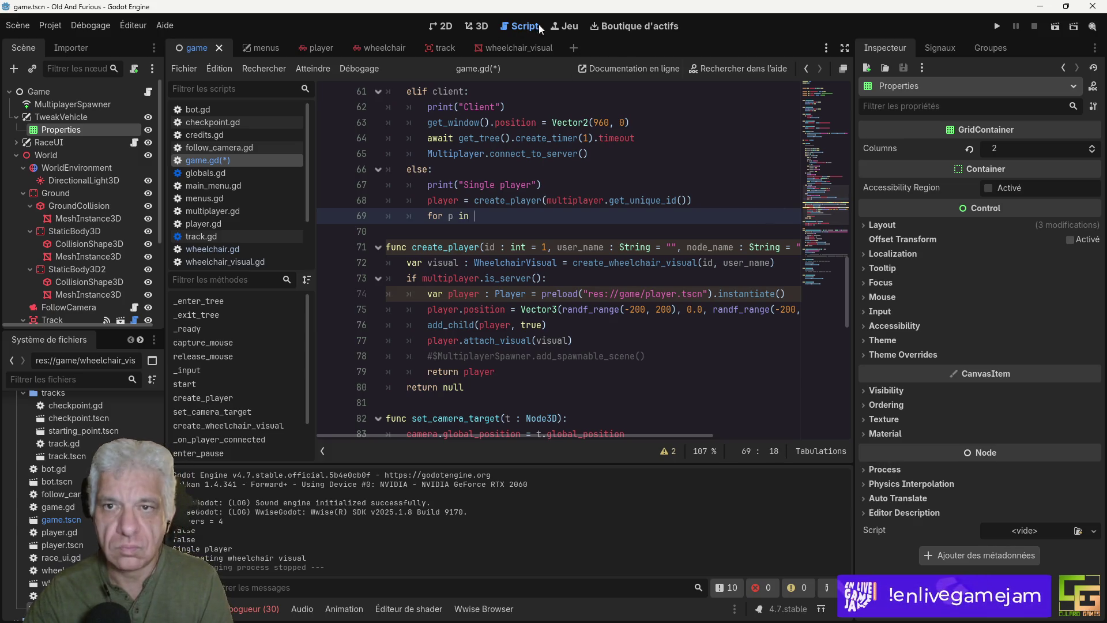
# Step: Make the loop iterate over ["max_force", "max_steering"]
pyautogui.click(379, 49)
pyautogui.click(238, 160)
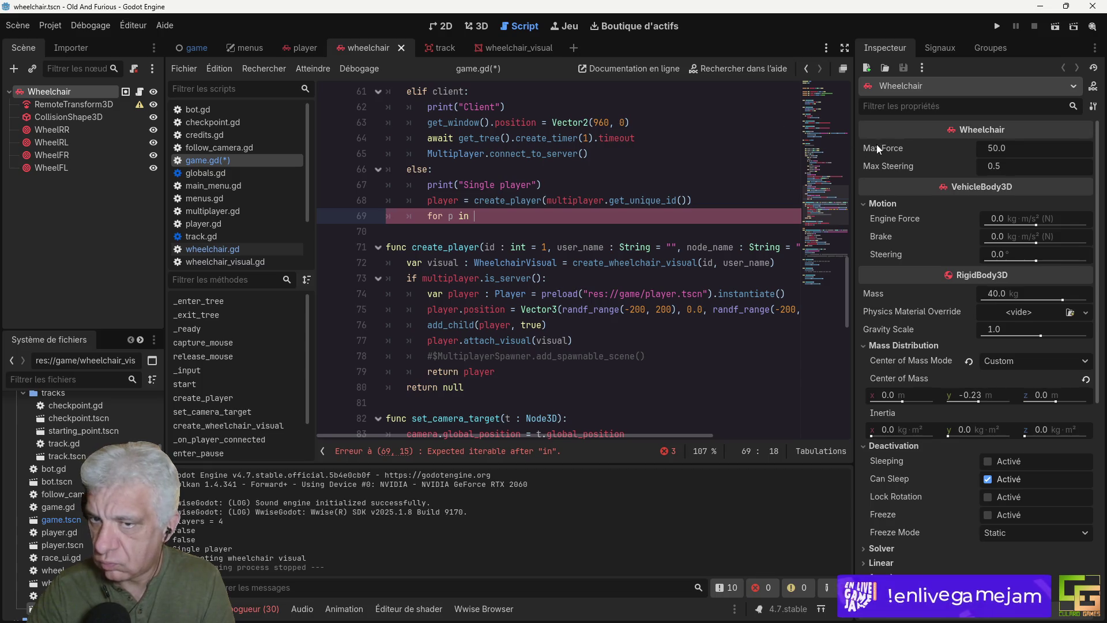
pyautogui.write('["')
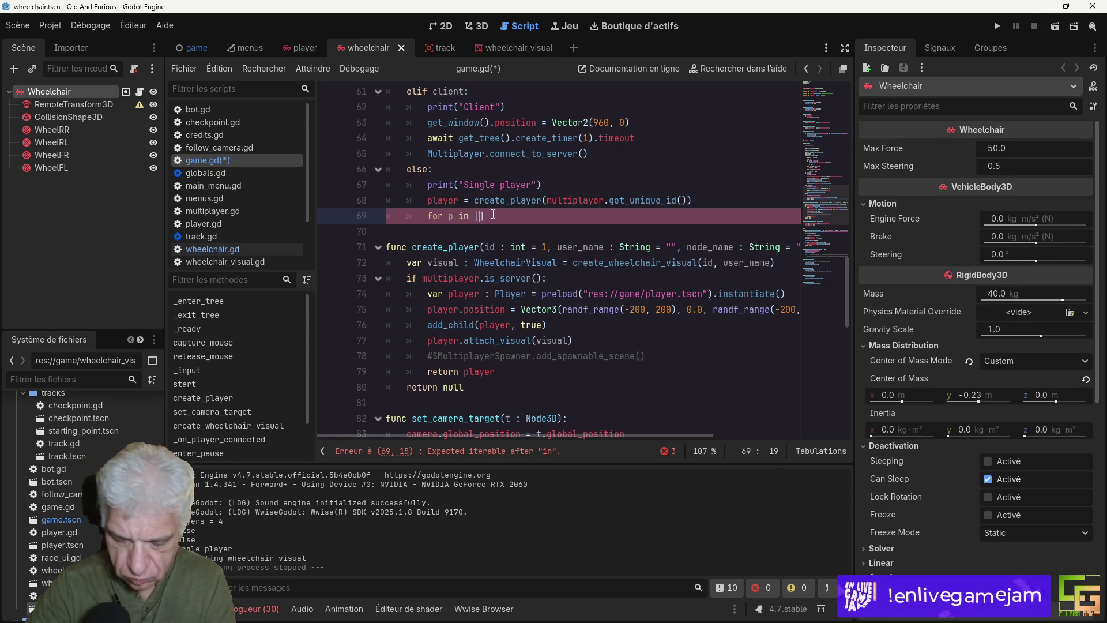
pyautogui.write('max_')
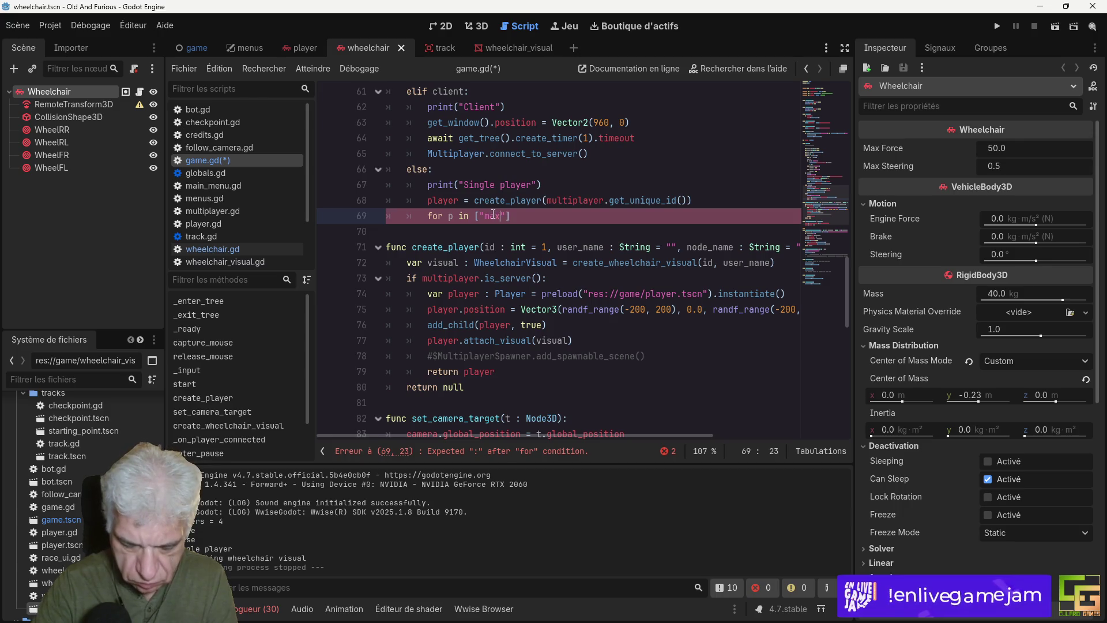
pyautogui.write('force"')
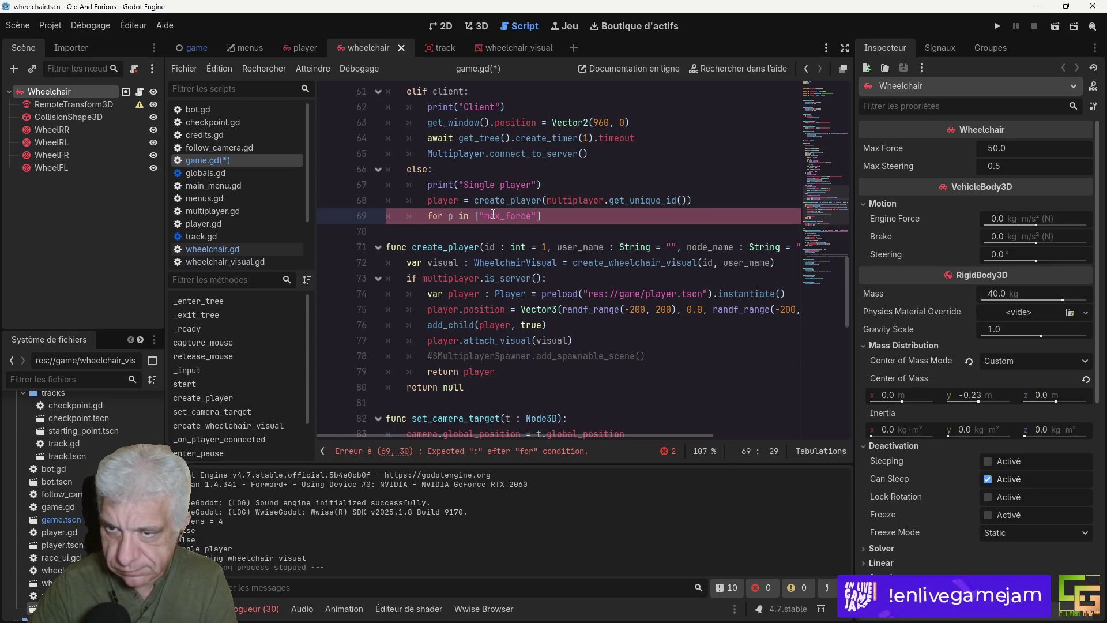
pyautogui.write(', "max_')
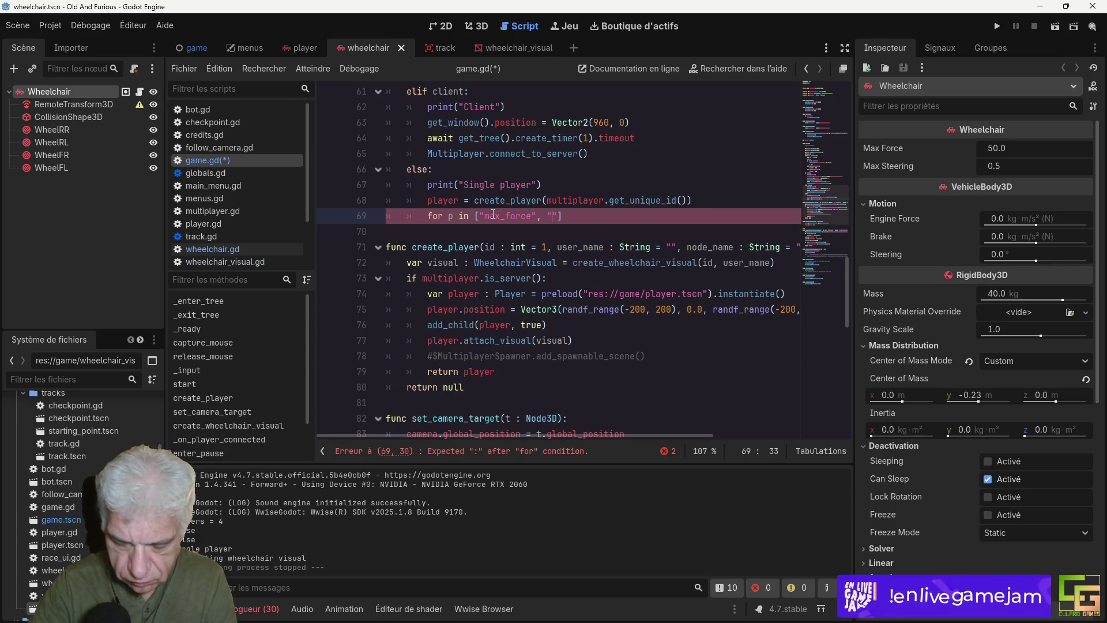
pyautogui.write('stee')
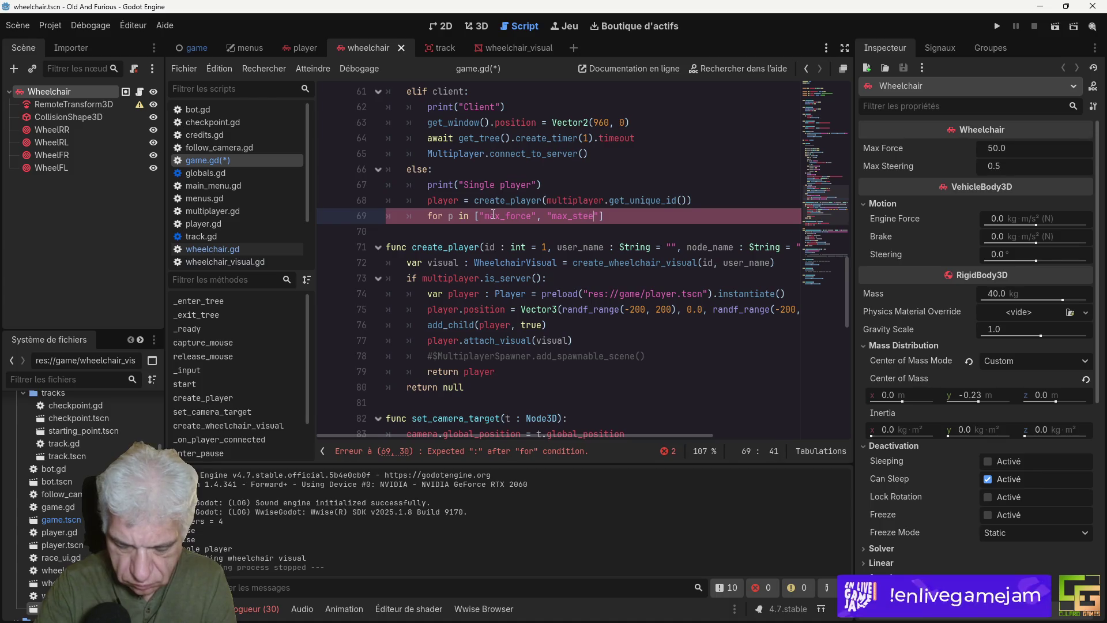
pyautogui.write('ring"')
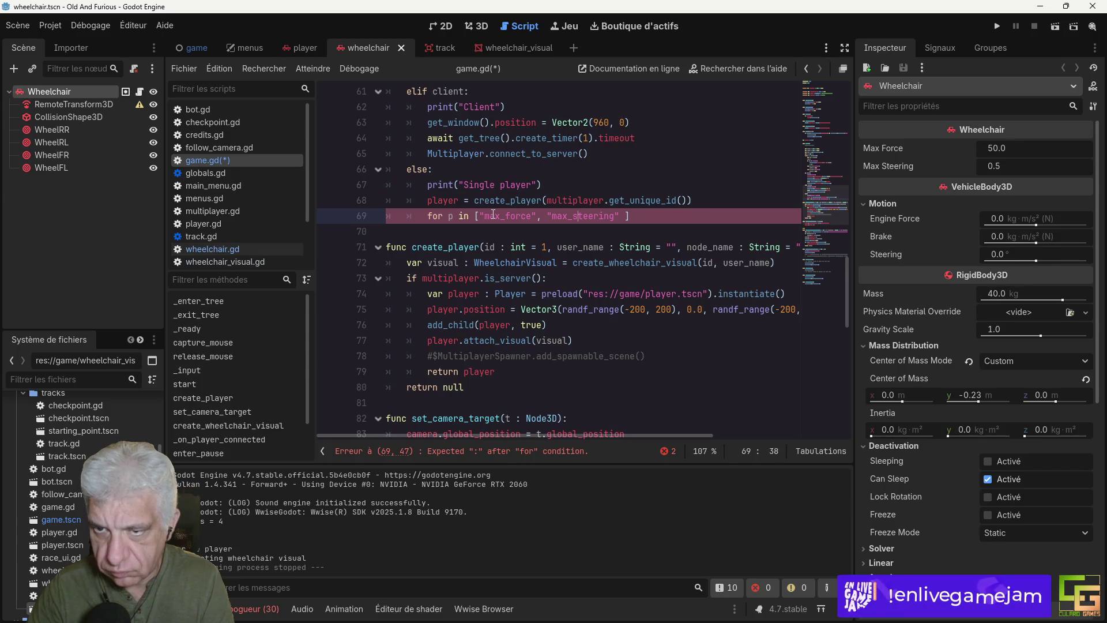
pyautogui.press('Right')
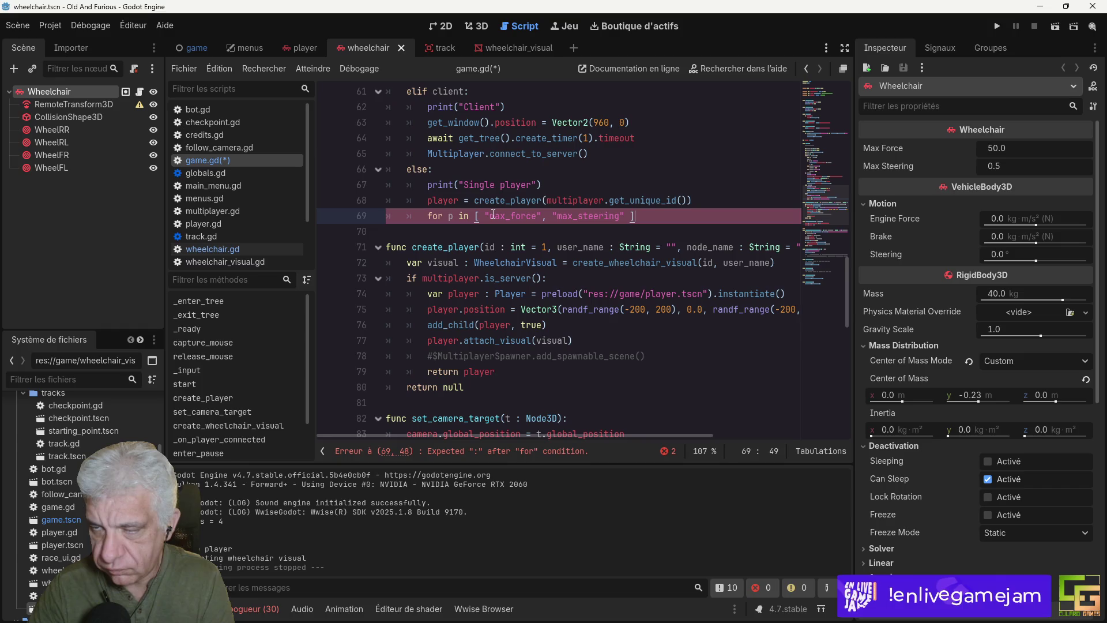
pyautogui.write(':')
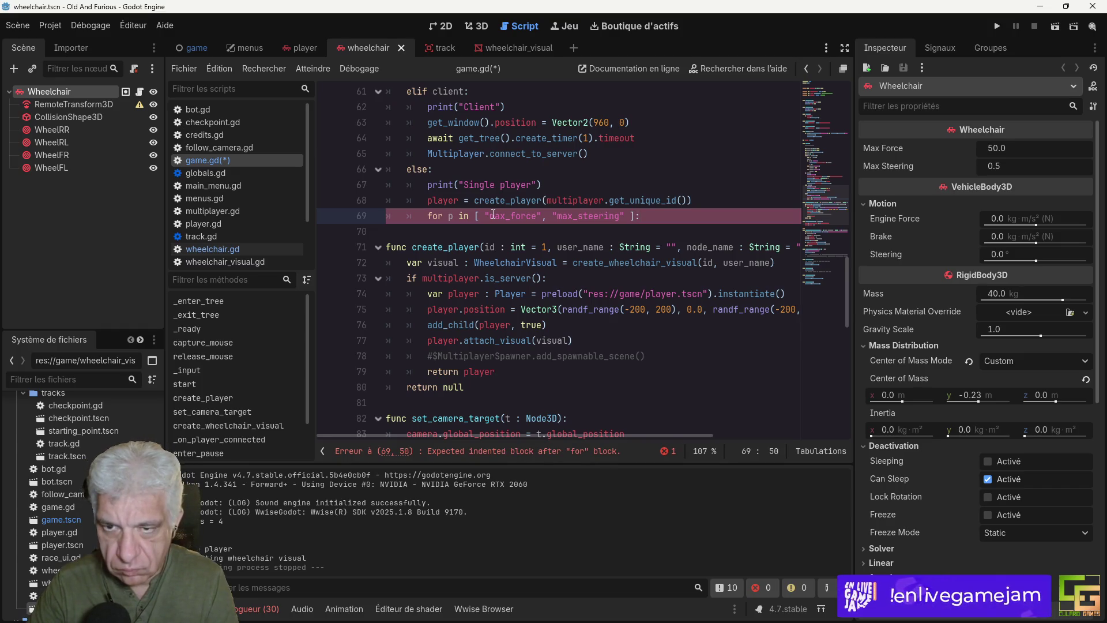
pyautogui.press('Return')
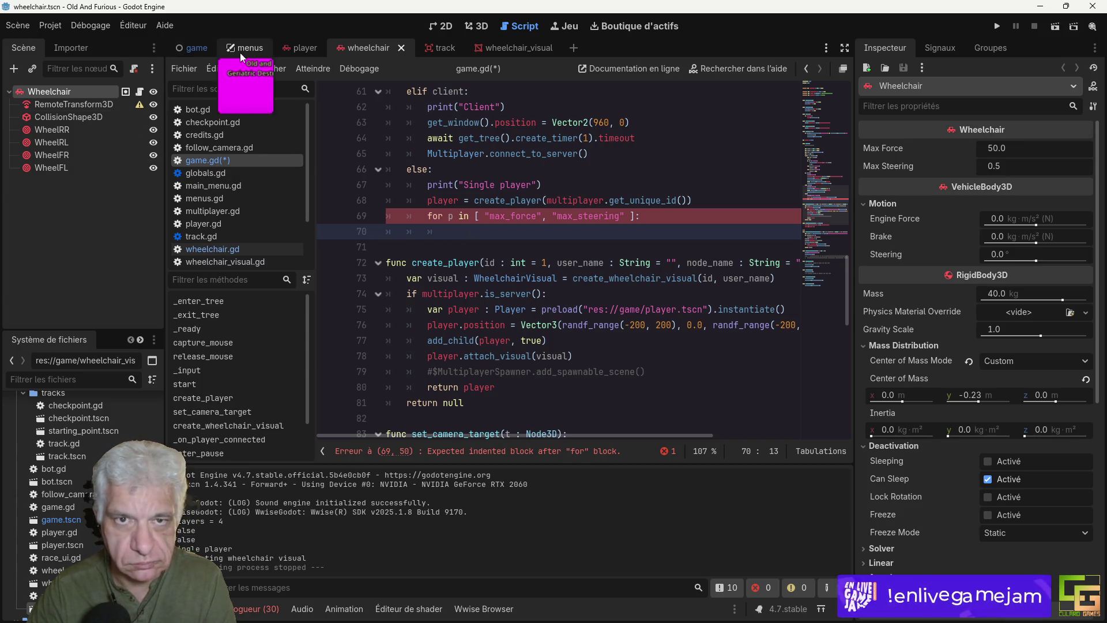
# Step: Save, then add the label to $TweakVehicle/Properties with add_child(label)
pyautogui.click(195, 49)
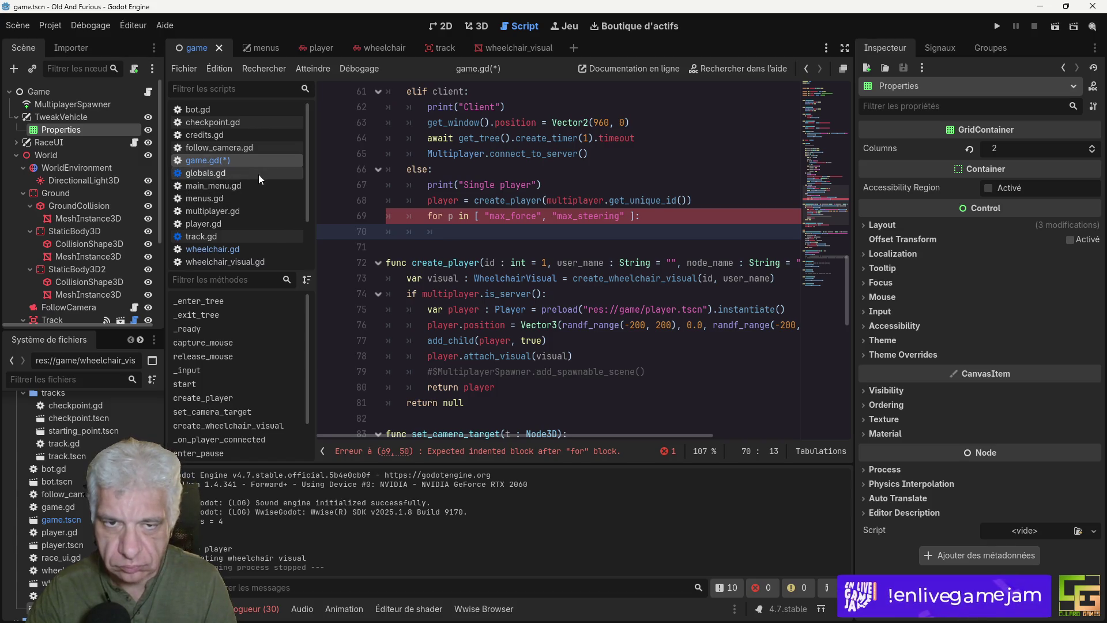
pyautogui.hotkey('ctrl', 's')
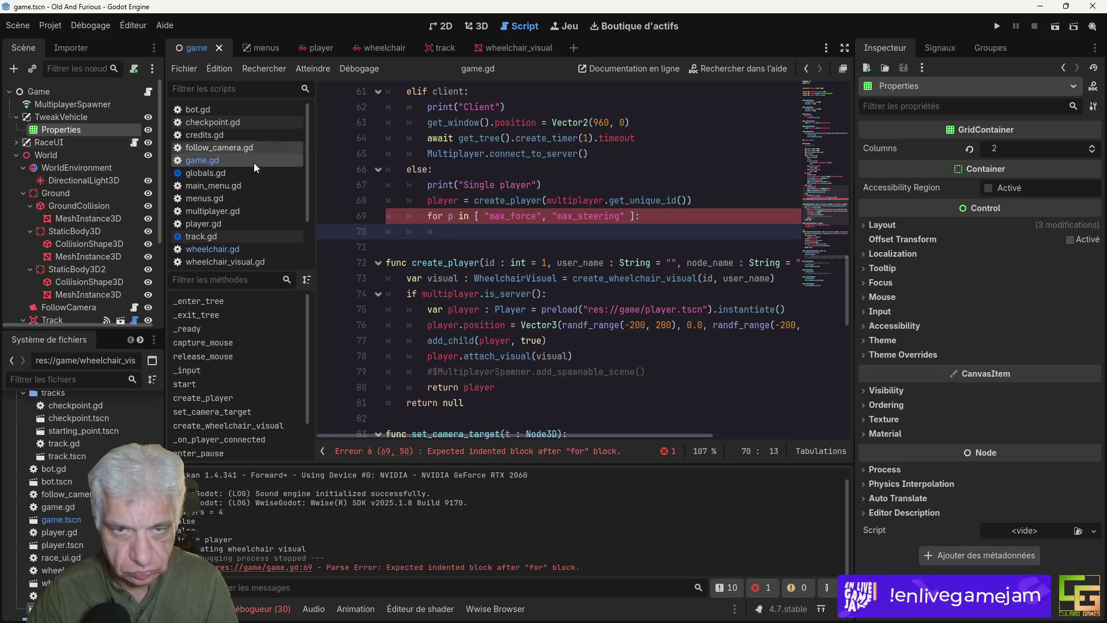
pyautogui.moveTo(52, 129); pyautogui.dragTo(461, 238)
pyautogui.write('.')
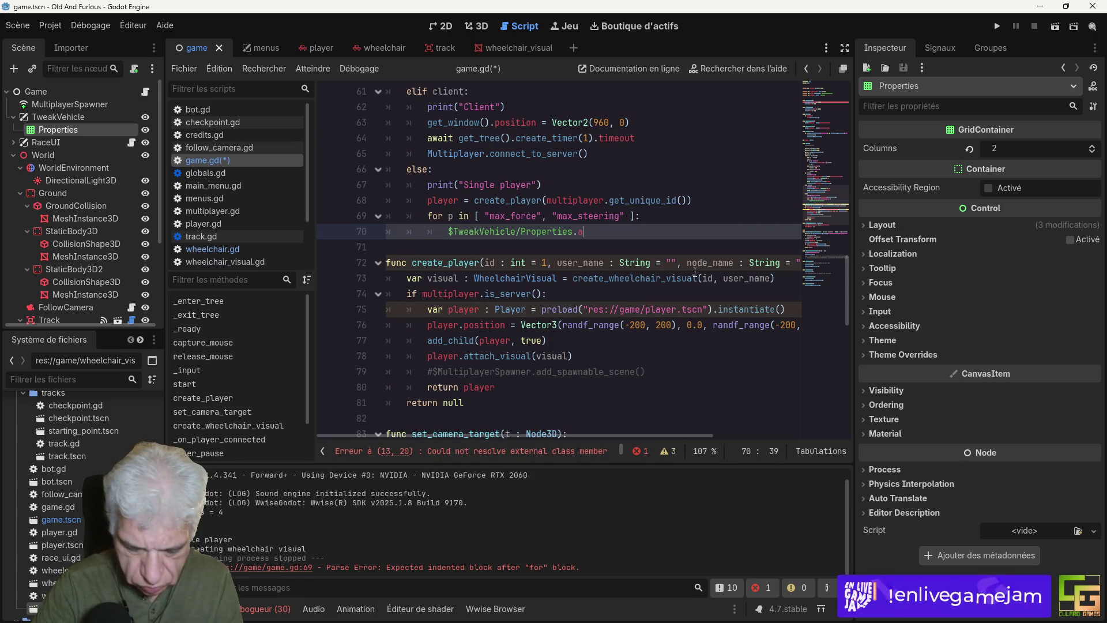
pyautogui.write('add_child(label')
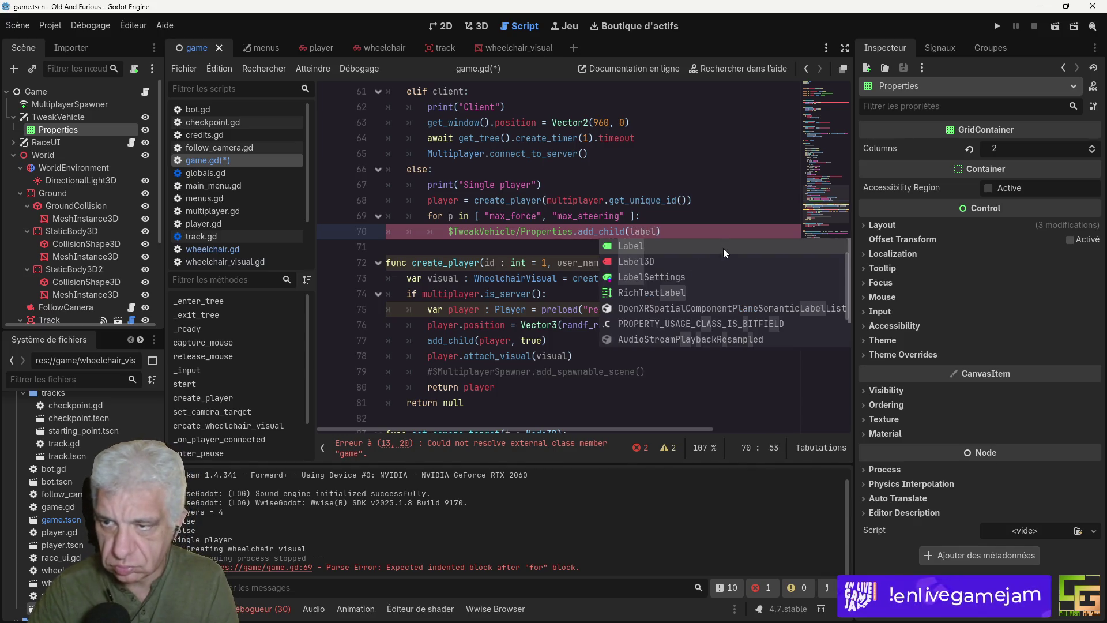
# Step: Create a new Label with Label.new() at the start of the loop body
pyautogui.click(677, 214)
pyautogui.press('Return')
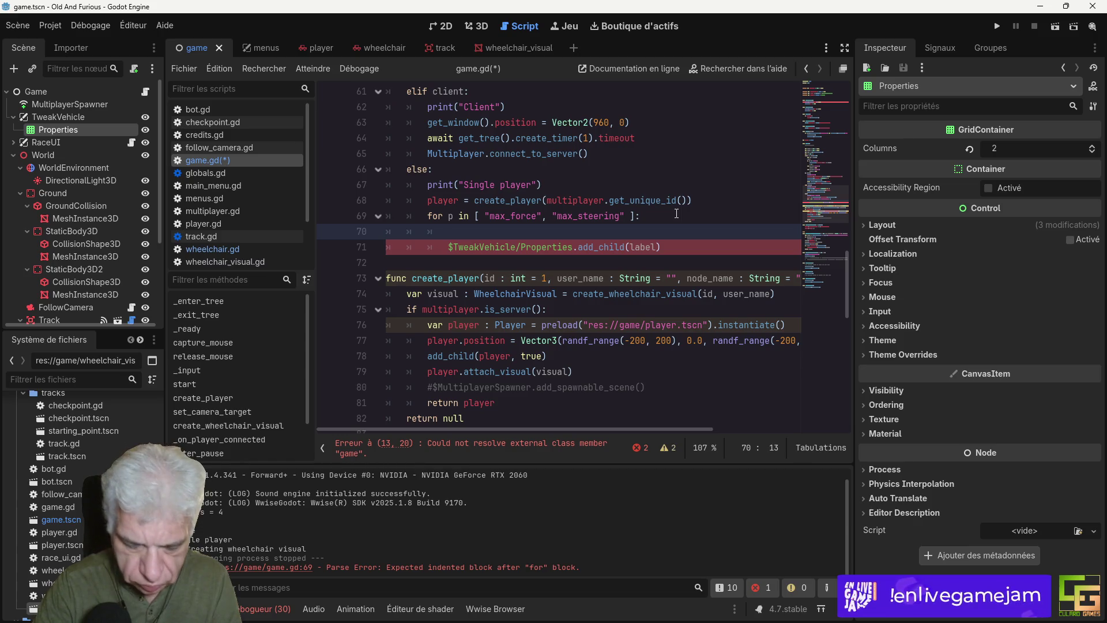
pyautogui.write('var label :')
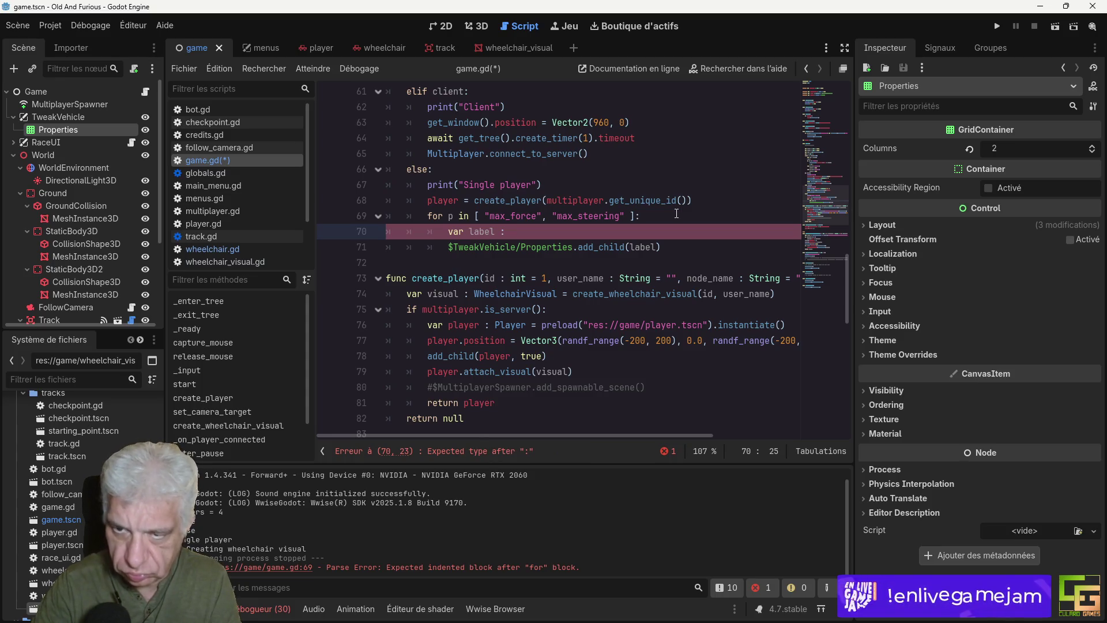
pyautogui.write('Label :')
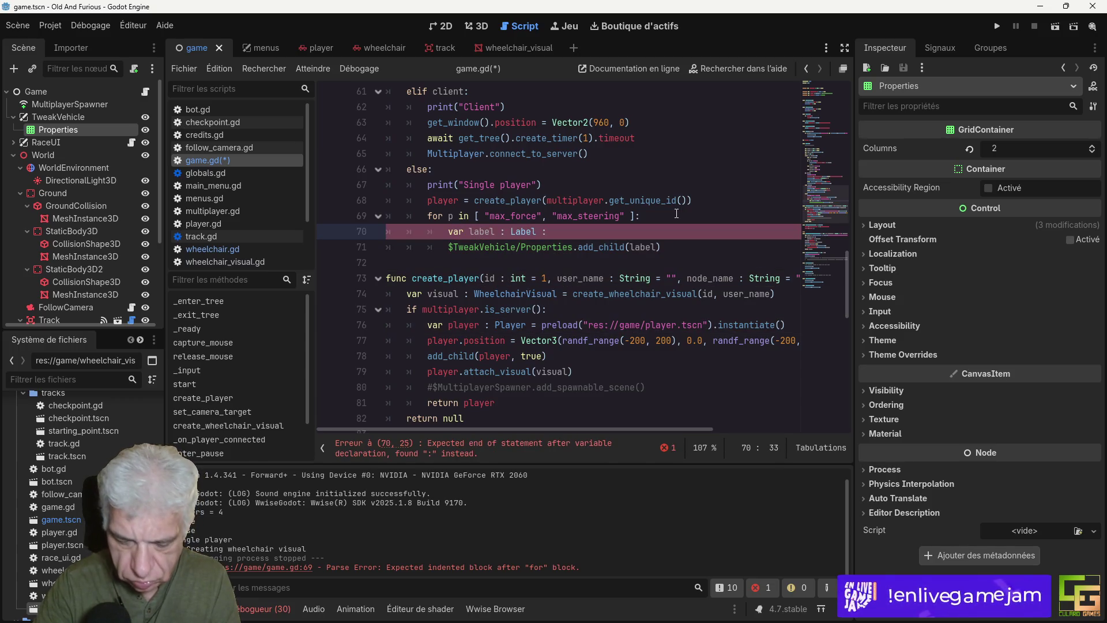
pyautogui.press('BackSpace')
pyautogui.write('= ')
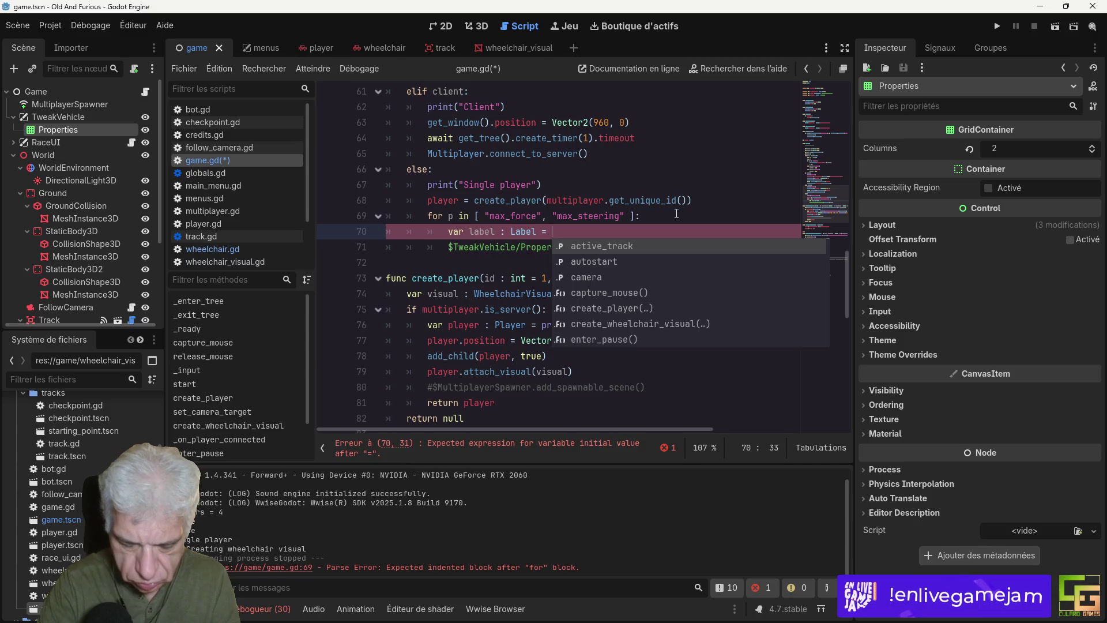
pyautogui.write('Label.new')
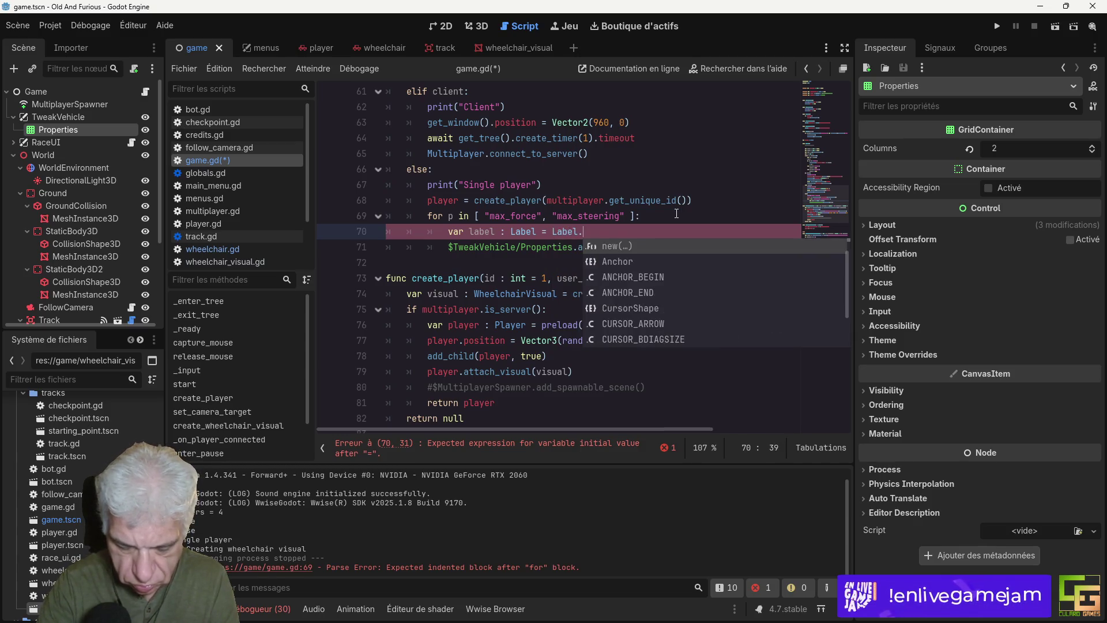
pyautogui.press('Return')
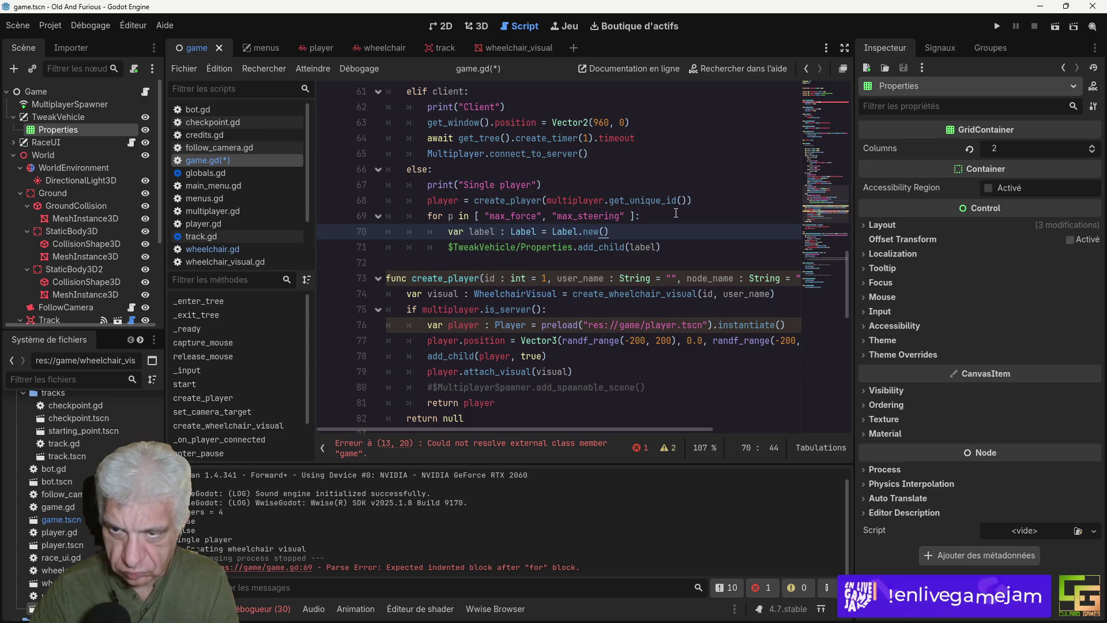
# Step: Set label.text = p on the line after the Label creation
pyautogui.press('Return')
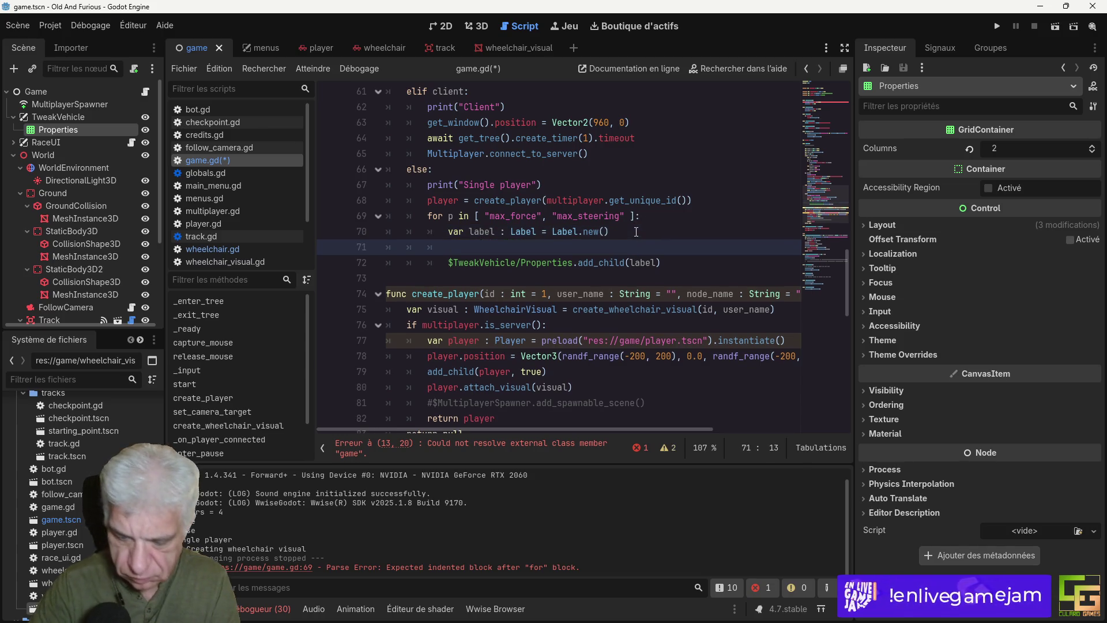
pyautogui.write('label.text =')
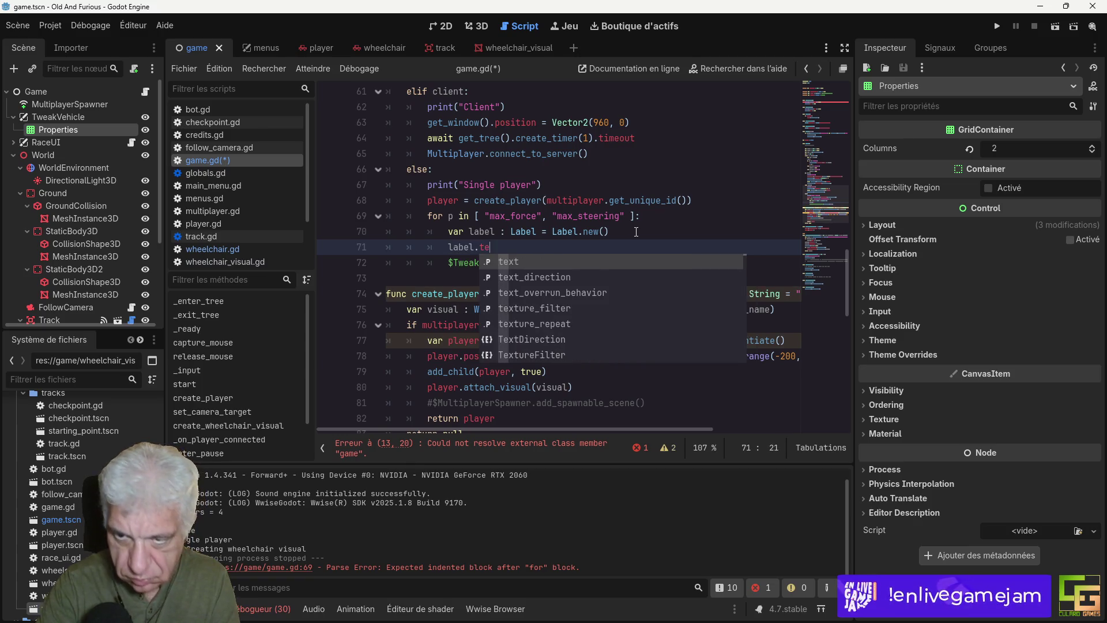
pyautogui.press('Left')
pyautogui.press('Left')
pyautogui.press('Left')
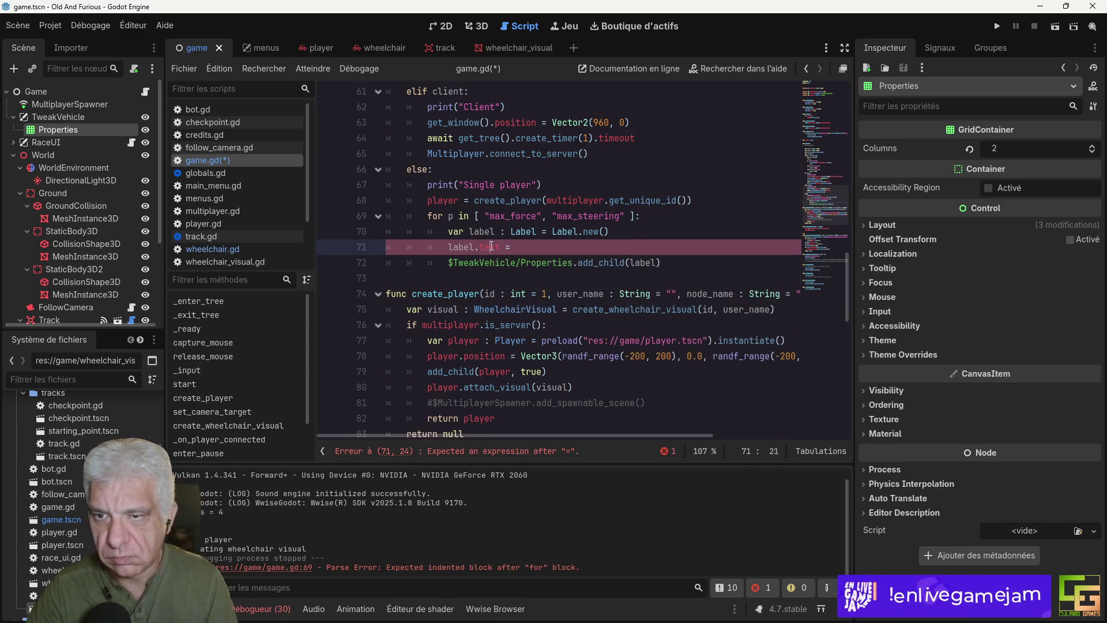
pyautogui.click(450, 218)
pyautogui.write('p')
pyautogui.click(526, 247)
pyautogui.write('p')
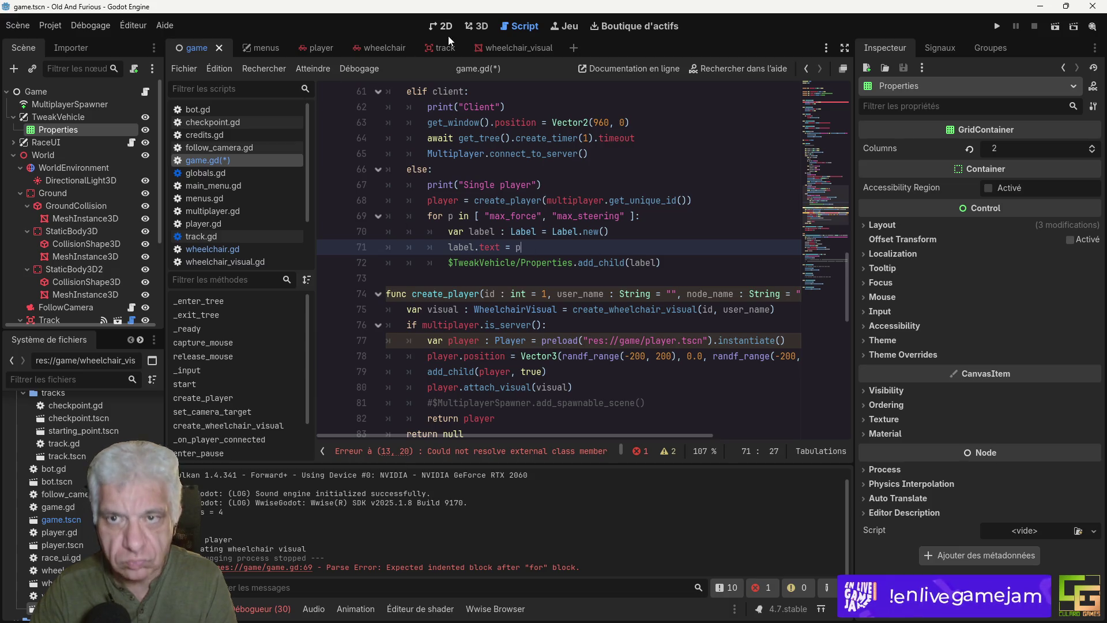
pyautogui.click(738, 68)
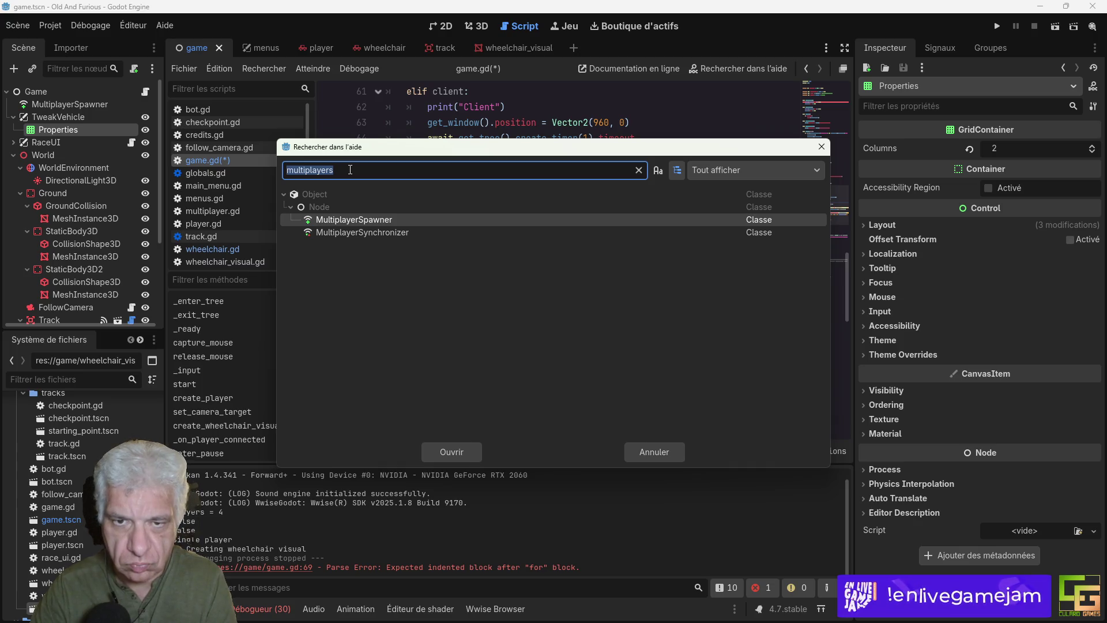
# Step: Search the help for 'mu' and 'float', scrolling through the matches
pyautogui.write('mu')
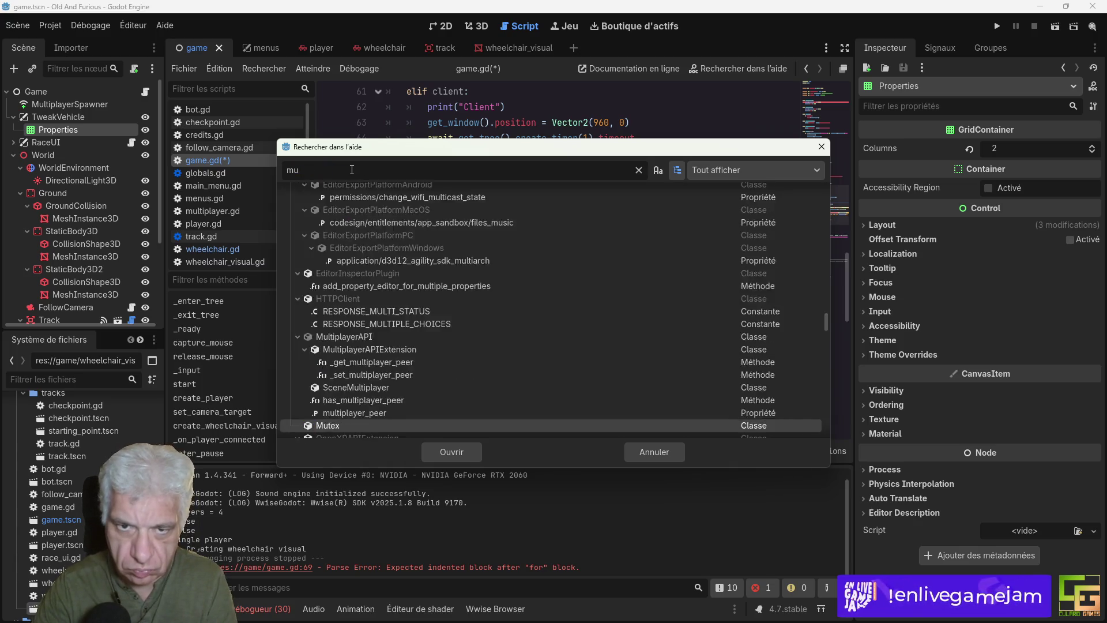
pyautogui.press('BackSpace')
pyautogui.press('BackSpace')
pyautogui.scroll(-5, 409, 354)
pyautogui.scroll(-20, 455, 346)
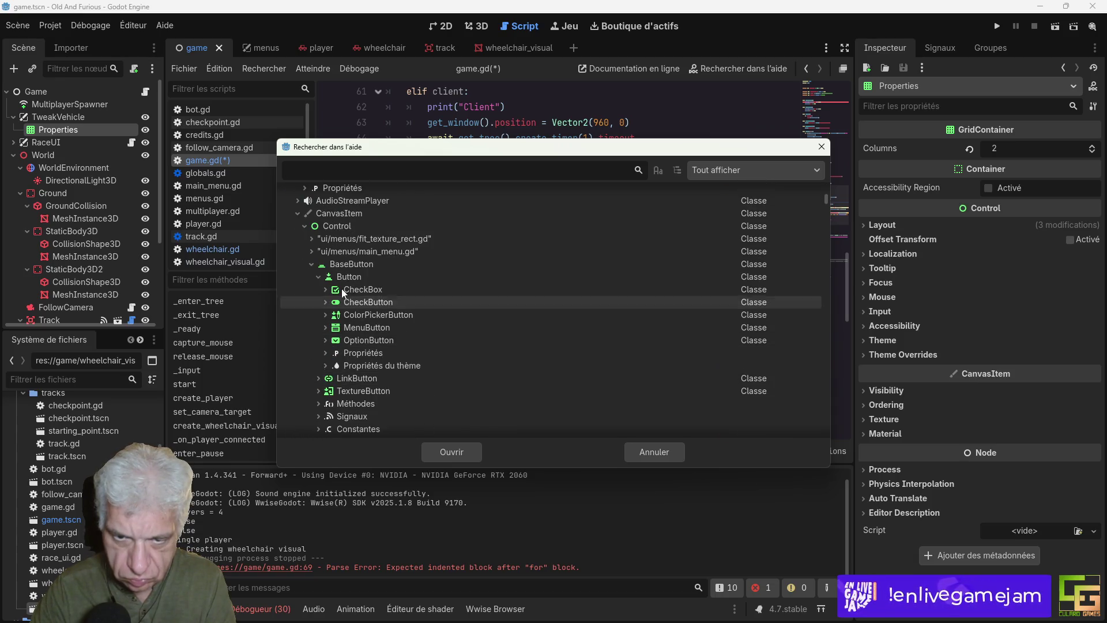
pyautogui.scroll(-1, 421, 344)
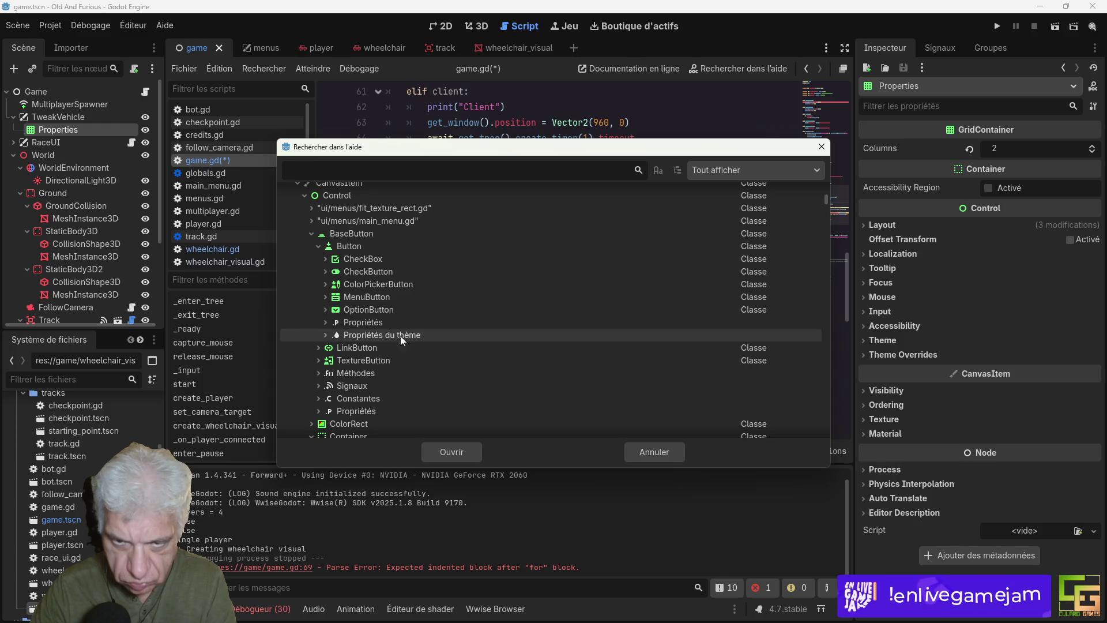
pyautogui.click(327, 167)
pyautogui.write('float')
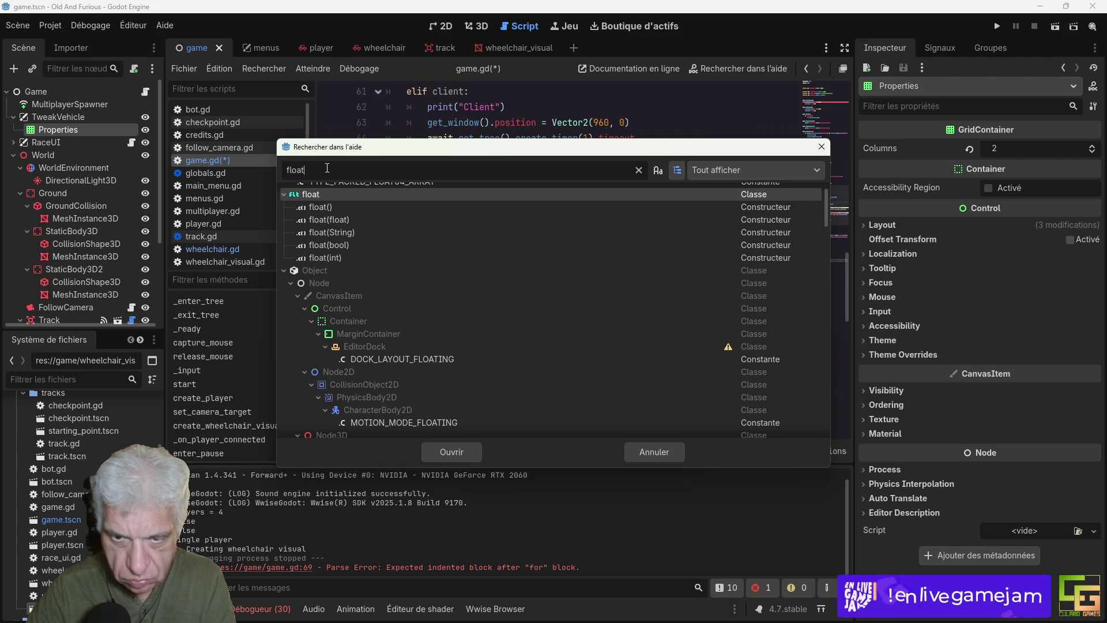
pyautogui.press('BackSpace')
pyautogui.press('BackSpace')
pyautogui.press('BackSpace')
# Step: Search the help for 'valu' and browse the results
pyautogui.write('valu')
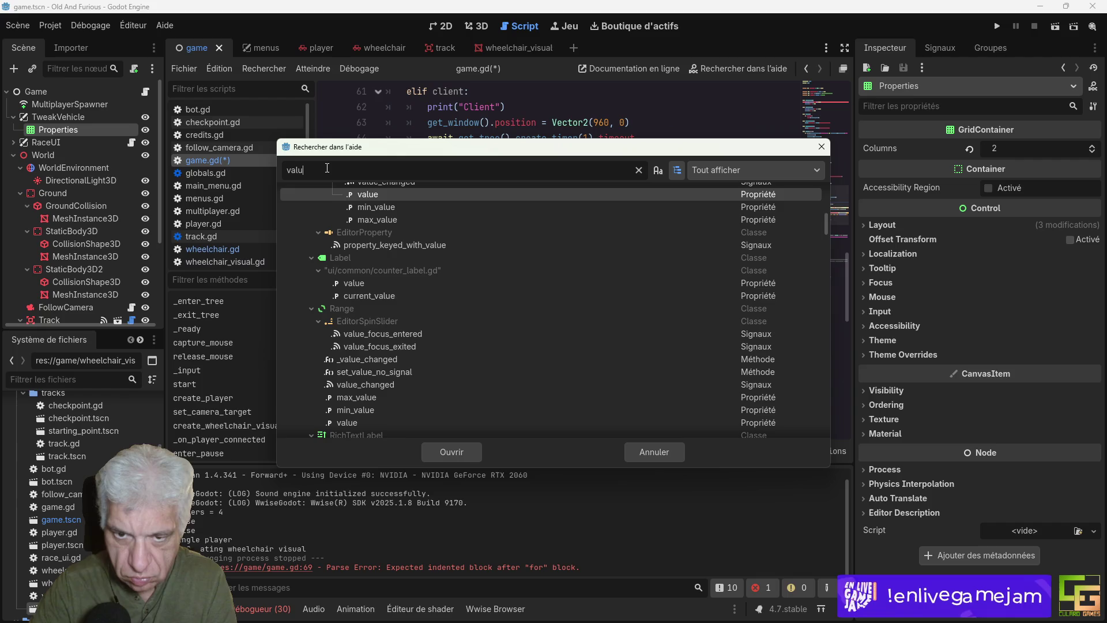
pyautogui.scroll(-2, 347, 228)
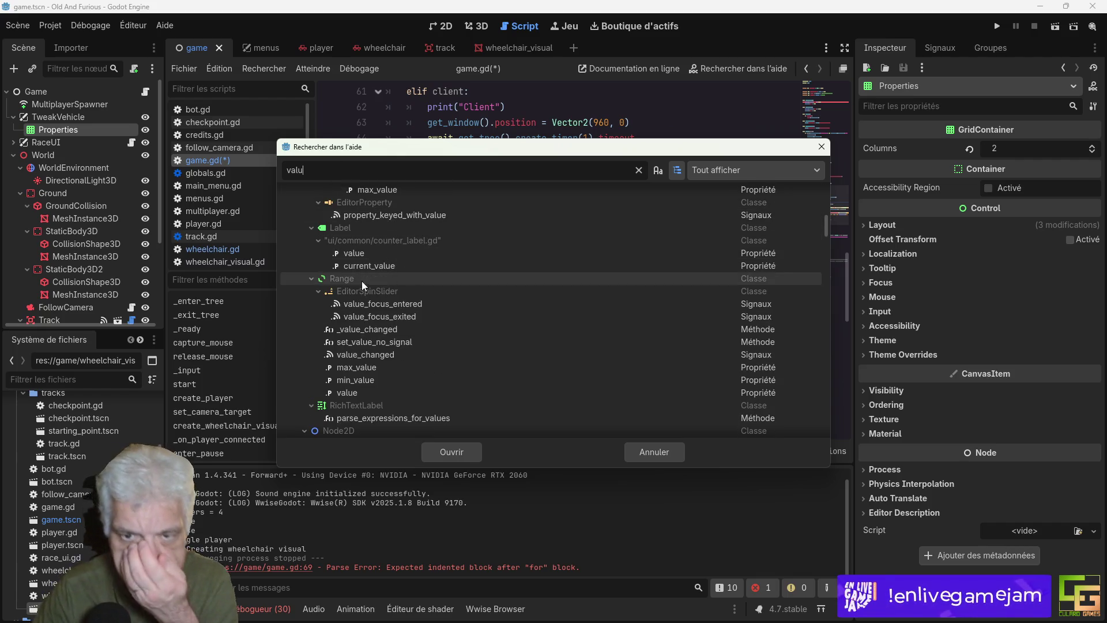
pyautogui.scroll(-2, 414, 383)
pyautogui.scroll(-3, 413, 382)
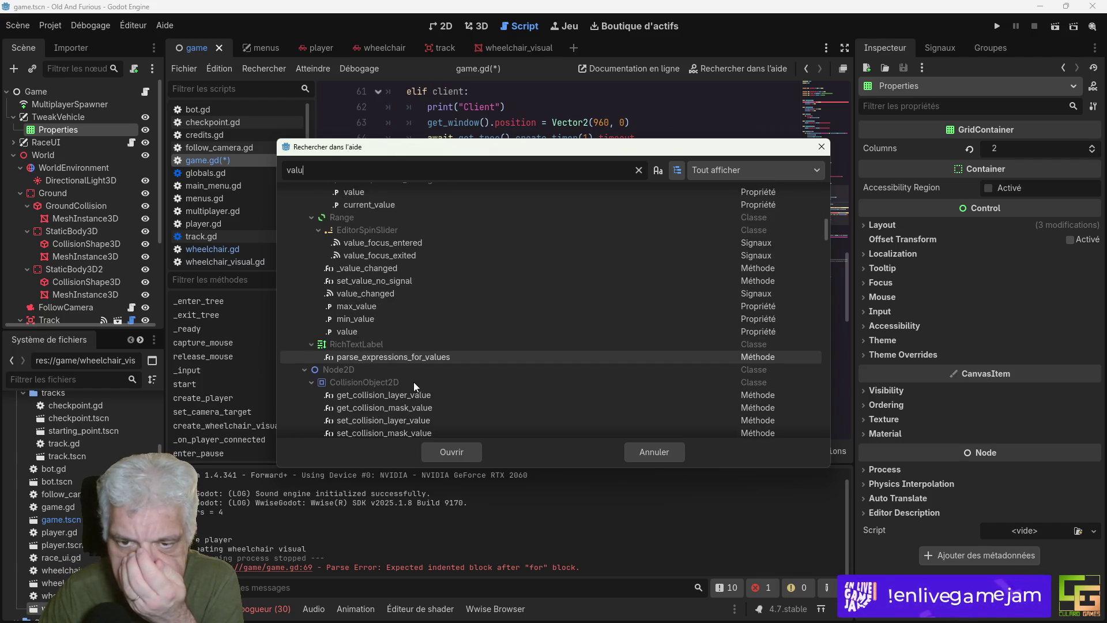
pyautogui.scroll(7, 414, 382)
pyautogui.scroll(3, 417, 380)
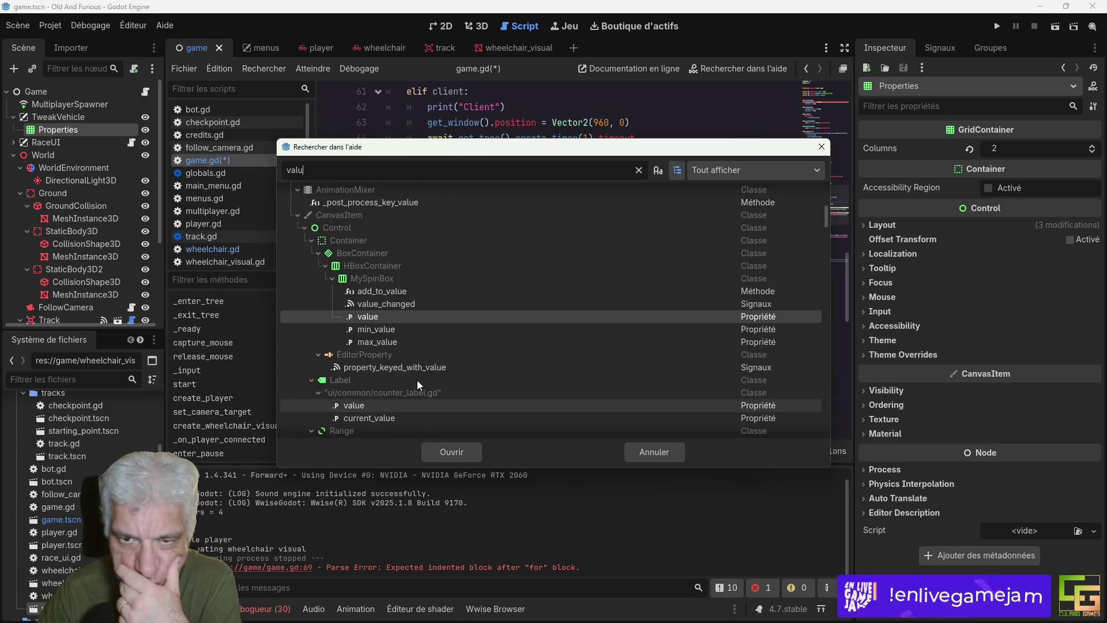
pyautogui.scroll(-1, 417, 380)
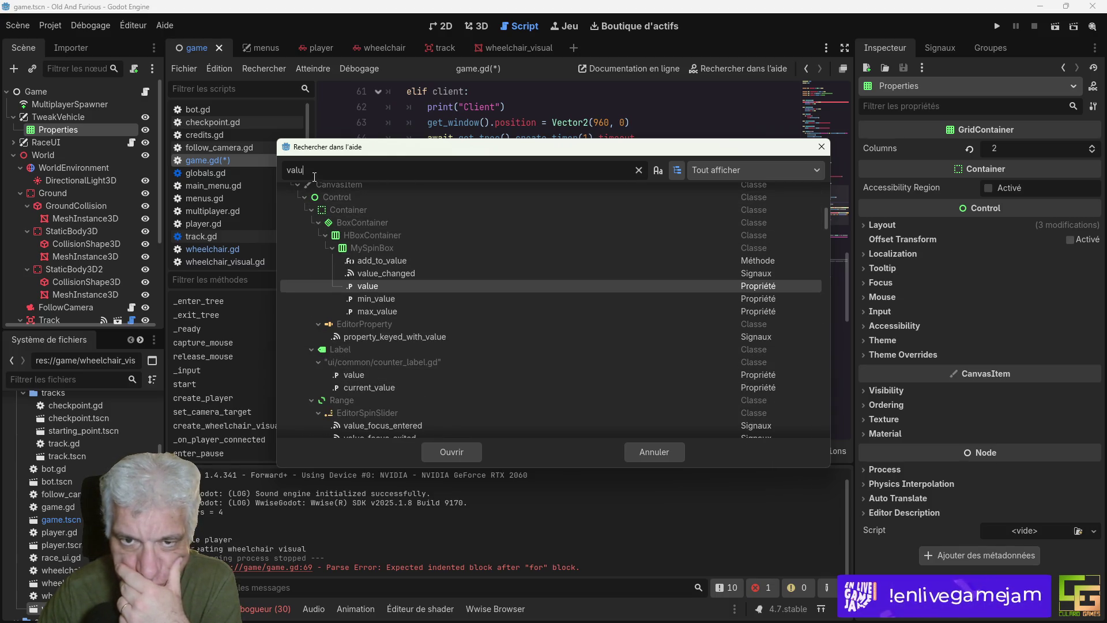
pyautogui.press('BackSpace')
pyautogui.press('BackSpace')
pyautogui.press('BackSpace')
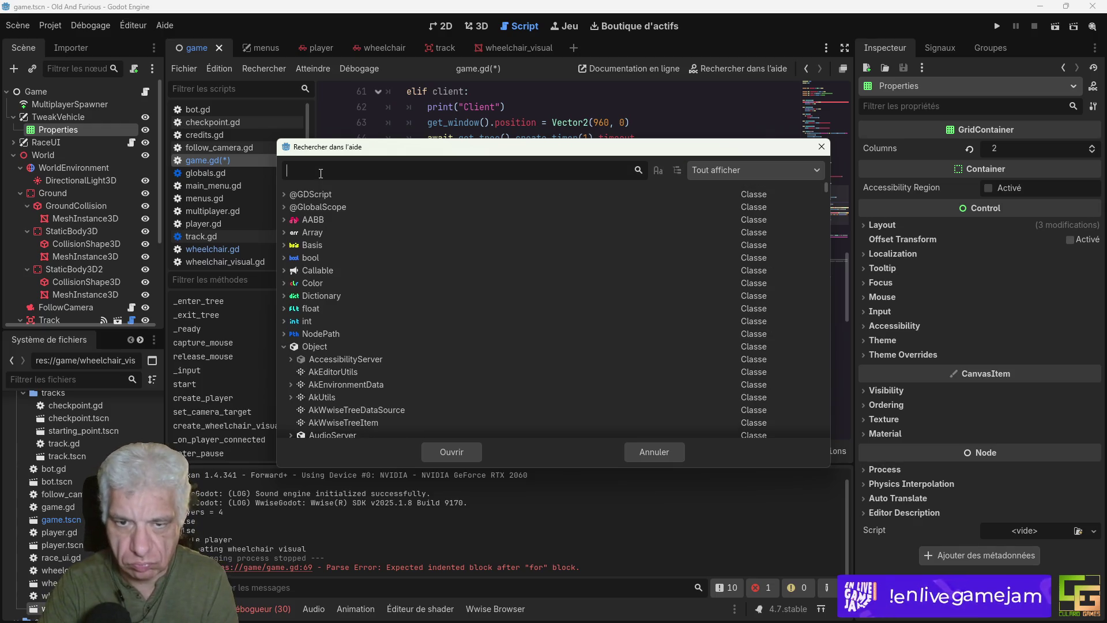
# Step: Search the help for 'line', browse the matches, and close the help search
pyautogui.write('line')
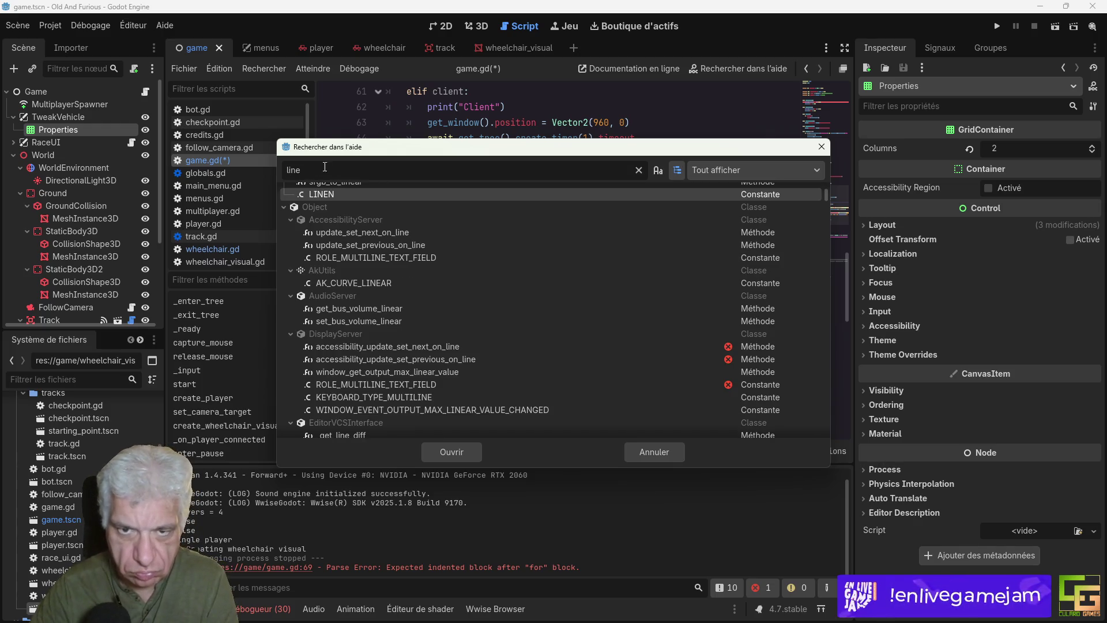
pyautogui.scroll(10, 428, 291)
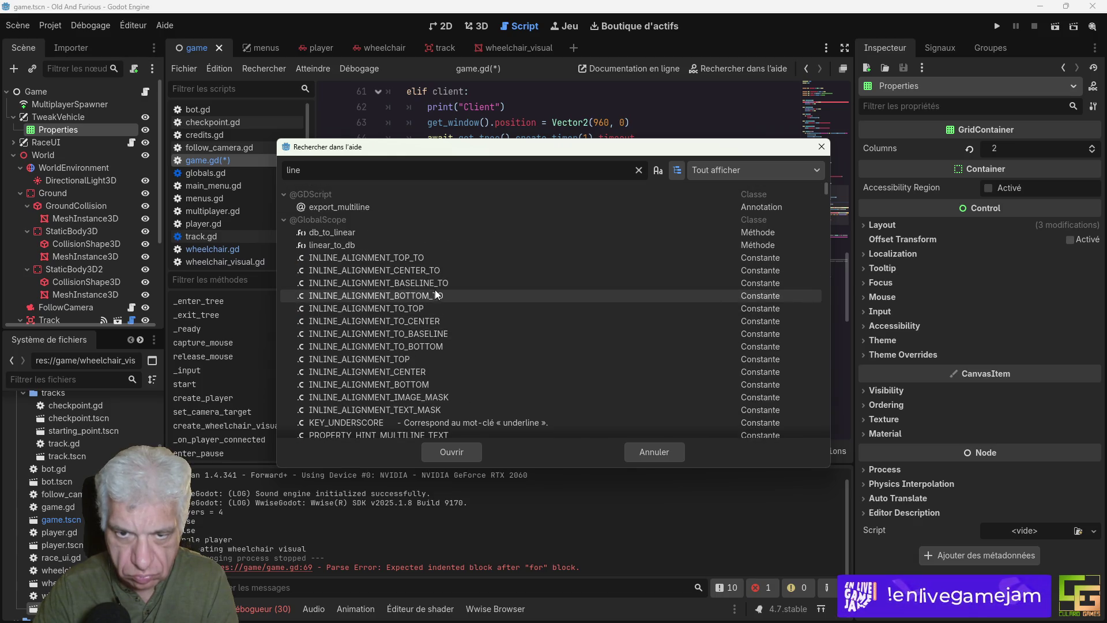
pyautogui.moveTo(825, 188)
pyautogui.mouseDown()
pyautogui.moveTo(825, 290)
pyautogui.moveTo(841, 209)
pyautogui.mouseUp()
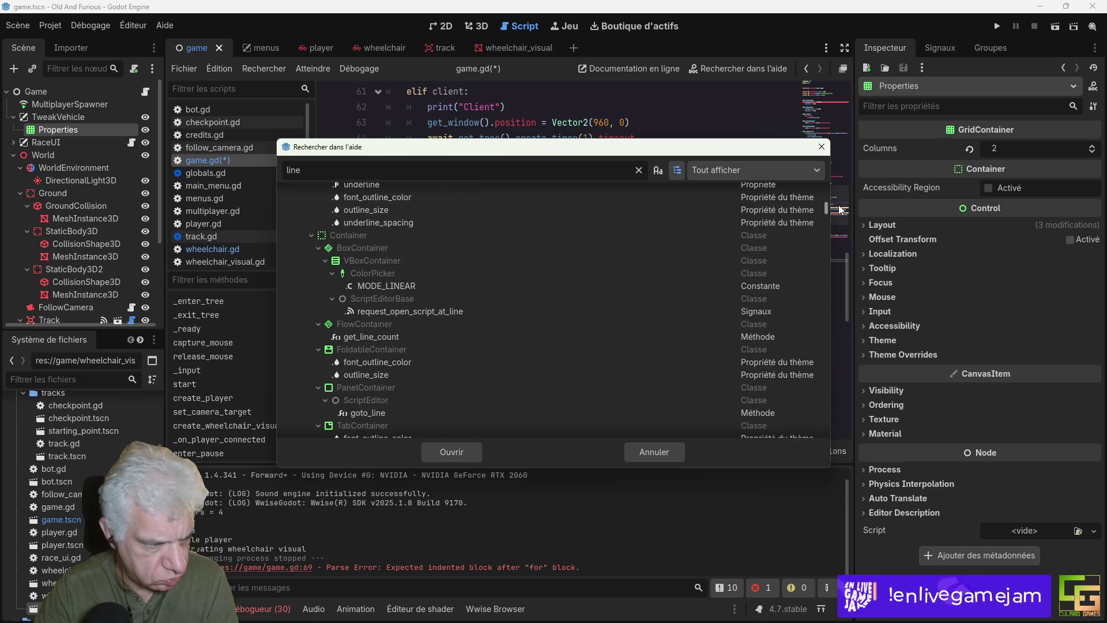
pyautogui.moveTo(841, 209); pyautogui.dragTo(840, 209)
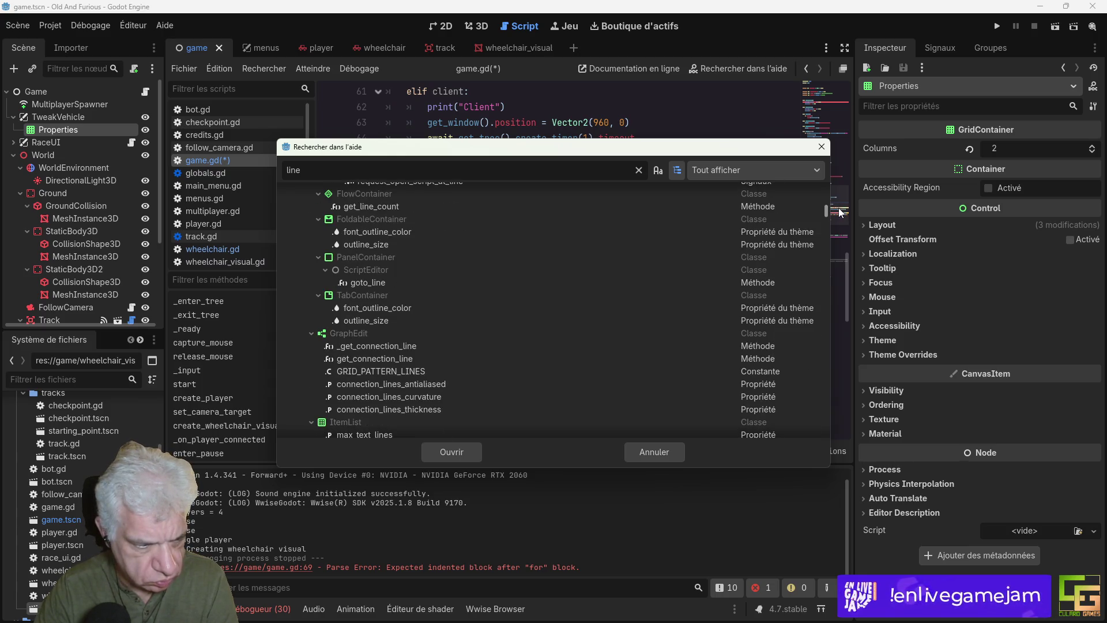
pyautogui.moveTo(841, 212); pyautogui.dragTo(843, 211)
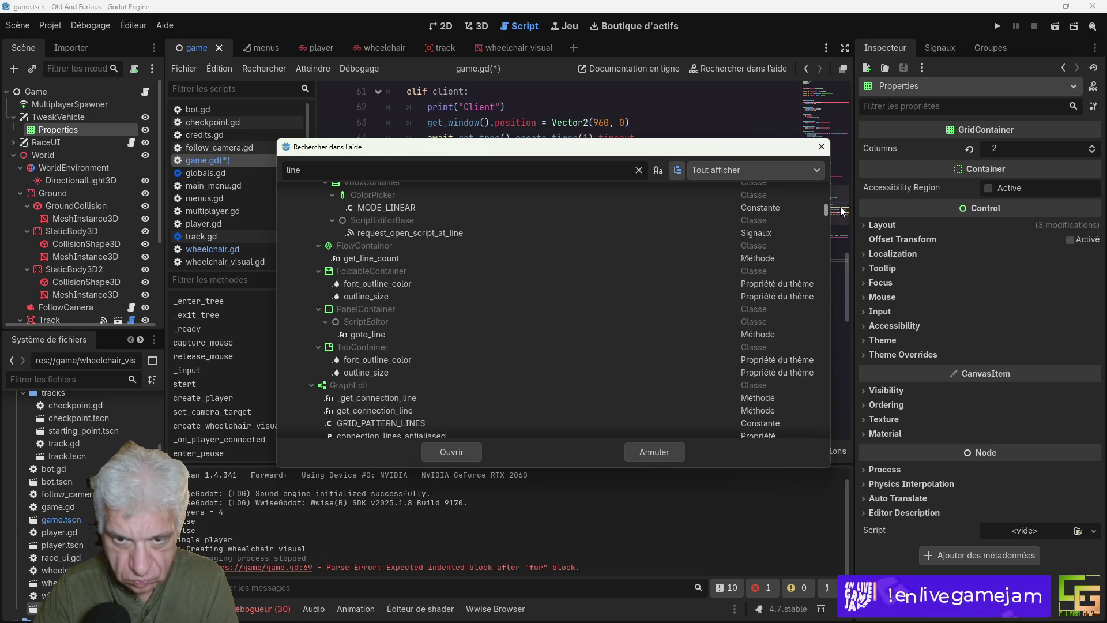
pyautogui.scroll(-3, 569, 297)
pyautogui.scroll(-3, 569, 294)
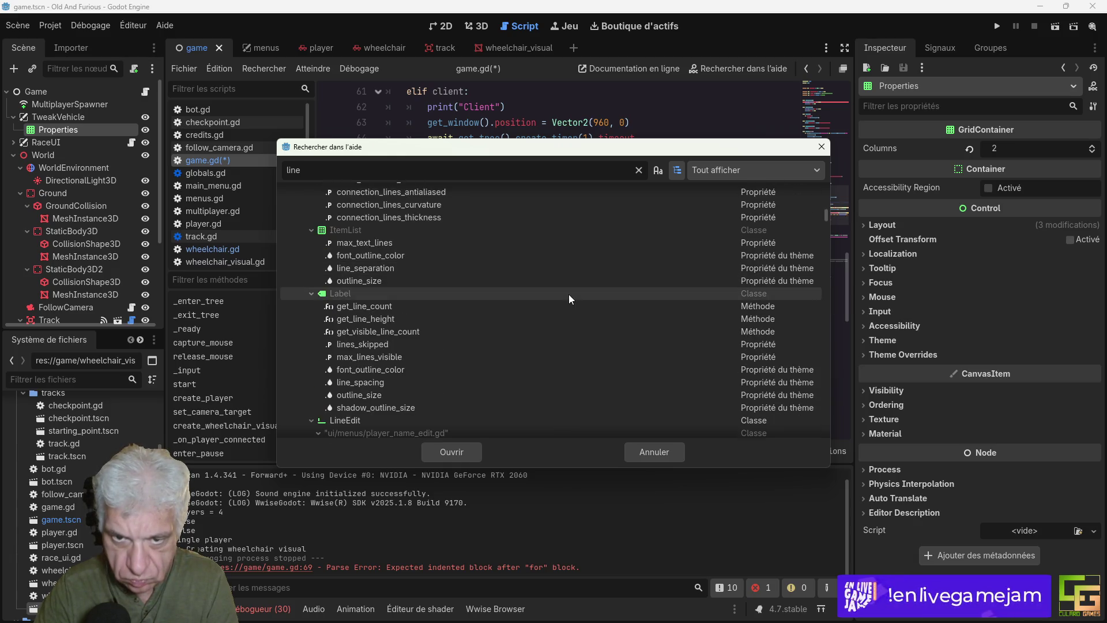
pyautogui.scroll(-4, 568, 294)
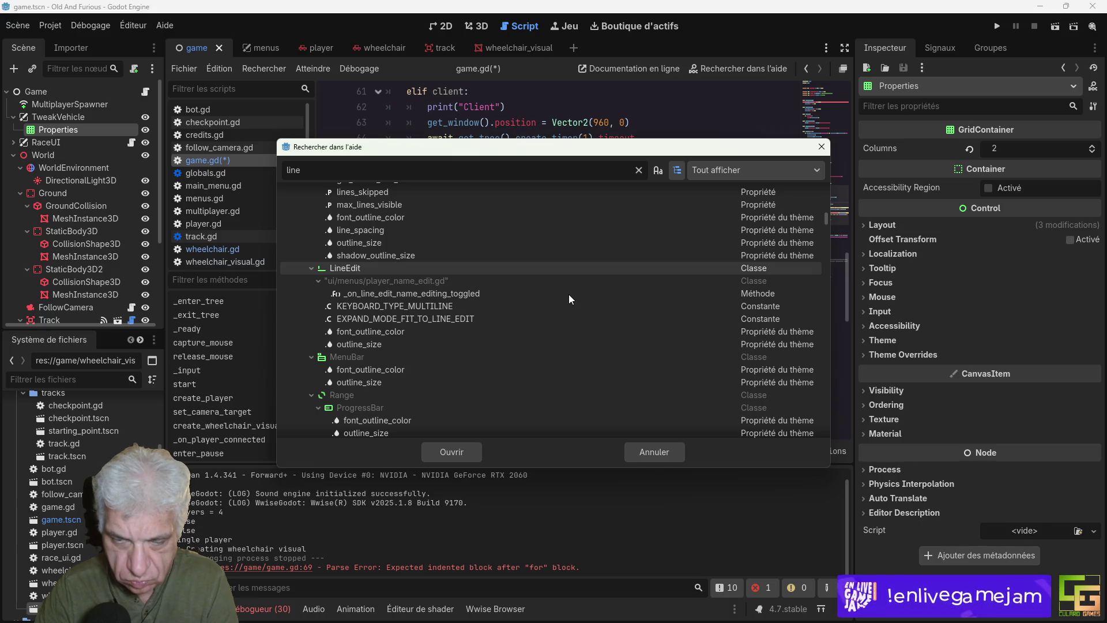
pyautogui.click(822, 146)
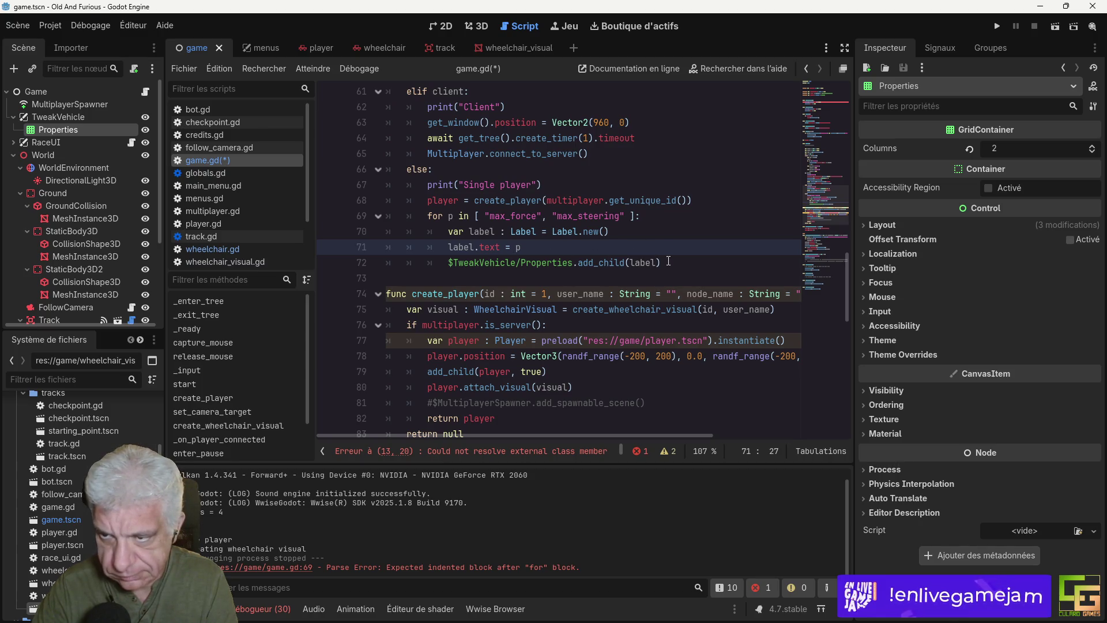
# Step: Duplicate the add_child line and declare 'line_edit : LineEdit = LineEdit.new()' in the loop
pyautogui.click(490, 263)
pyautogui.hotkey('ctrl', 'v')
pyautogui.hotkey('ctrl', 'v')
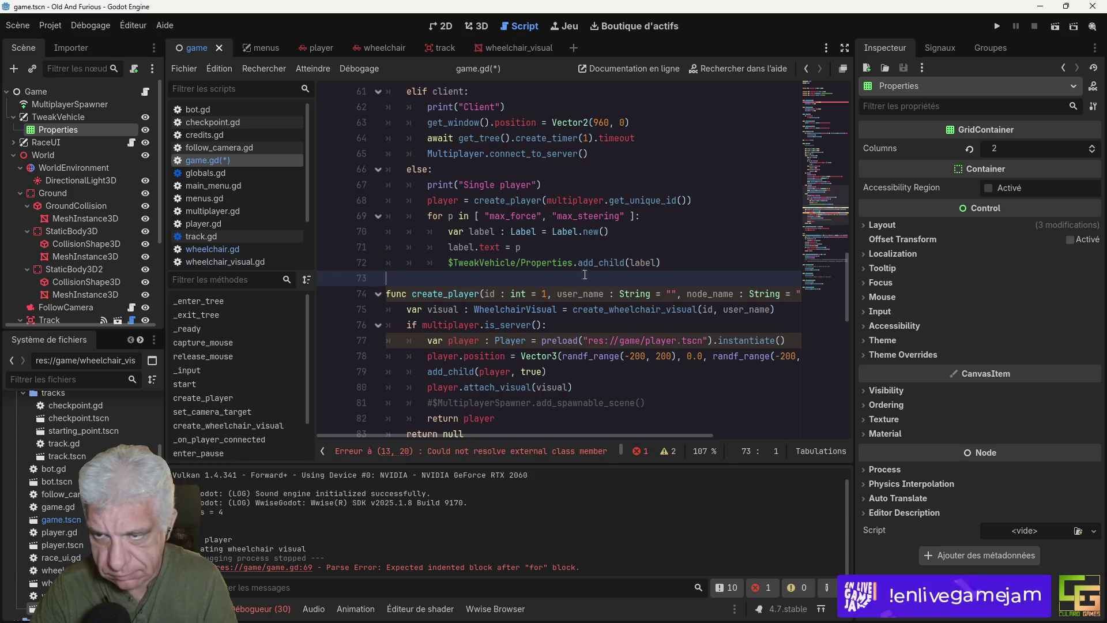
pyautogui.click(691, 264)
pyautogui.press('Return')
pyautogui.write('var lineEdit')
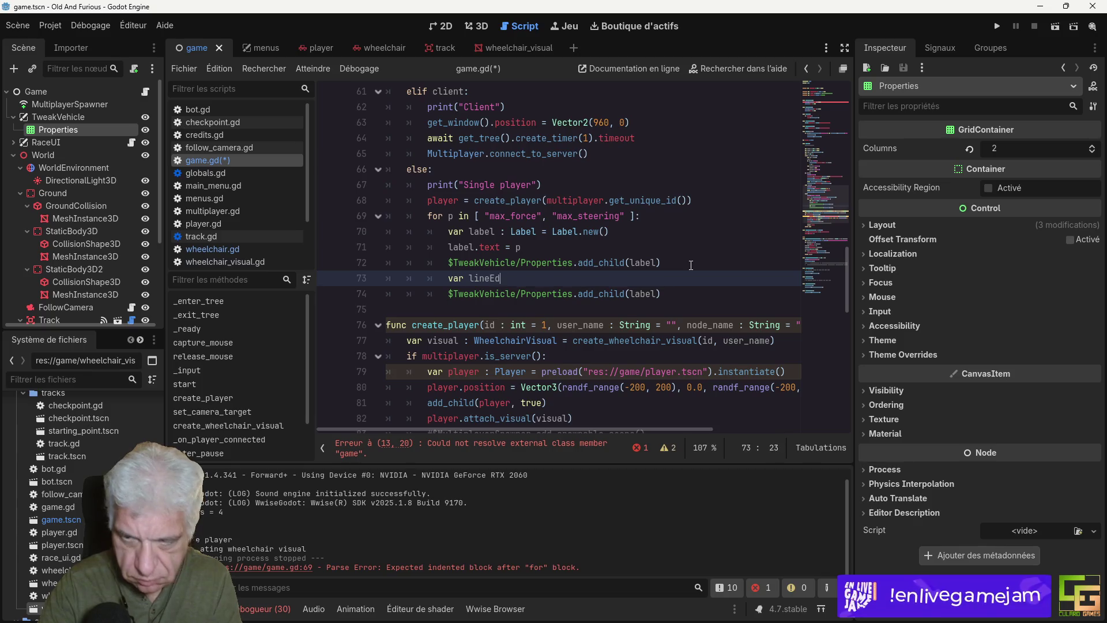
pyautogui.doubleClick(485, 278)
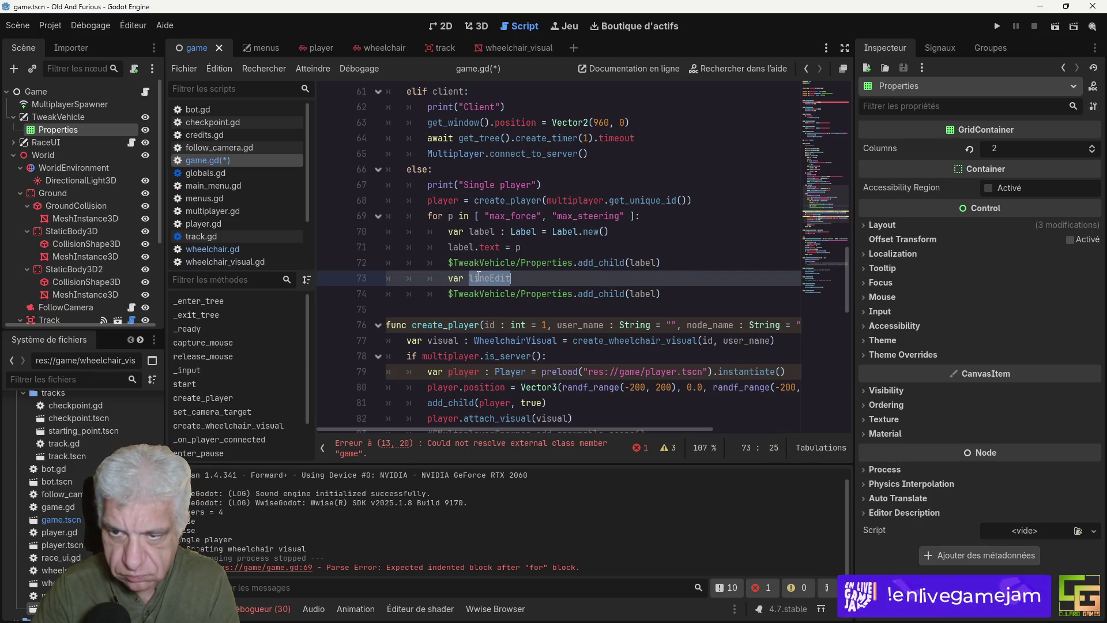
pyautogui.write('line_edit :')
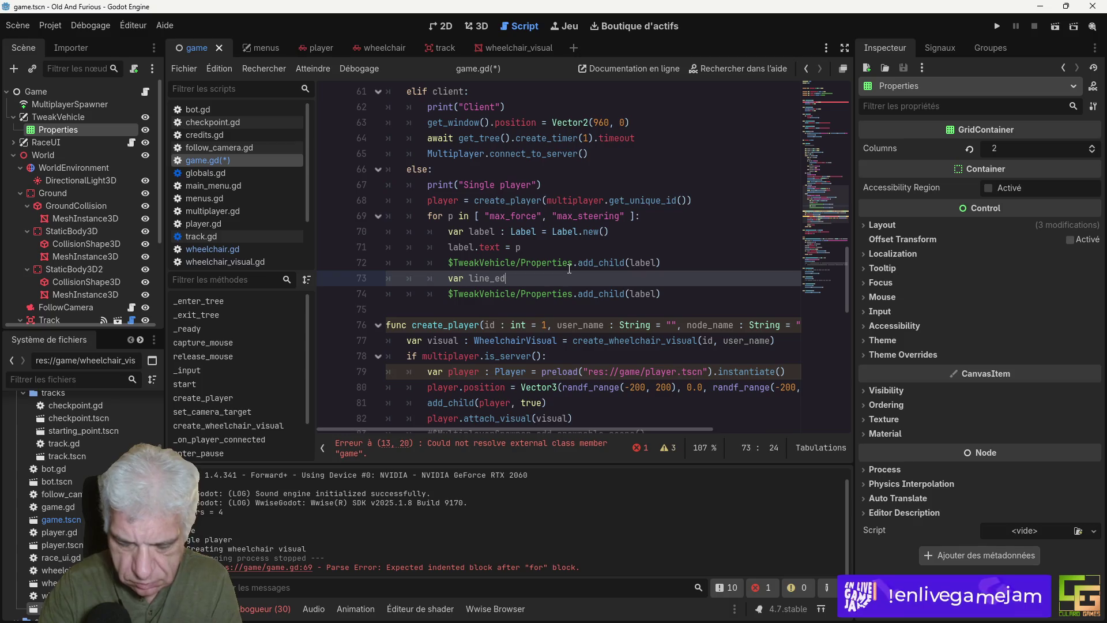
pyautogui.write(' LineEdit = ')
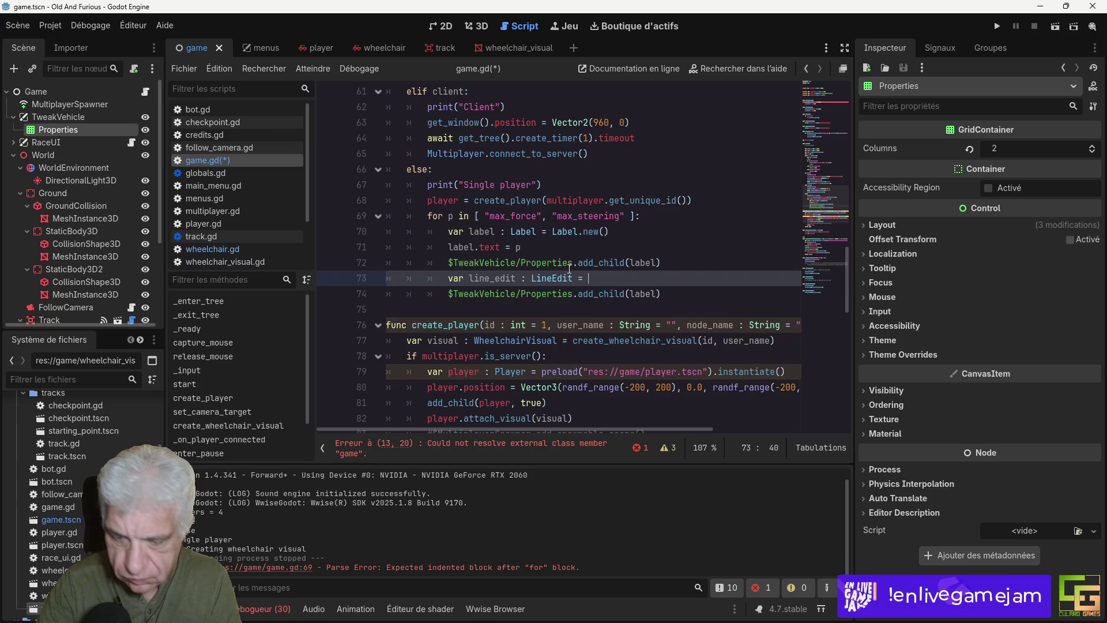
pyautogui.write('LineEdit')
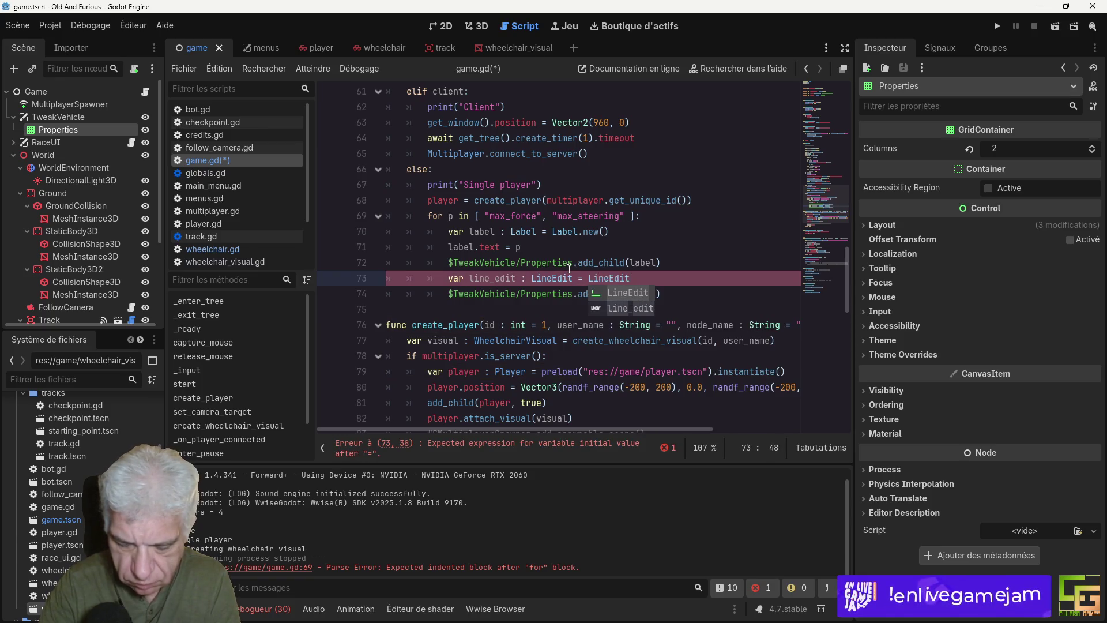
pyautogui.write('.new()')
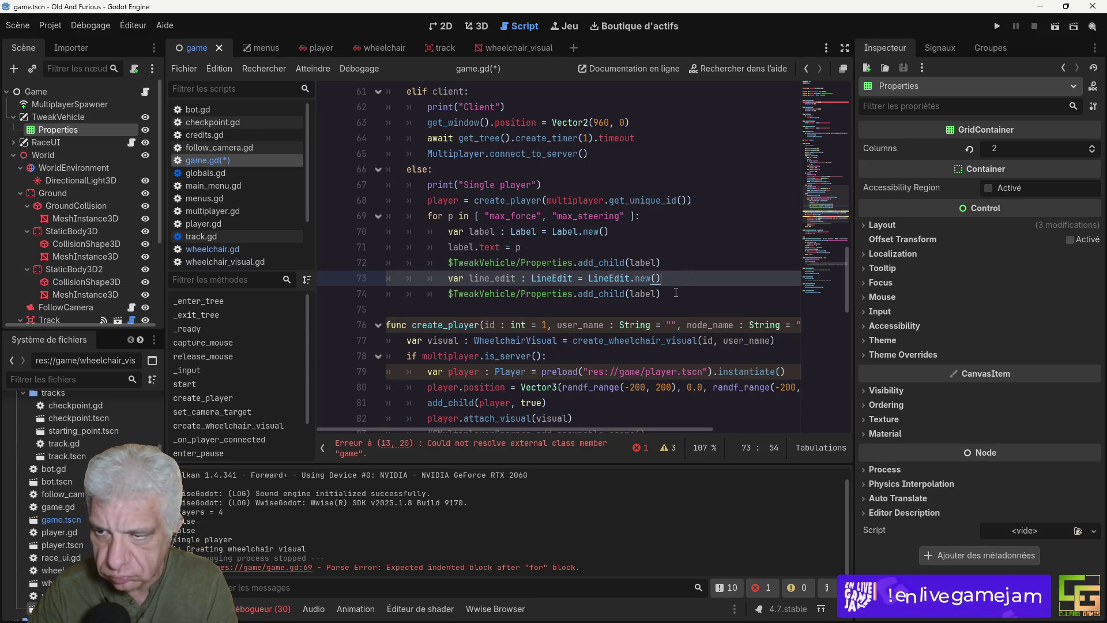
# Step: Make the duplicated add_child call add line_edit instead of label
pyautogui.doubleClick(494, 278)
pyautogui.hotkey('ctrl', 'c')
pyautogui.doubleClick(642, 294)
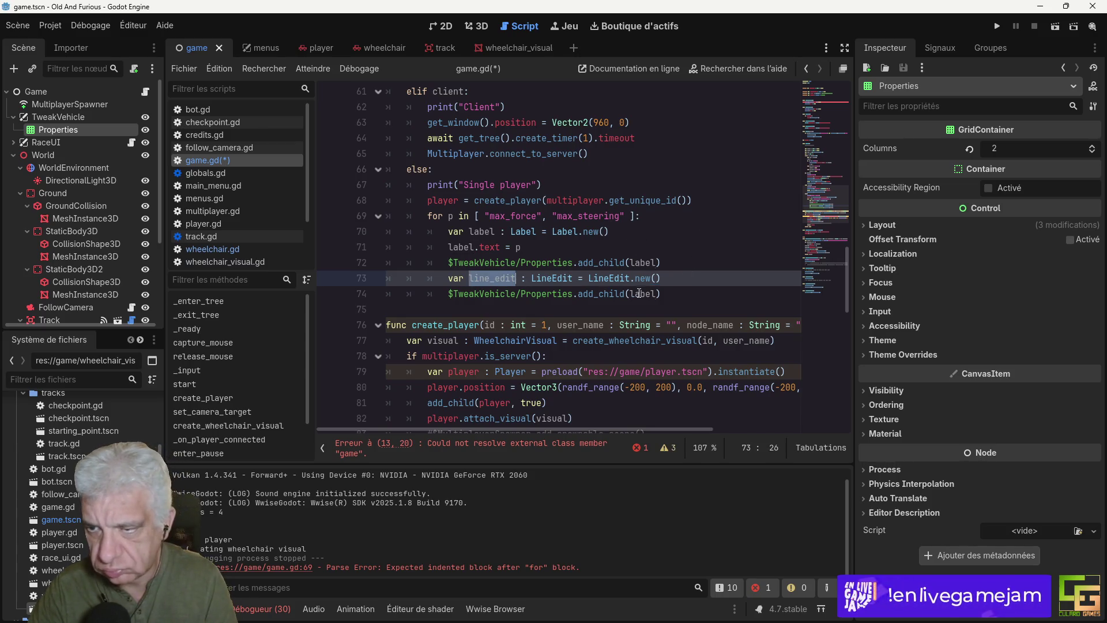
pyautogui.hotkey('ctrl', 'v')
# Step: Set line_edit.text = str(player.get(p)), save game.gd, and run the game
pyautogui.click(685, 278)
pyautogui.press('Return')
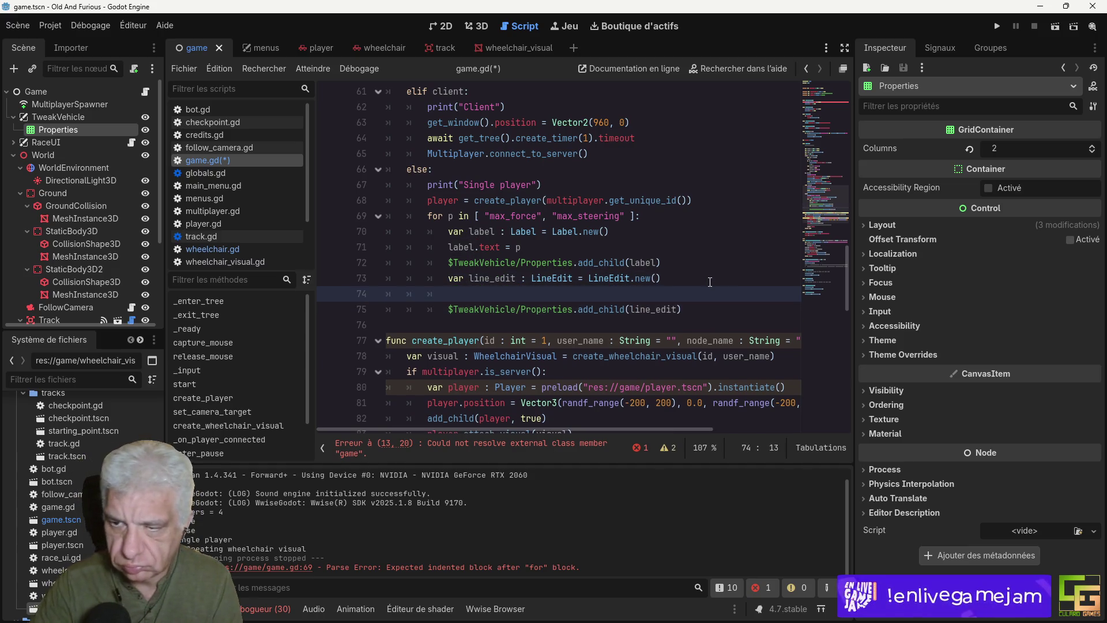
pyautogui.write('line_')
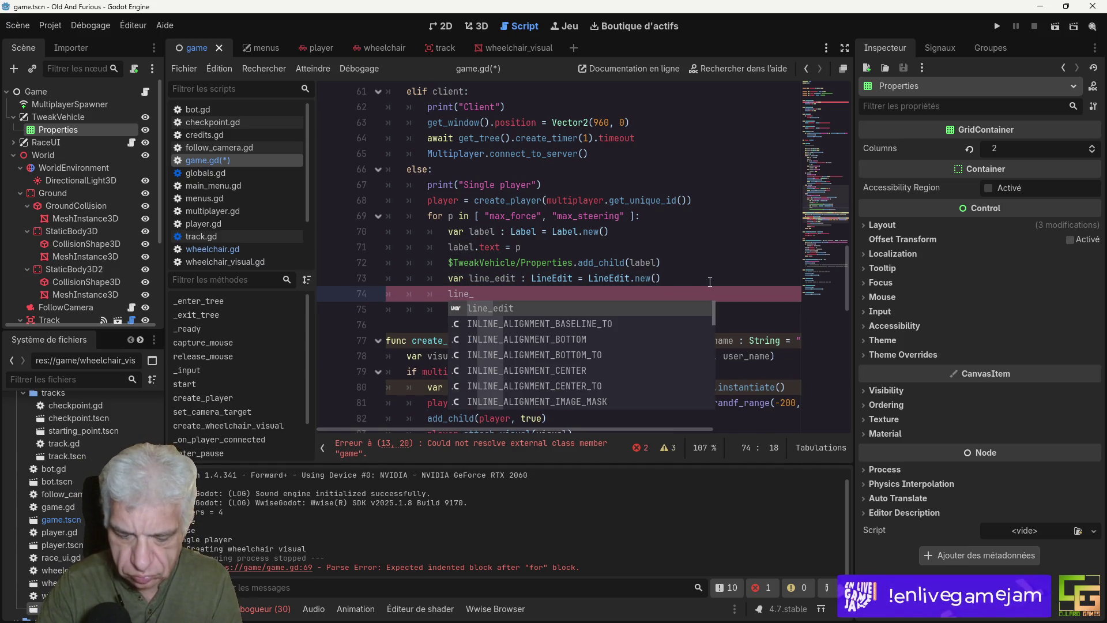
pyautogui.write('edit.')
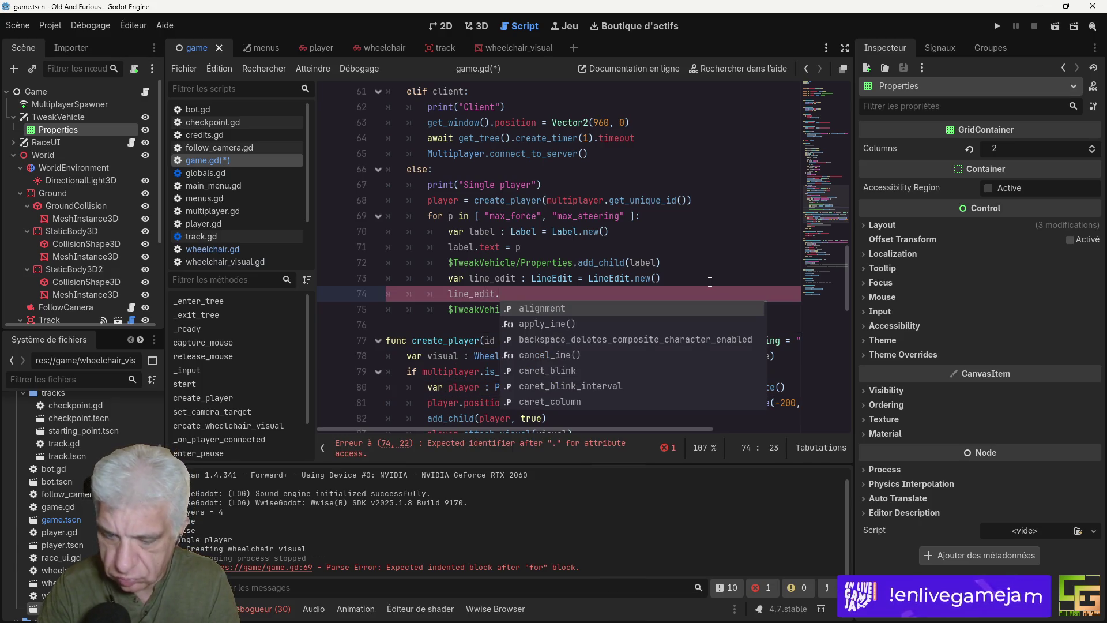
pyautogui.write('text ')
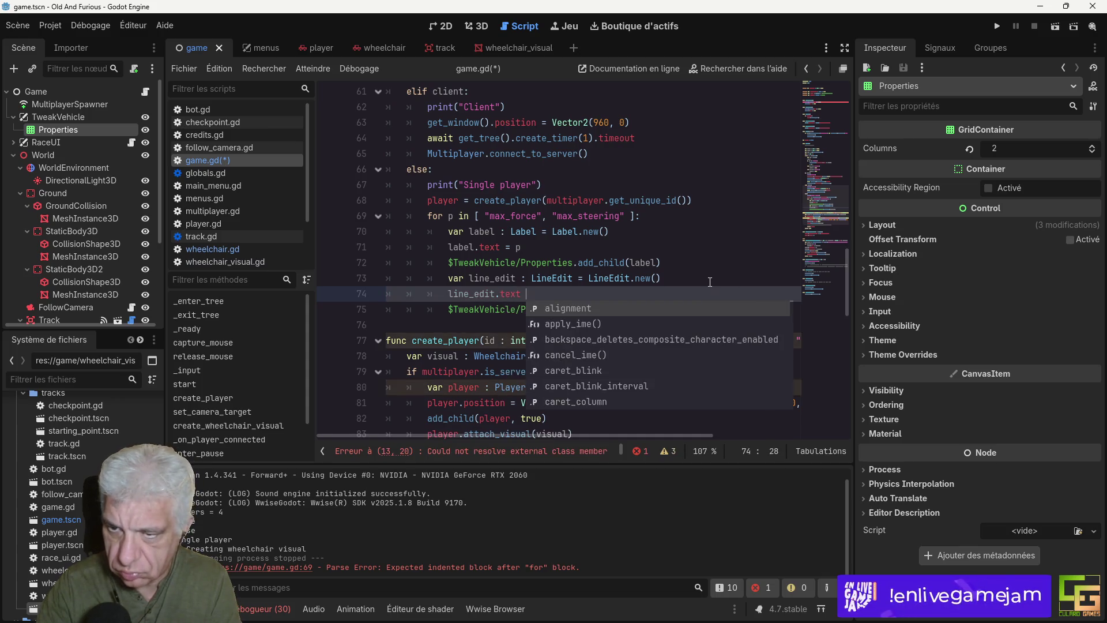
pyautogui.write('=')
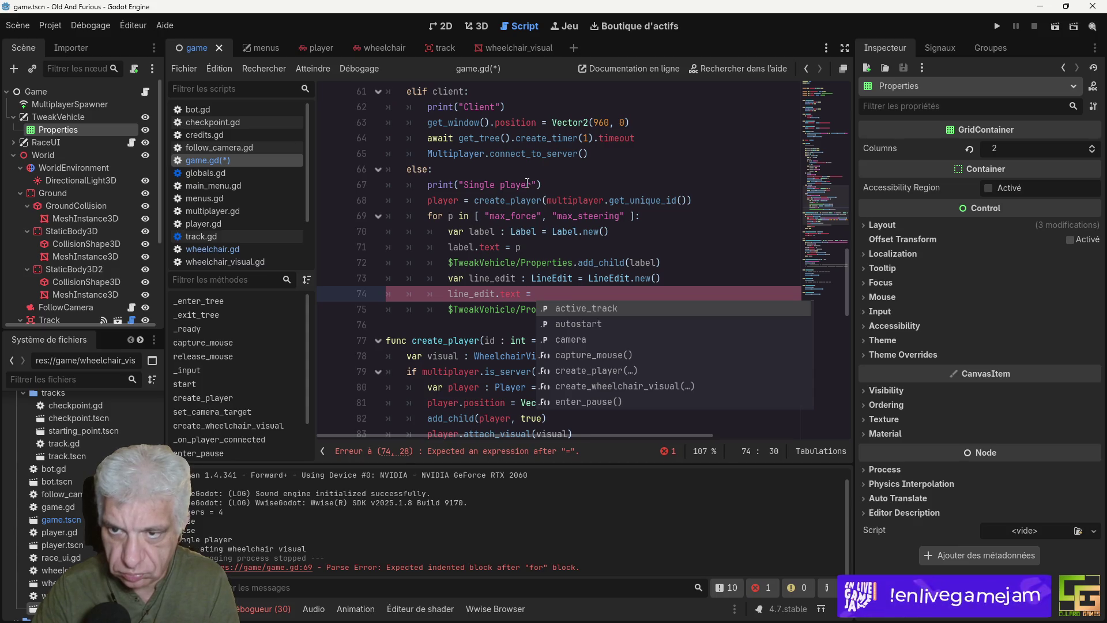
pyautogui.scroll(9, 528, 183)
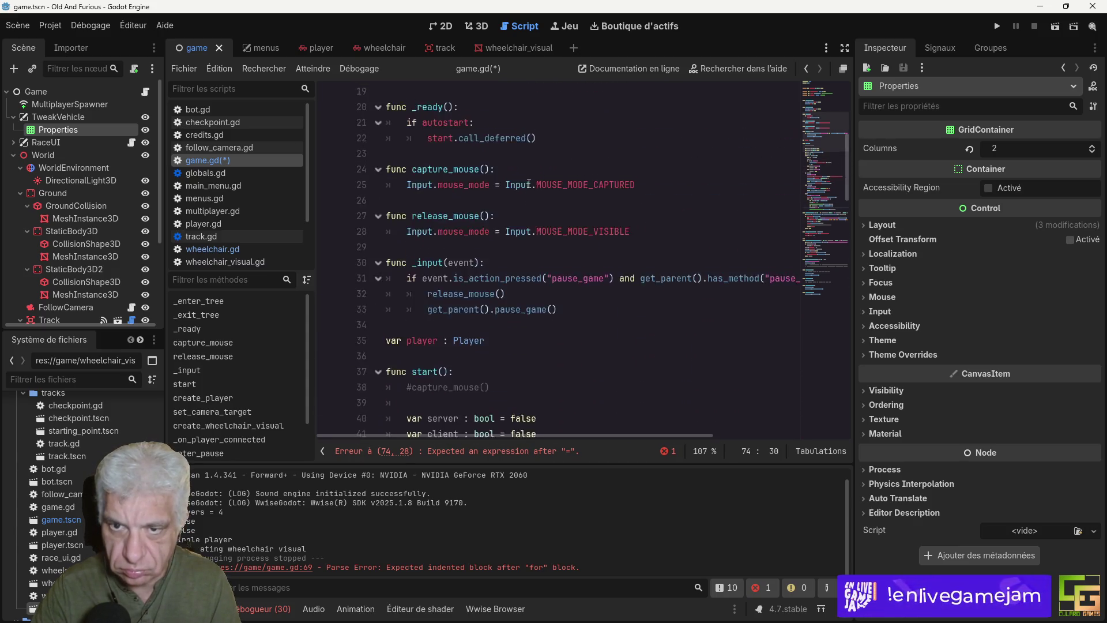
pyautogui.scroll(-9, 529, 184)
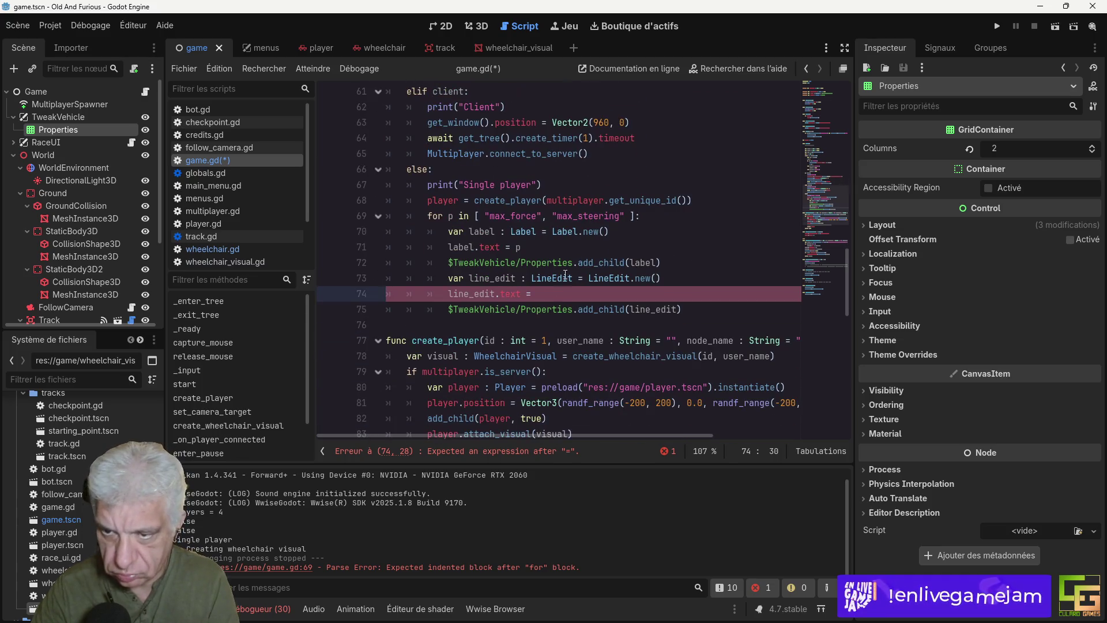
pyautogui.write('player')
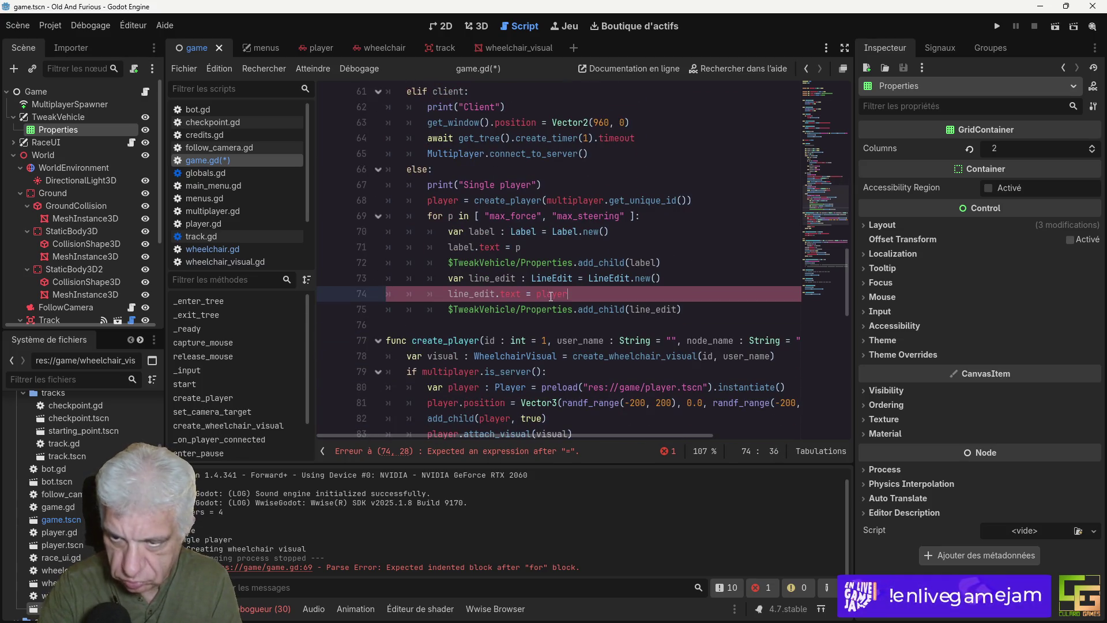
pyautogui.write('.get(p')
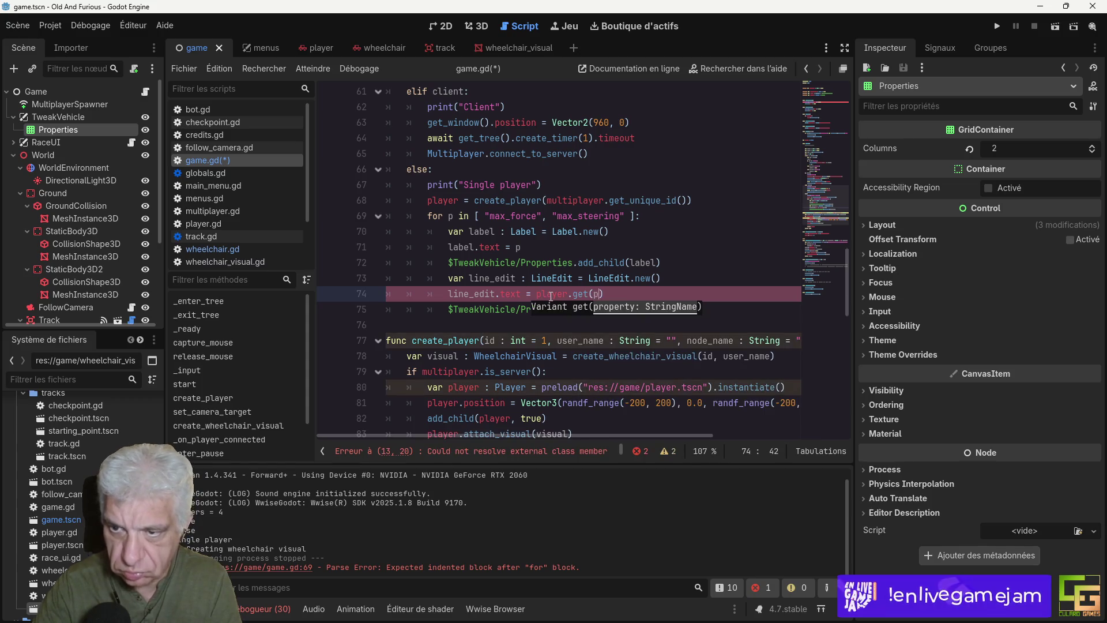
pyautogui.press('Left')
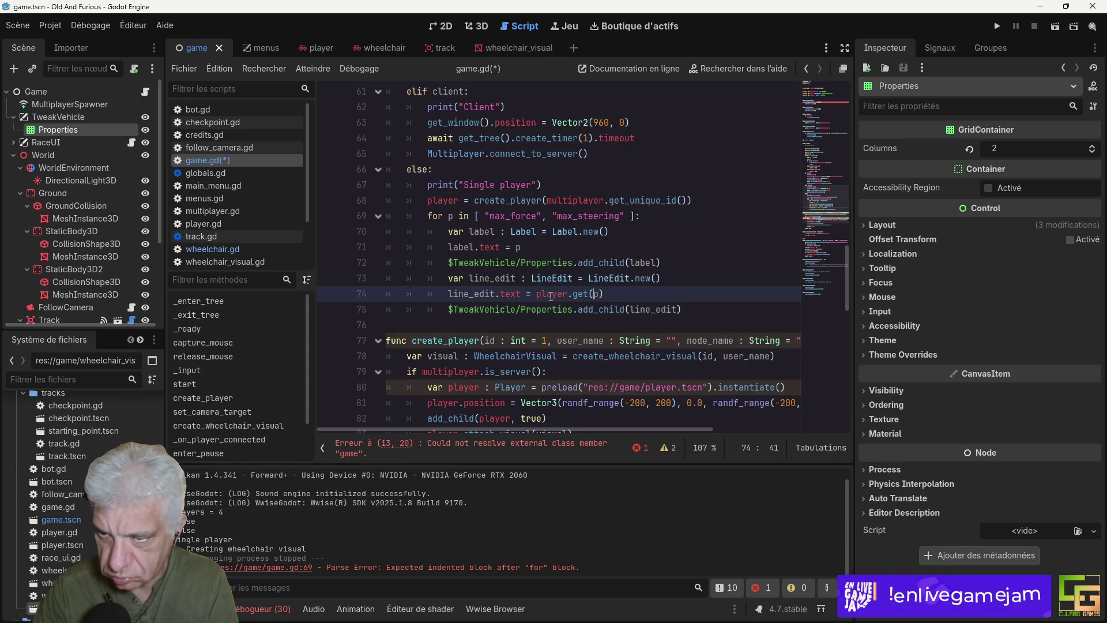
pyautogui.press('Left')
pyautogui.press('Left')
pyautogui.write('str(')
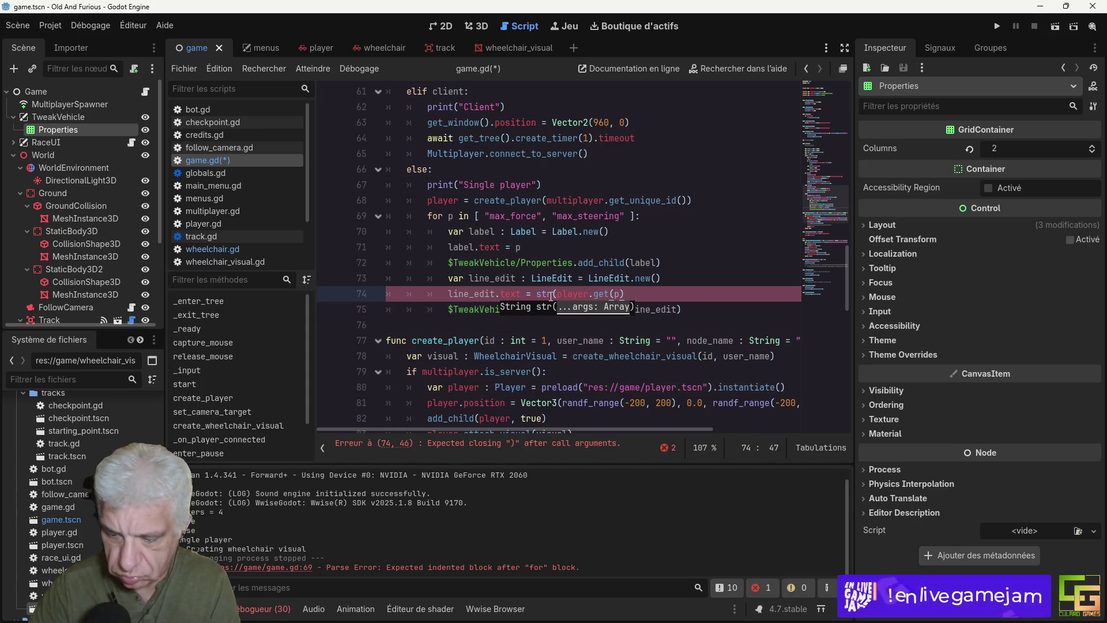
pyautogui.press('End')
pyautogui.write(')')
pyautogui.hotkey('ctrl', 's')
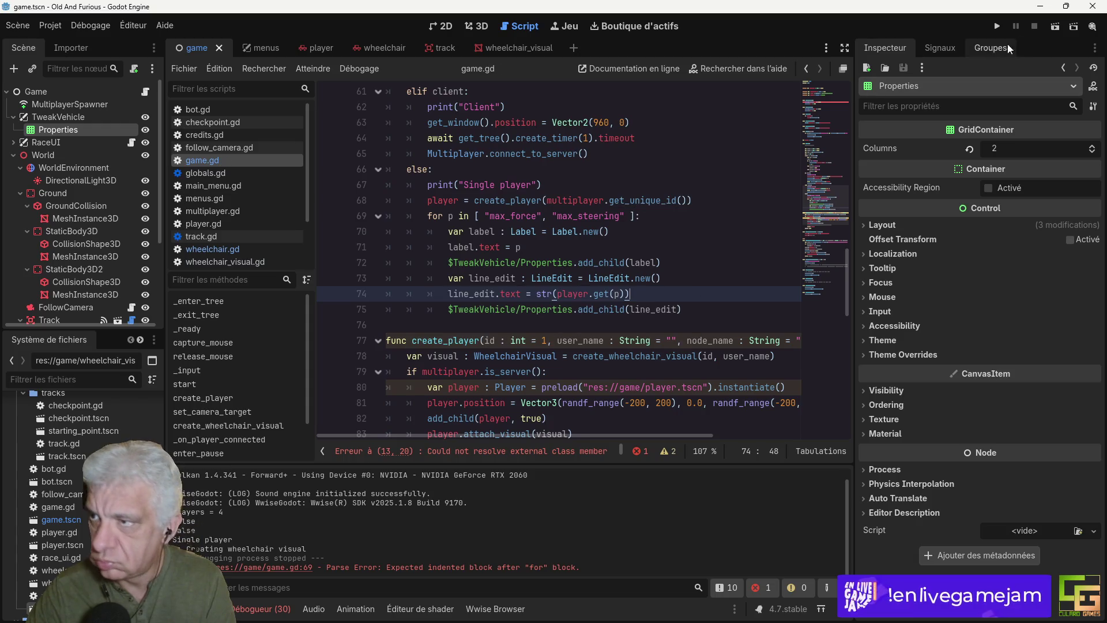
pyautogui.click(1001, 29)
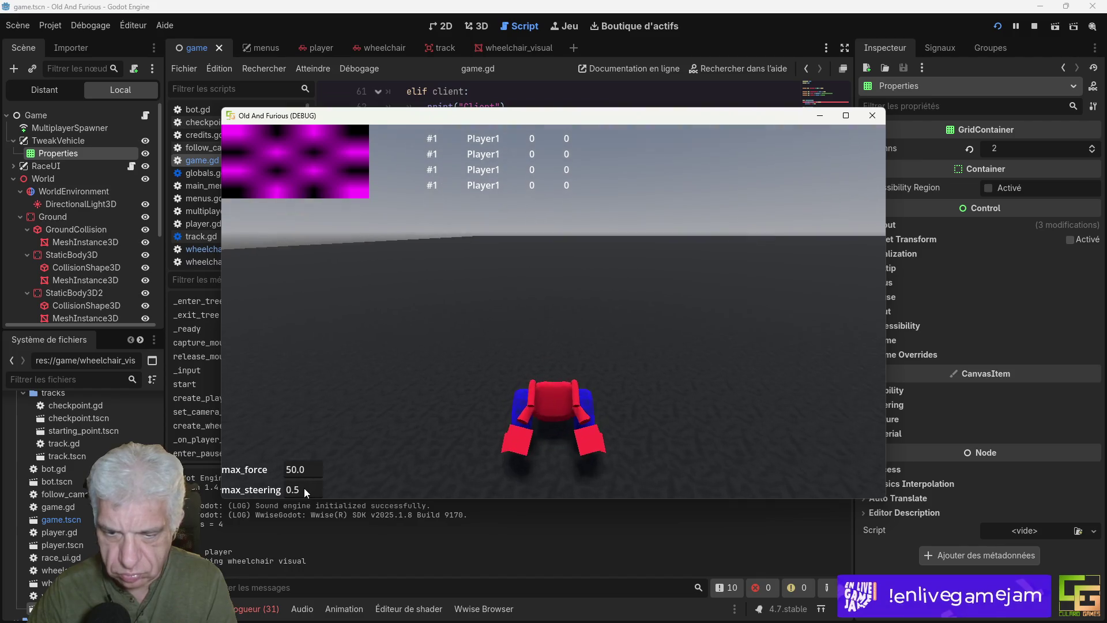
pyautogui.press('Up')
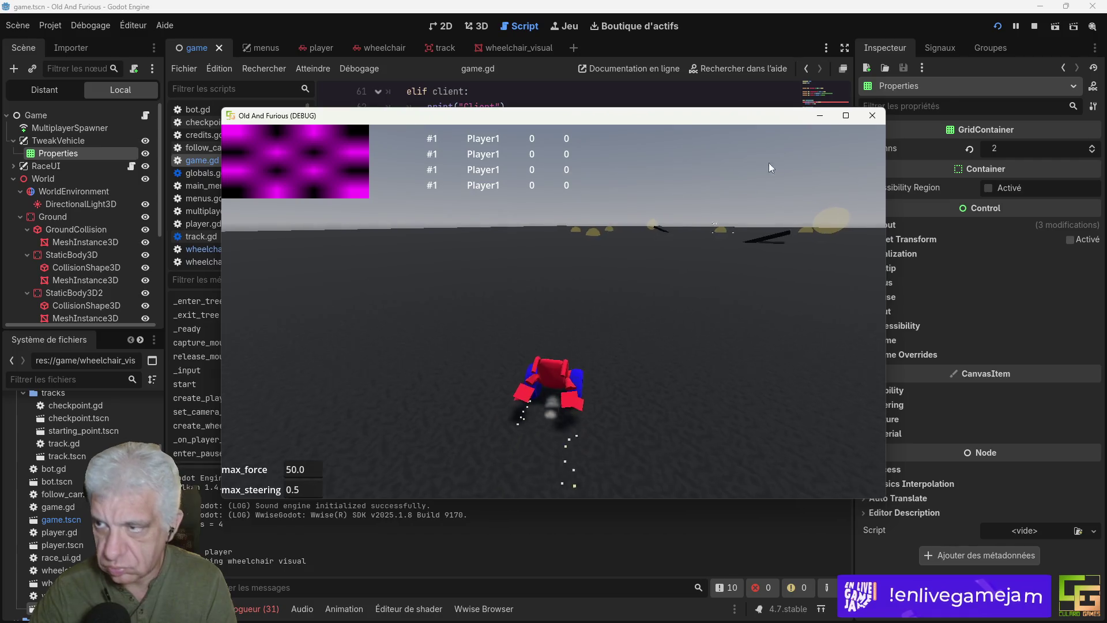
pyautogui.click(873, 116)
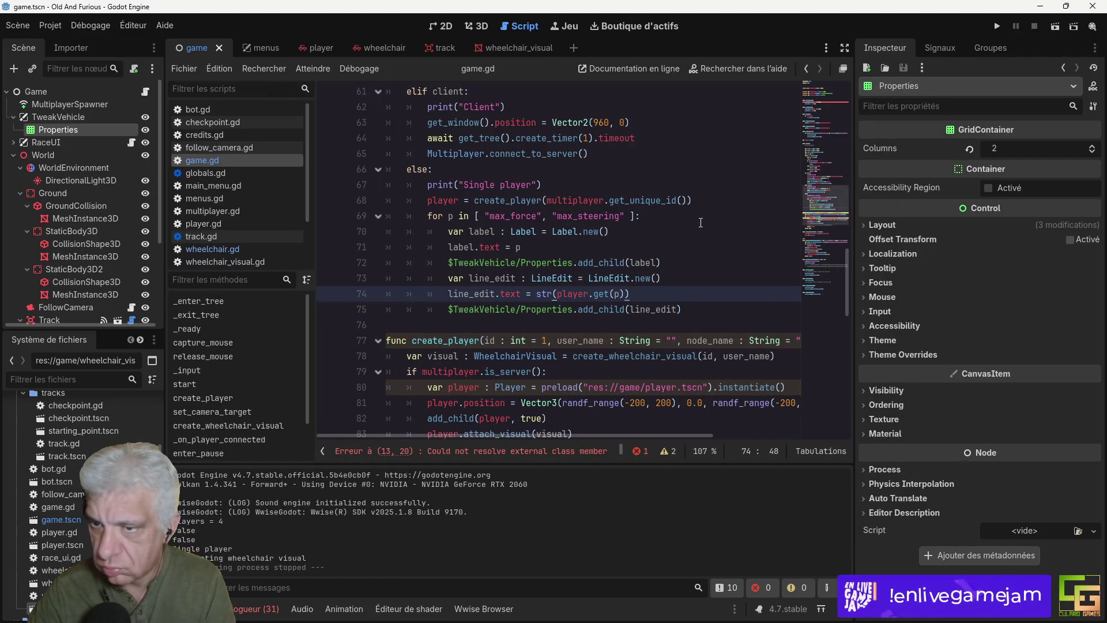
# Step: Add a line_edit.text_changed.connect() call on new line 76
pyautogui.click(698, 309)
pyautogui.press('Return')
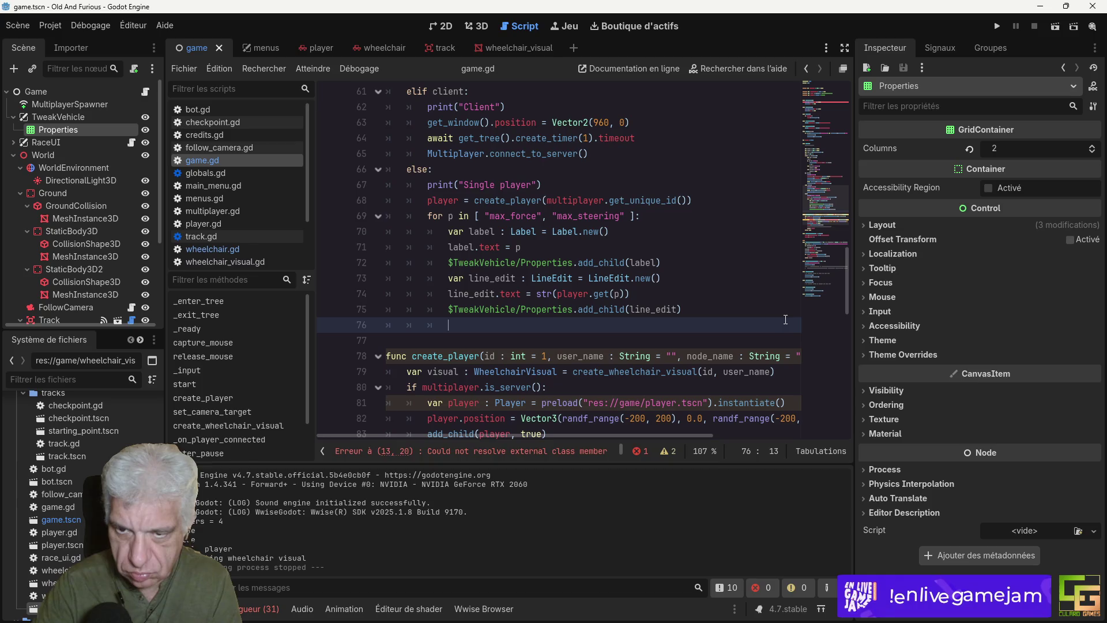
pyautogui.write('connect(')
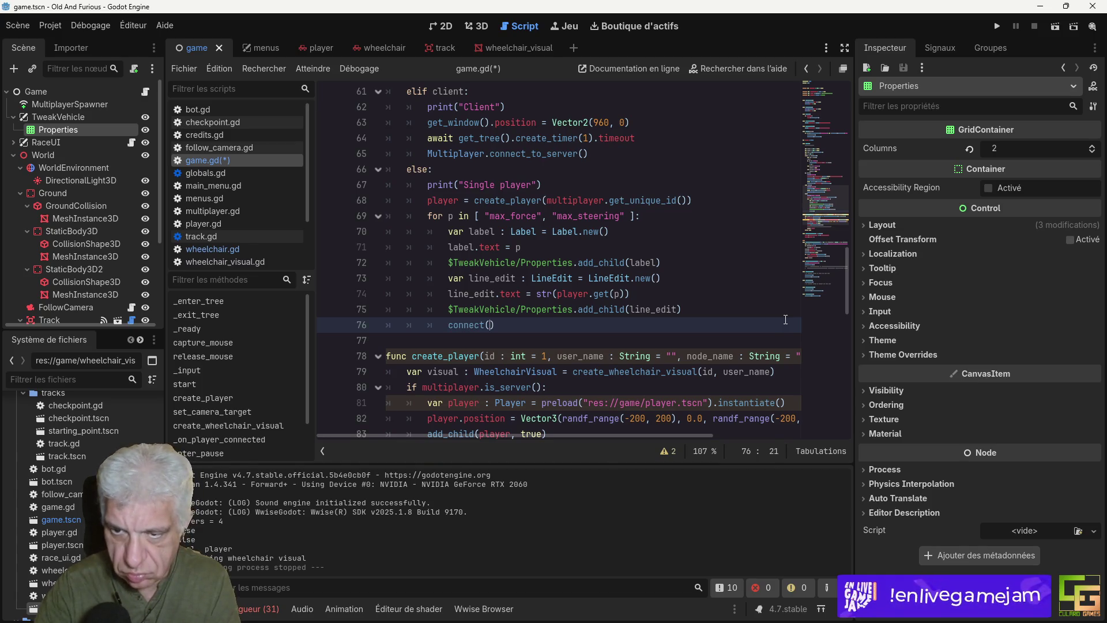
pyautogui.click(473, 278)
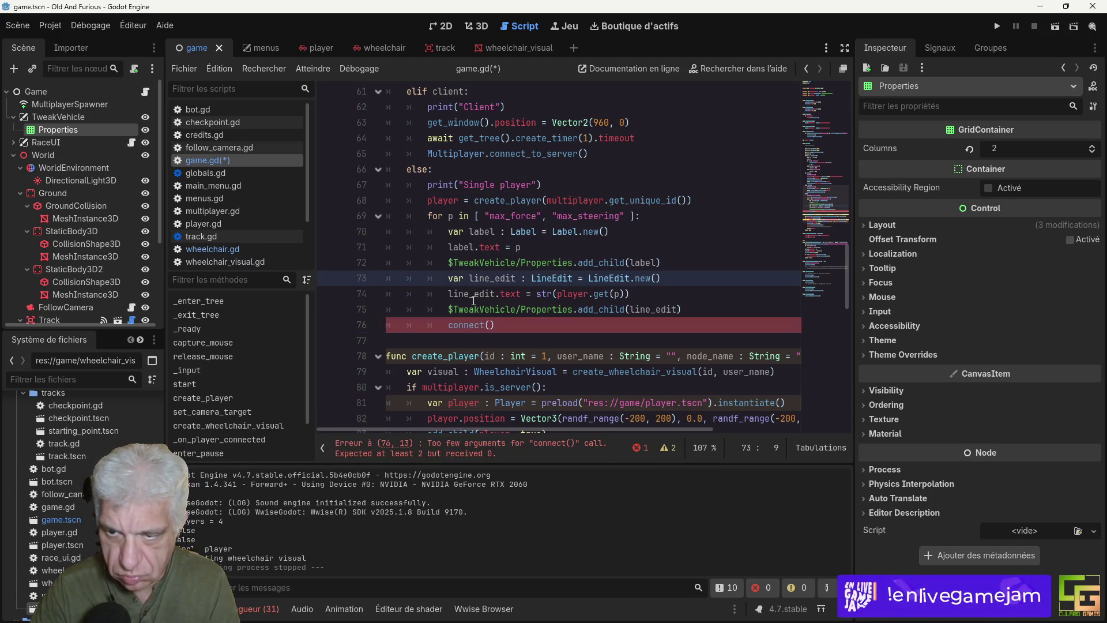
pyautogui.click(448, 325)
pyautogui.write('line_edit..')
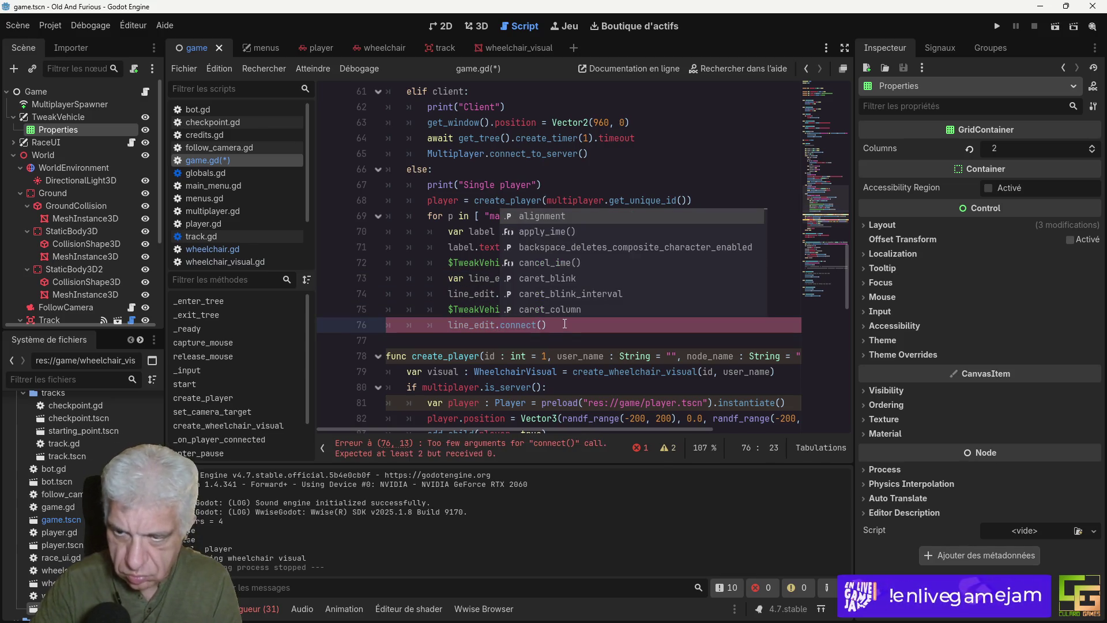
pyautogui.press('Left')
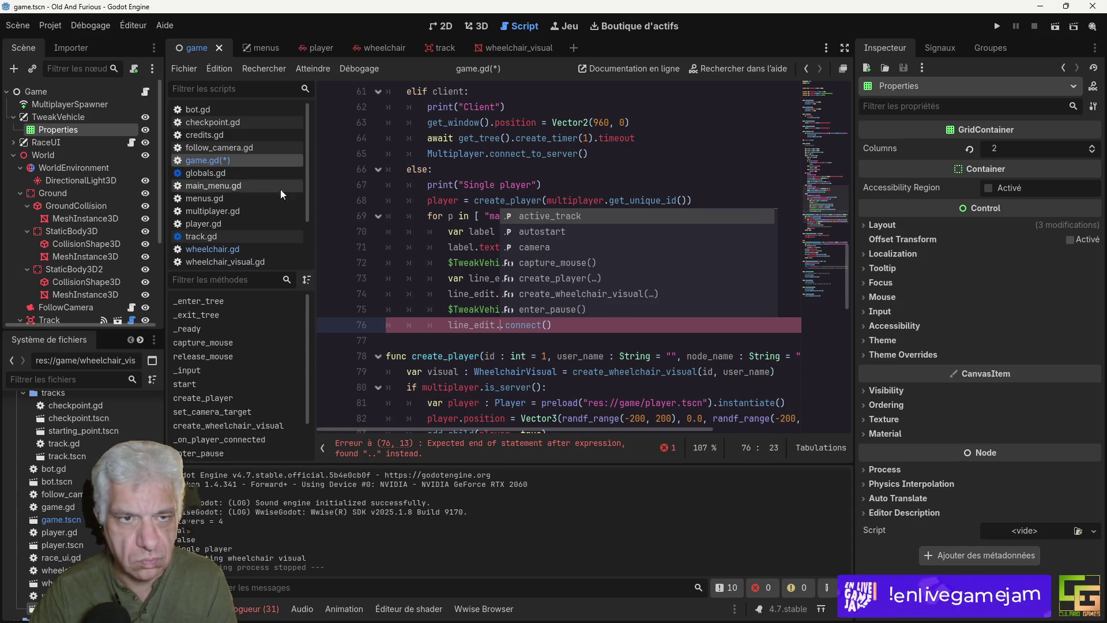
pyautogui.write('te')
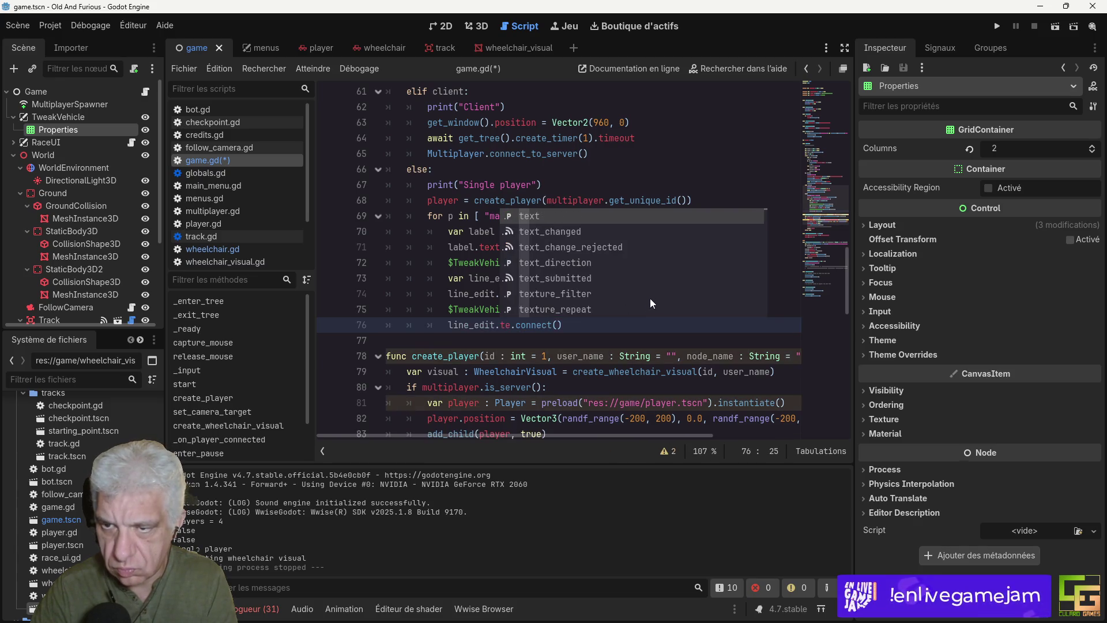
pyautogui.click(569, 231)
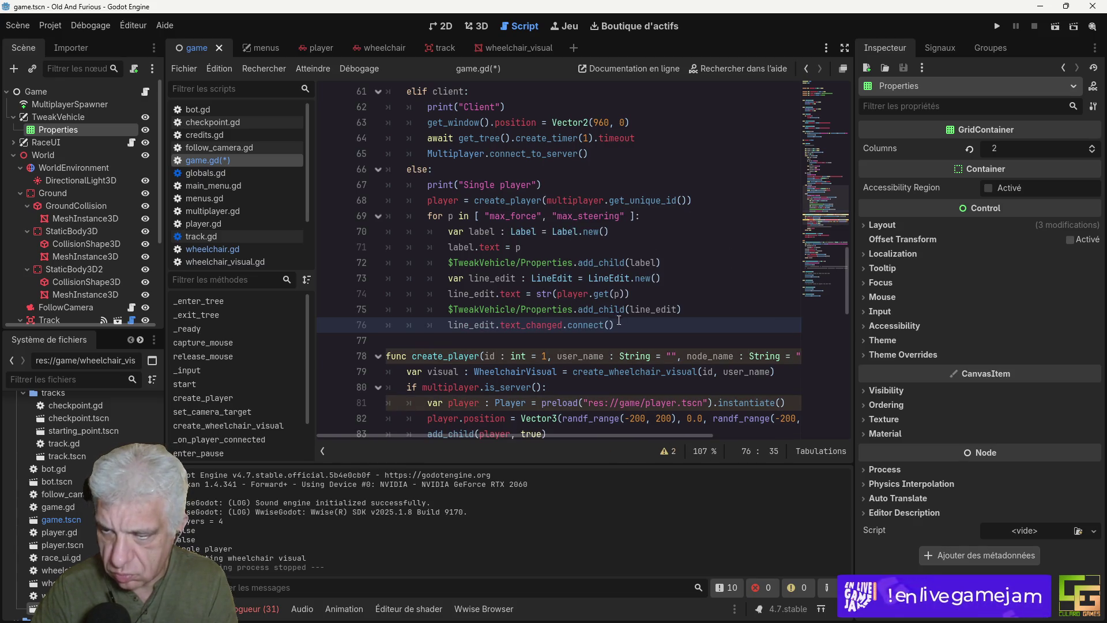
# Step: Connect text_changed to set_vehicle_property.bind([player]) and save
pyautogui.click(713, 324)
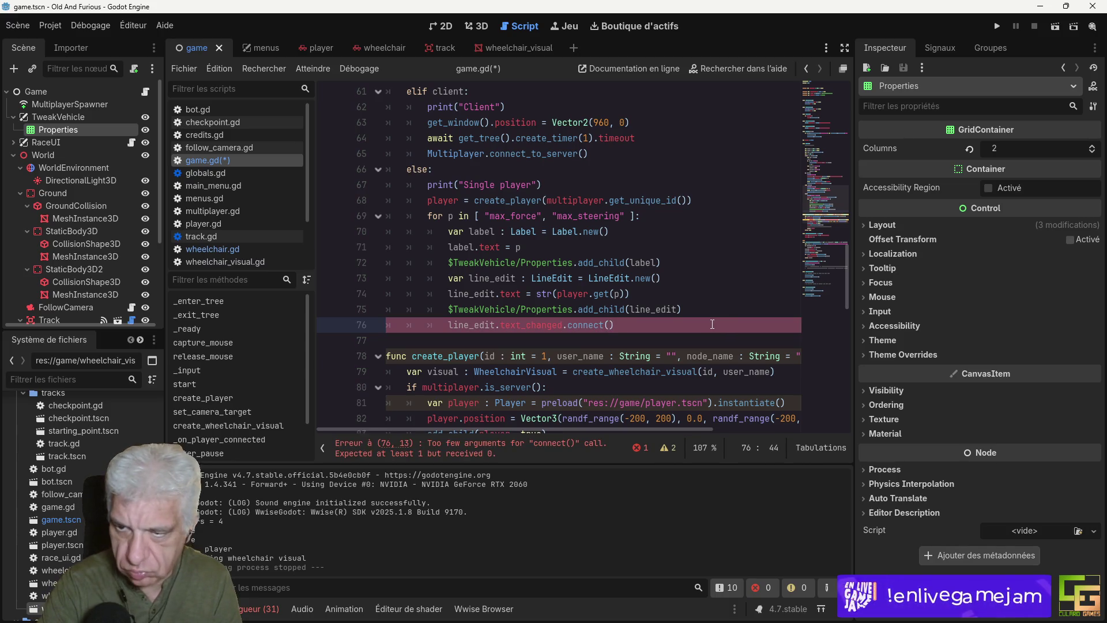
pyautogui.write('set')
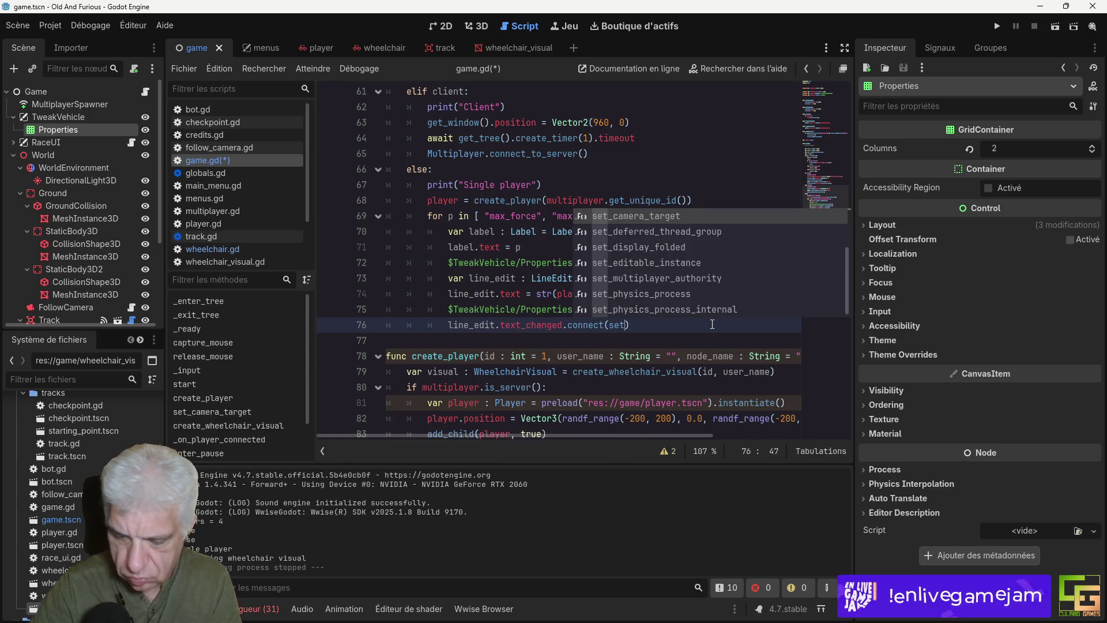
pyautogui.write('_')
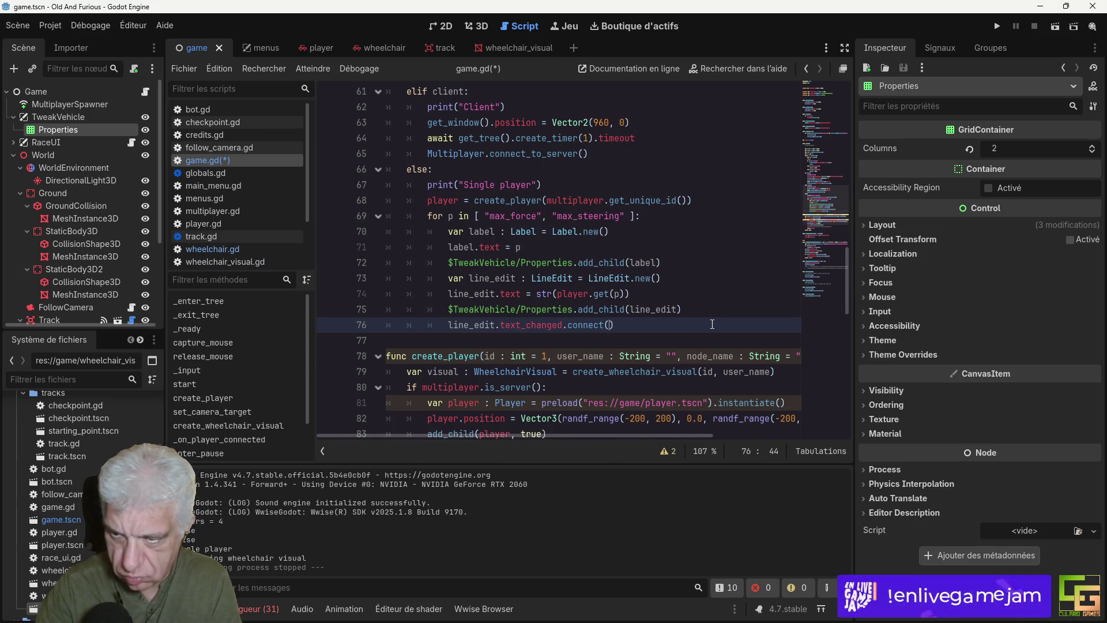
pyautogui.write('pro')
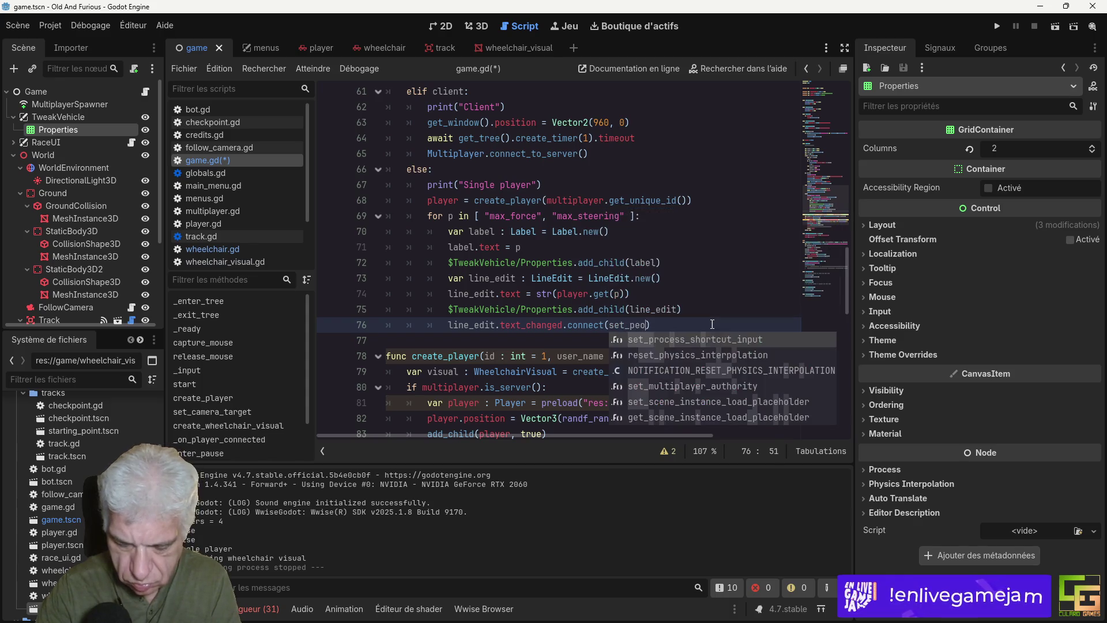
pyautogui.write('perty.')
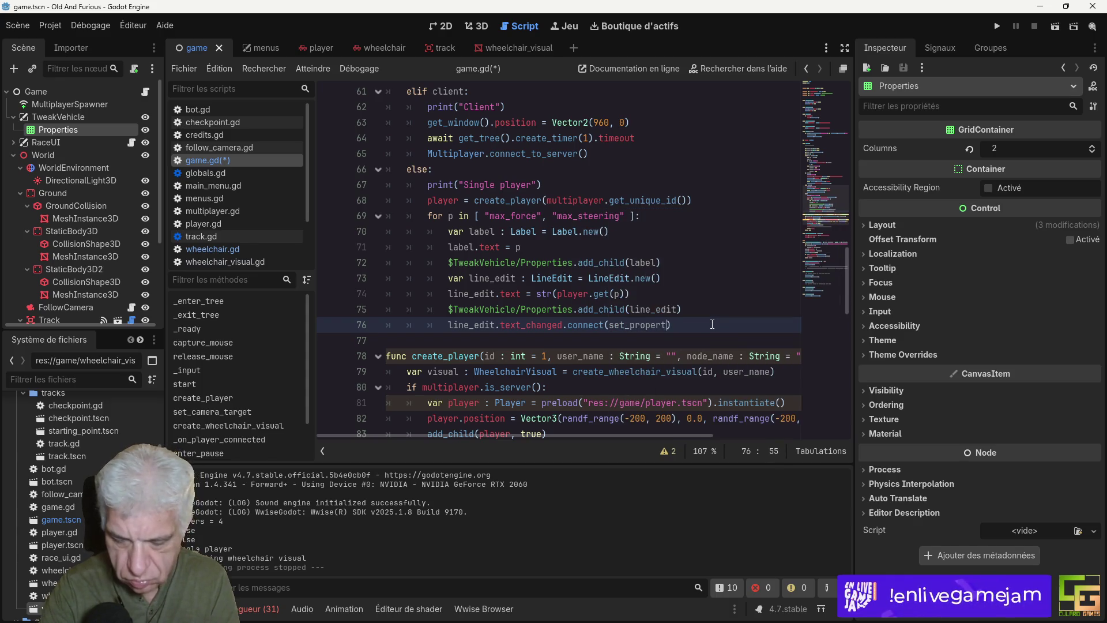
pyautogui.write('bind(')
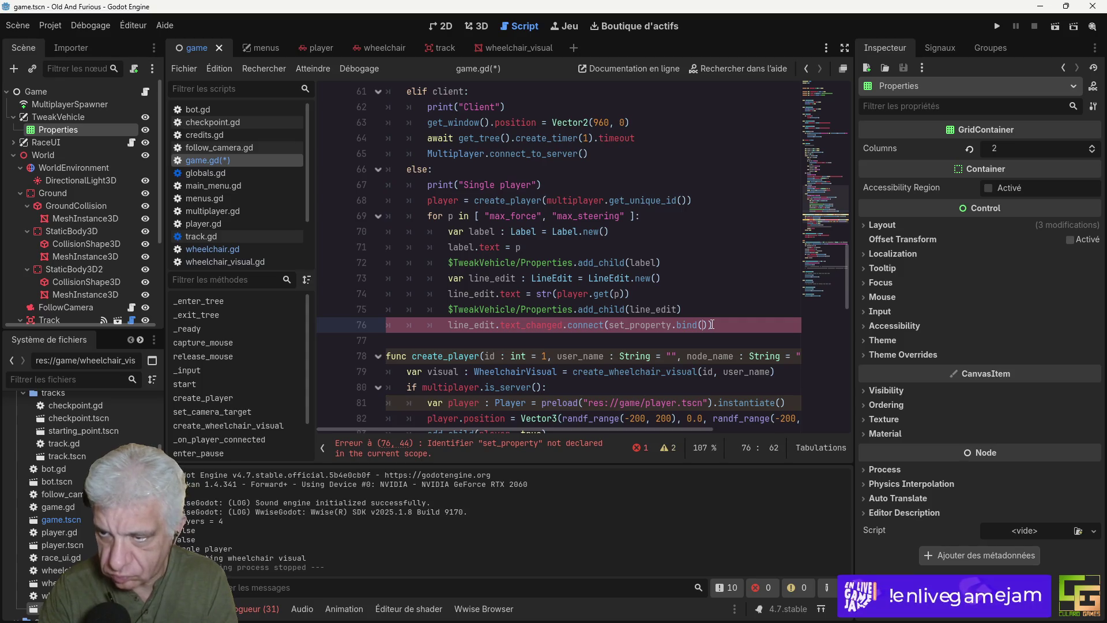
pyautogui.write('[')
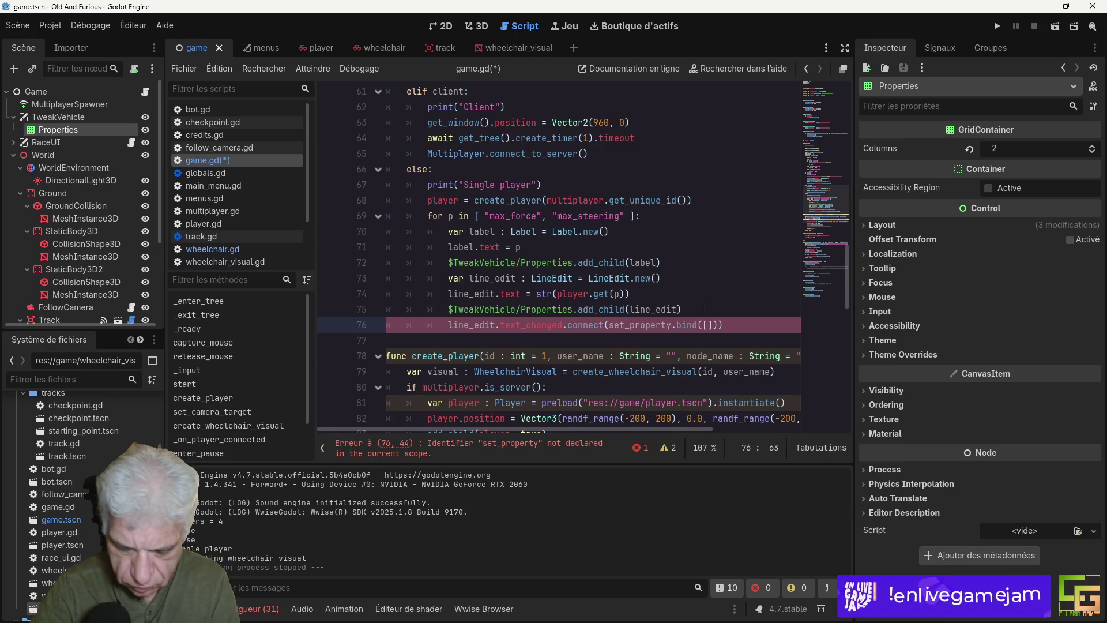
pyautogui.write('player')
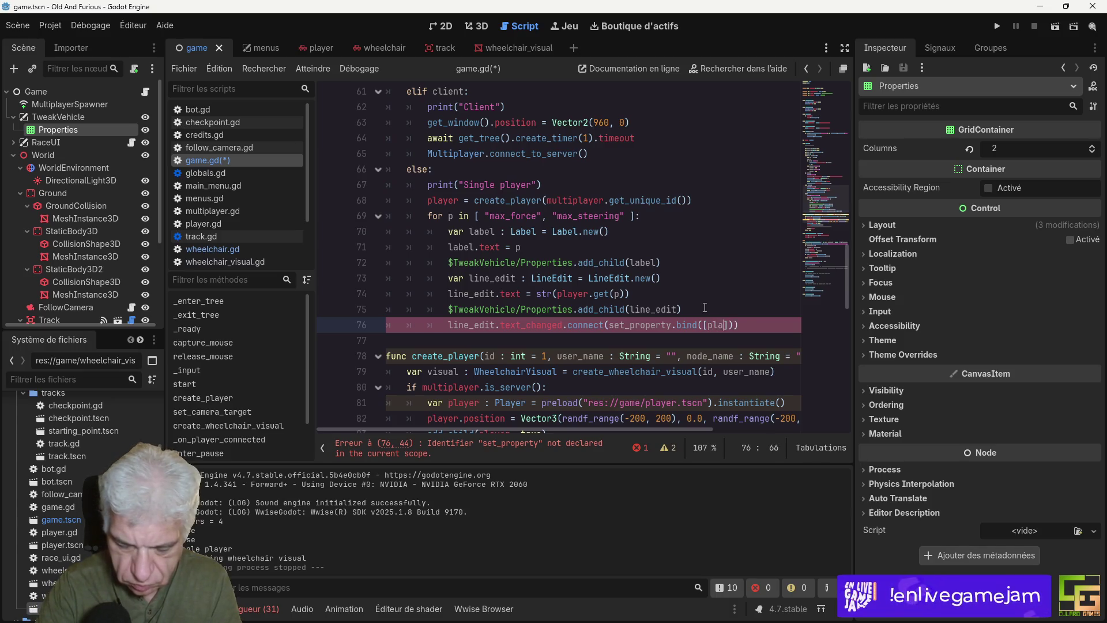
pyautogui.hotkey('ctrl', 's')
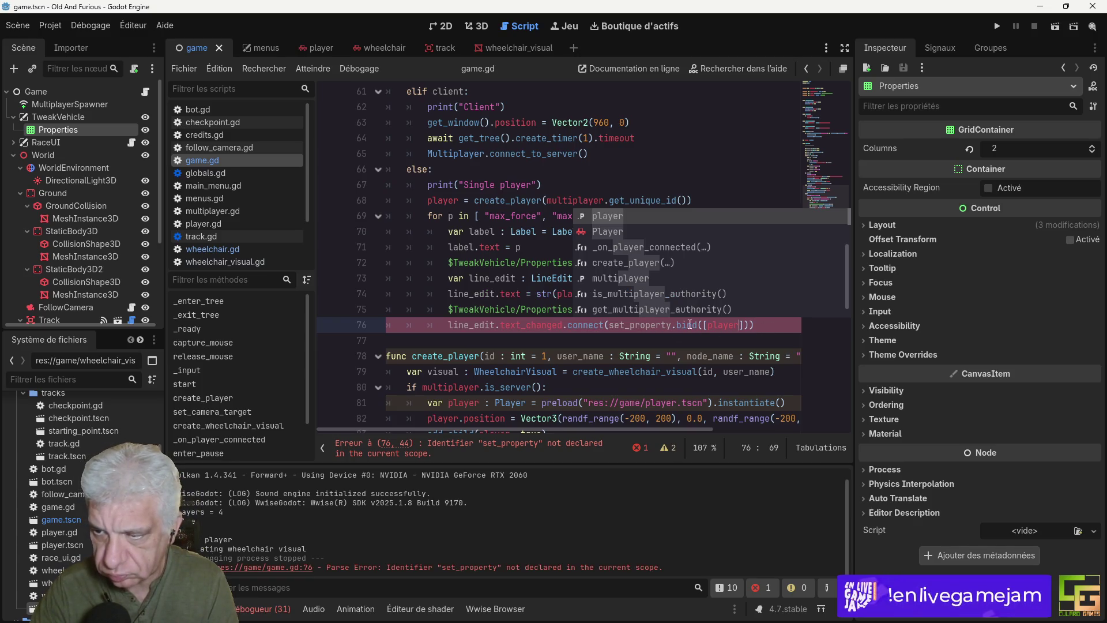
pyautogui.click(634, 327)
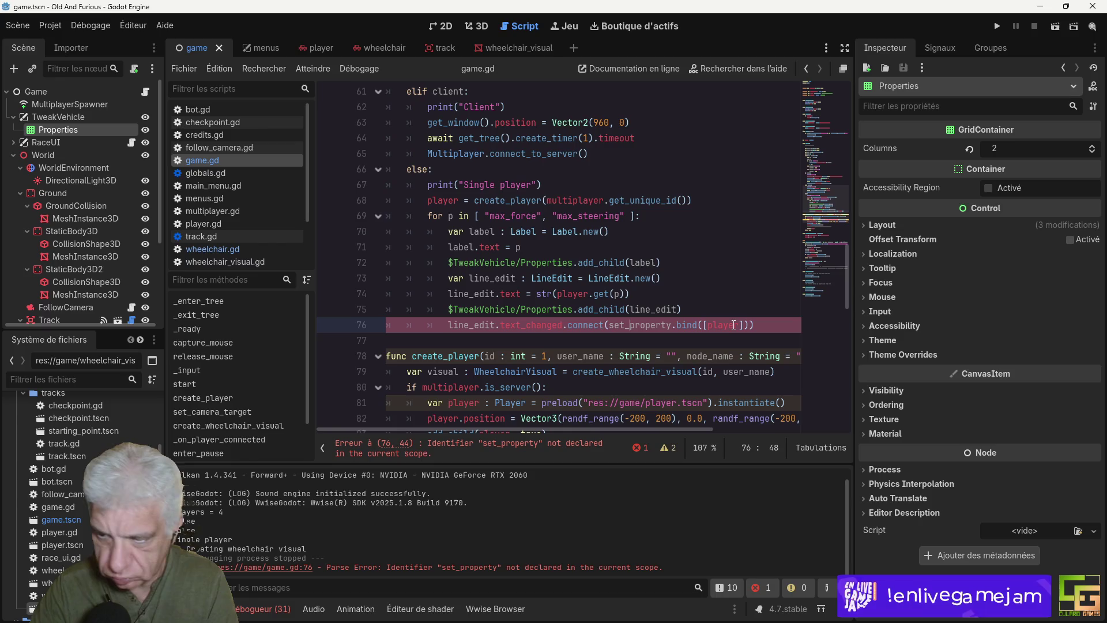
pyautogui.write('vehicle_')
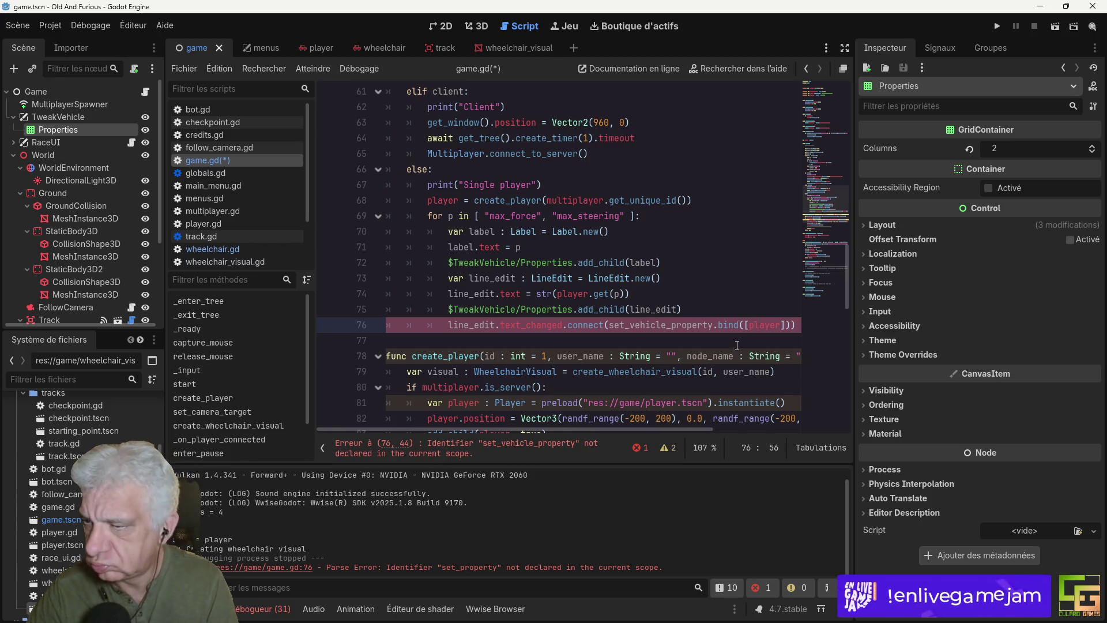
pyautogui.click(800, 327)
# Step: Begin a 'func set_vehicle_property()' declaration two lines below the connect call
pyautogui.press('Return')
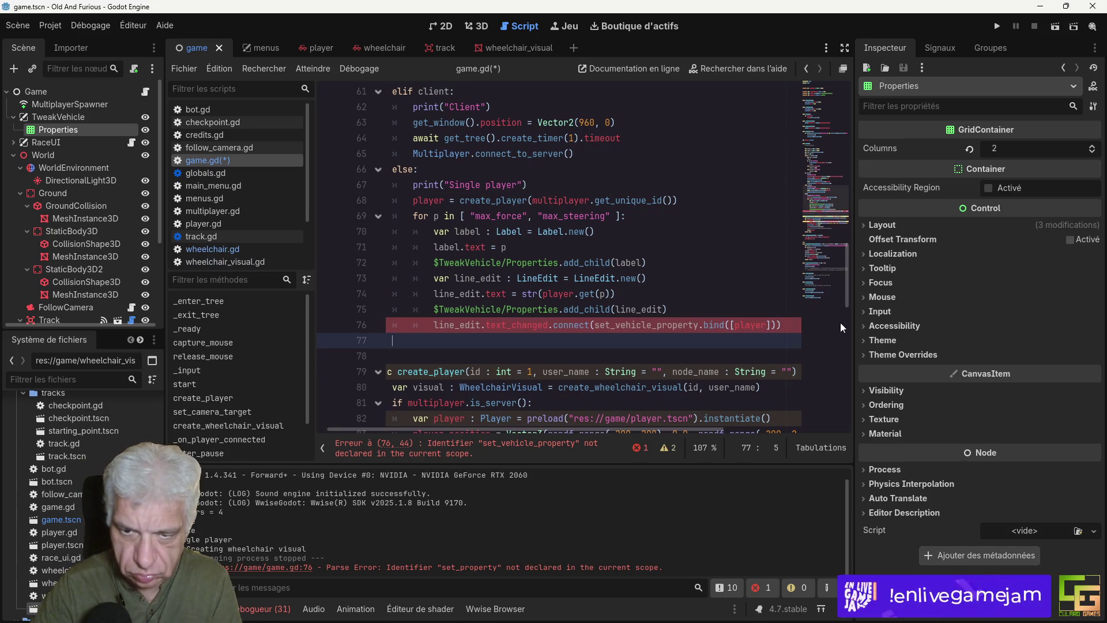
pyautogui.press('Return')
pyautogui.write('func set')
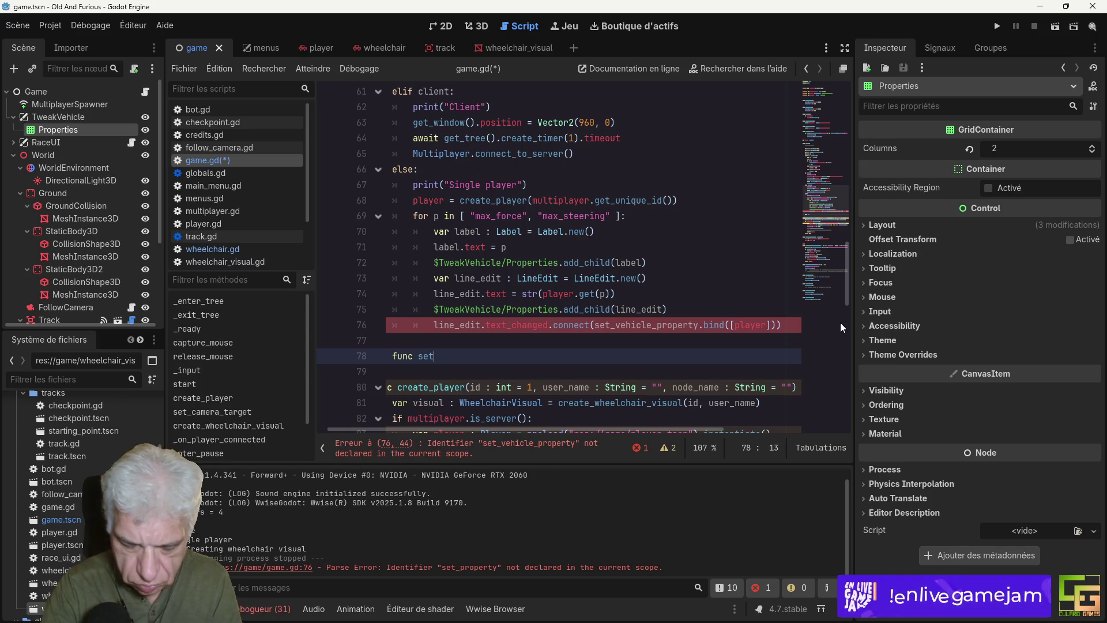
pyautogui.write('_ve')
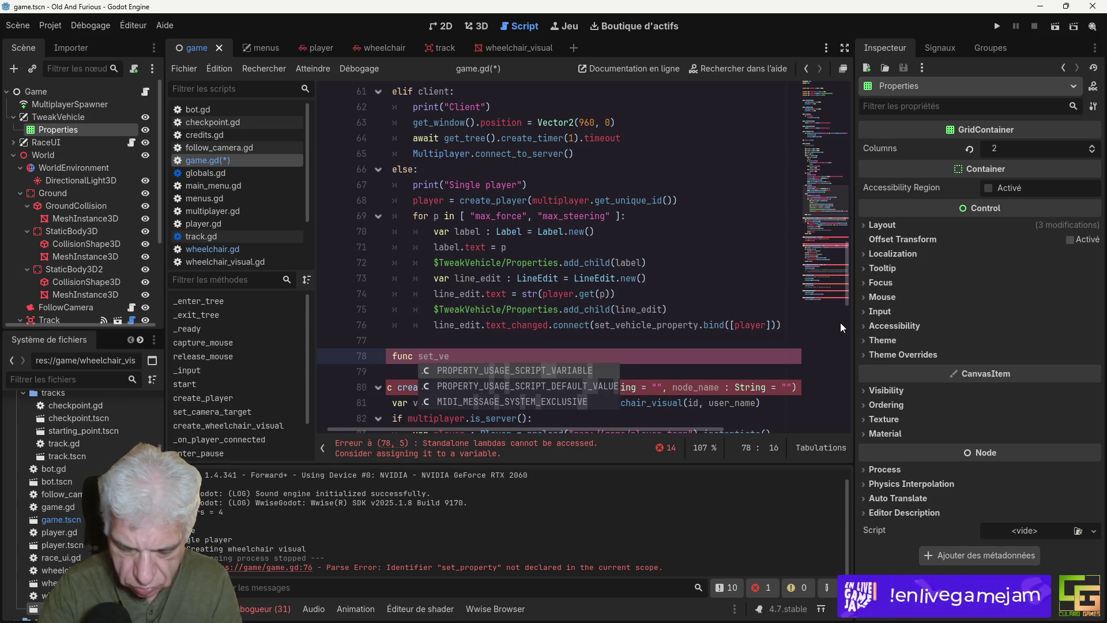
pyautogui.write('hicle_property(')
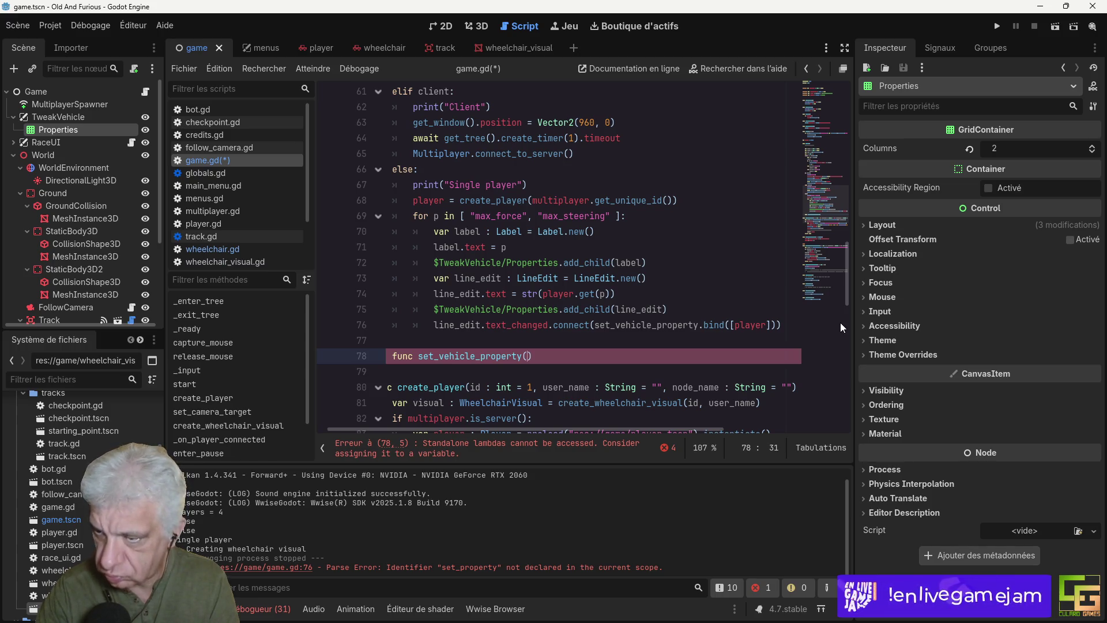
# Step: Bind the property name p before [player] in line 76's connect call
pyautogui.click(732, 326)
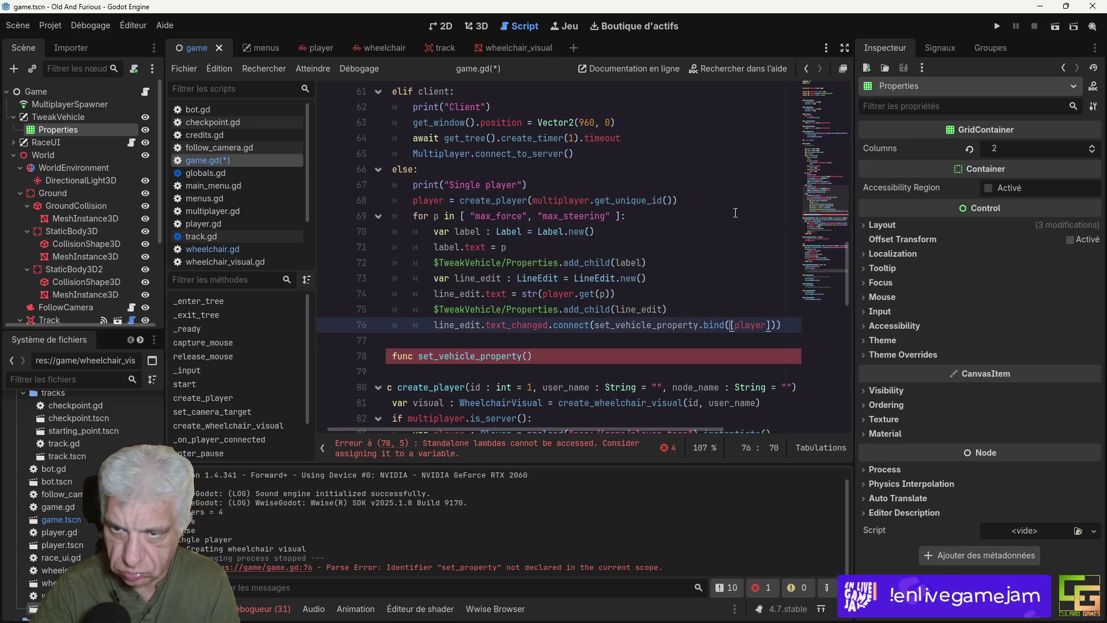
pyautogui.write('p,')
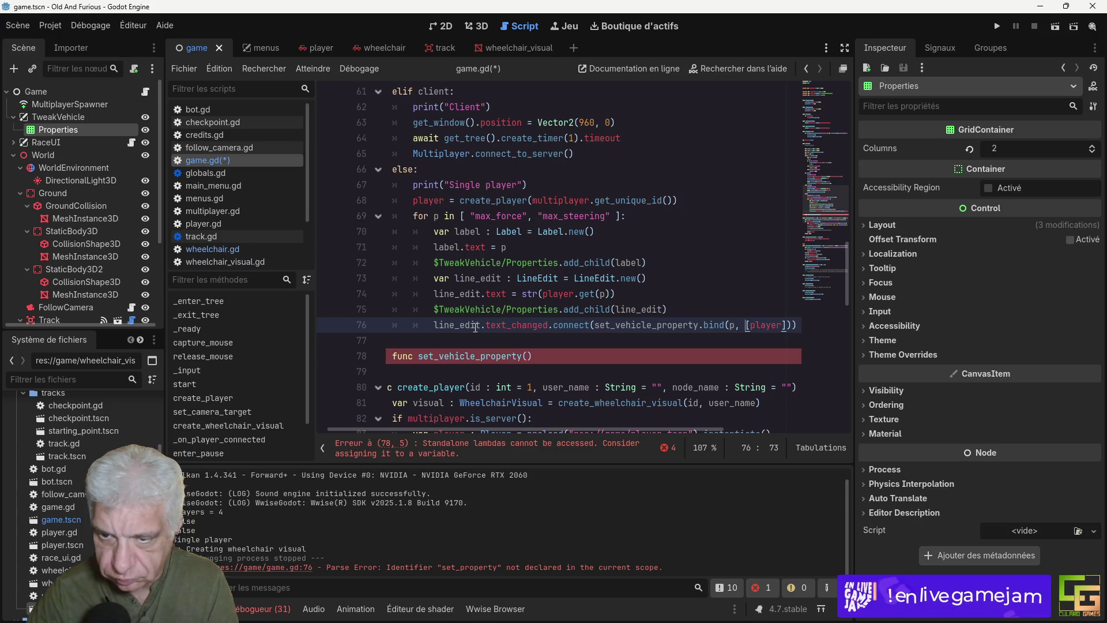
pyautogui.click(529, 356)
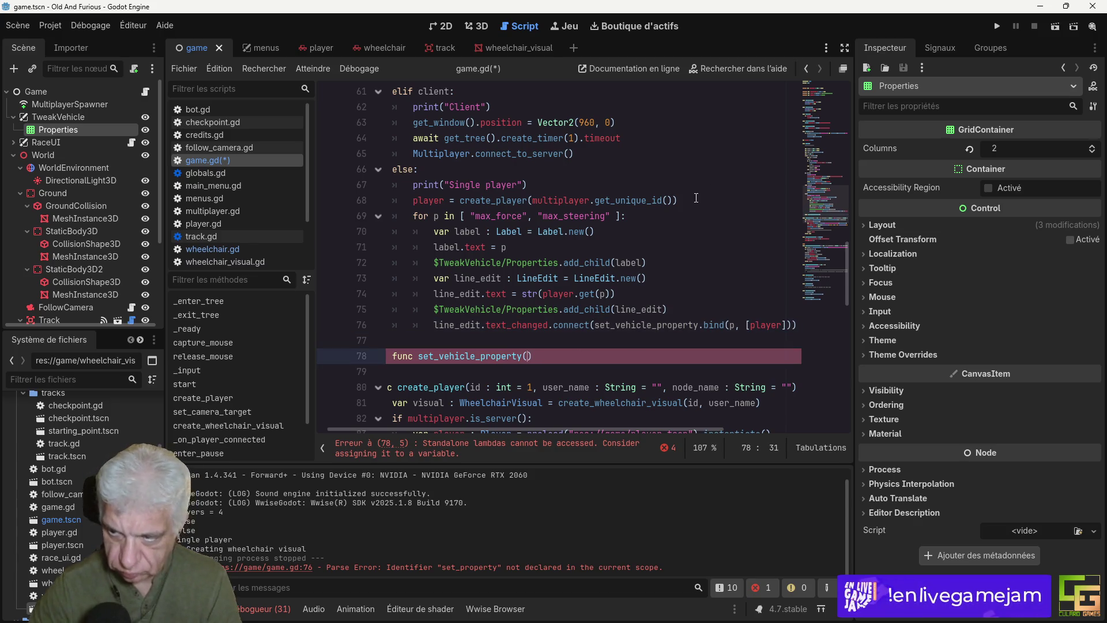
pyautogui.click(730, 326)
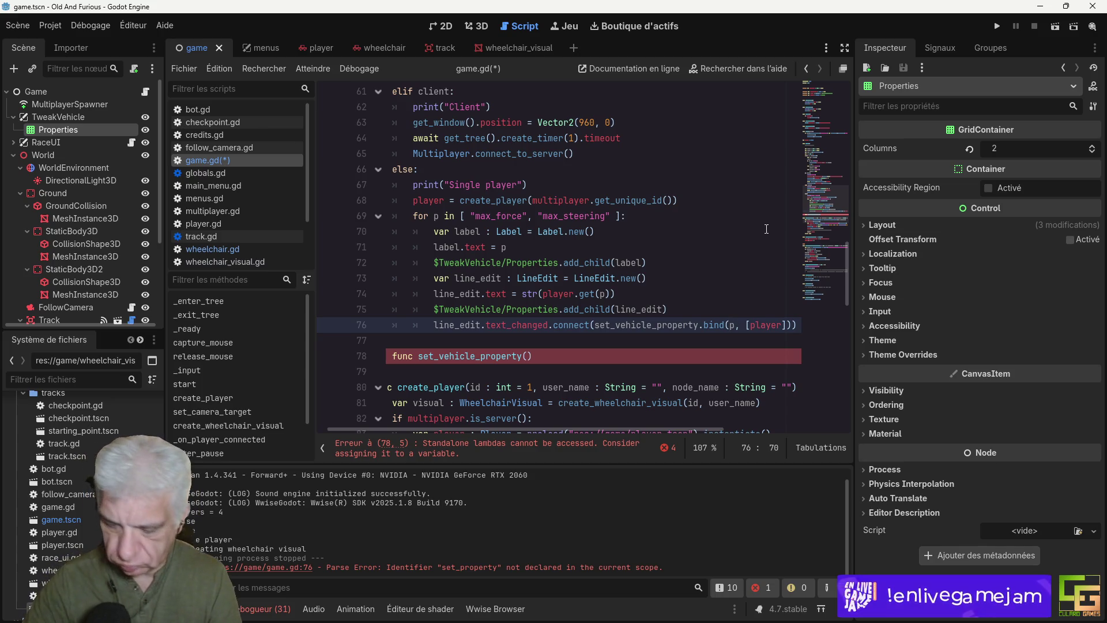
pyautogui.write(',')
pyautogui.press('Left')
pyautogui.press('Left')
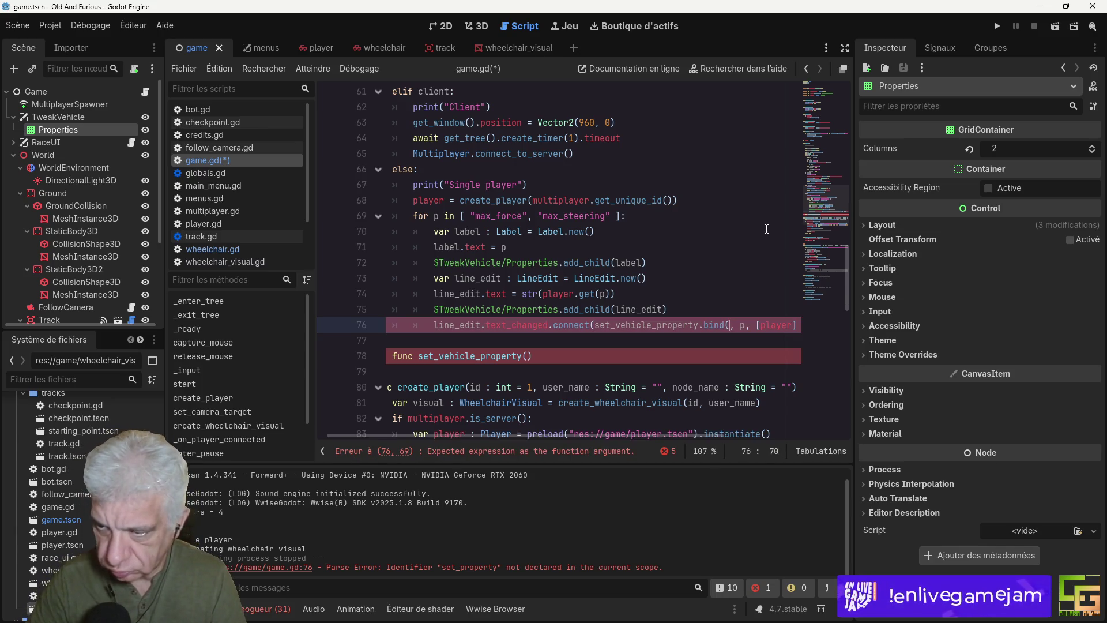
pyautogui.press('BackSpace')
pyautogui.press('BackSpace')
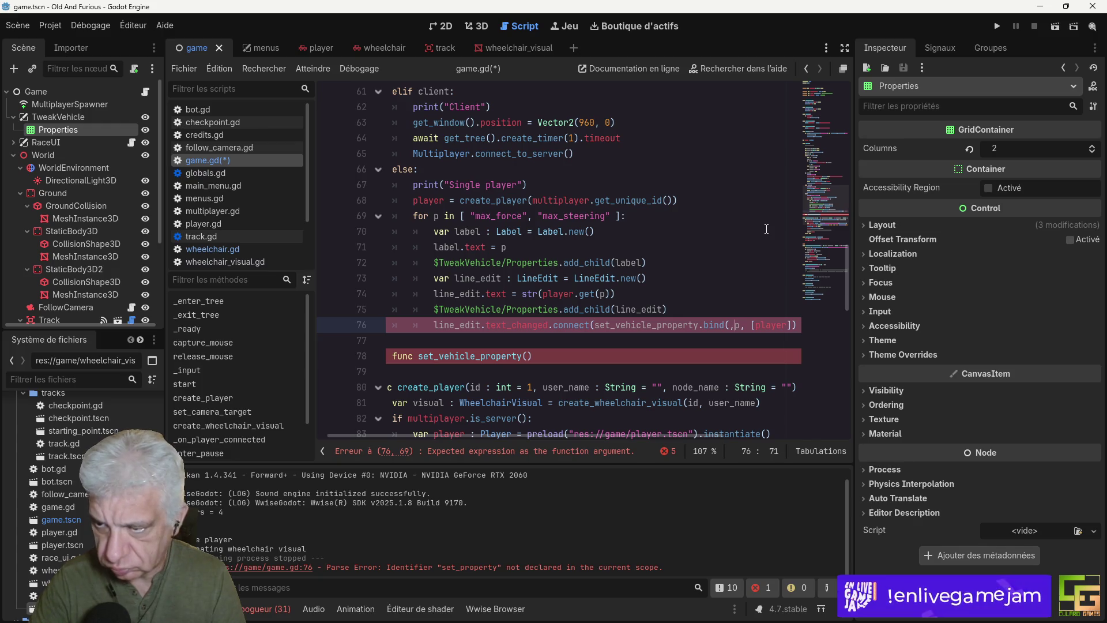
# Step: Give set_vehicle_property parameters v : String, p : String, object_list : List[Object] and end with a colon
pyautogui.click(530, 356)
pyautogui.write('v : S')
pyautogui.write('tring, ')
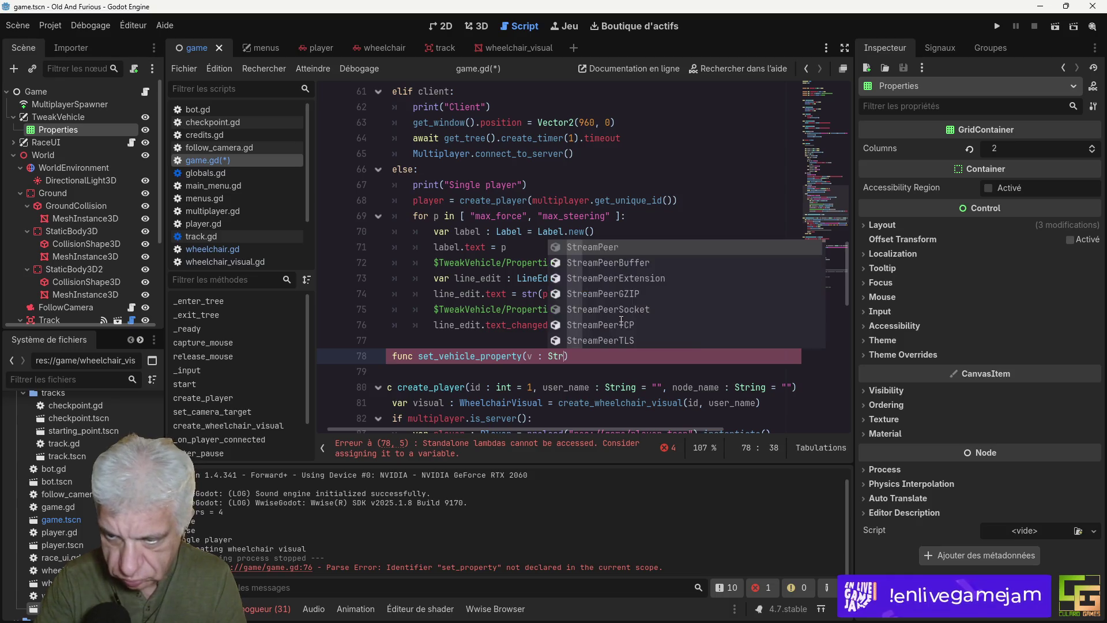
pyautogui.write('p : Str')
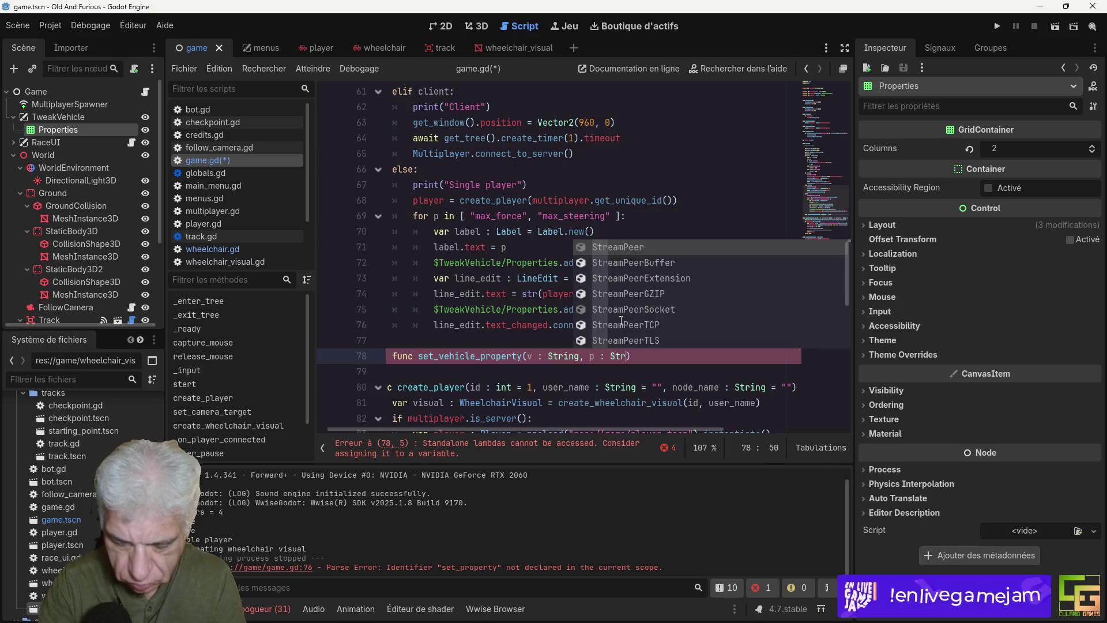
pyautogui.write('ing, ')
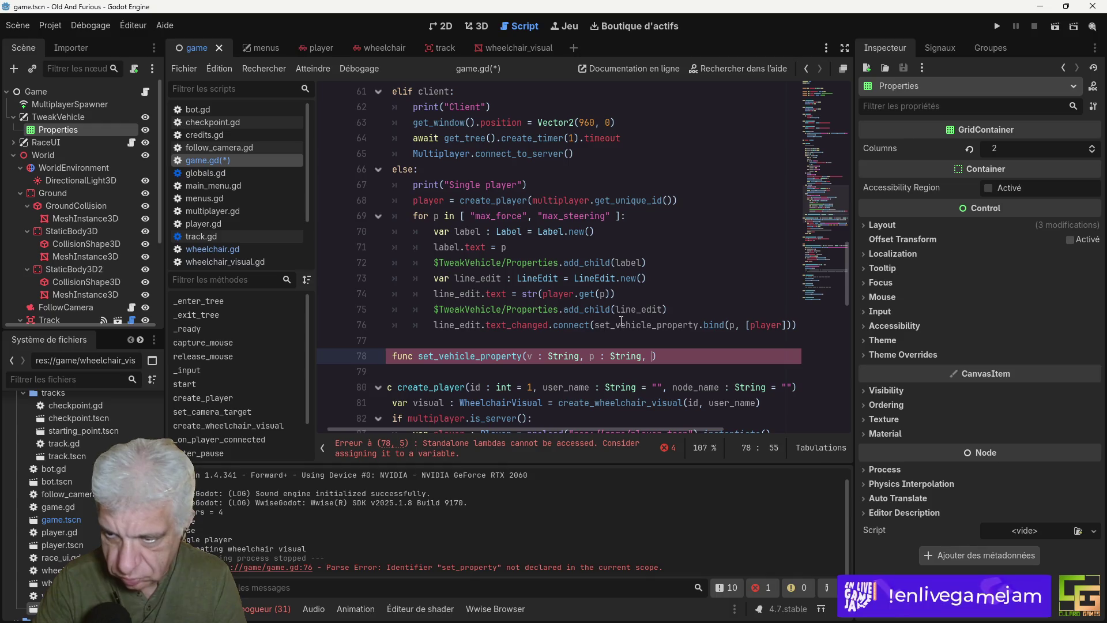
pyautogui.write('objecft_')
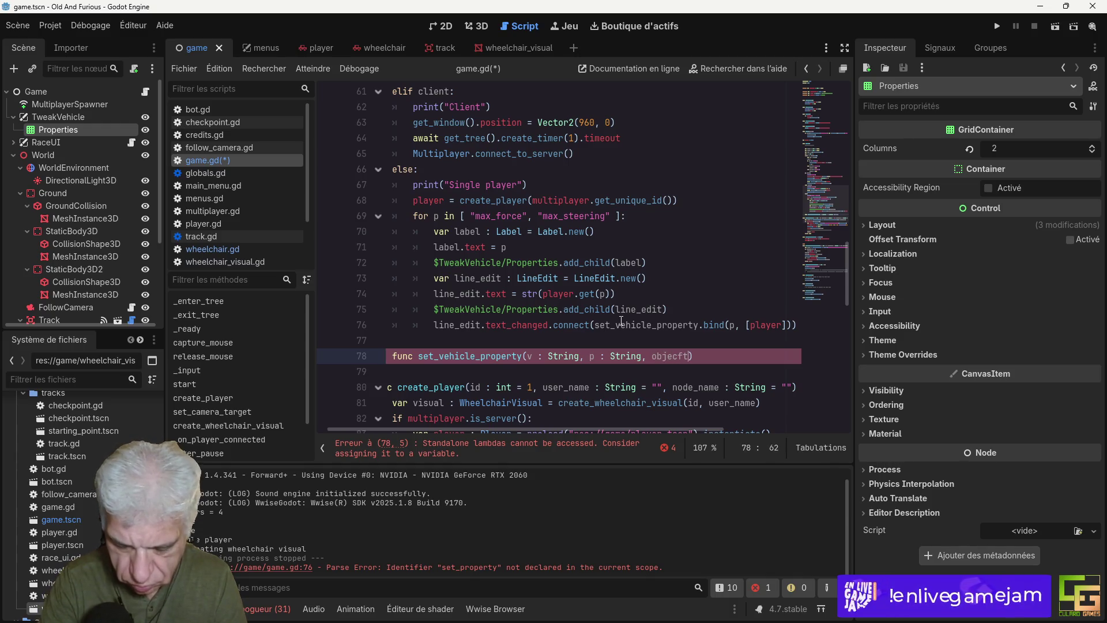
pyautogui.press('BackSpace')
pyautogui.press('BackSpace')
pyautogui.press('BackSpace')
pyautogui.write('t_list')
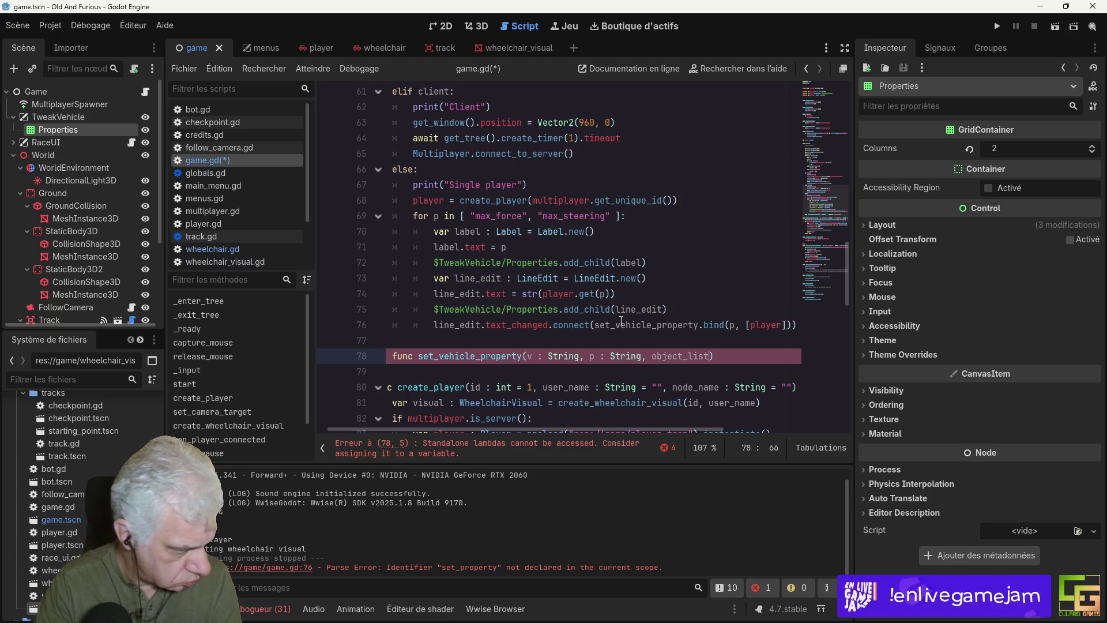
pyautogui.write(' :')
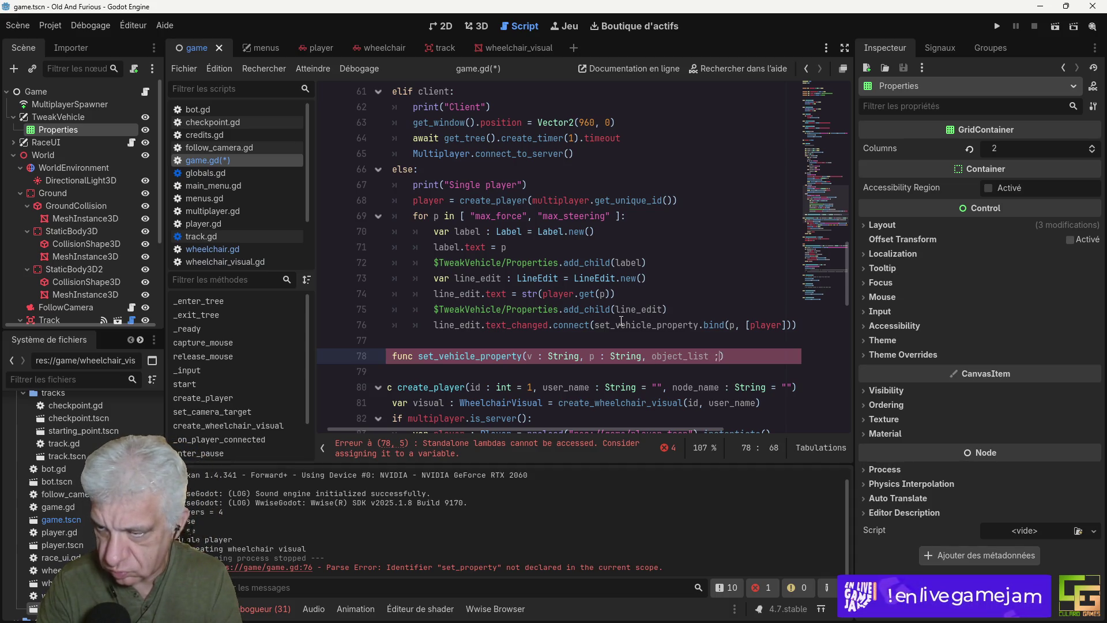
pyautogui.write(' [List')
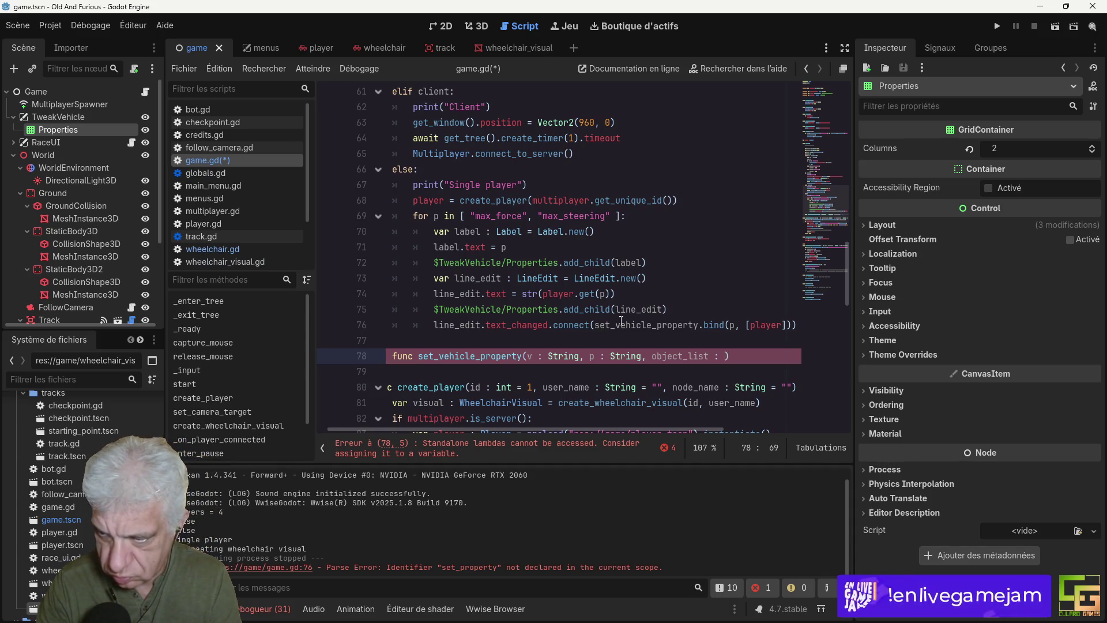
pyautogui.press('BackSpace')
pyautogui.press('BackSpace')
pyautogui.press('BackSpace')
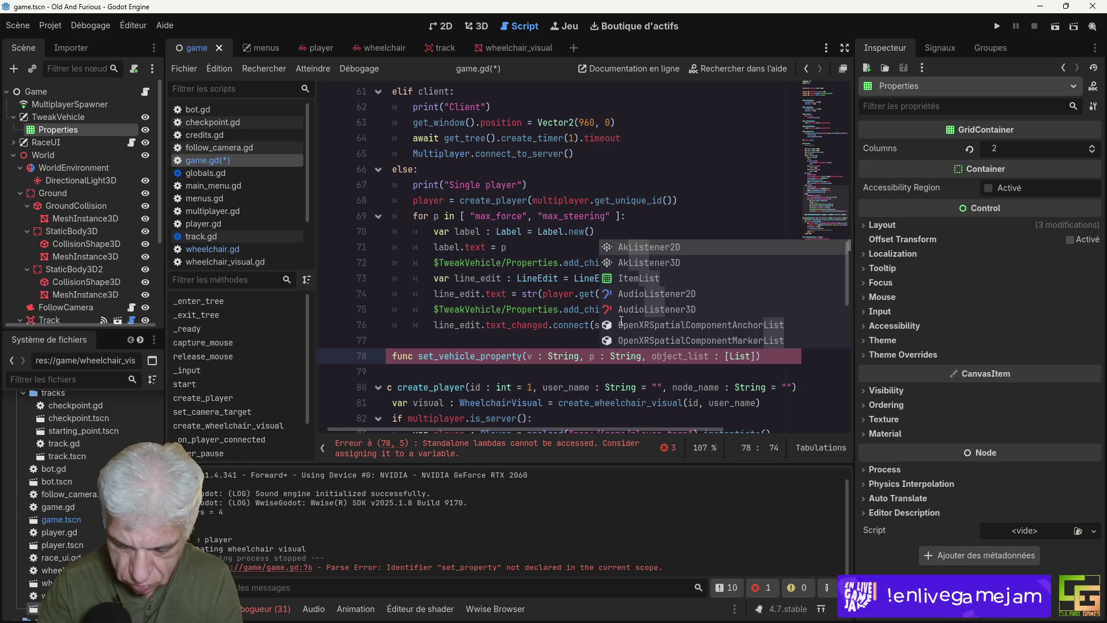
pyautogui.write('List[0')
pyautogui.write('bject')
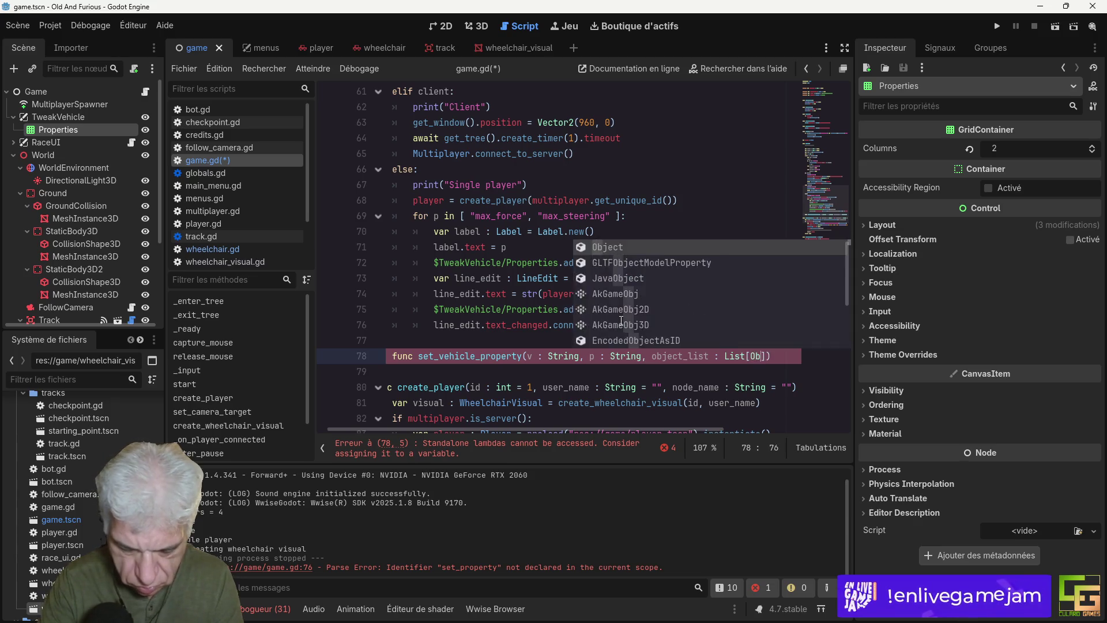
pyautogui.click(698, 356)
pyautogui.hotkey('ctrl', 's')
pyautogui.click(798, 358)
pyautogui.write(':')
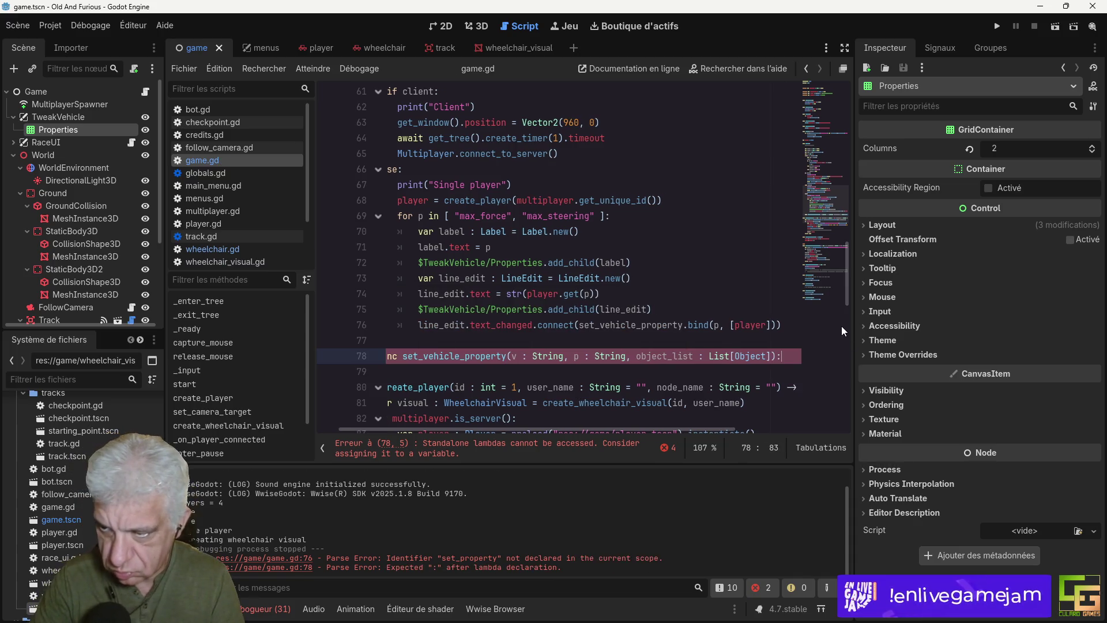
pyautogui.press('Return')
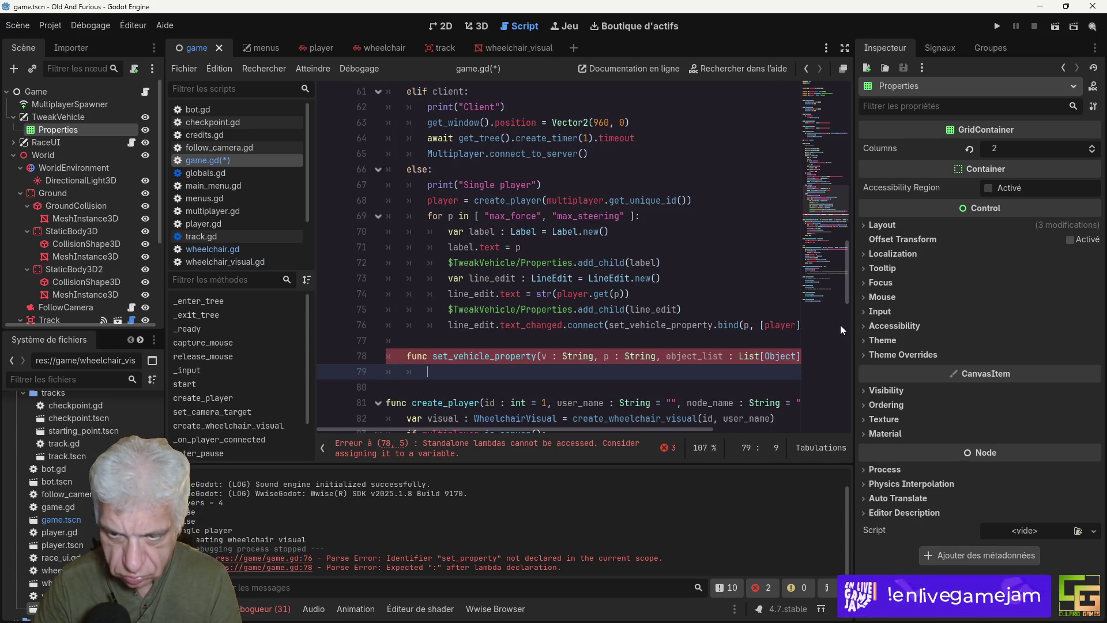
# Step: Start set_vehicle_property's body on line 79 with 'var value : float = v.to_float()'
pyautogui.hotkey('ctrl', 'i')
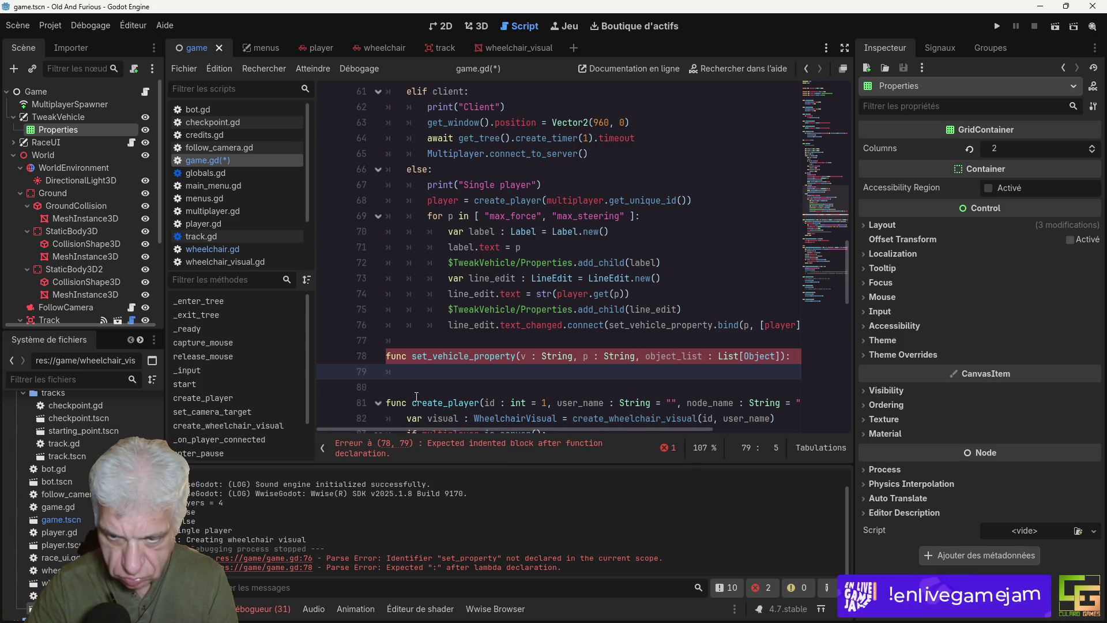
pyautogui.write('var ')
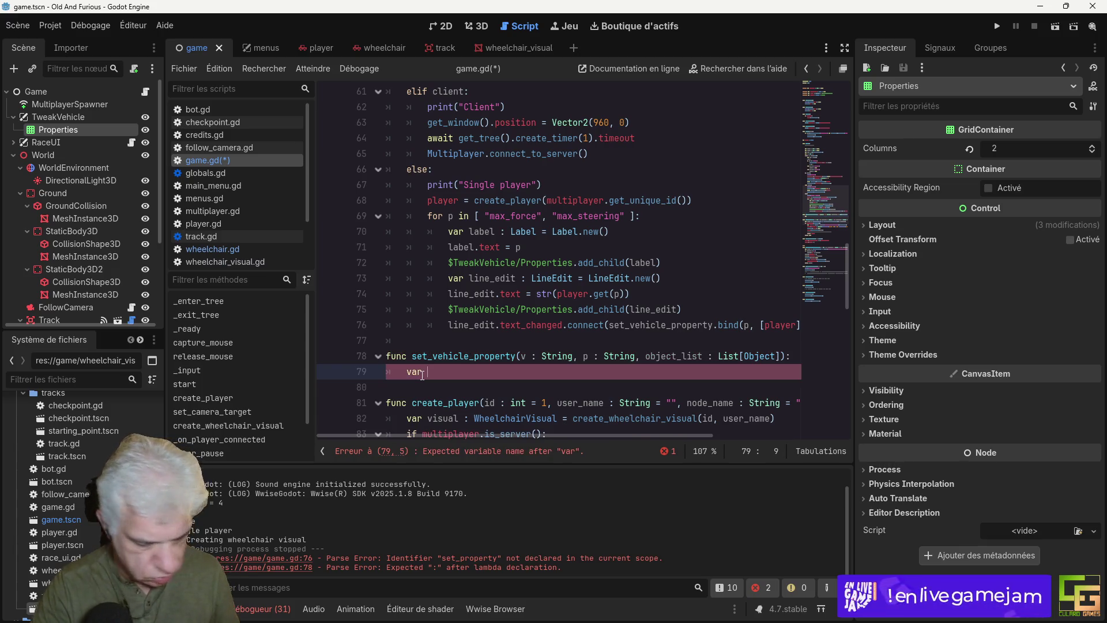
pyautogui.write('value !')
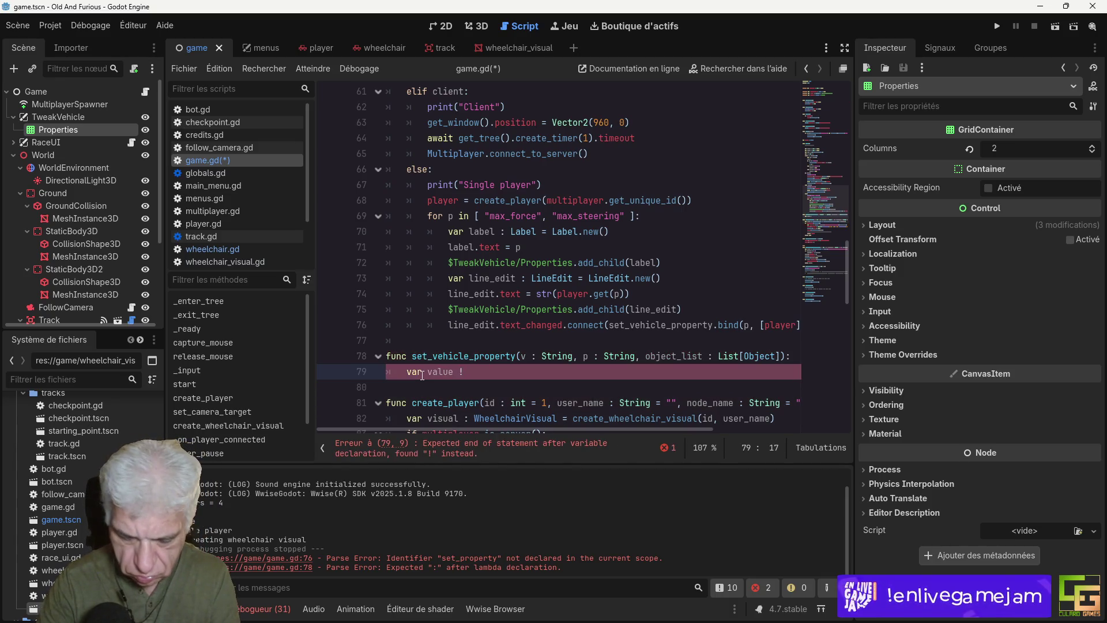
pyautogui.write(': float')
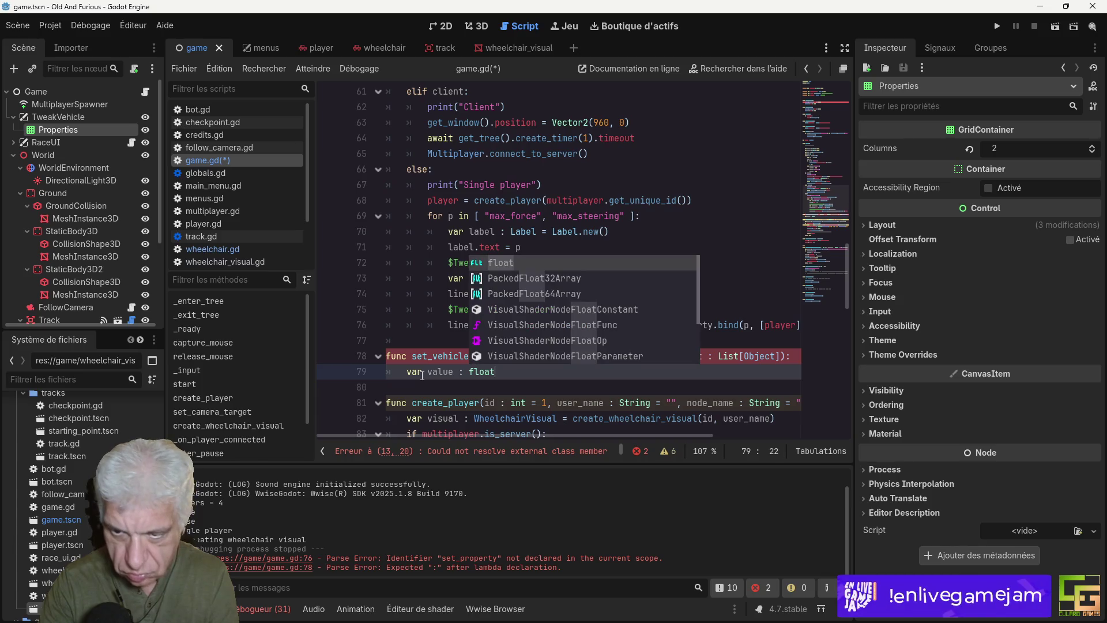
pyautogui.write(' = ')
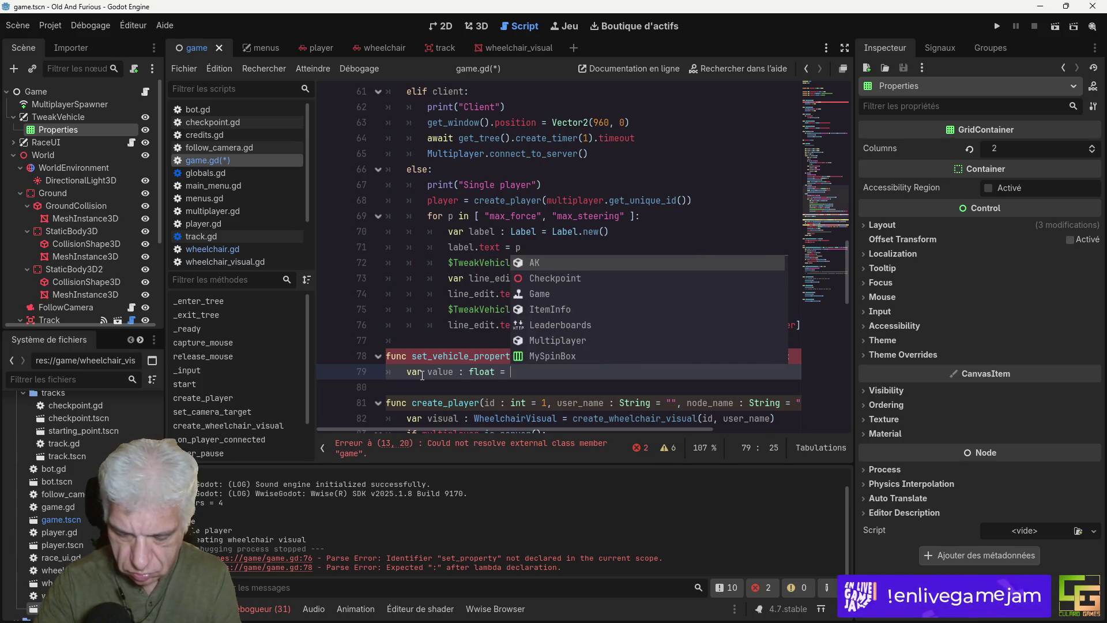
pyautogui.write('v.to_')
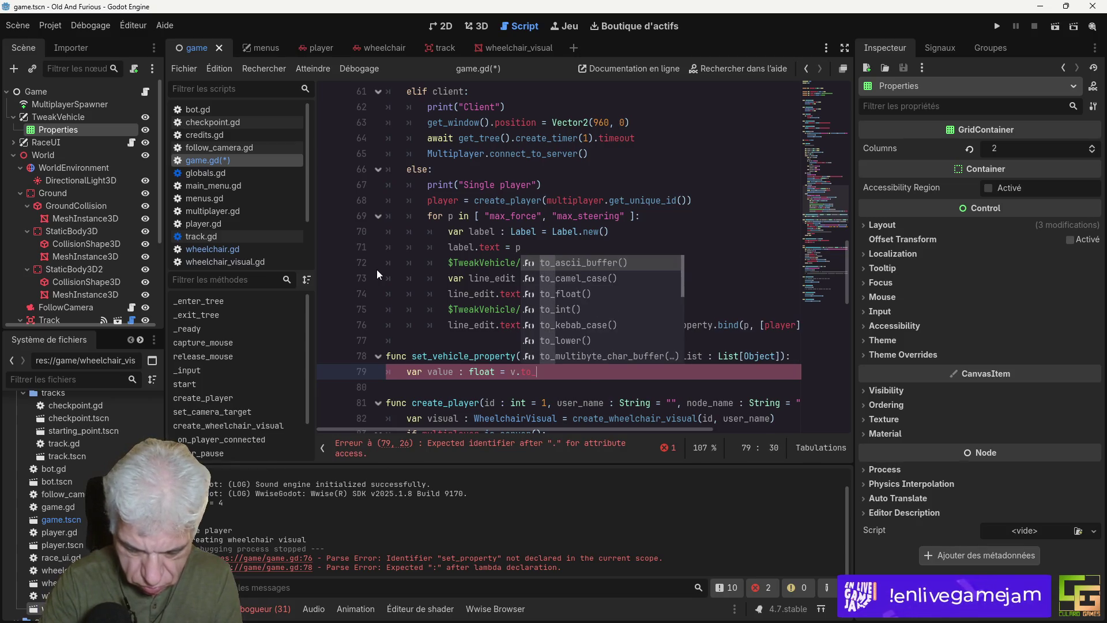
pyautogui.write('float(')
pyautogui.press('Return')
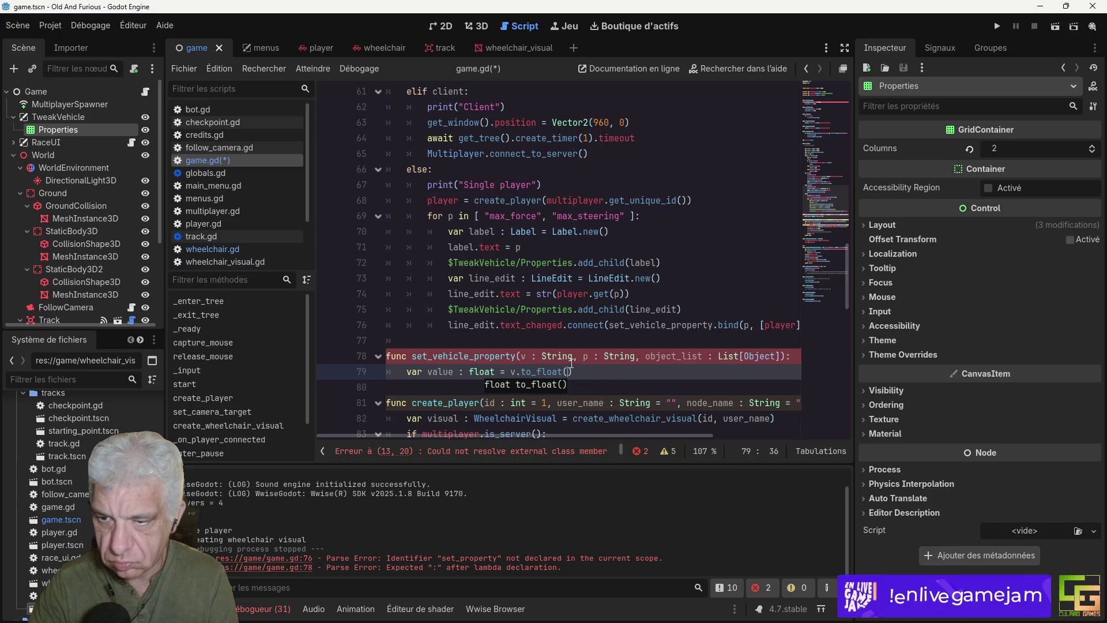
pyautogui.click(590, 374)
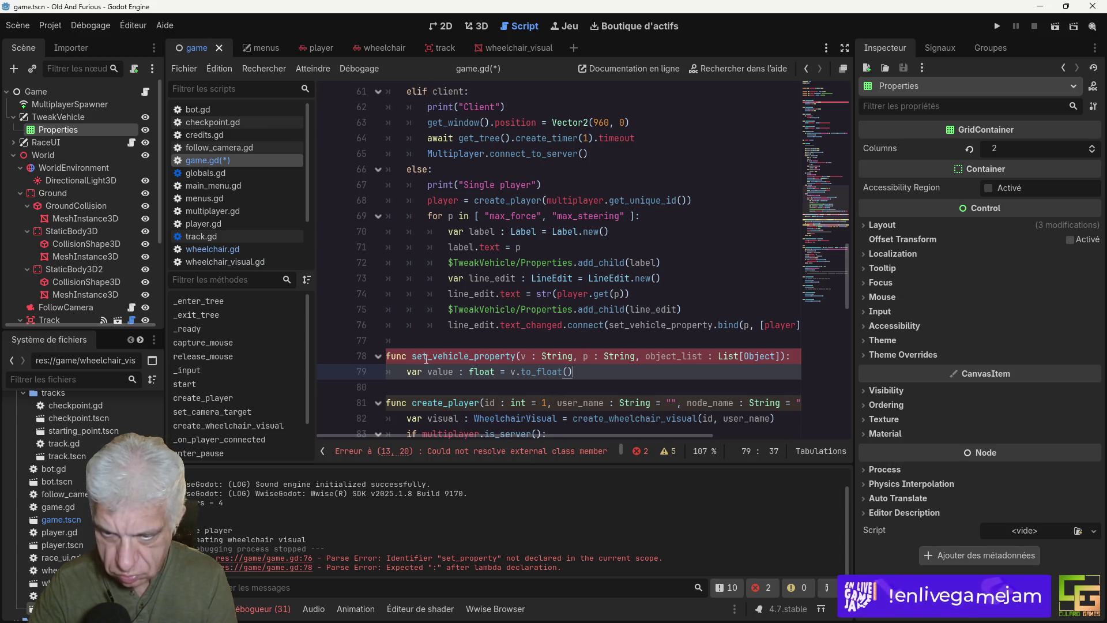
# Step: Correct the indentation of line 79 inside set_vehicle_property
pyautogui.scroll(7, 464, 267)
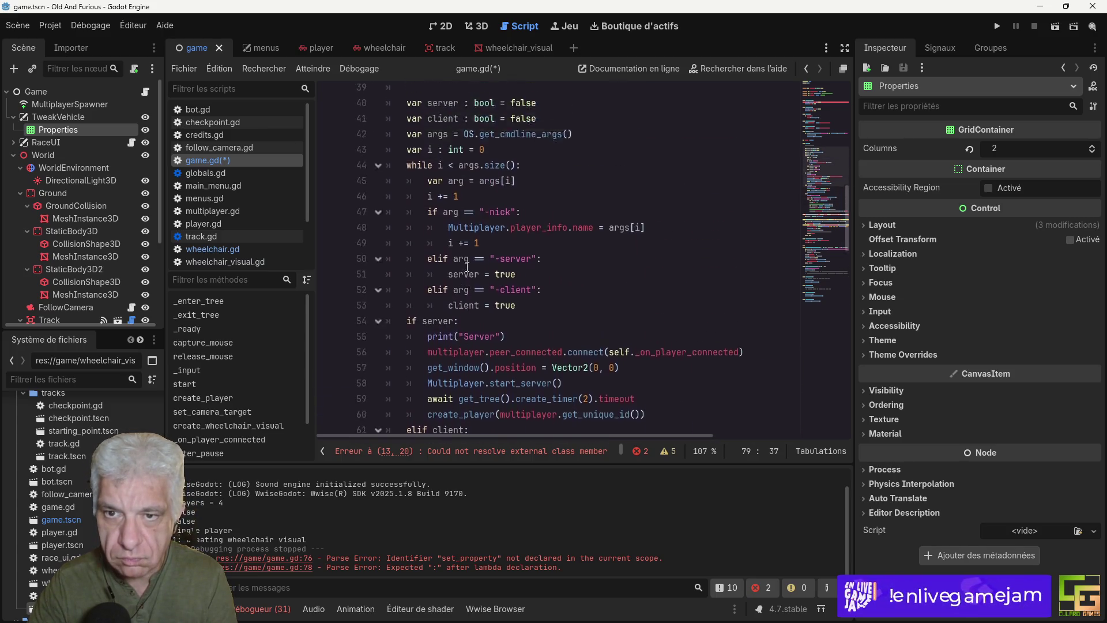
pyautogui.scroll(-12, 467, 267)
pyautogui.scroll(4, 520, 327)
pyautogui.moveTo(482, 438)
pyautogui.mouseDown()
pyautogui.moveTo(539, 439)
pyautogui.moveTo(443, 440)
pyautogui.mouseUp()
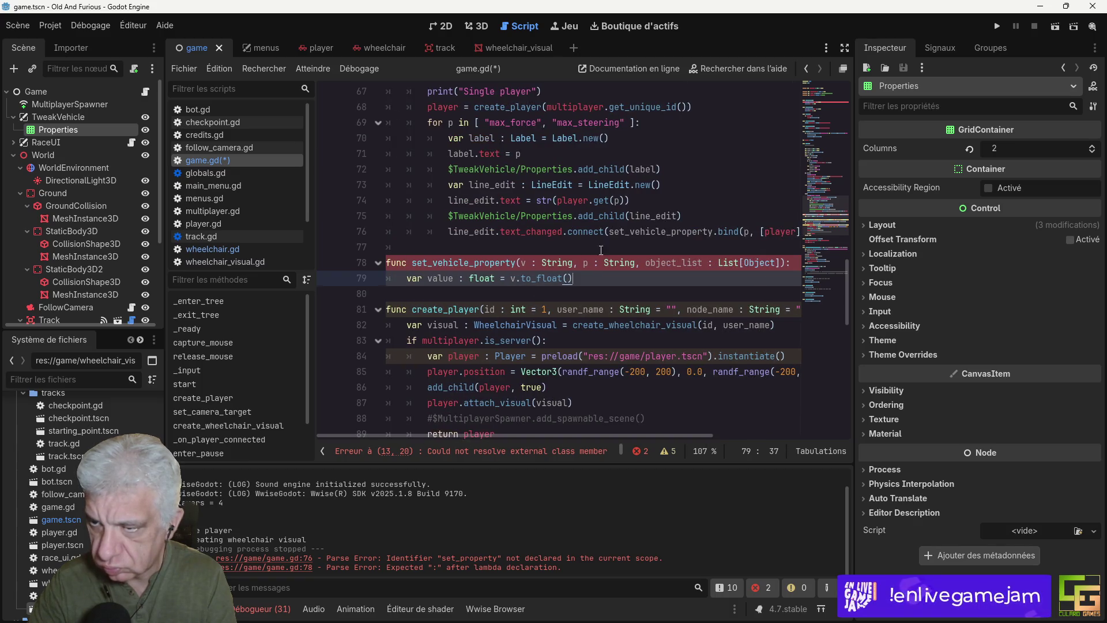
pyautogui.moveTo(465, 263); pyautogui.dragTo(464, 278)
pyautogui.hotkey('shift', 'Tab')
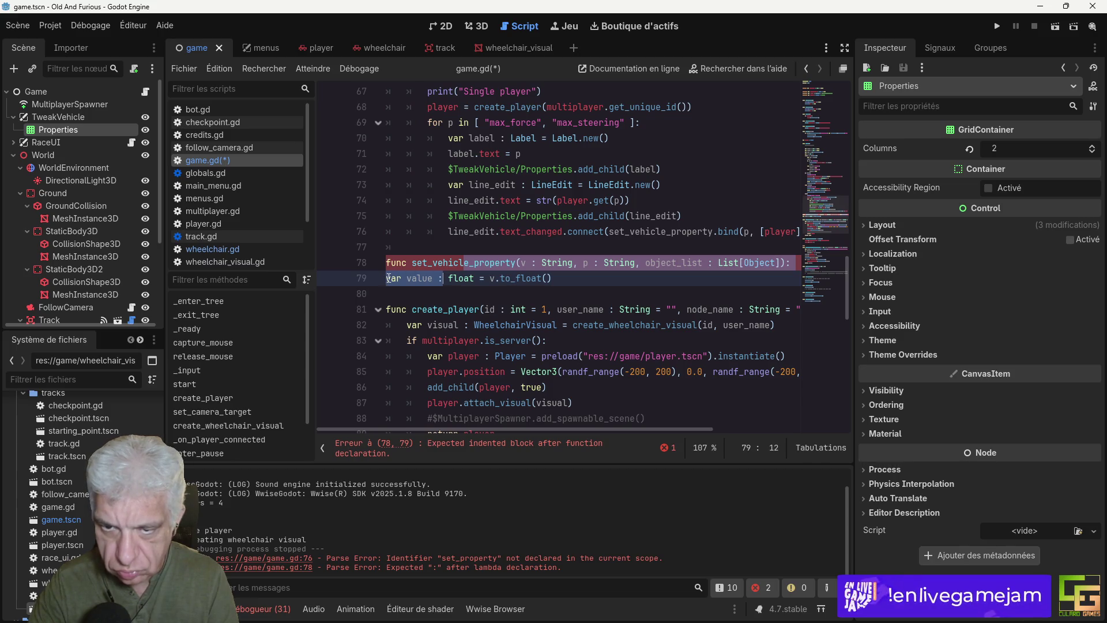
pyautogui.click(389, 278)
pyautogui.press('Tab')
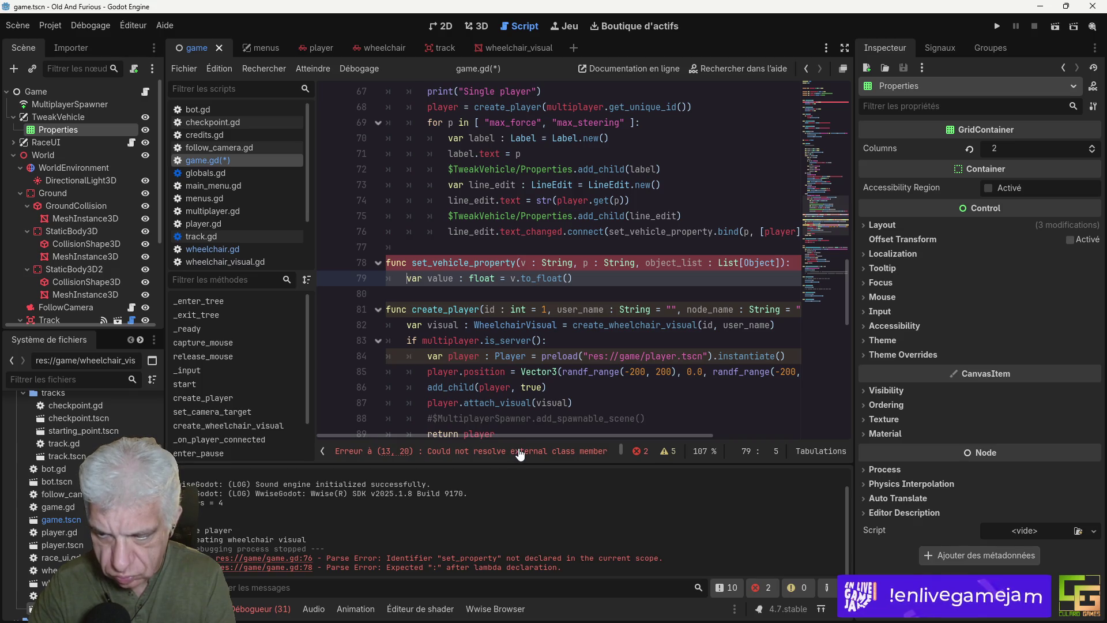
# Step: Save game.gd to clear the line 13 Globals.game error, checking globals.gd along the way
pyautogui.click(520, 455)
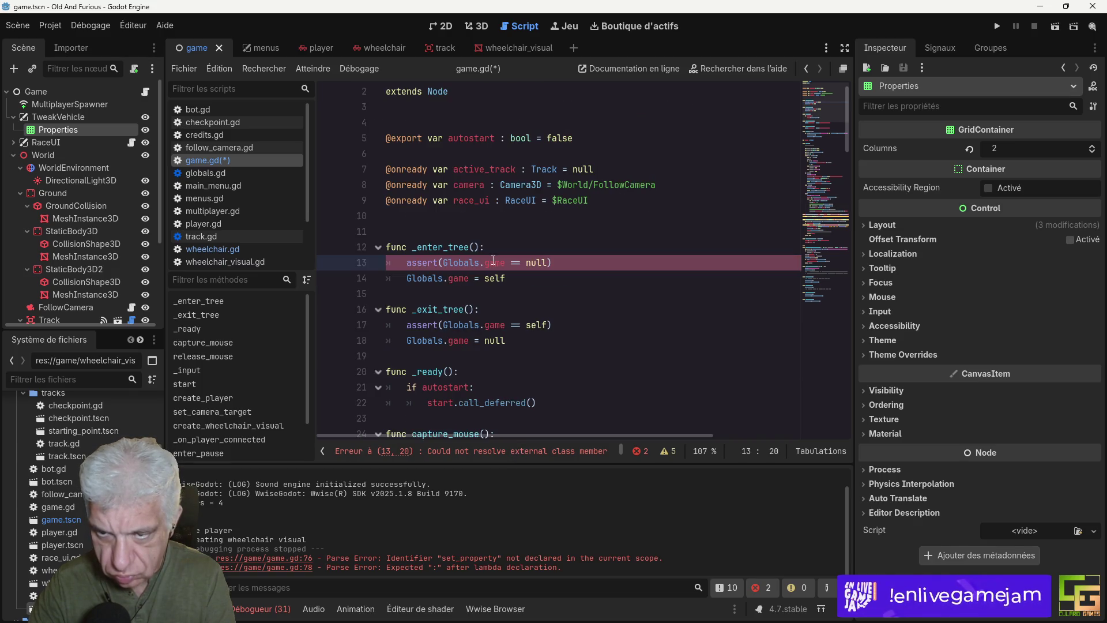
pyautogui.moveTo(461, 263)
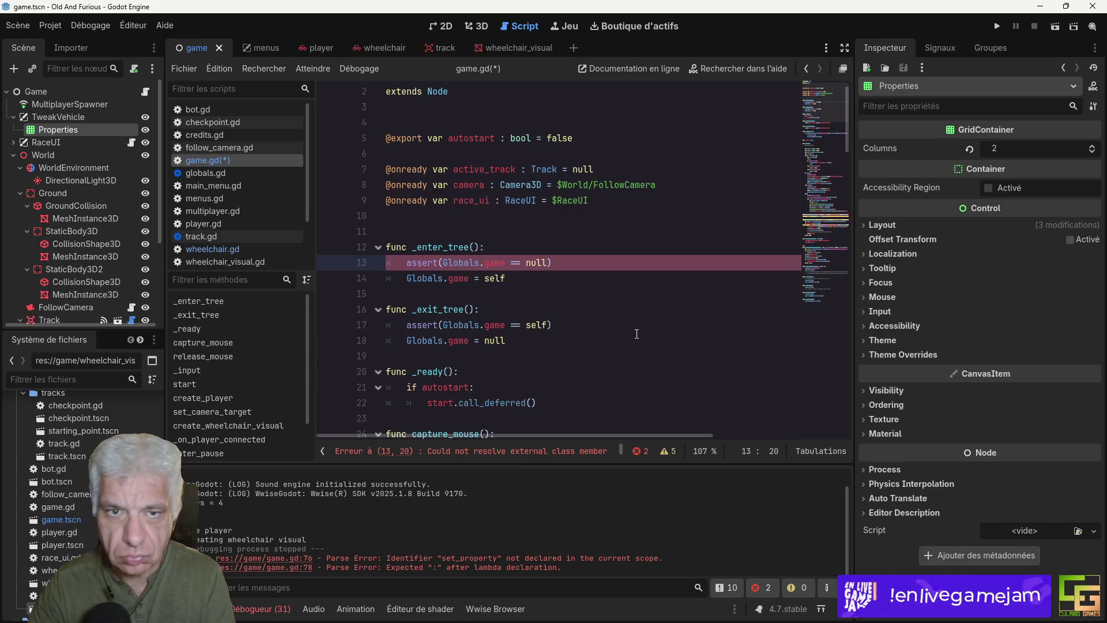
pyautogui.hotkey('ctrl', 's')
pyautogui.click(206, 174)
pyautogui.click(202, 160)
pyautogui.scroll(-20, 571, 306)
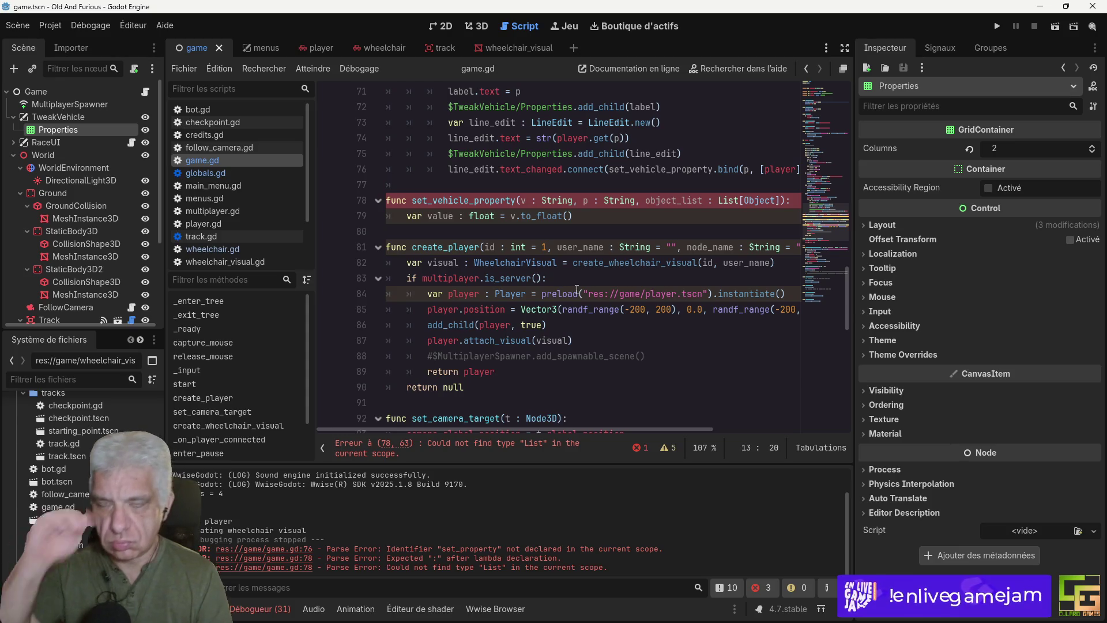
pyautogui.moveTo(577, 290)
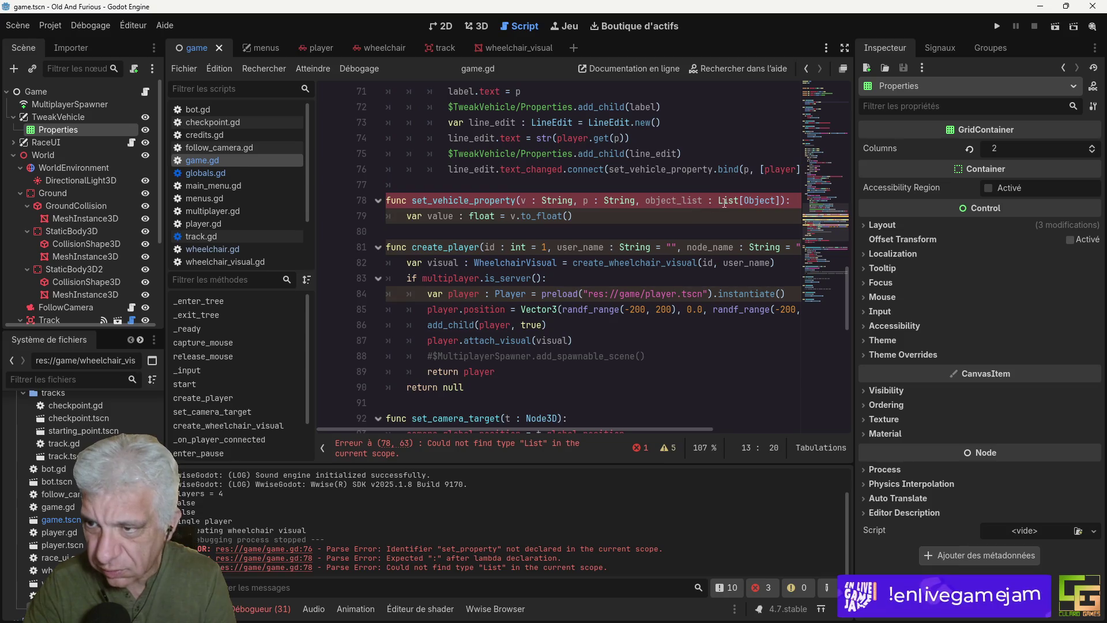
# Step: Change the List parameter type to Array and begin a loop over objects
pyautogui.doubleClick(724, 201)
pyautogui.write('Array')
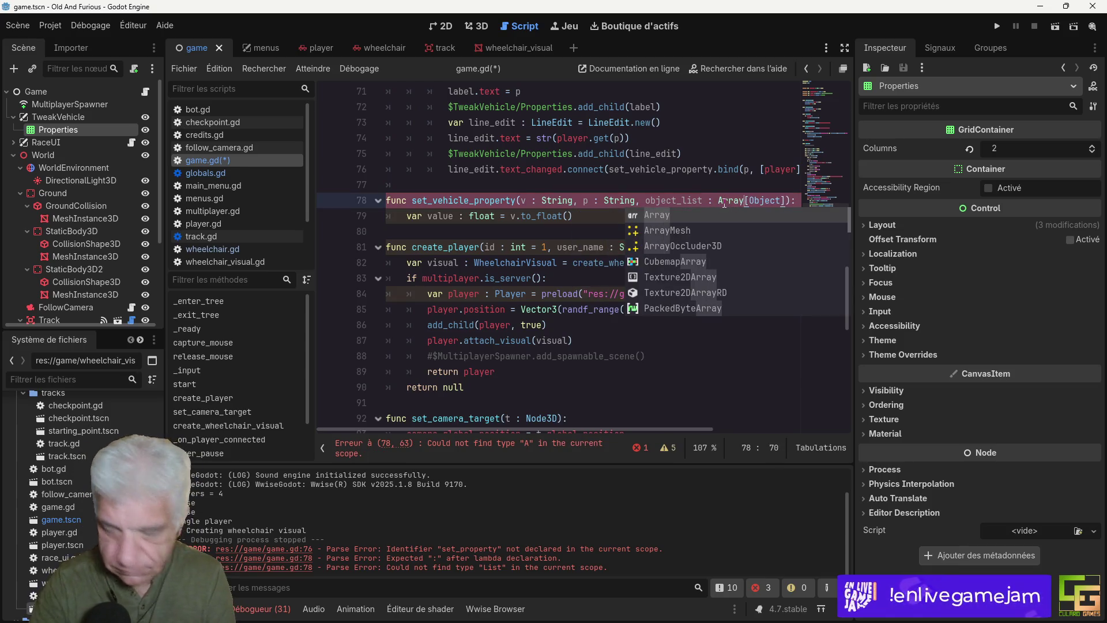
pyautogui.click(597, 223)
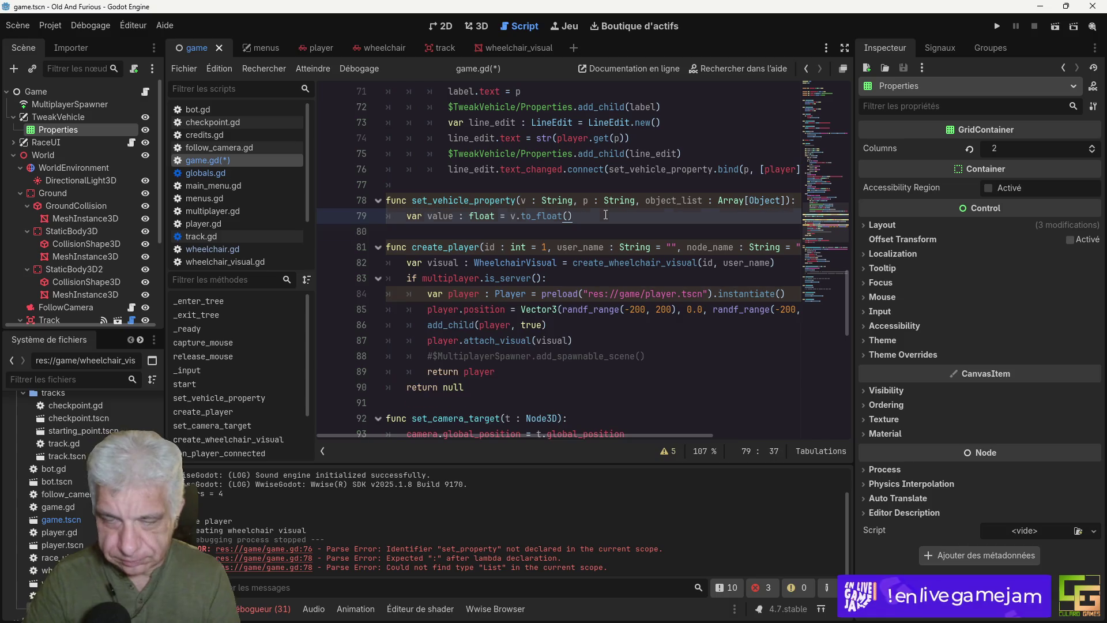
pyautogui.press('Return')
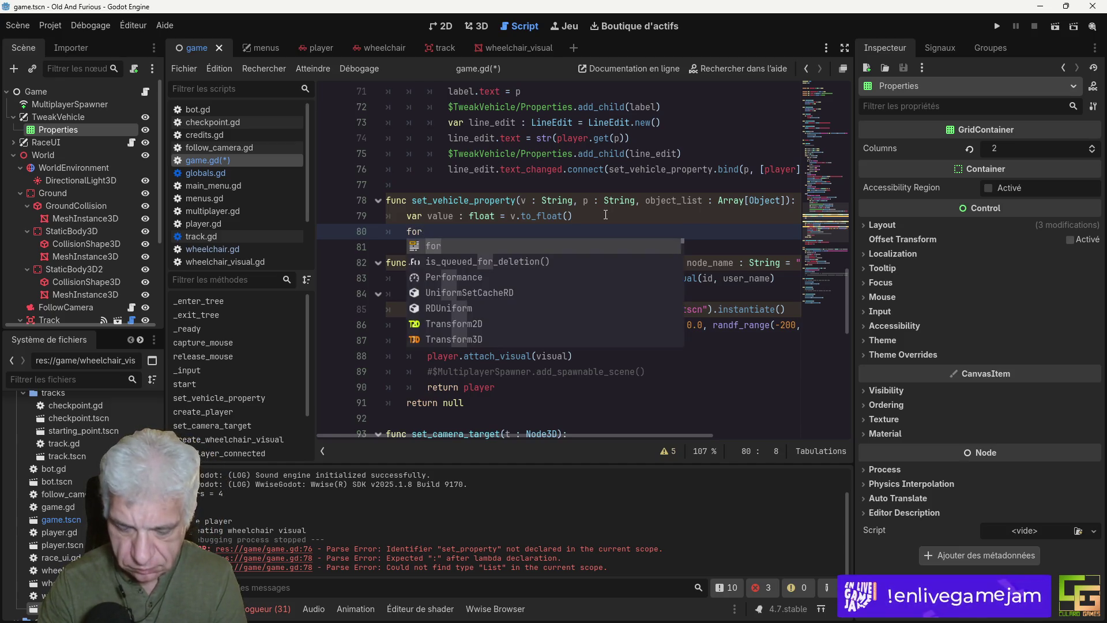
pyautogui.write(' o ')
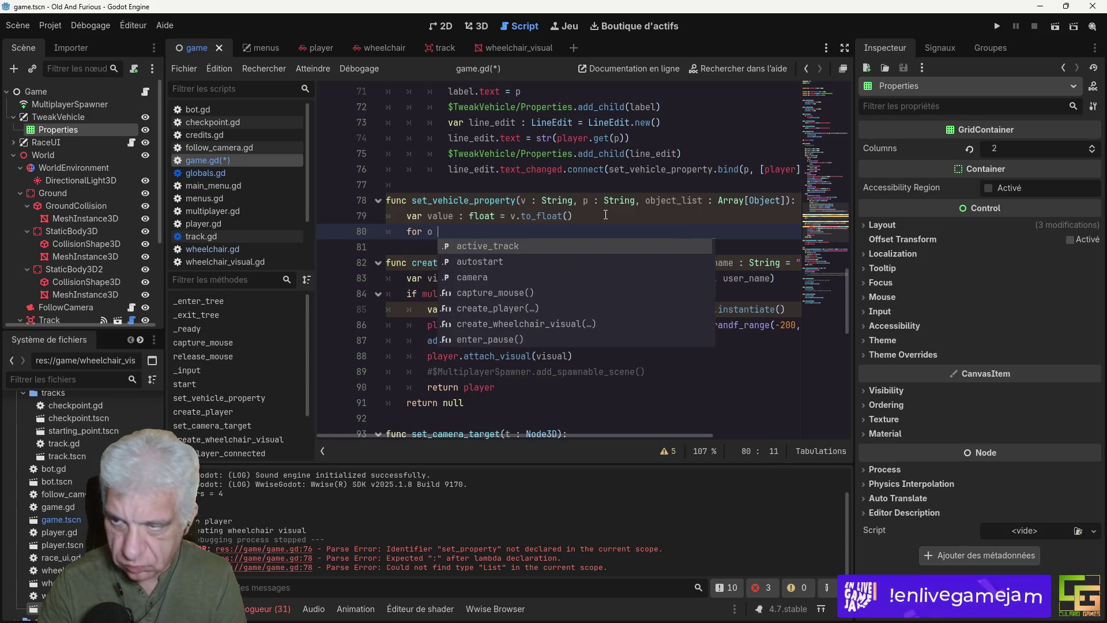
pyautogui.write('in object')
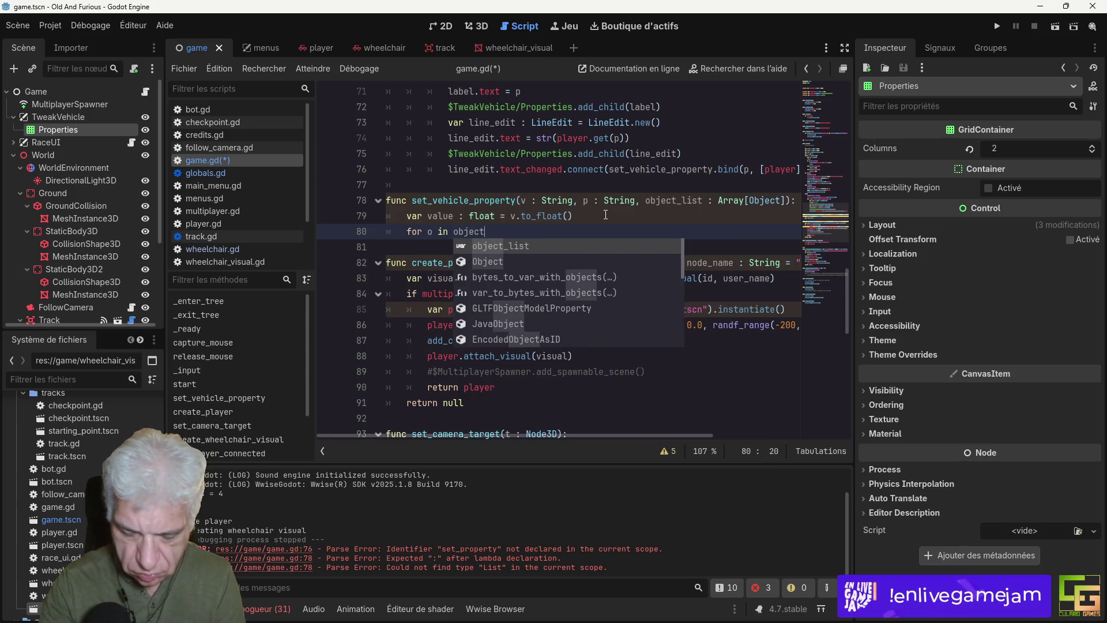
pyautogui.write('_')
pyautogui.press('BackSpace')
pyautogui.write('s')
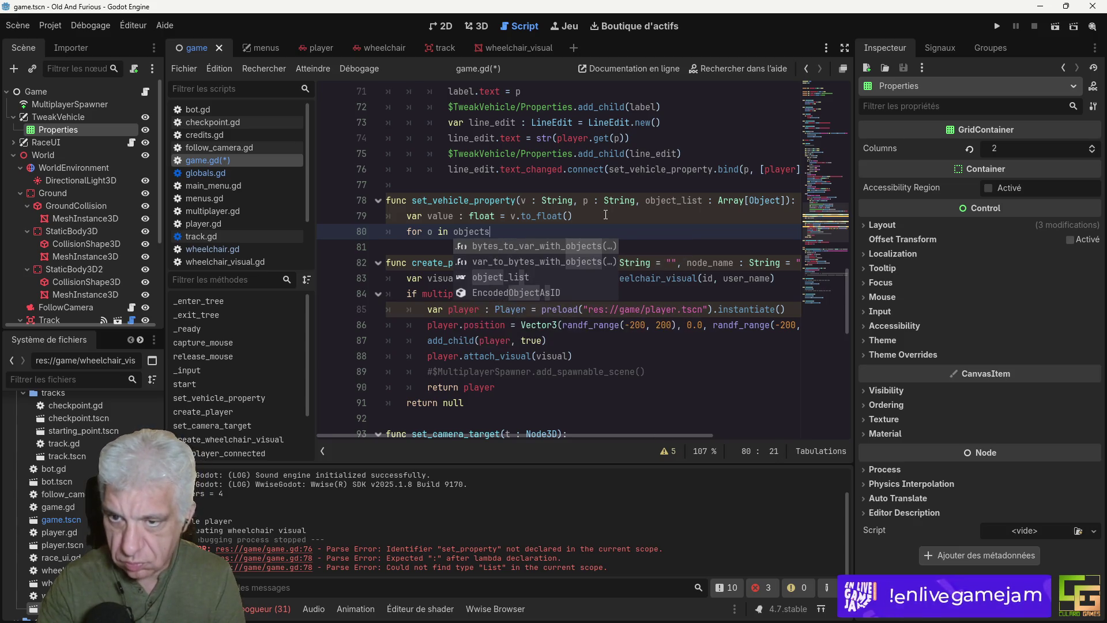
# Step: Rename object_list to objects and complete 'for o in objects: o.set(p, v)'
pyautogui.click(684, 200)
pyautogui.press('Delete')
pyautogui.press('Delete')
pyautogui.press('Delete')
pyautogui.press('BackSpace')
pyautogui.write('s')
pyautogui.click(498, 231)
pyautogui.write(':')
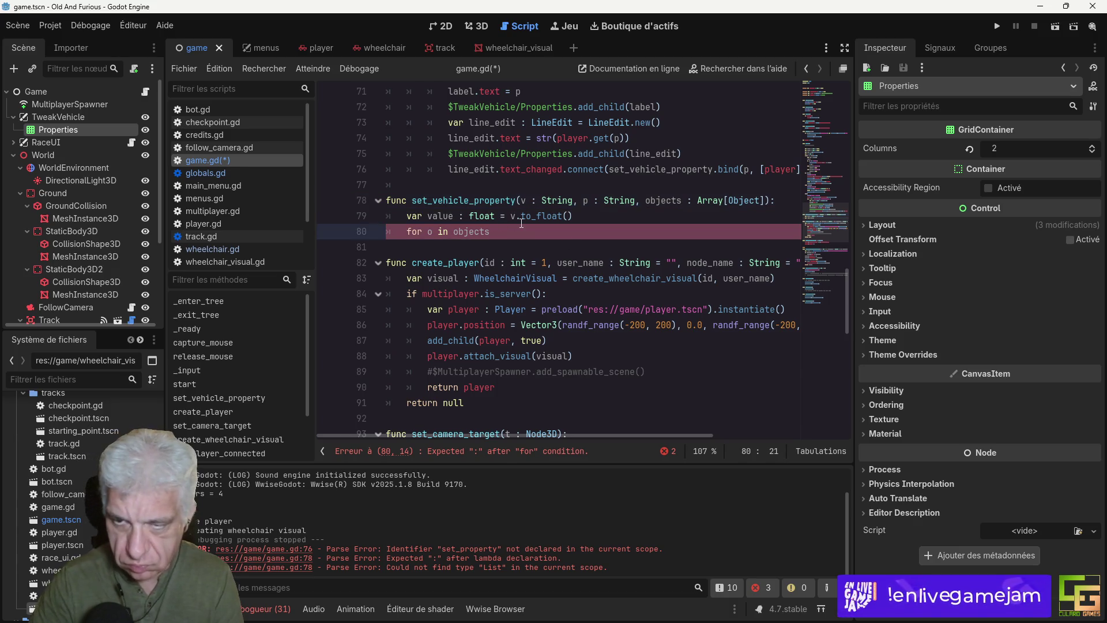
pyautogui.press('Return')
pyautogui.write('o.set(')
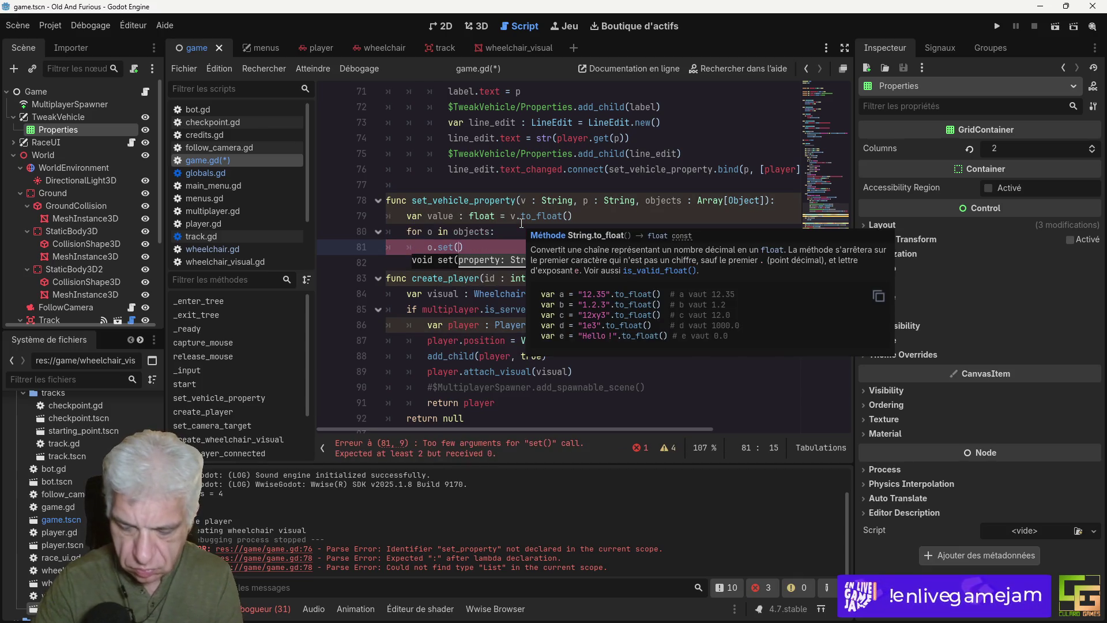
pyautogui.write('p,')
pyautogui.press('Escape')
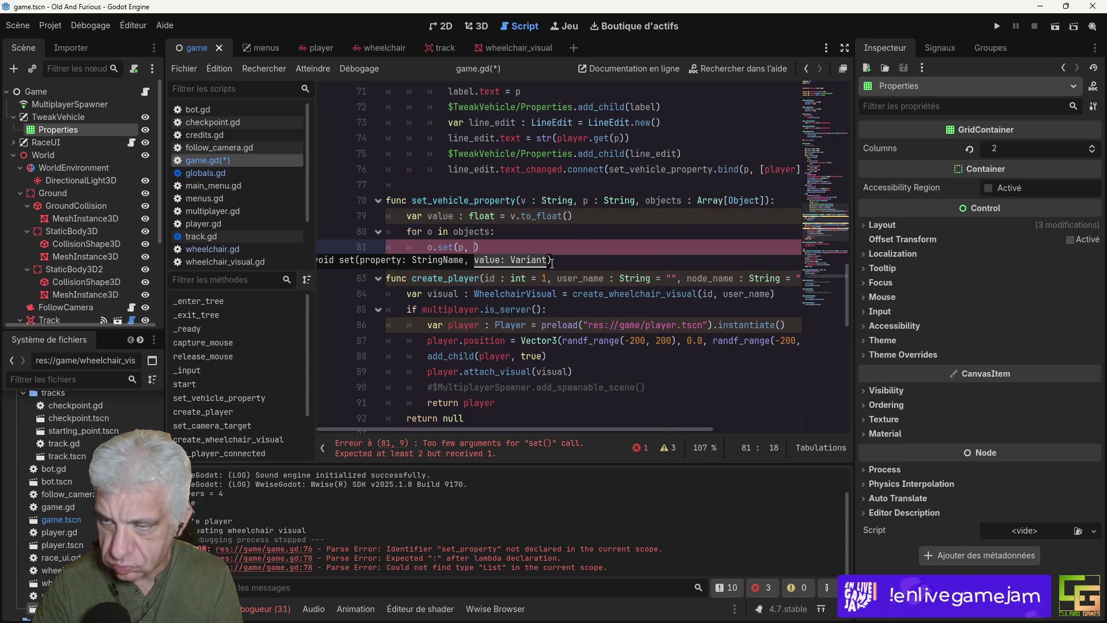
pyautogui.write('p, ')
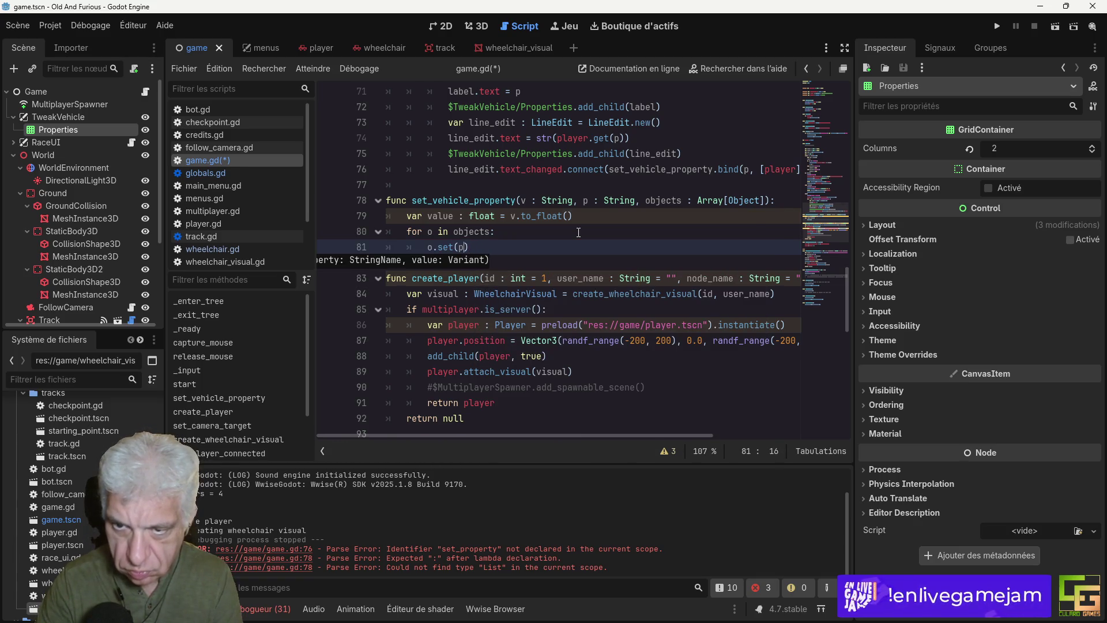
pyautogui.write('p, v')
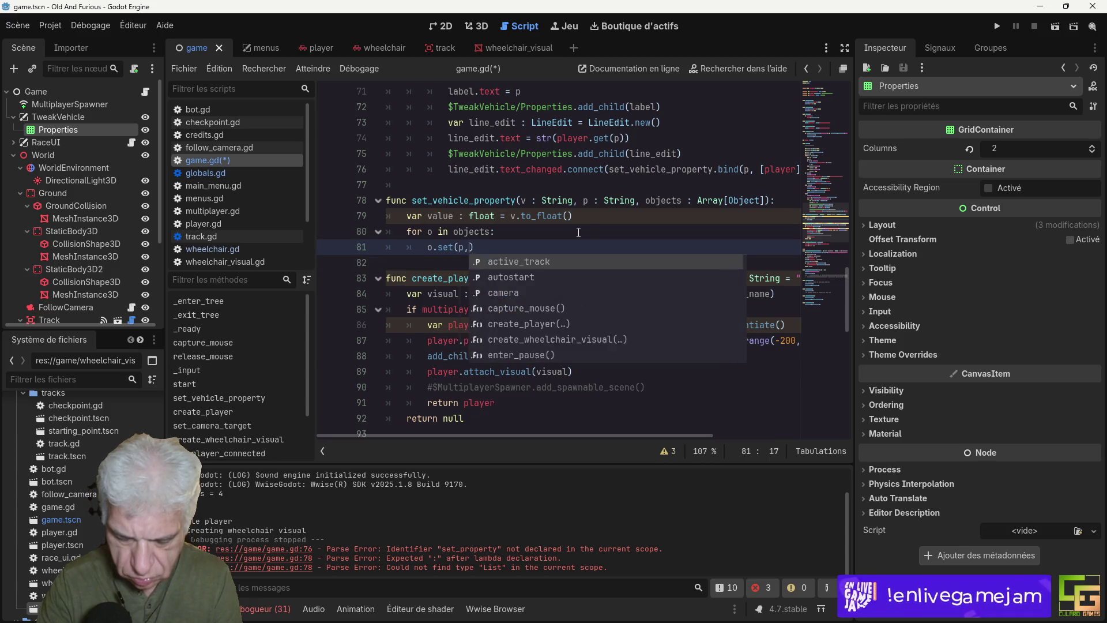
# Step: Save game.gd and run the game, driving the wheelchair forward to test
pyautogui.hotkey('ctrl', 's')
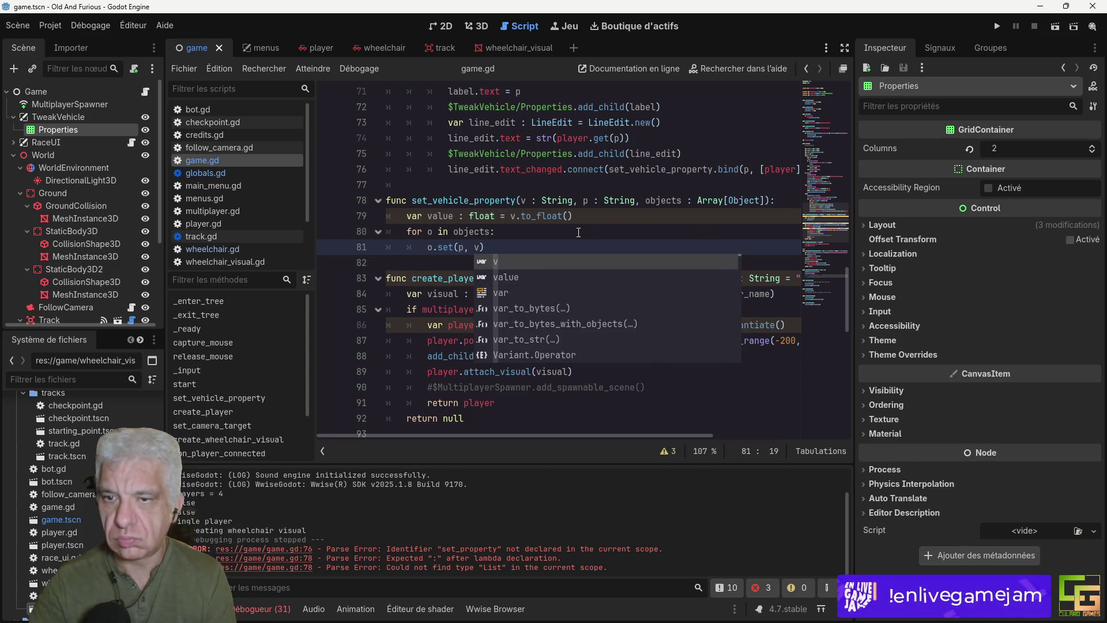
pyautogui.click(999, 29)
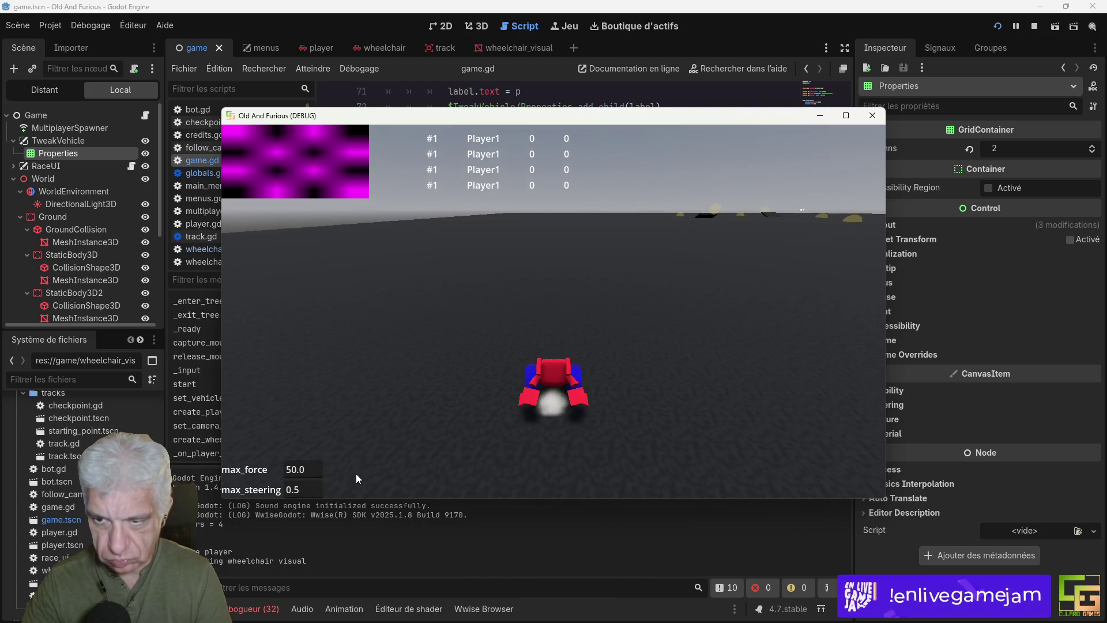
pyautogui.press('Up')
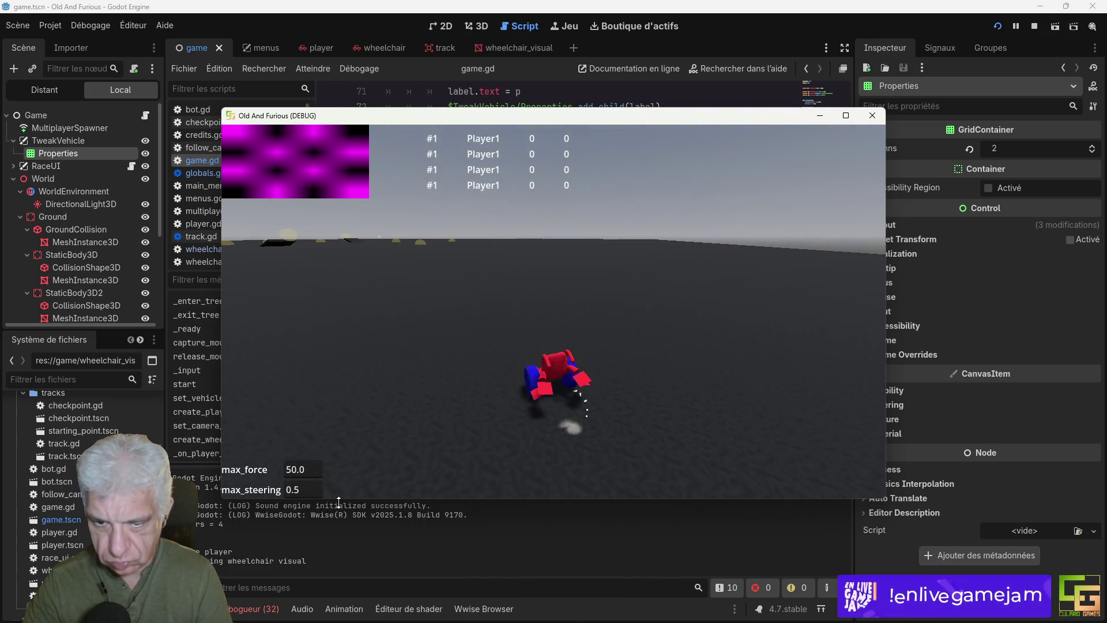
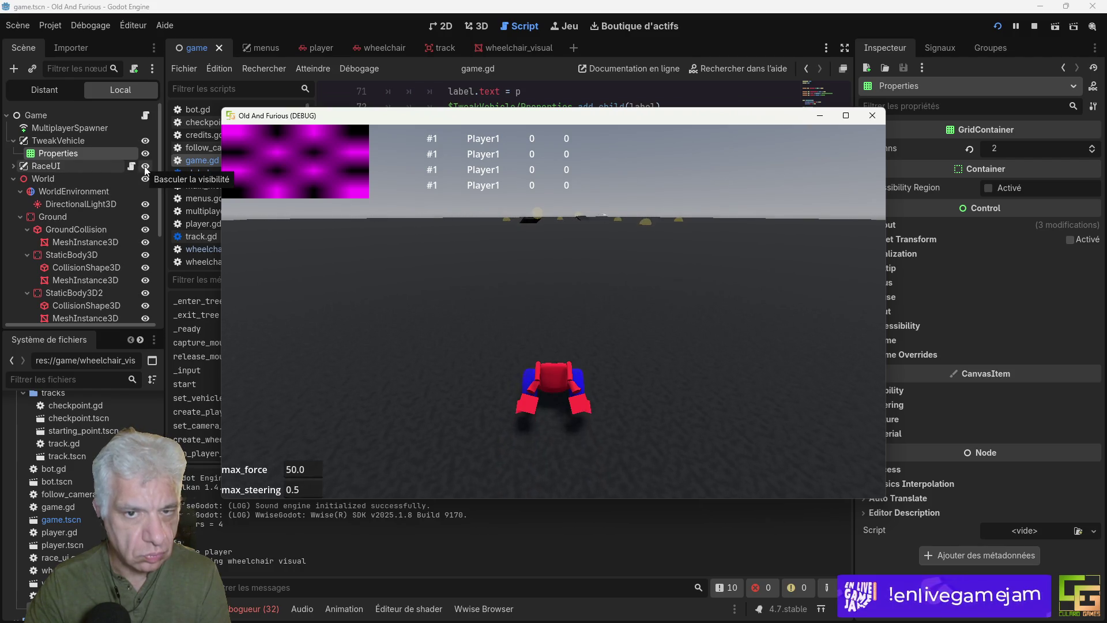
# Step: Expand RaceUI in the Scene dock to list Countdown and UI, and select Countdown
pyautogui.click(77, 166)
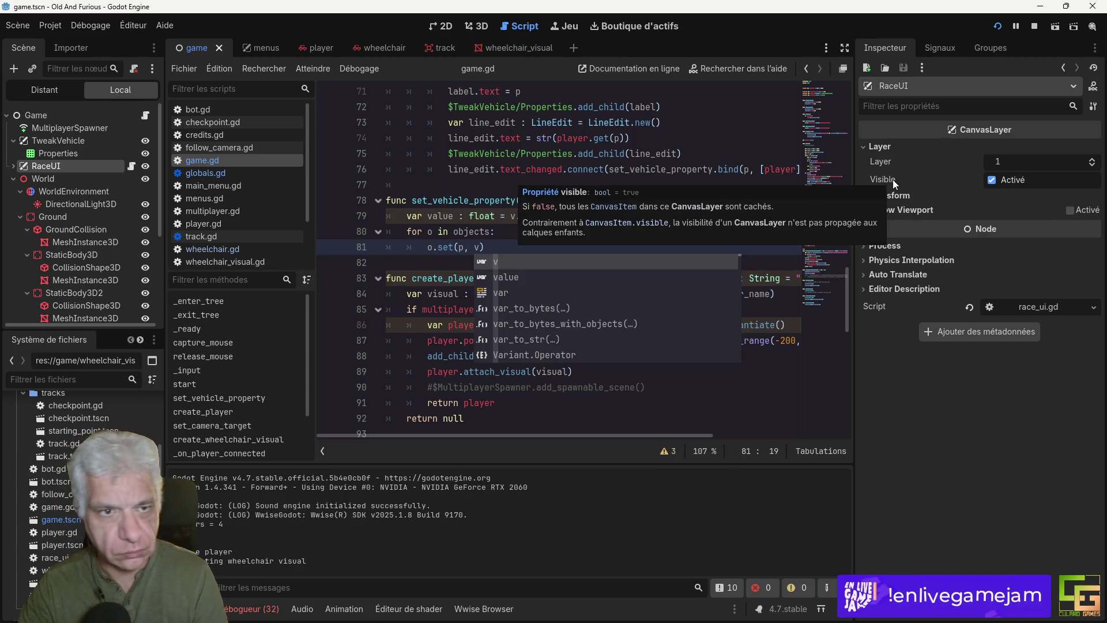
pyautogui.click(14, 166)
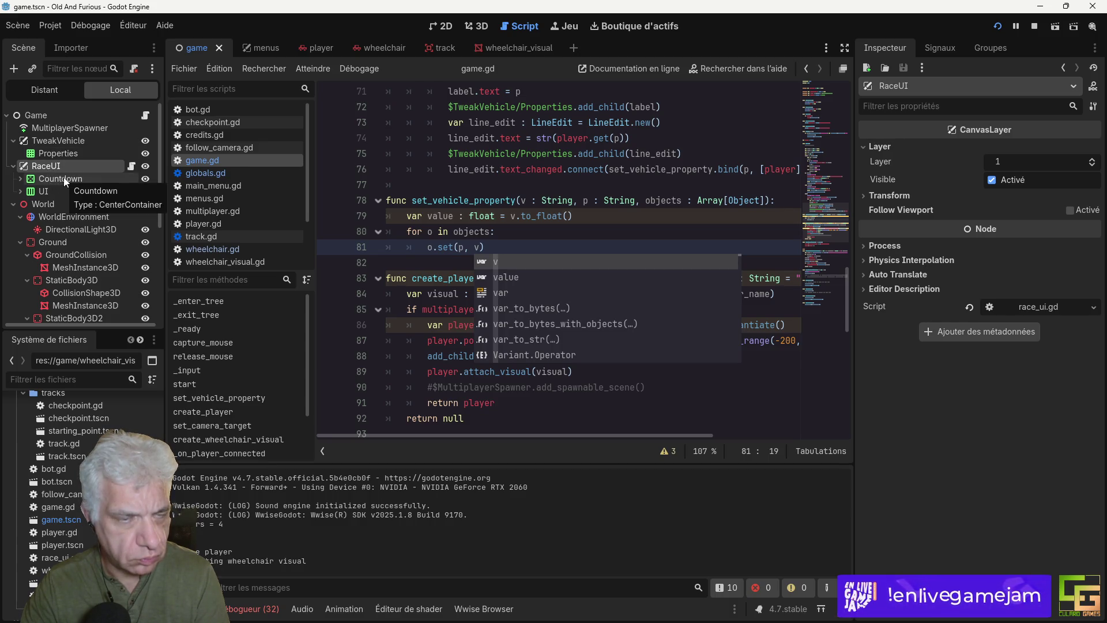
pyautogui.click(64, 178)
# Step: Set Countdown's Mouse Filter to Ignore, save the game scene, and rerun it
pyautogui.click(21, 178)
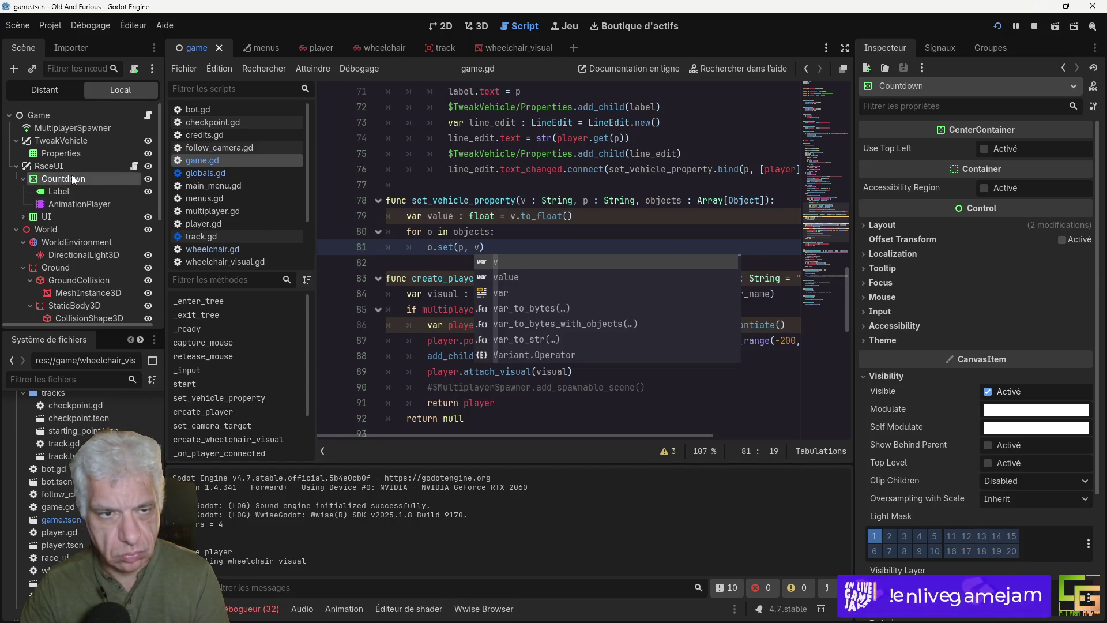
pyautogui.click(926, 311)
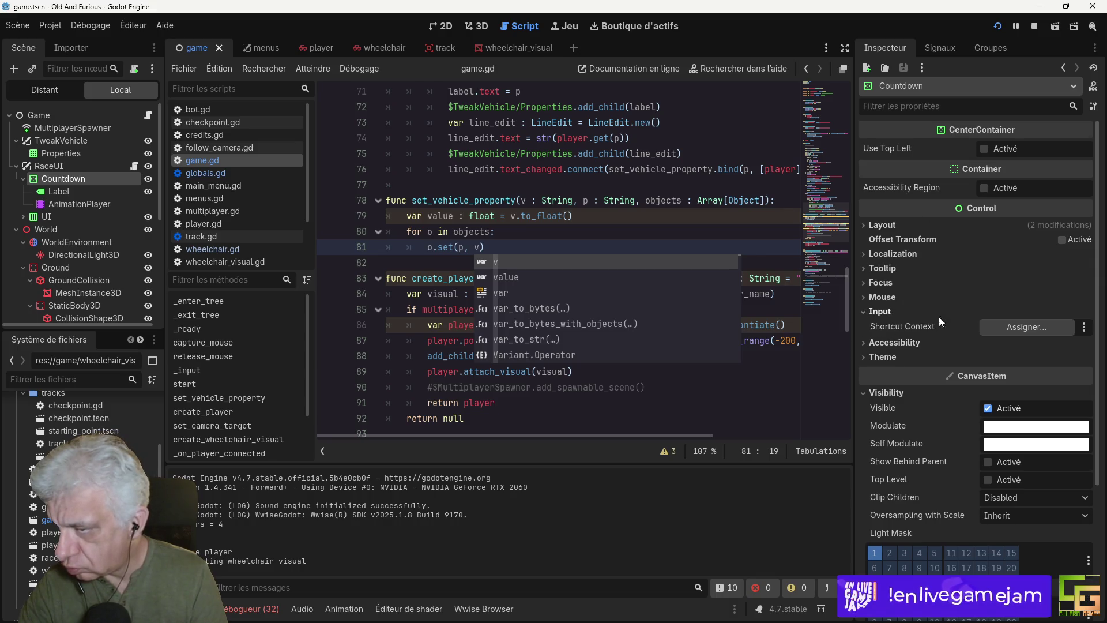
pyautogui.click(900, 297)
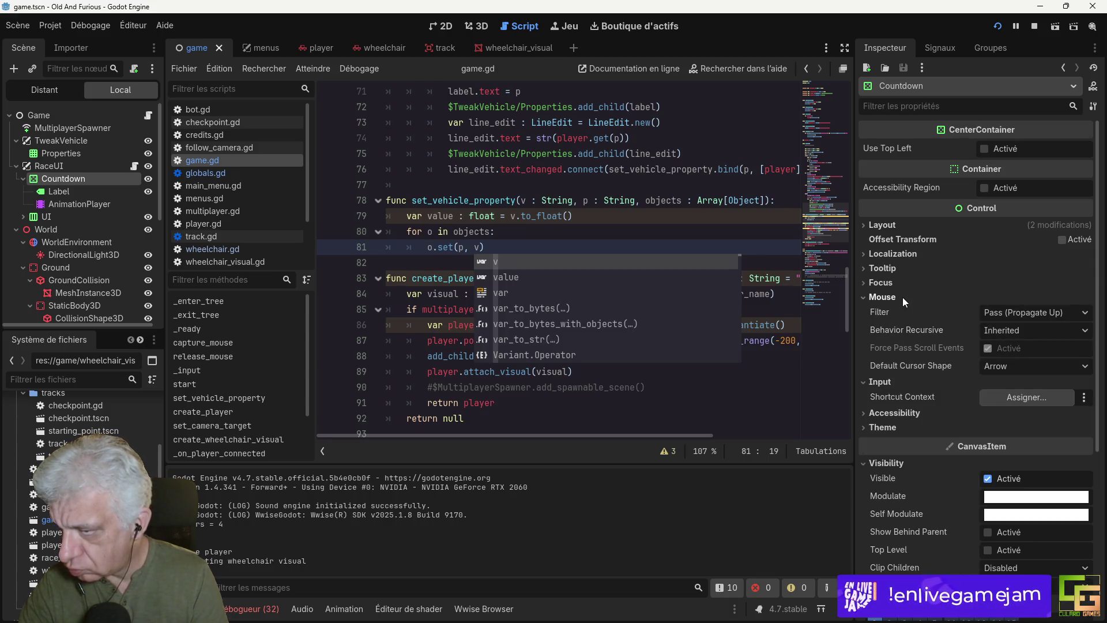
pyautogui.click(1050, 312)
pyautogui.click(1029, 354)
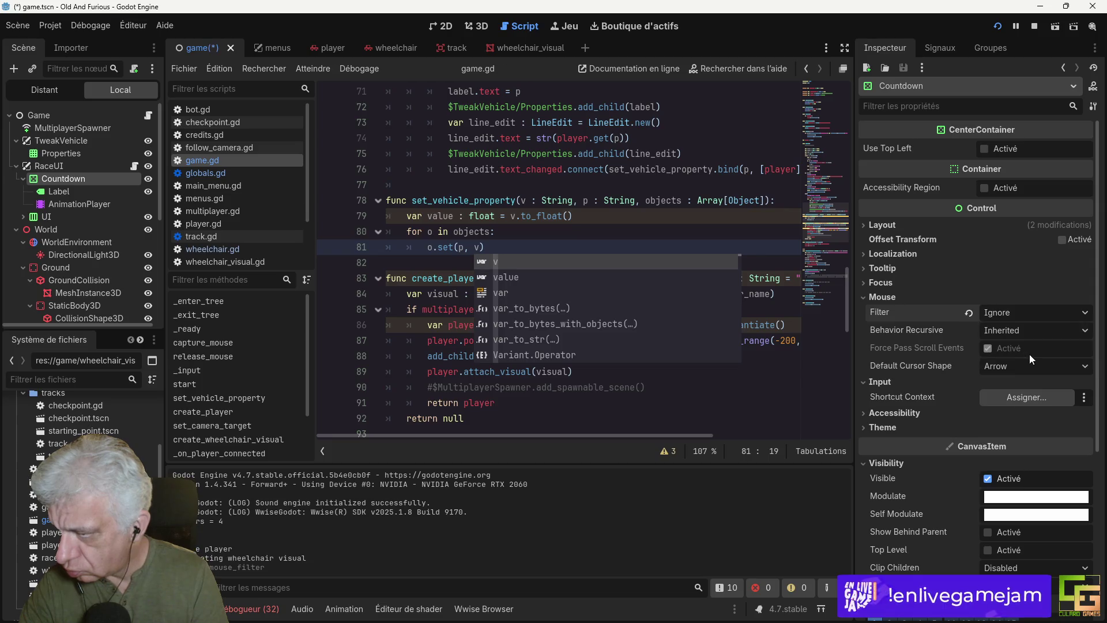
pyautogui.hotkey('ctrl', 's')
pyautogui.click(998, 25)
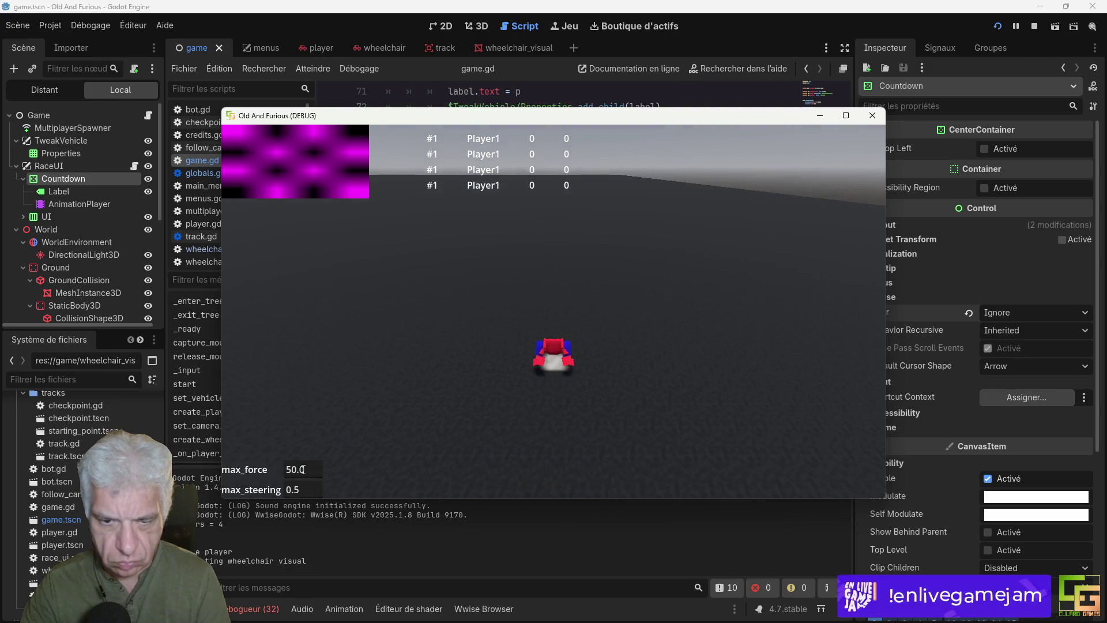
# Step: Enter 500 as max_force in the running game, clearing the stray typed characters
pyautogui.click(322, 489)
pyautogui.write('zd')
pyautogui.click(321, 467)
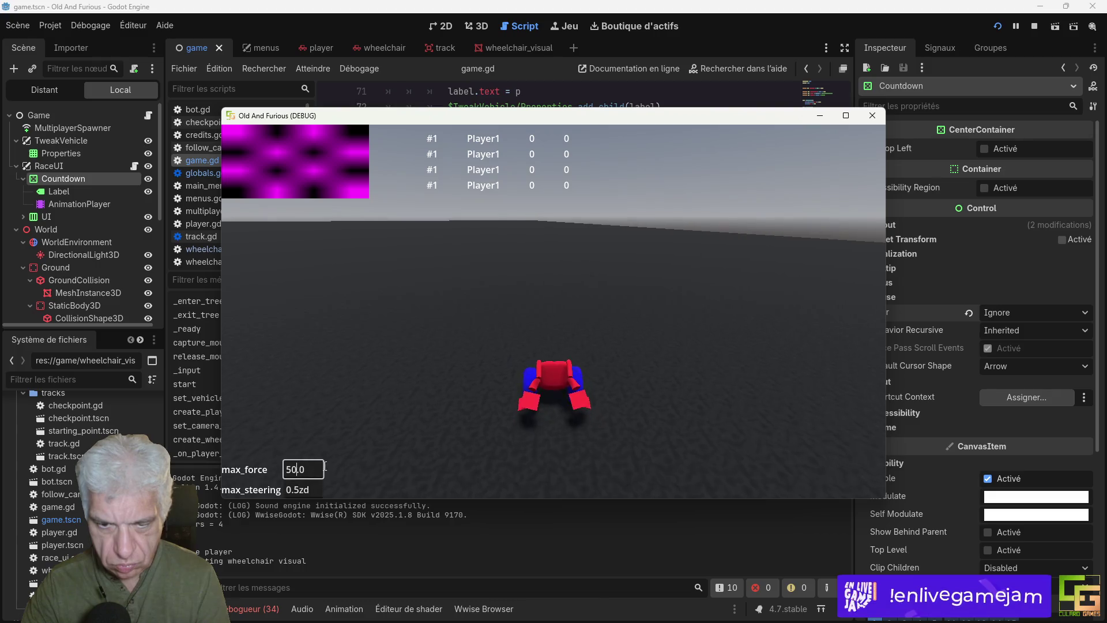
pyautogui.write('0z')
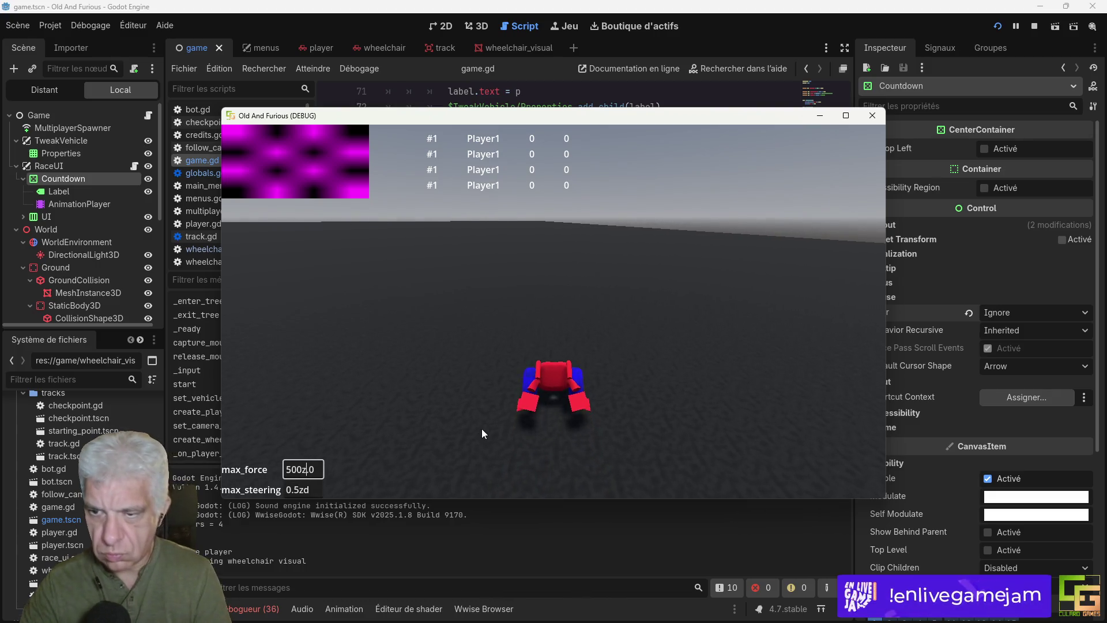
pyautogui.write('zzzzzzq')
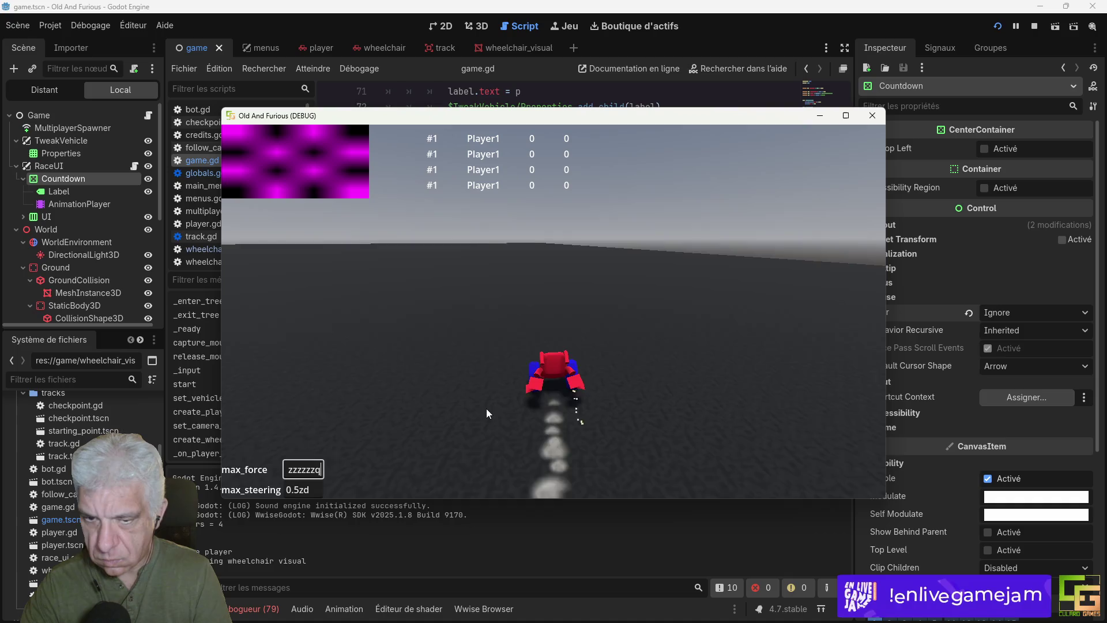
pyautogui.write('qzzzzzz')
pyautogui.press('BackSpace')
pyautogui.press('BackSpace')
pyautogui.press('BackSpace')
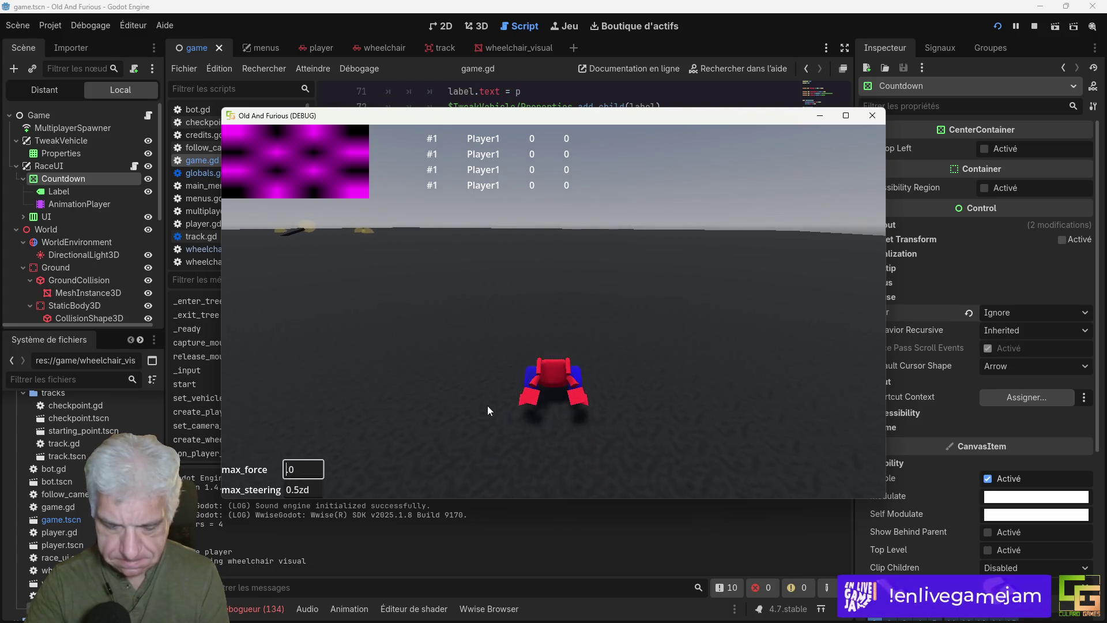
pyautogui.write('500')
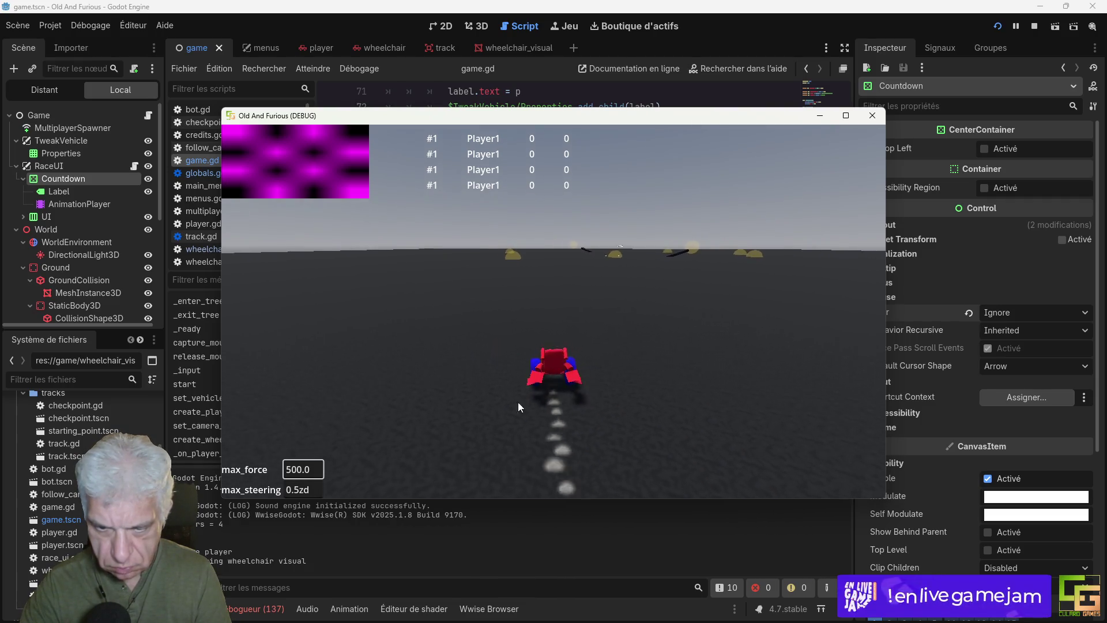
# Step: Remove the stray 'zd' from max_steering so it reads 0.5 again
pyautogui.click(313, 489)
pyautogui.press('BackSpace')
pyautogui.press('BackSpace')
pyautogui.click(317, 470)
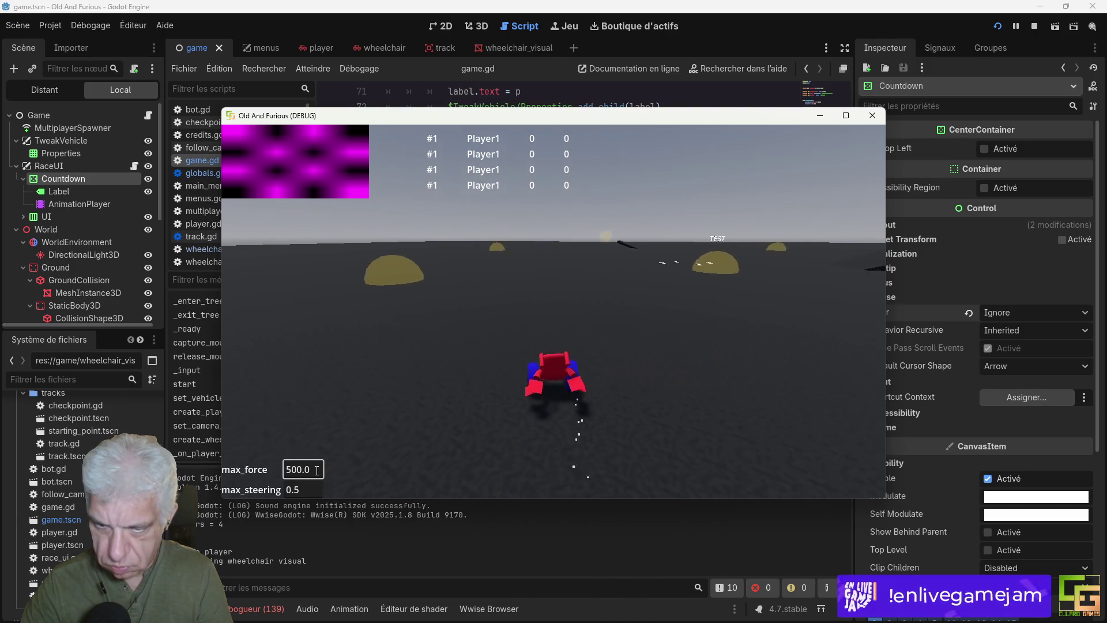
pyautogui.click(303, 490)
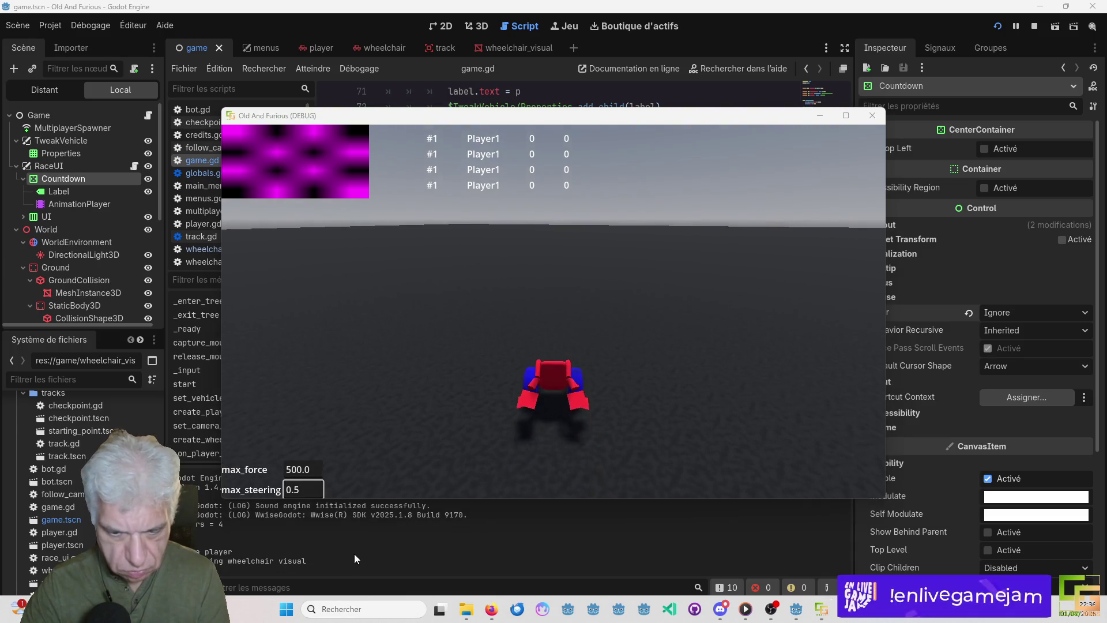
# Step: Review the runtime errors and jump to the text_changed connection on line 76
pyautogui.press('Return')
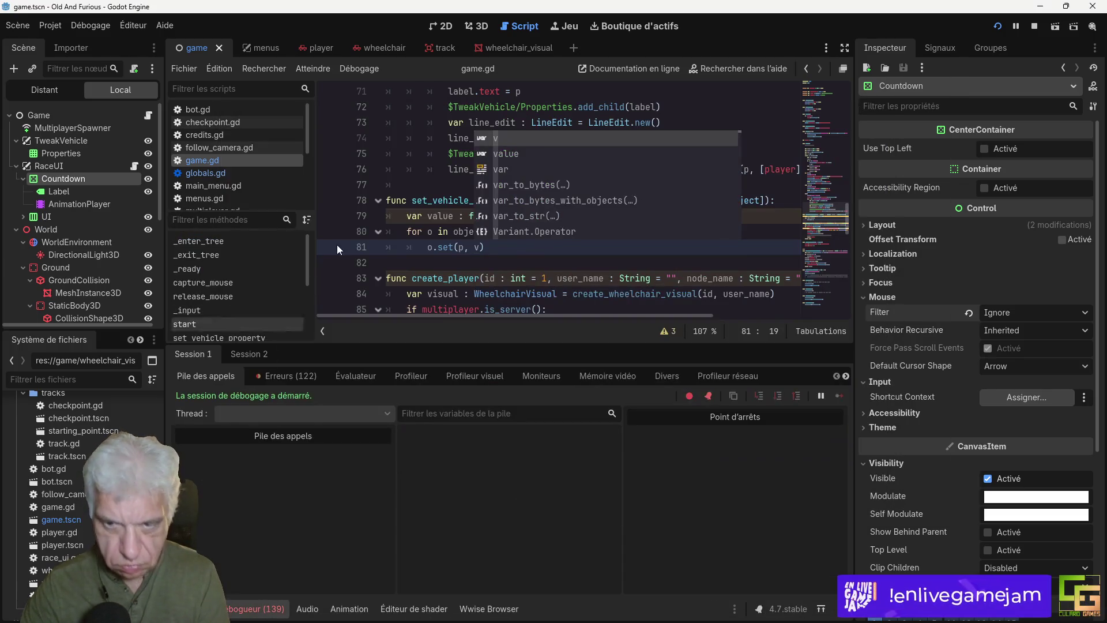
pyautogui.click(291, 375)
pyautogui.scroll(-5, 519, 519)
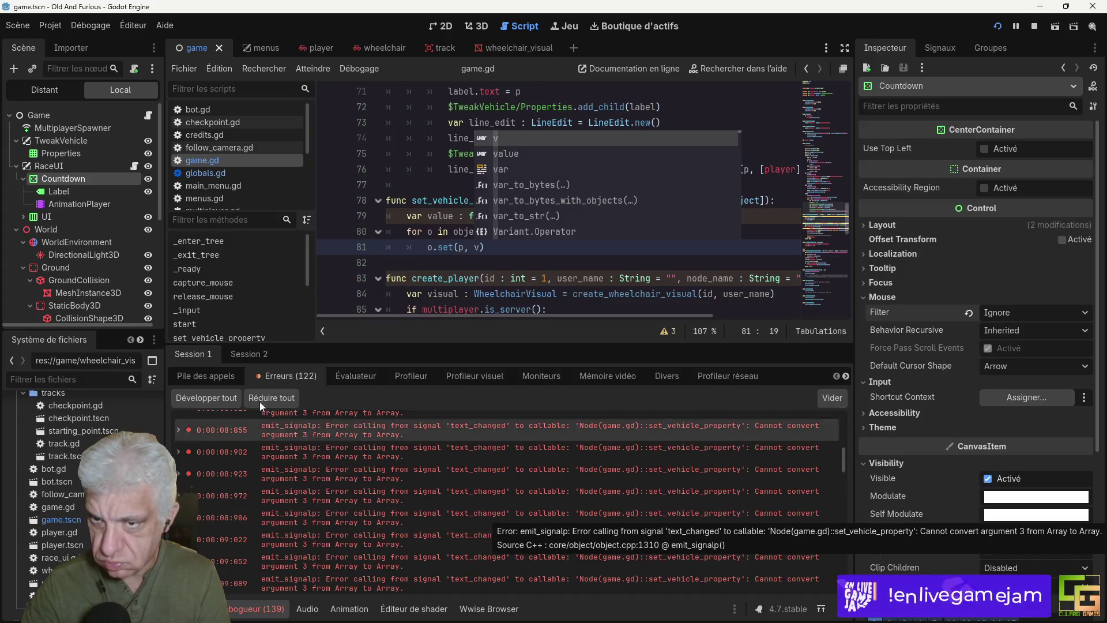
pyautogui.click(429, 171)
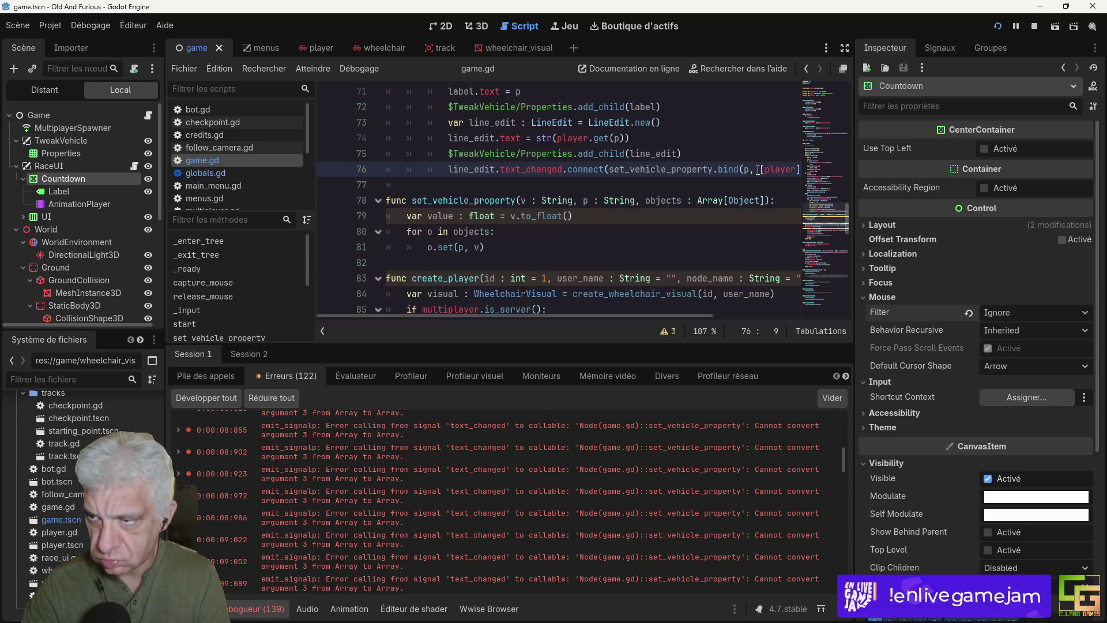
# Step: Change line 78's objects parameter from Array[Object] to plain Array and relaunch the game
pyautogui.moveTo(751, 169)
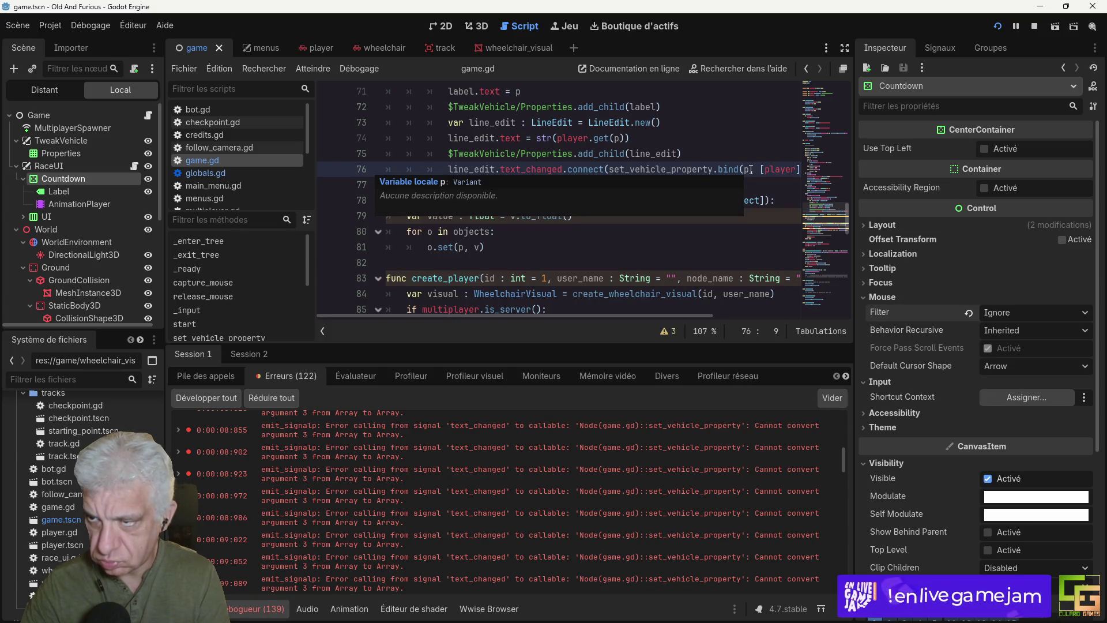
pyautogui.click(759, 197)
pyautogui.moveTo(725, 200); pyautogui.dragTo(764, 198)
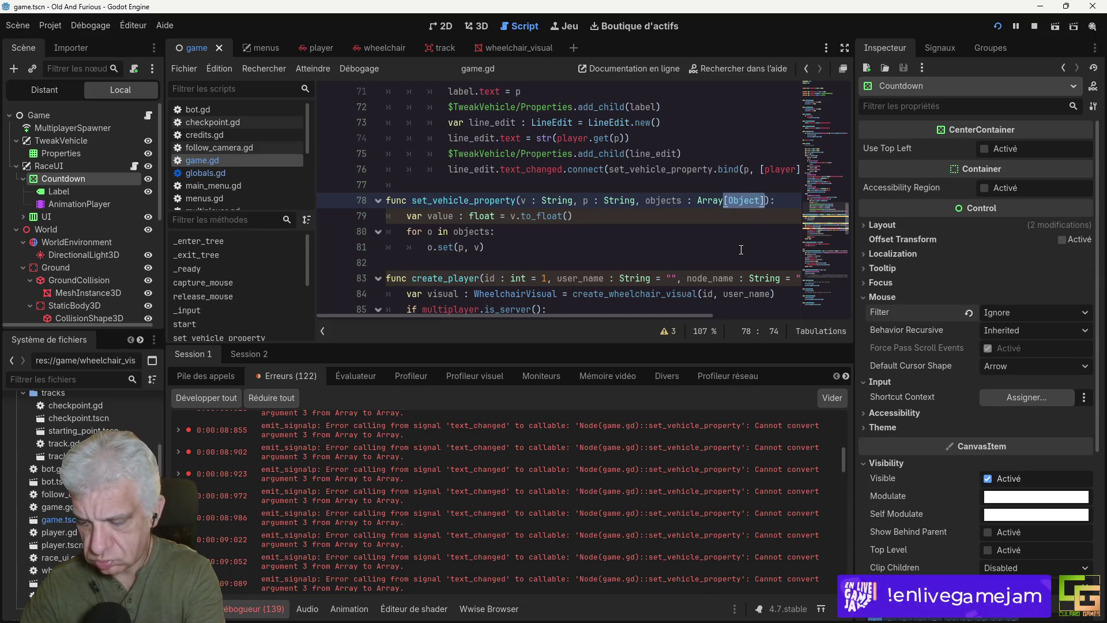
pyautogui.press('BackSpace')
pyautogui.click(998, 26)
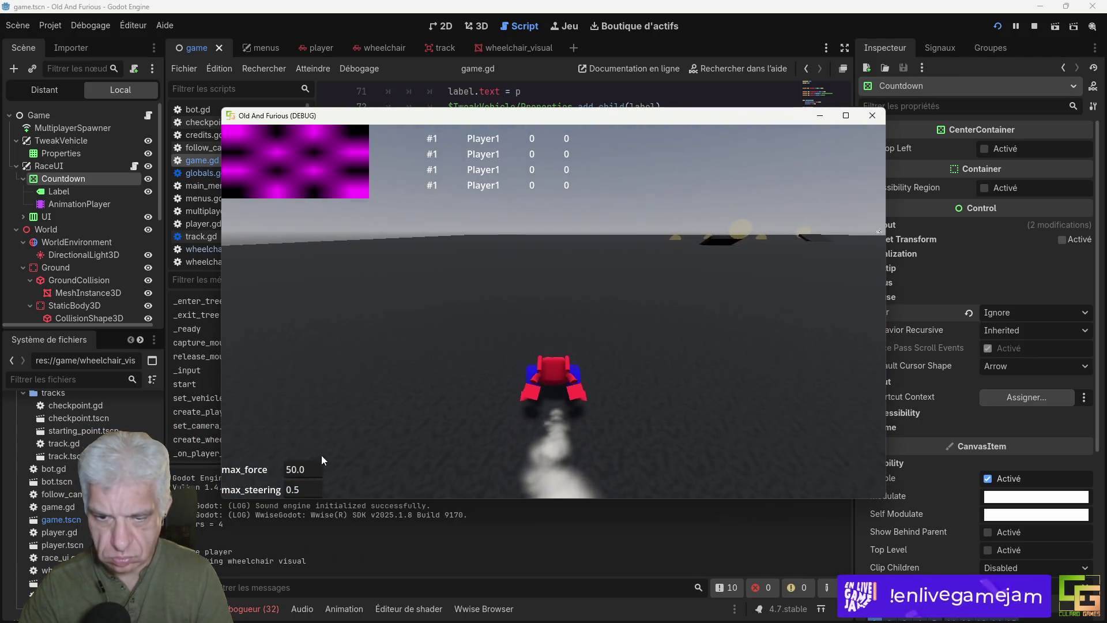
# Step: Make max_force 500.0 in the running game and start driving the wheelchair
pyautogui.click(296, 469)
pyautogui.write('0')
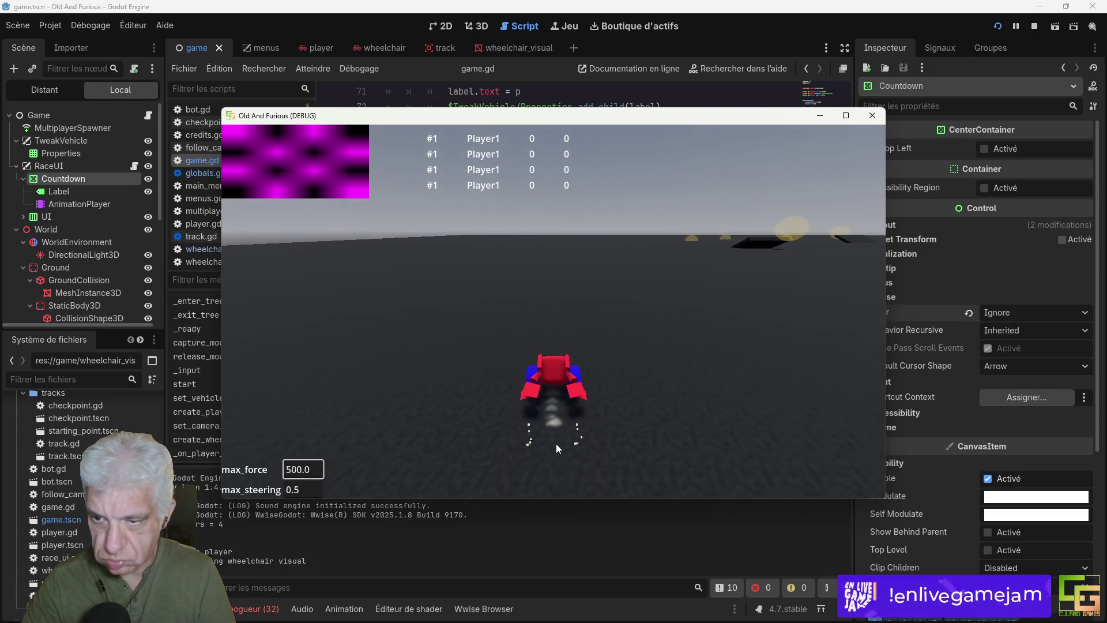
pyautogui.press('Up')
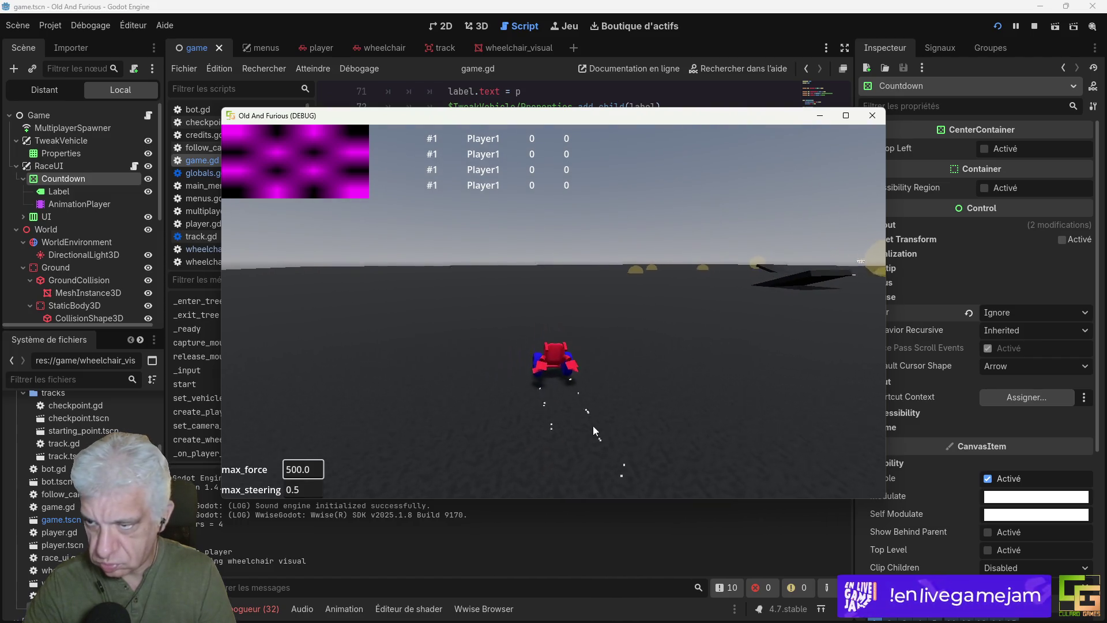
pyautogui.press('Tab')
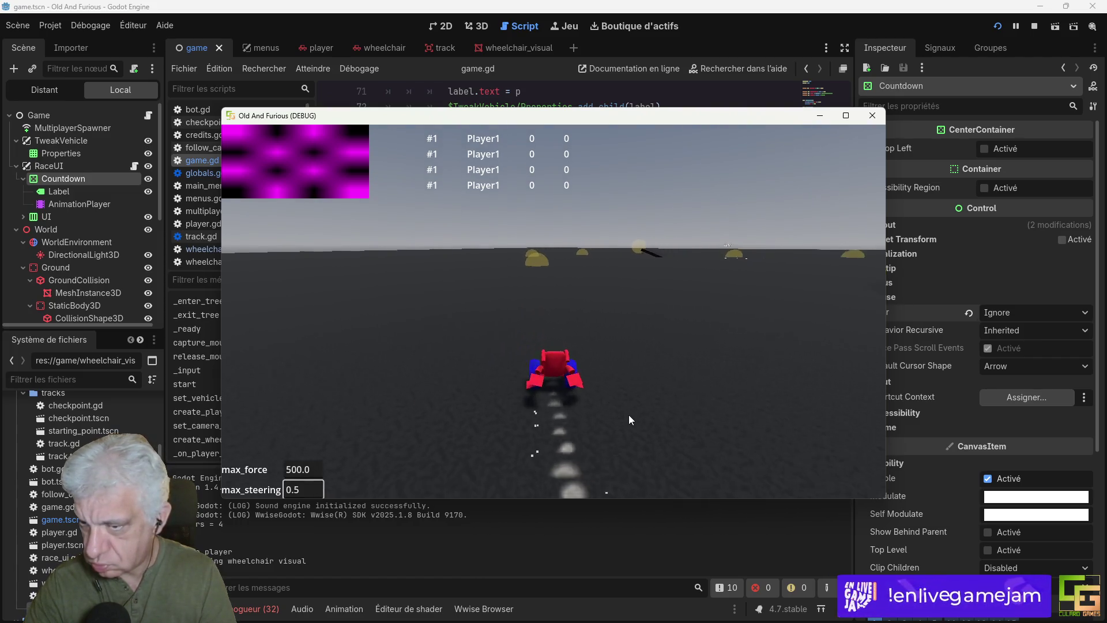
pyautogui.press('Up')
pyautogui.press('Right')
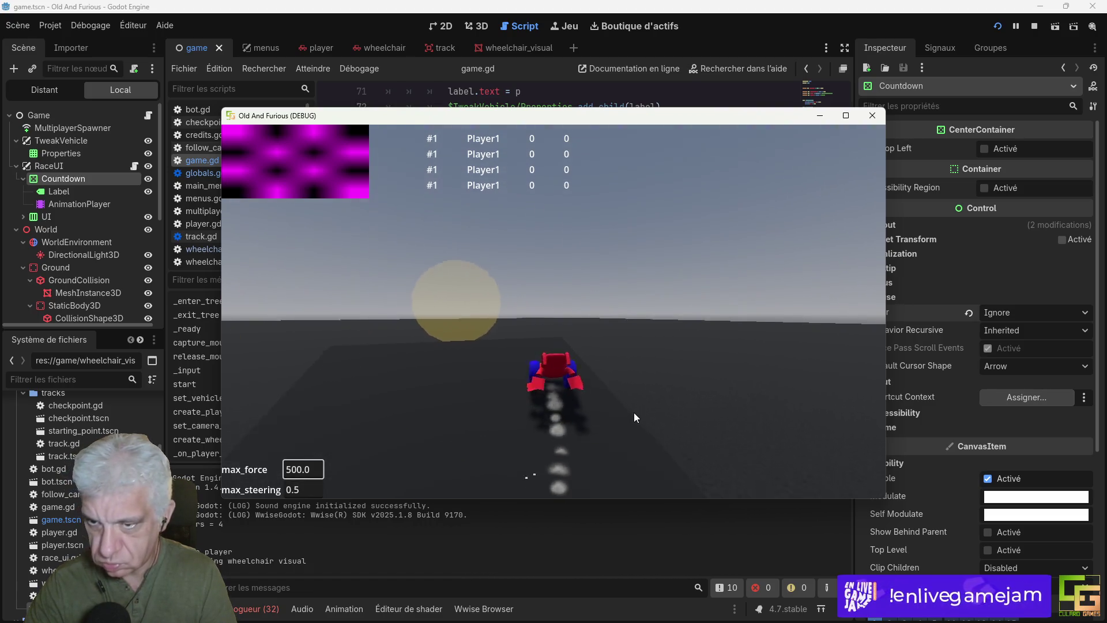
# Step: Keep test-driving the wheelchair with the arrow keys, then close the game window
pyautogui.press('Down')
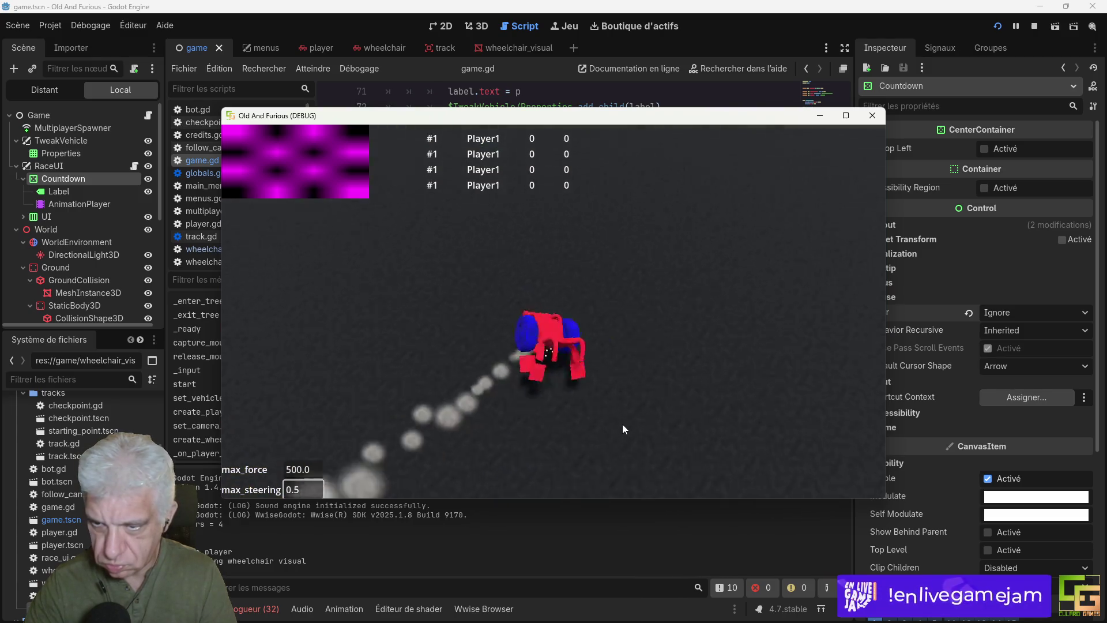
pyautogui.press('Up')
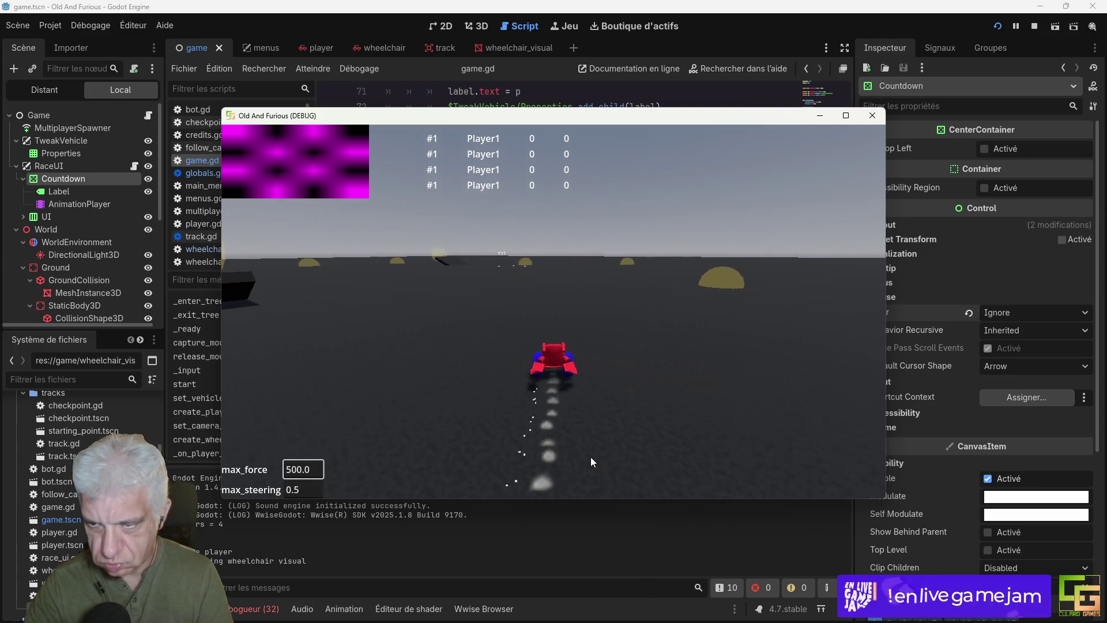
pyautogui.press('Down')
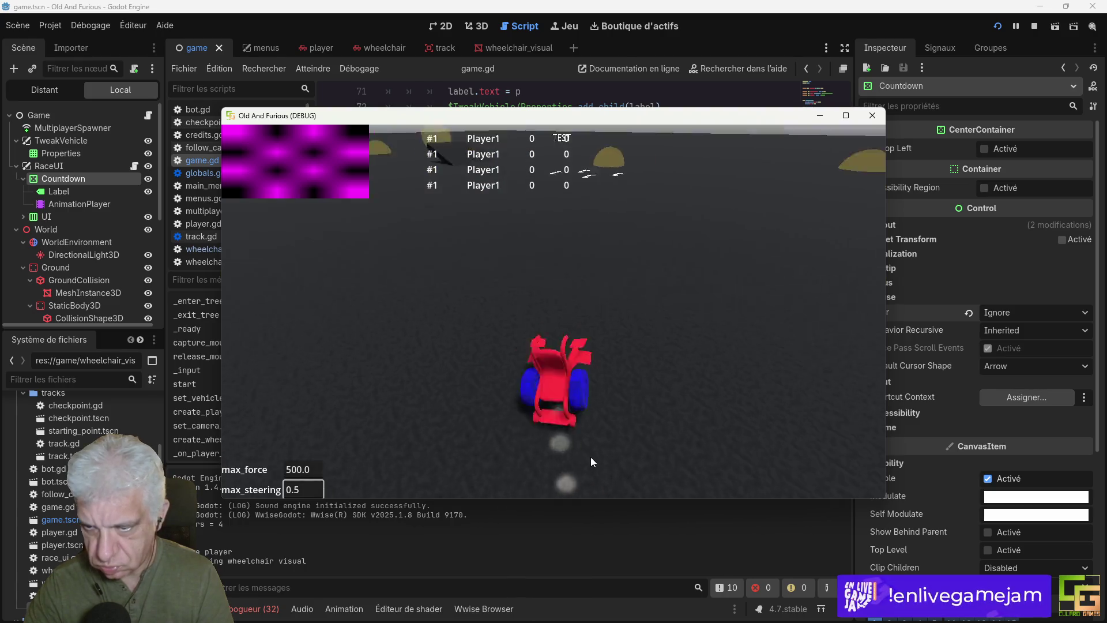
pyautogui.press('Up')
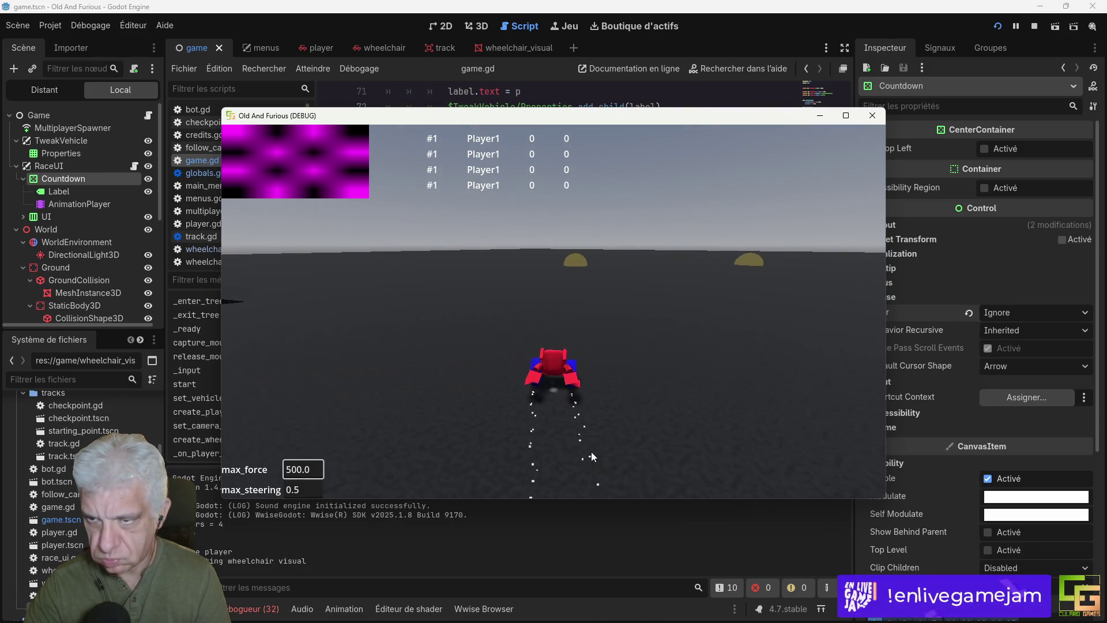
pyautogui.press('Down')
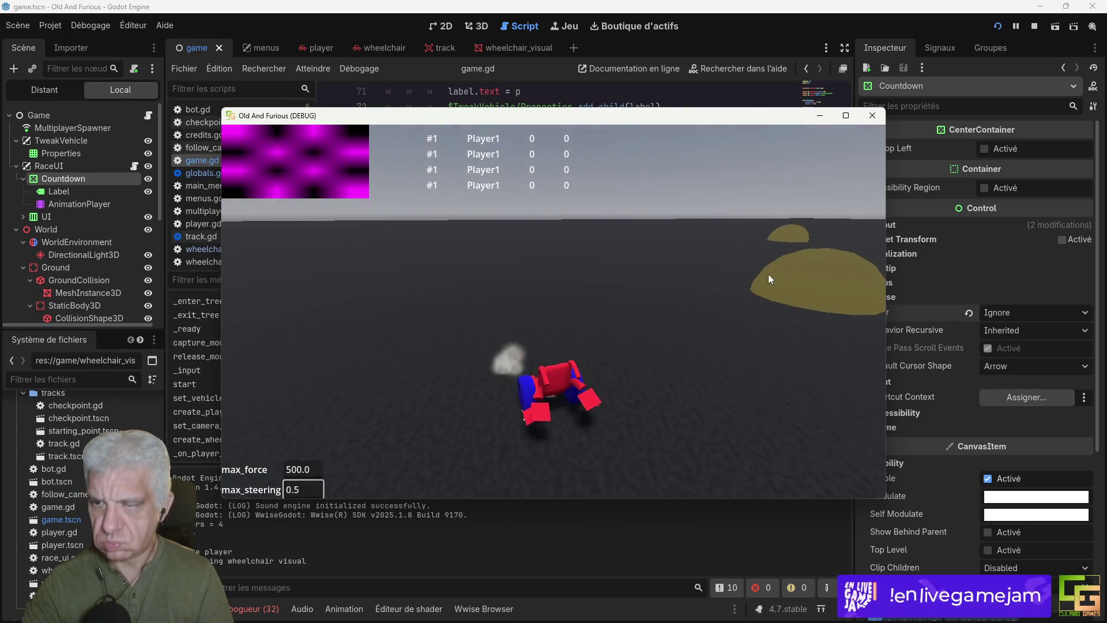
pyautogui.click(872, 115)
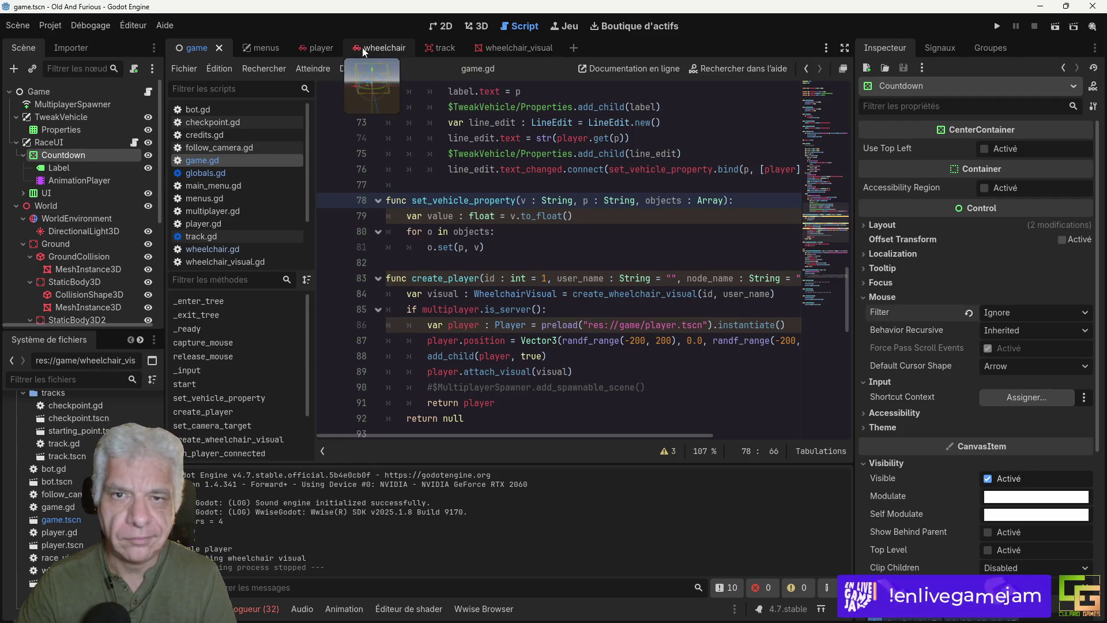
# Step: In the wheelchair scene, change the RigidBody3D mass from 40 to 80 kg
pyautogui.click(388, 46)
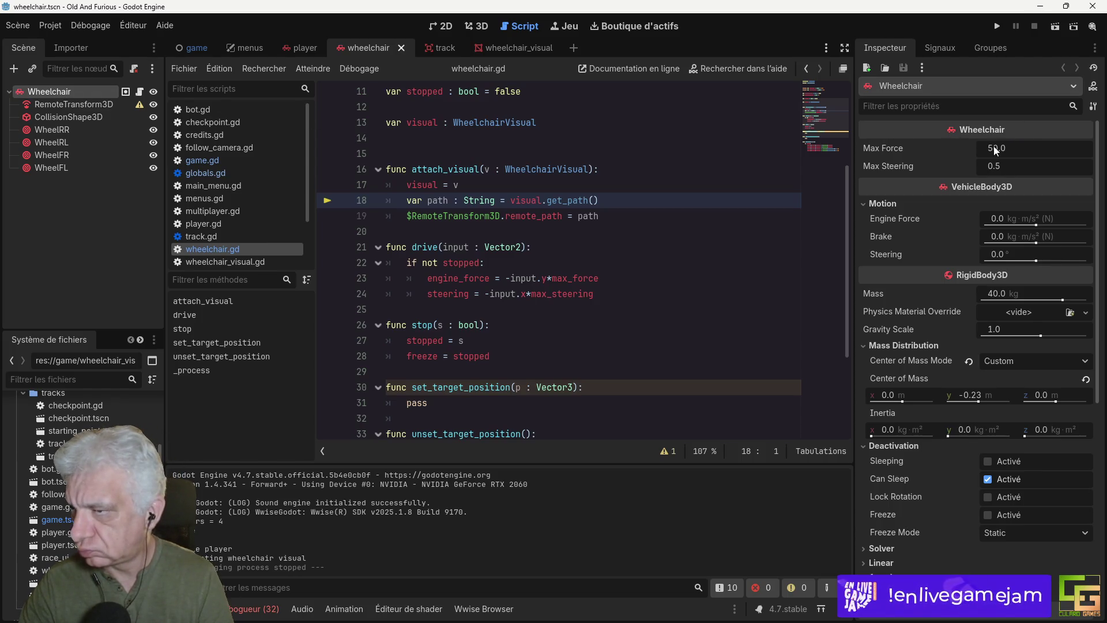
pyautogui.click(1003, 293)
pyautogui.write('80')
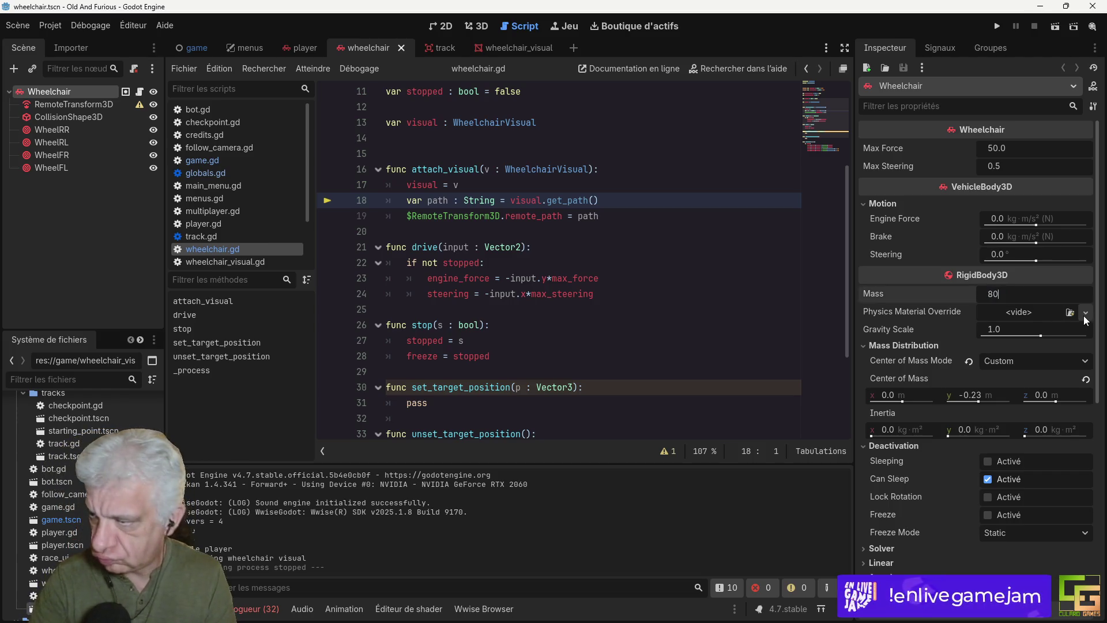
pyautogui.press('Return')
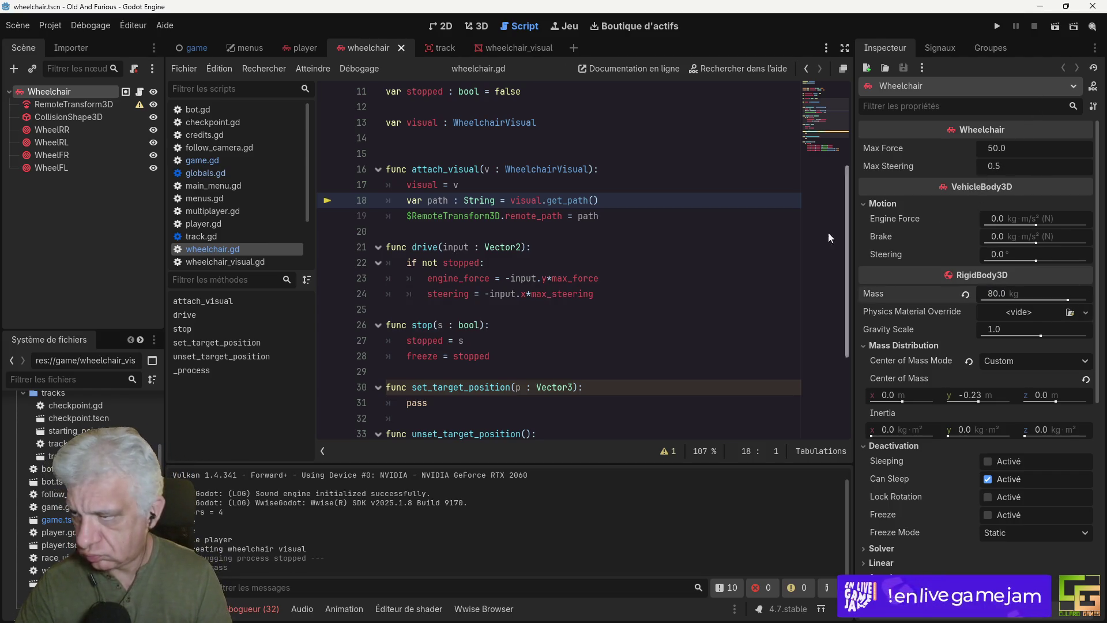
pyautogui.moveTo(871, 296)
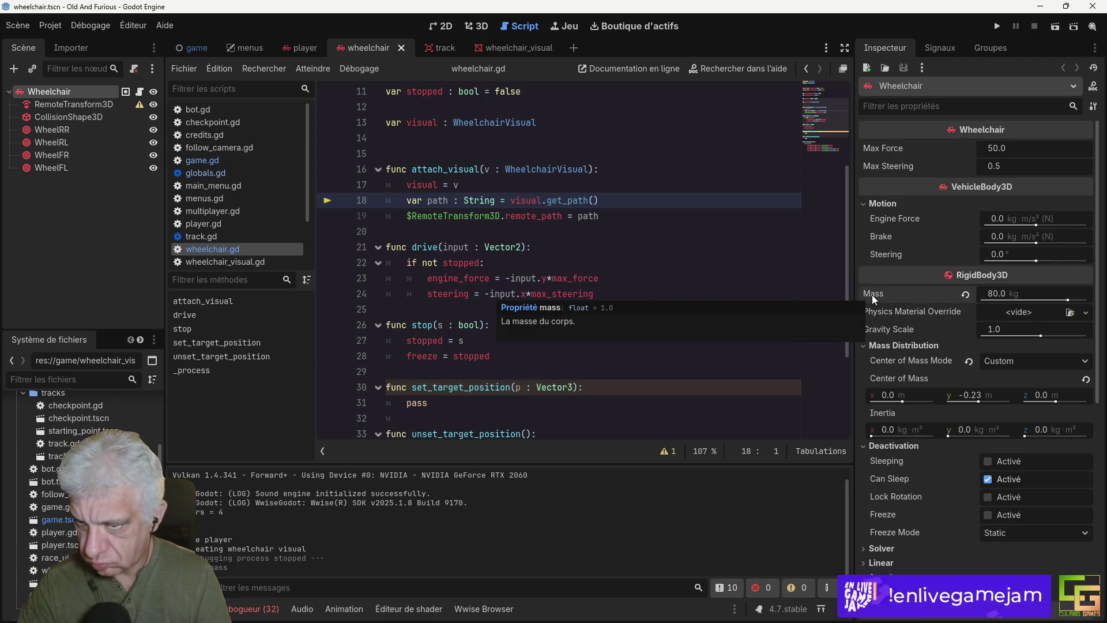
pyautogui.click(216, 161)
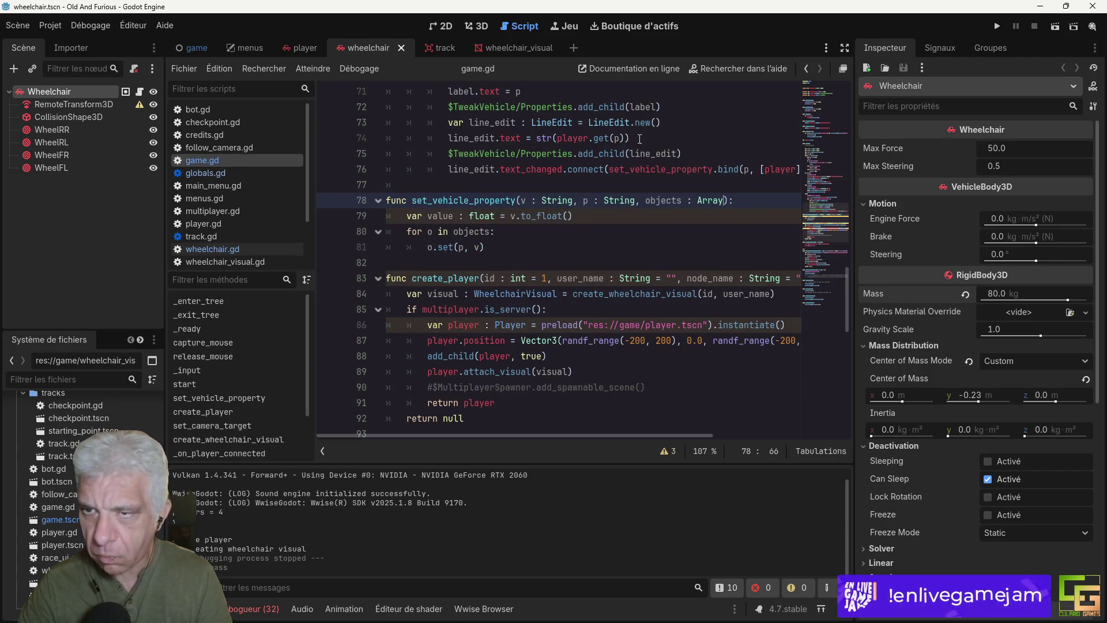
# Step: Add "mass" to the tweakable property list on line 69 of game.gd
pyautogui.scroll(4, 592, 255)
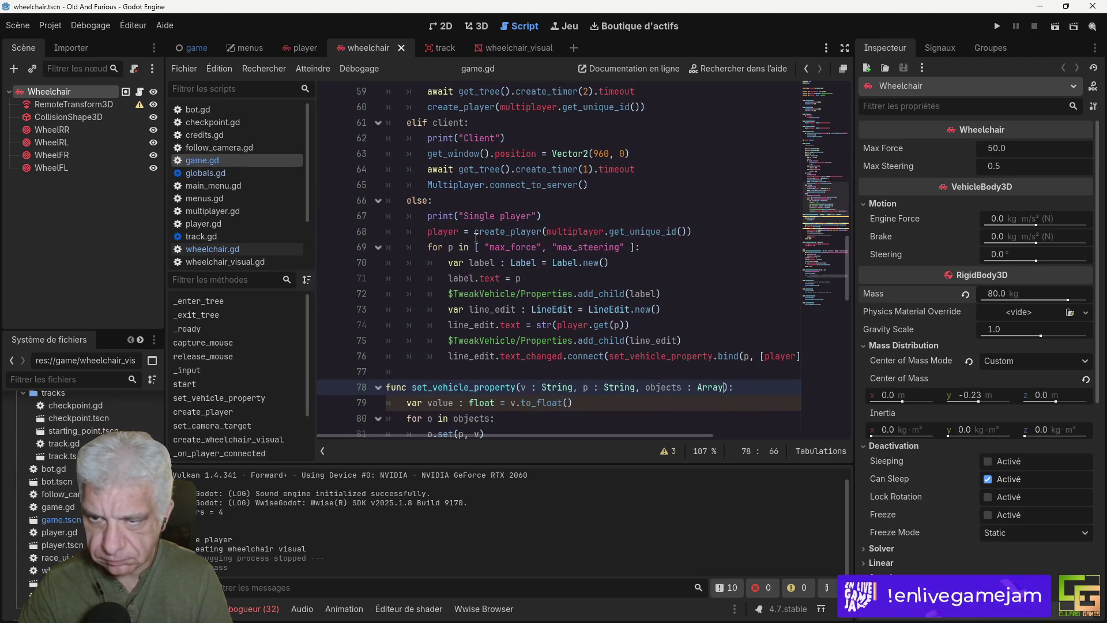
pyautogui.click(485, 247)
pyautogui.write('"')
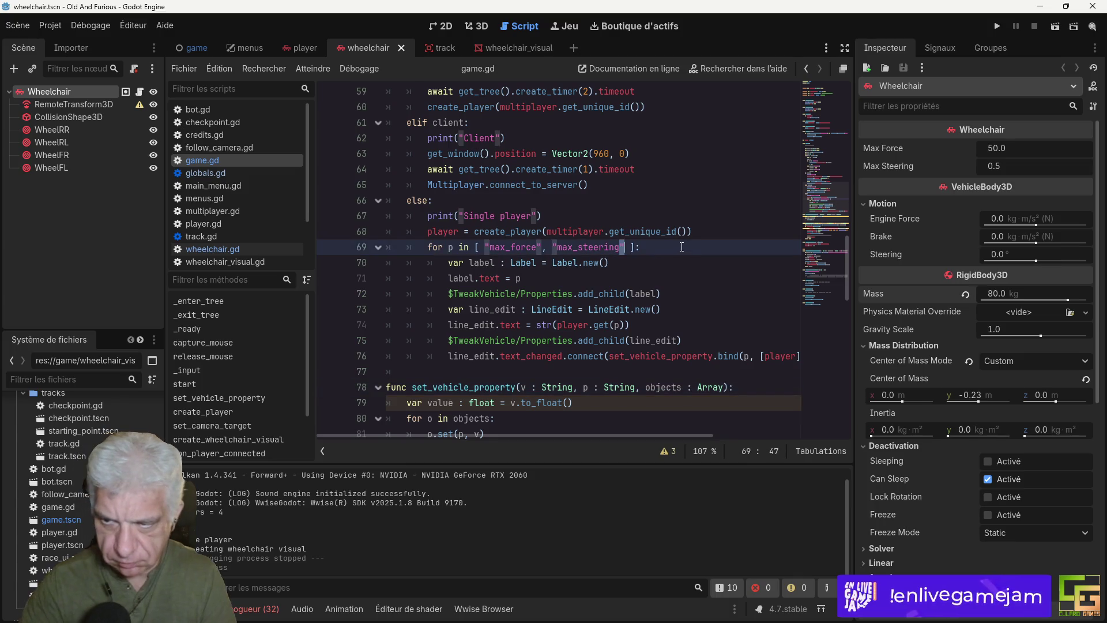
pyautogui.write('mass')
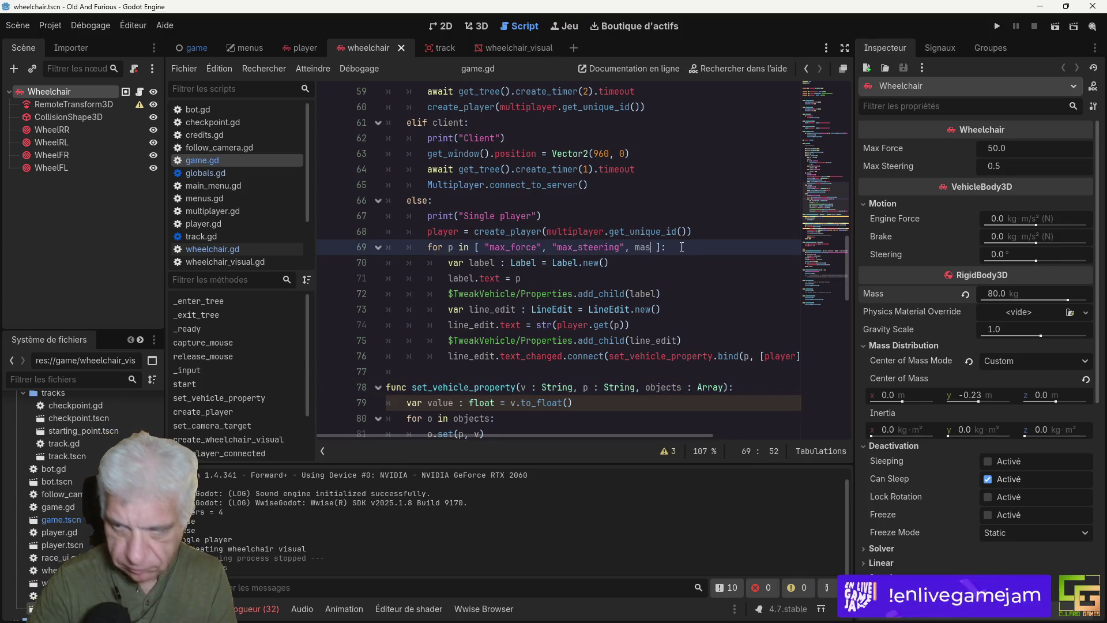
pyautogui.write('"')
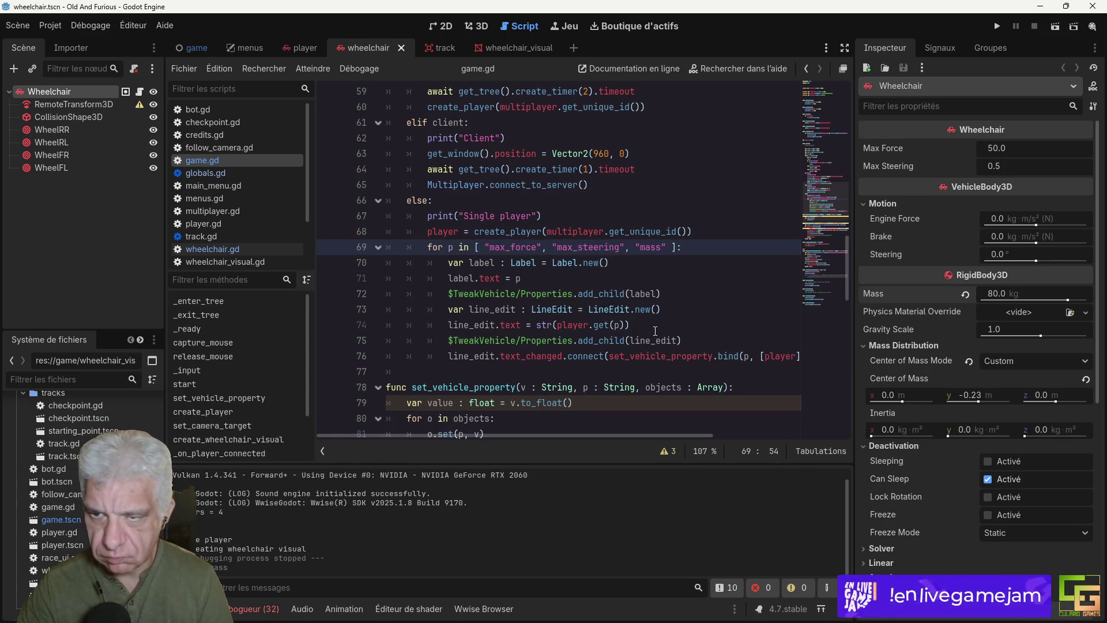
# Step: Duplicate the tweak-controls loop (lines 69–76) below itself and indent the copy one level
pyautogui.scroll(-2, 655, 331)
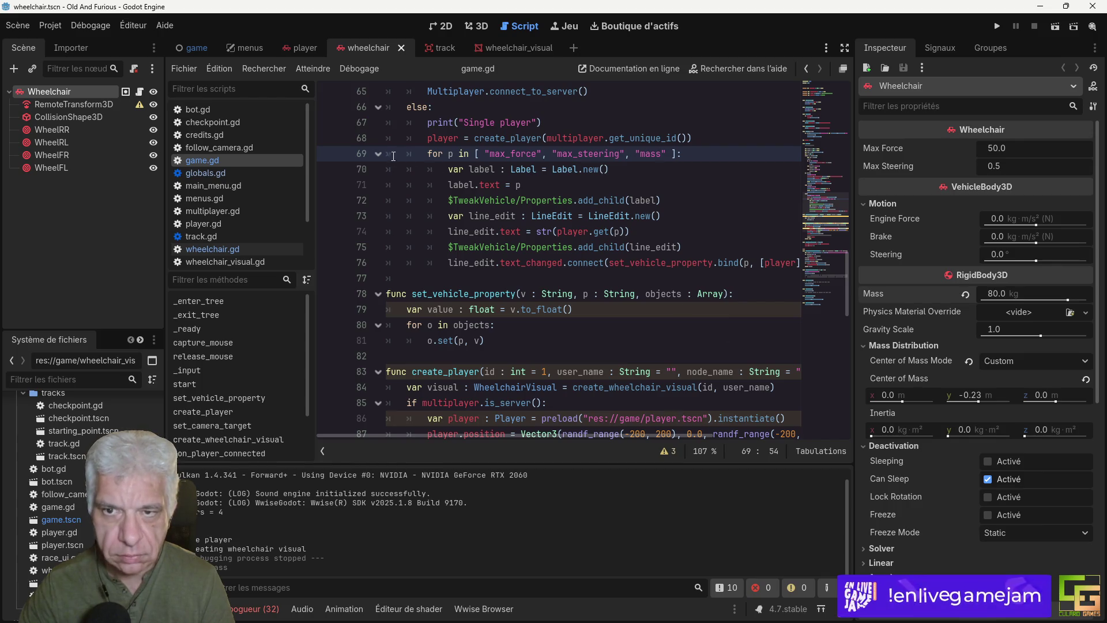
pyautogui.moveTo(386, 156); pyautogui.dragTo(376, 278)
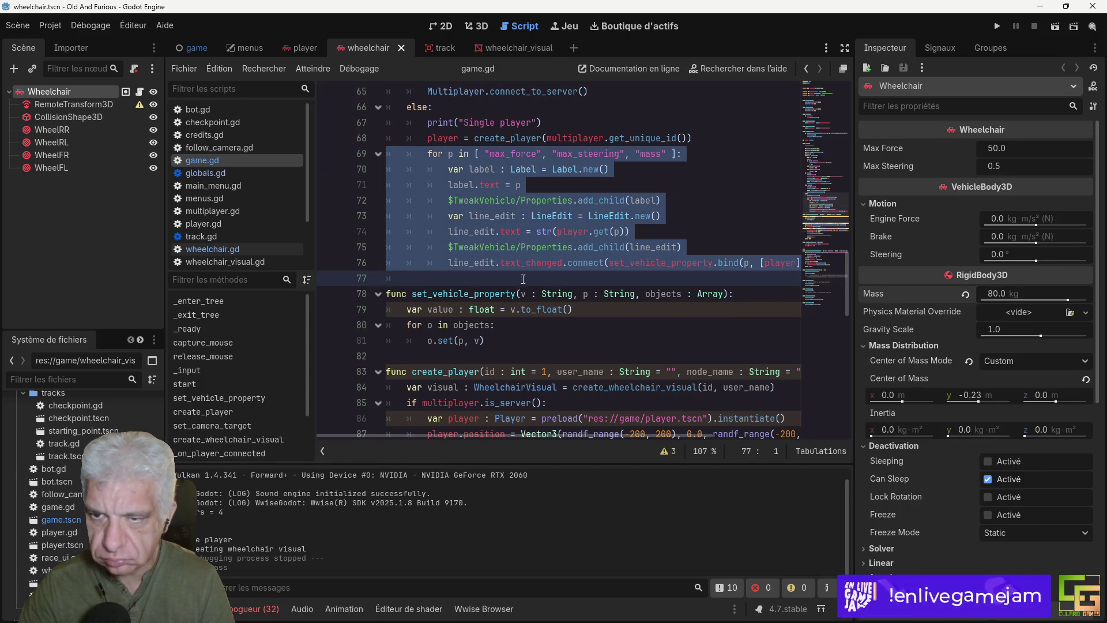
pyautogui.hotkey('ctrl', 'c')
pyautogui.click(564, 278)
pyautogui.hotkey('ctrl', 'v')
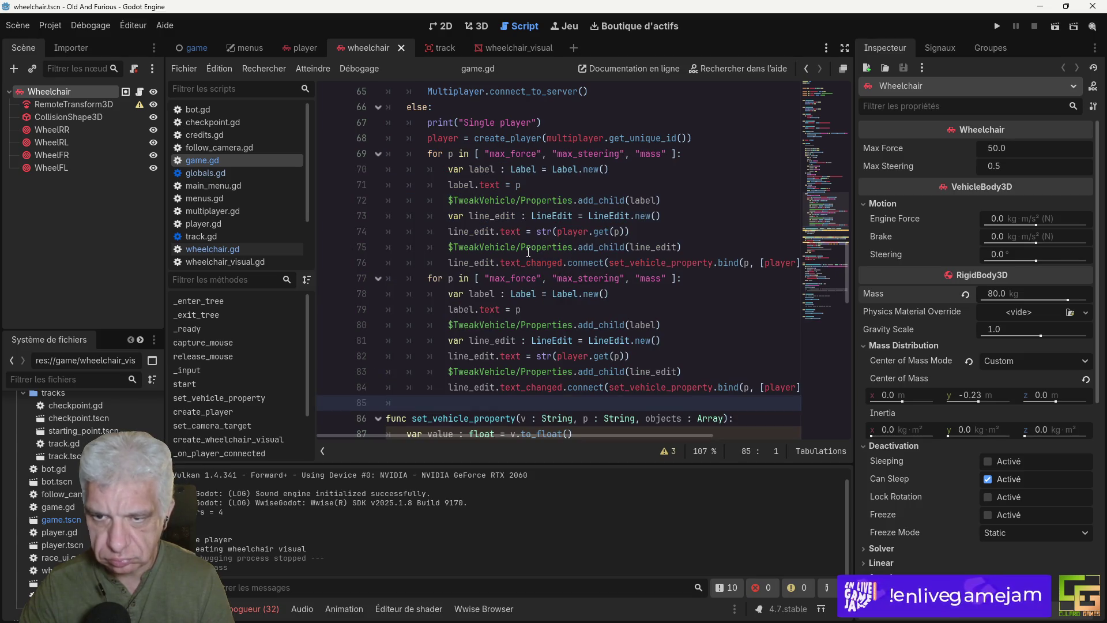
pyautogui.scroll(-2, 588, 311)
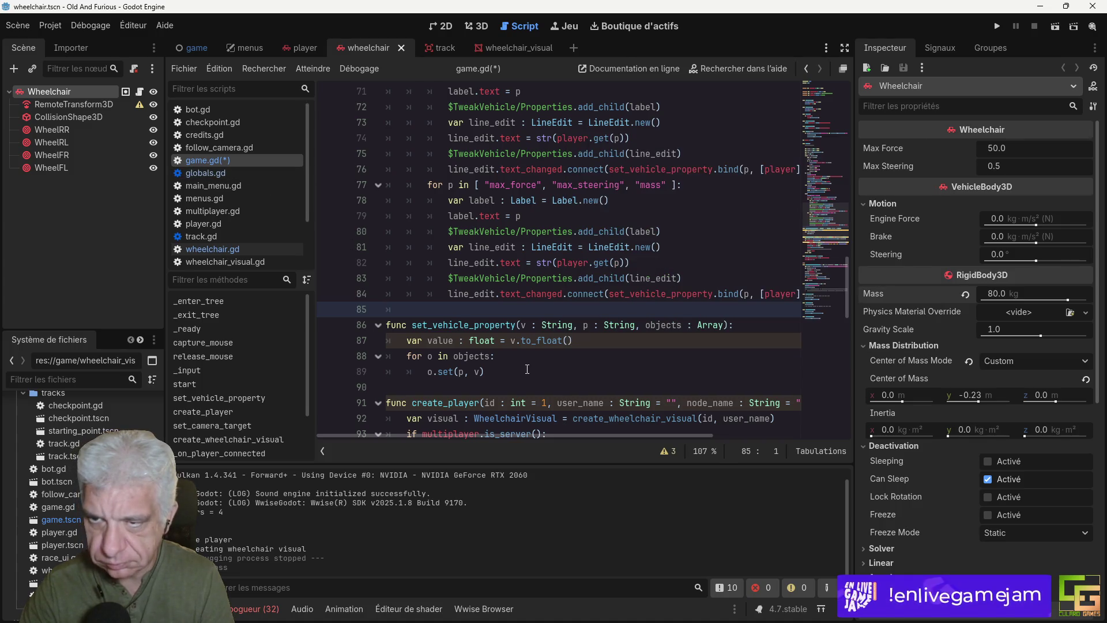
pyautogui.moveTo(385, 186); pyautogui.dragTo(530, 299)
pyautogui.press('Tab')
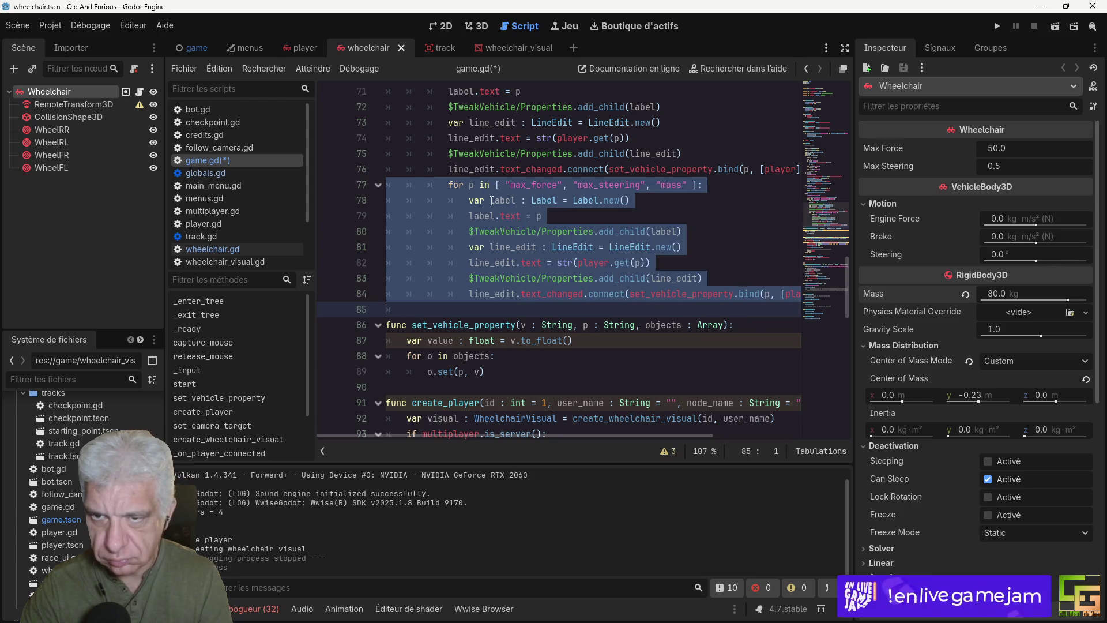
# Step: Above the copy, start a 'for objects in [[player.get_node("' loop line
pyautogui.click(391, 185)
pyautogui.hotkey('ctrl', 'shift', 'Return')
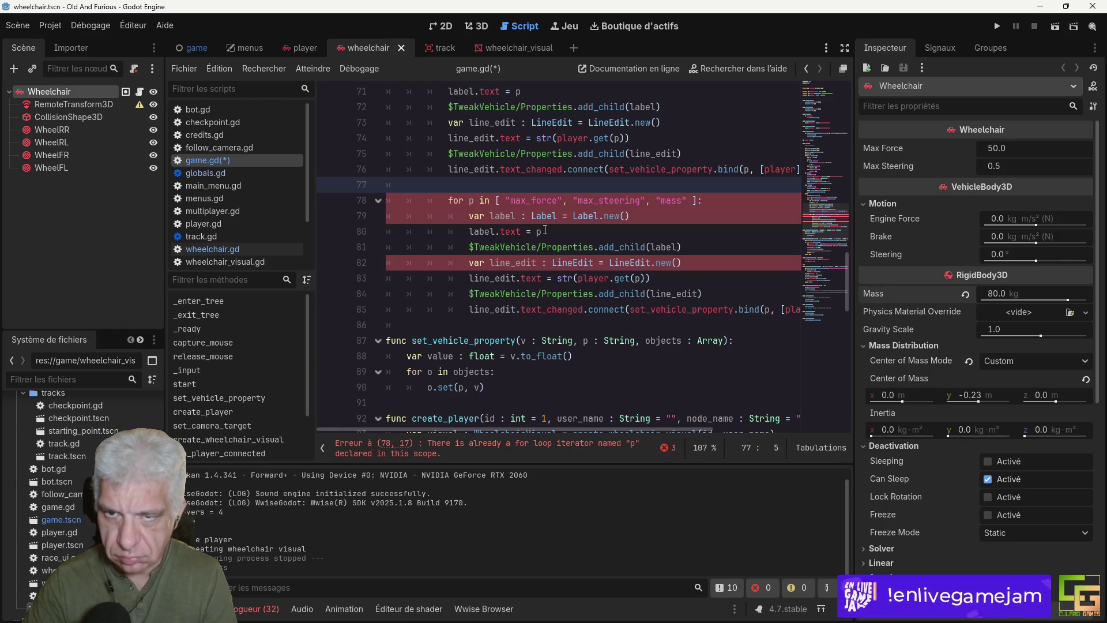
pyautogui.scroll(3, 577, 243)
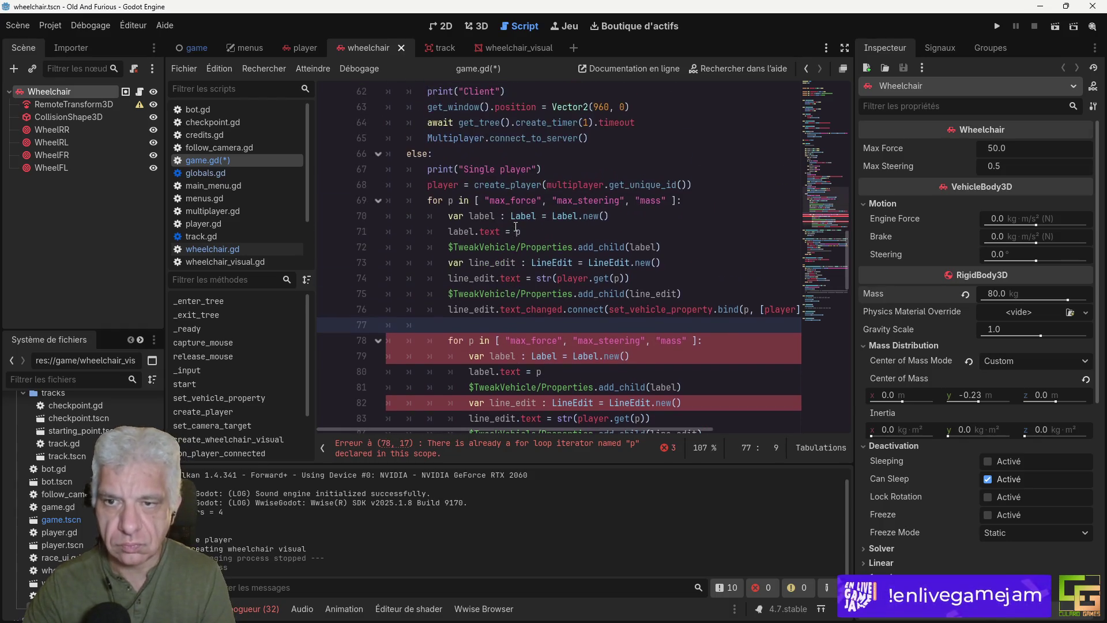
pyautogui.scroll(-3, 692, 263)
pyautogui.write('for obv')
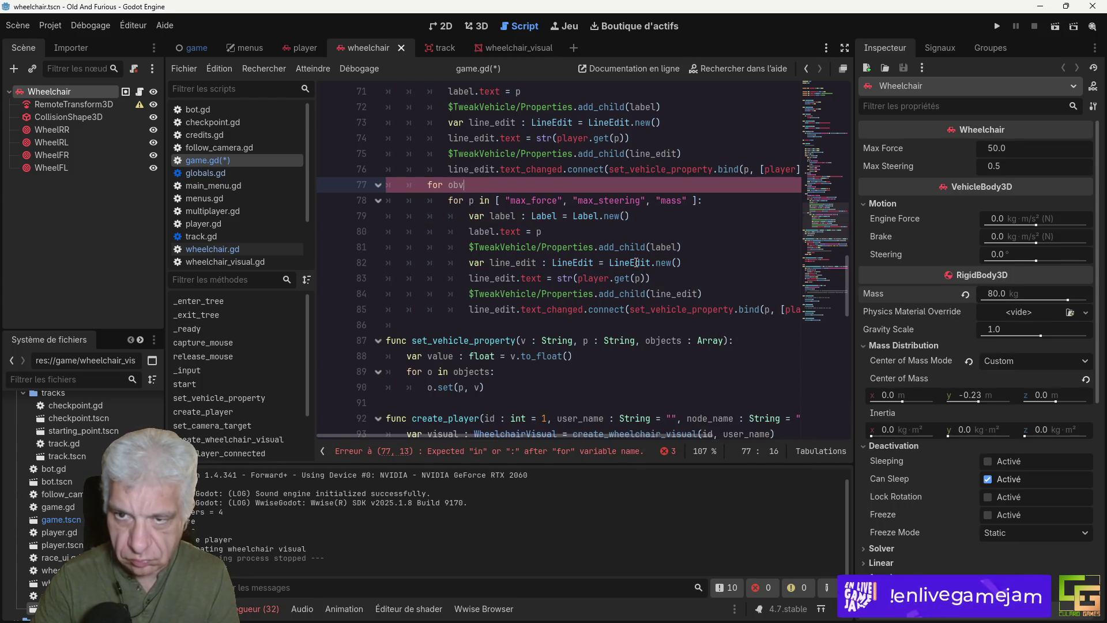
pyautogui.press('BackSpace')
pyautogui.write('jects in ')
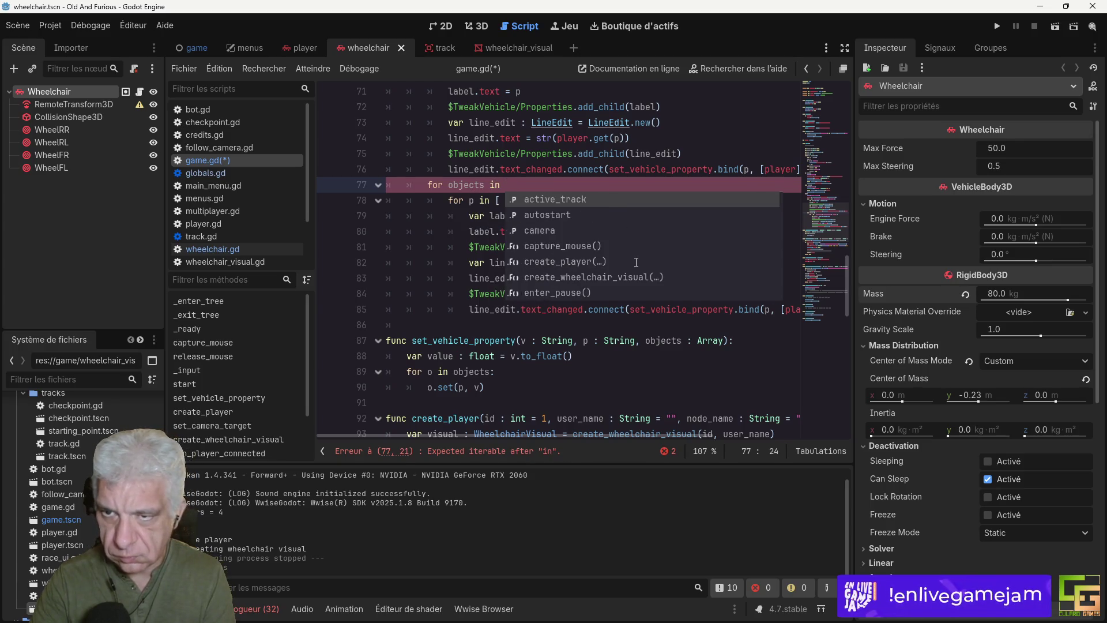
pyautogui.write('[[]')
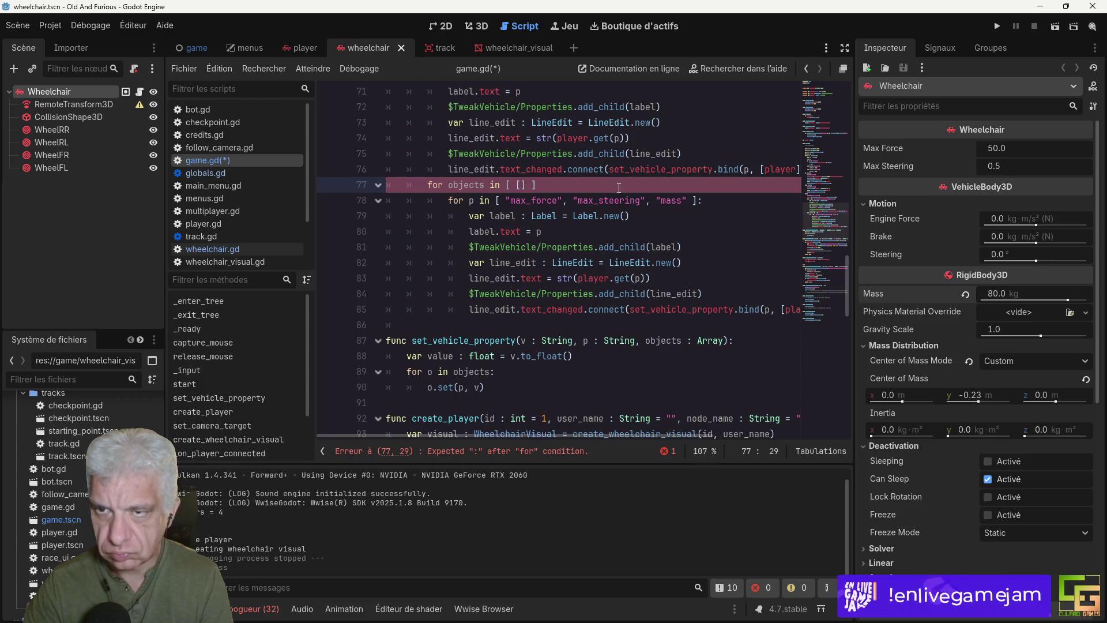
pyautogui.scroll(2, 619, 187)
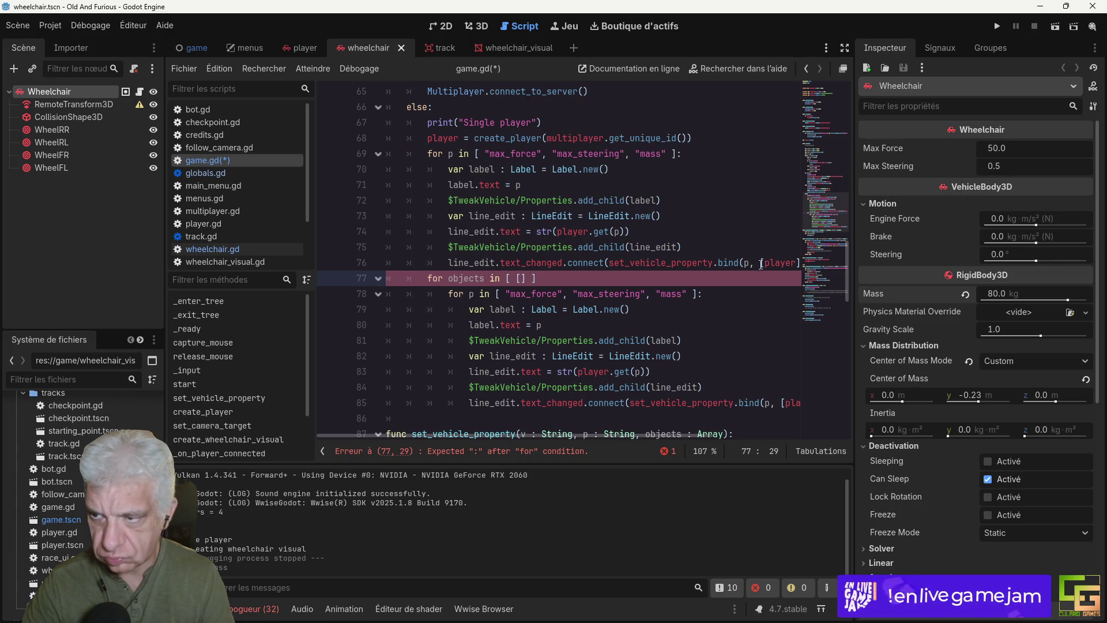
pyautogui.doubleClick(779, 263)
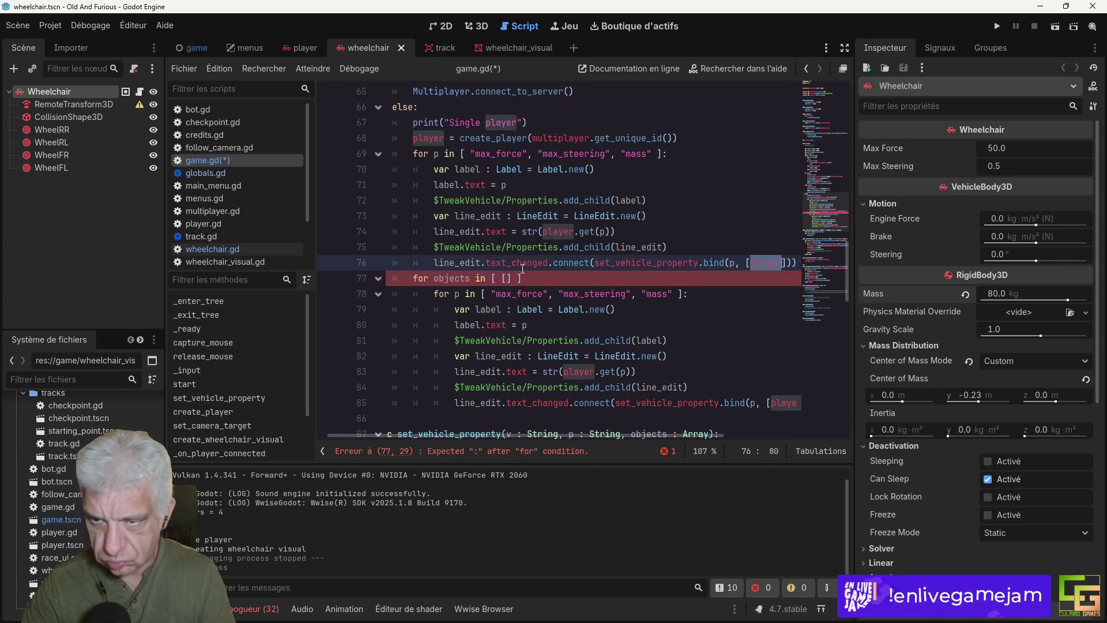
pyautogui.click(508, 278)
pyautogui.hotkey('ctrl', 'v')
pyautogui.write('.')
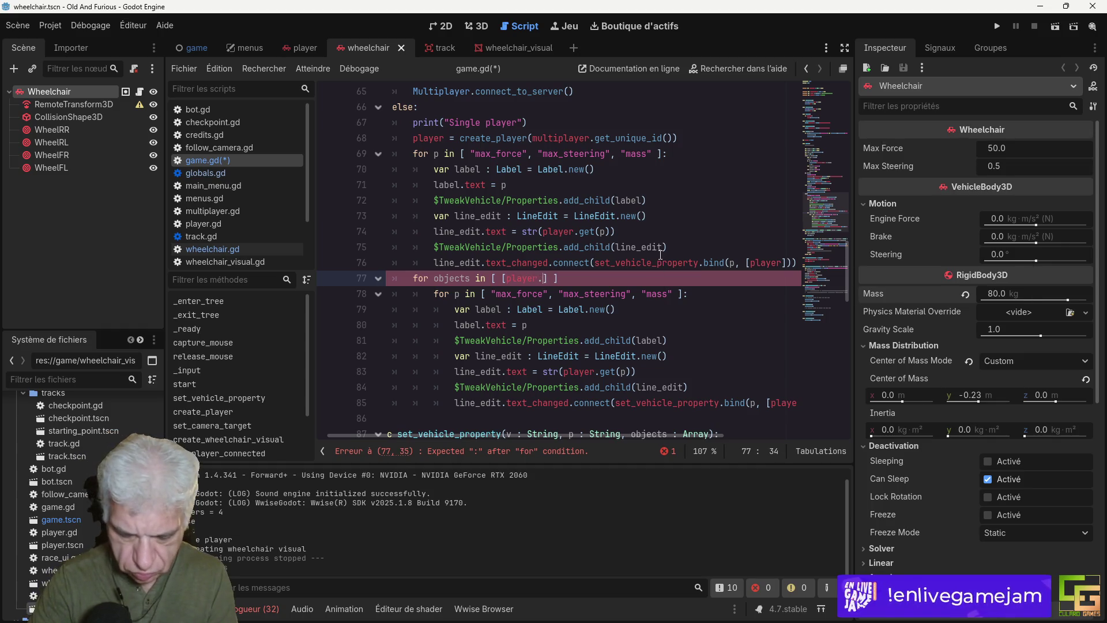
pyautogui.write('get_node')
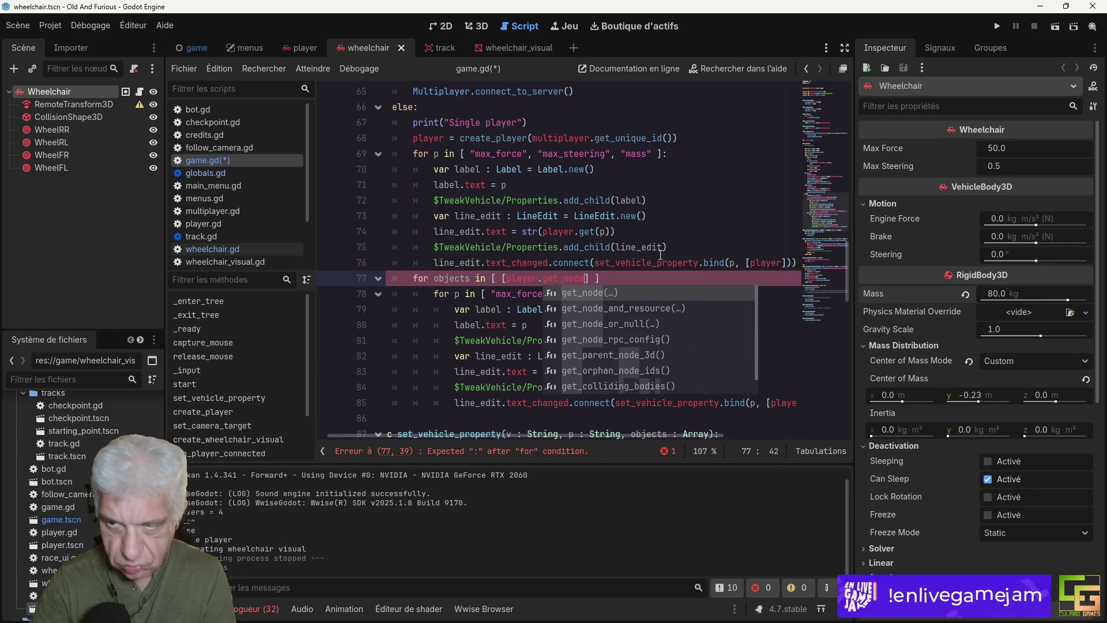
pyautogui.write('("')
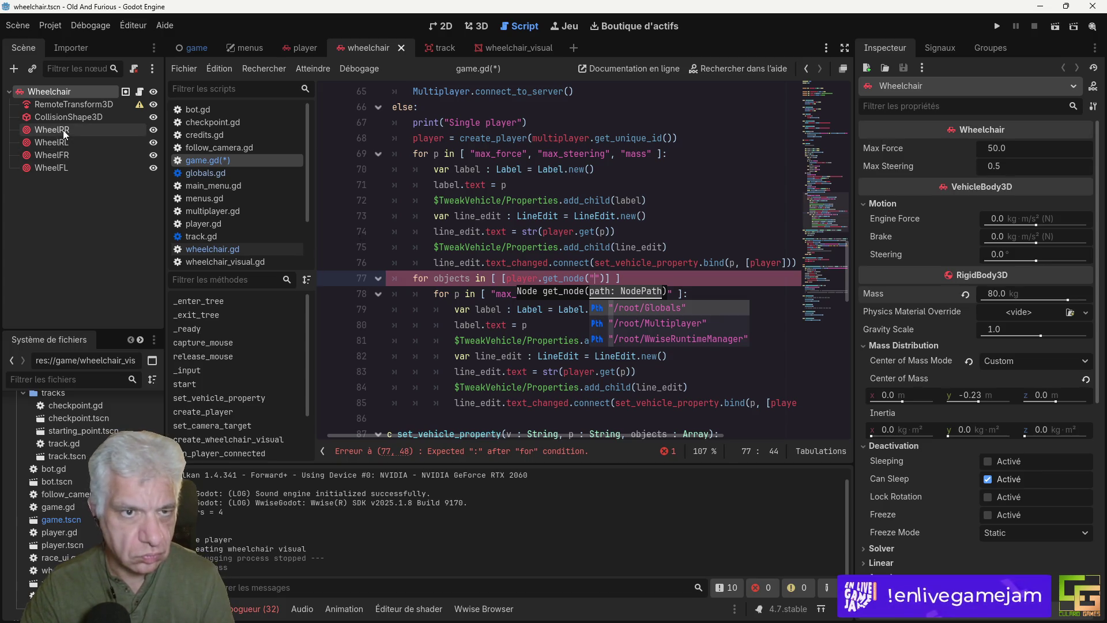
# Step: Paste the WheelRR node name into the get_node path on line 77
pyautogui.doubleClick(55, 130)
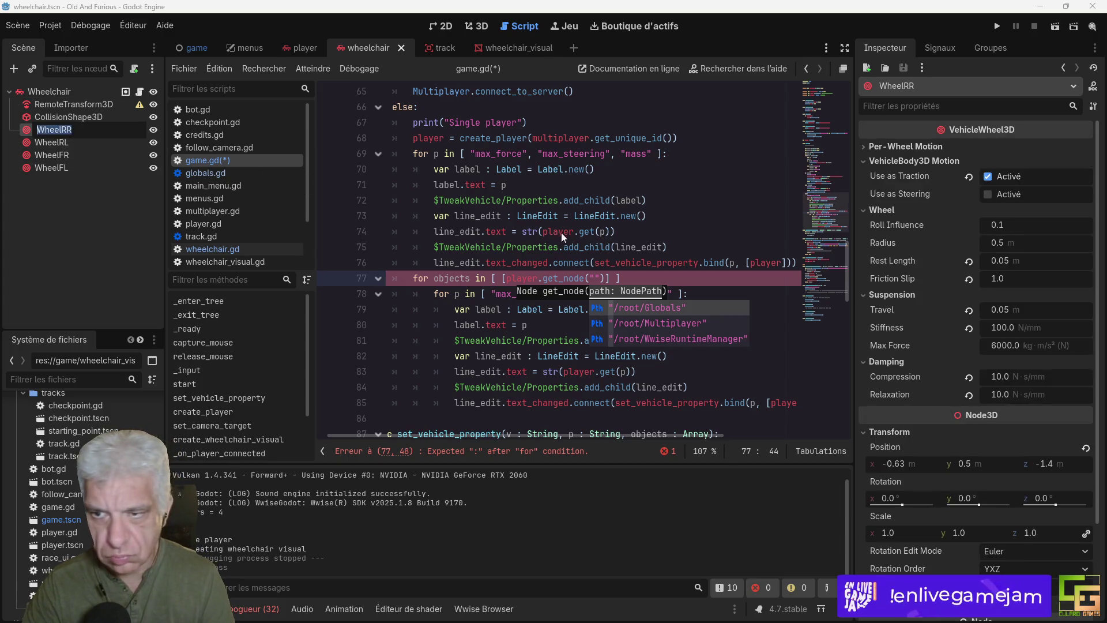
pyautogui.click(598, 278)
pyautogui.hotkey('ctrl', 'v')
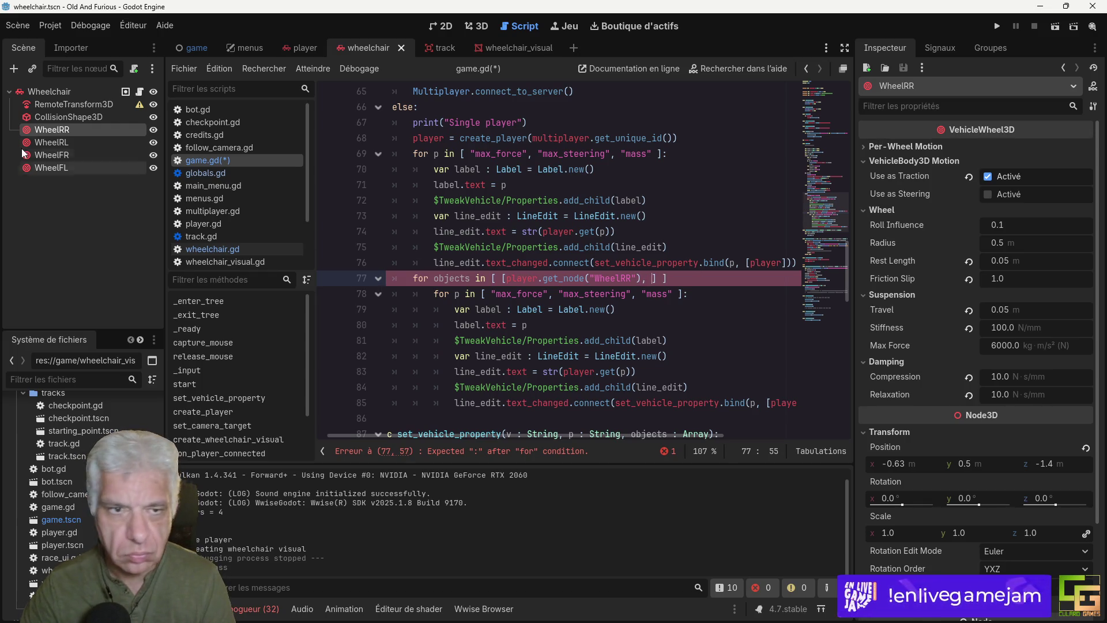
pyautogui.click(509, 280)
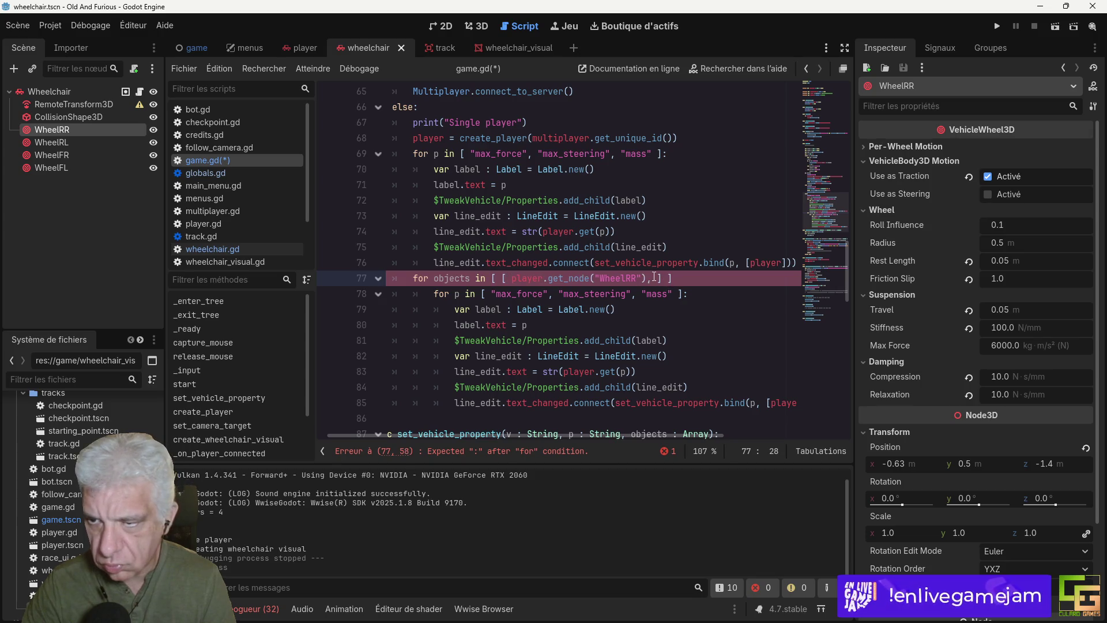
# Step: Append a comma-separated second get_node call for WheelRL after WheelRR
pyautogui.click(58, 141)
pyautogui.click(58, 141)
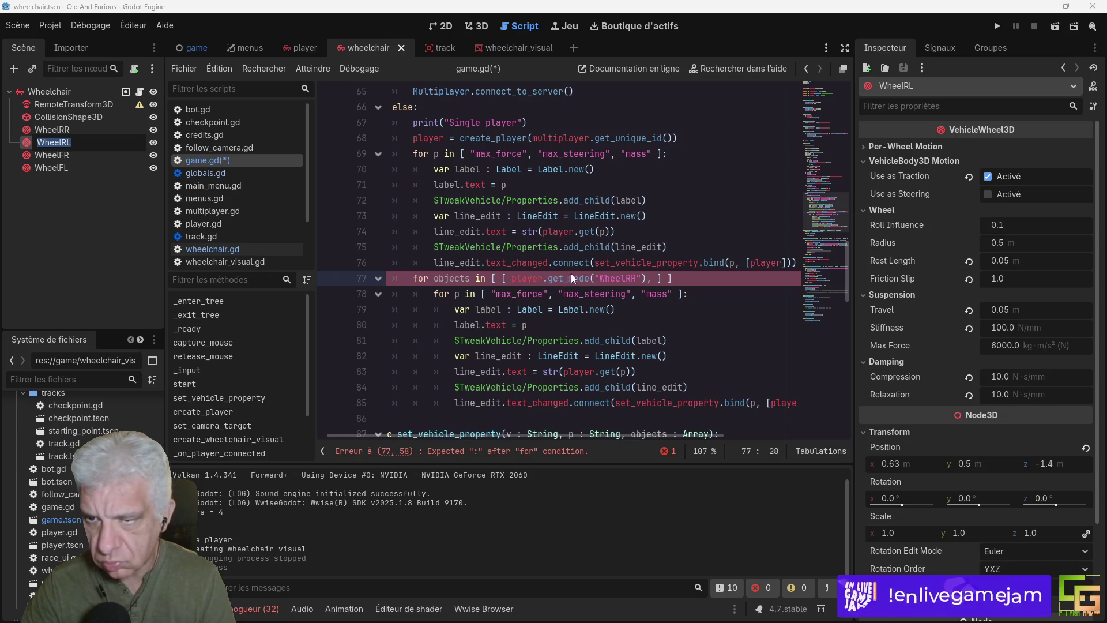
pyautogui.click(521, 278)
pyautogui.moveTo(512, 278); pyautogui.dragTo(648, 277)
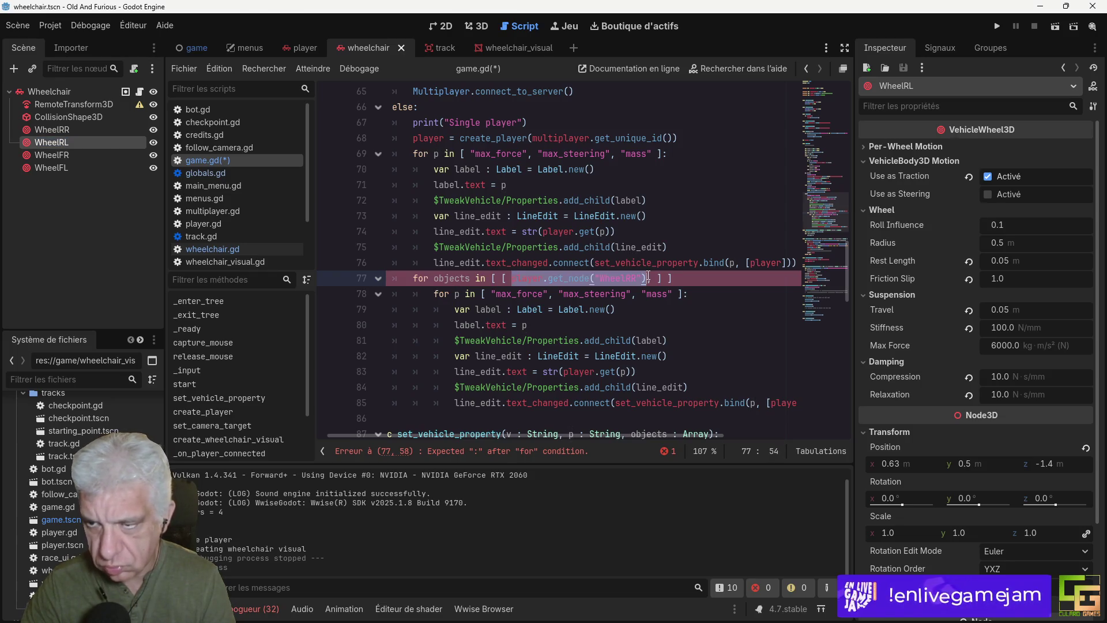
pyautogui.hotkey('ctrl', 'c')
pyautogui.press('Right')
pyautogui.write(',')
pyautogui.hotkey('ctrl', 'v')
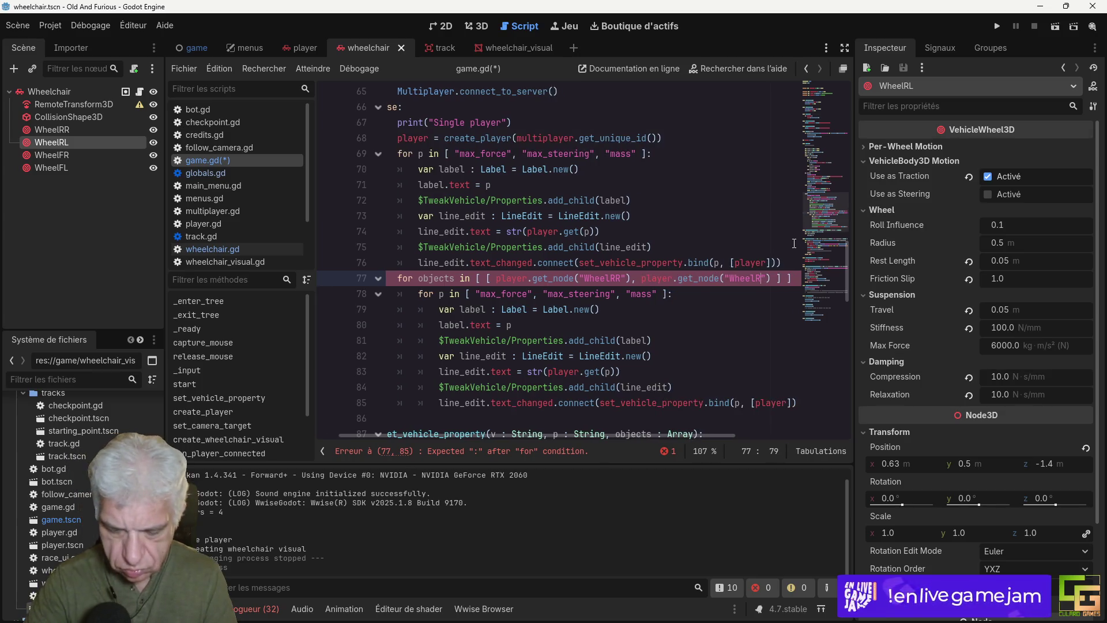
pyautogui.press('BackSpace')
pyautogui.write('L')
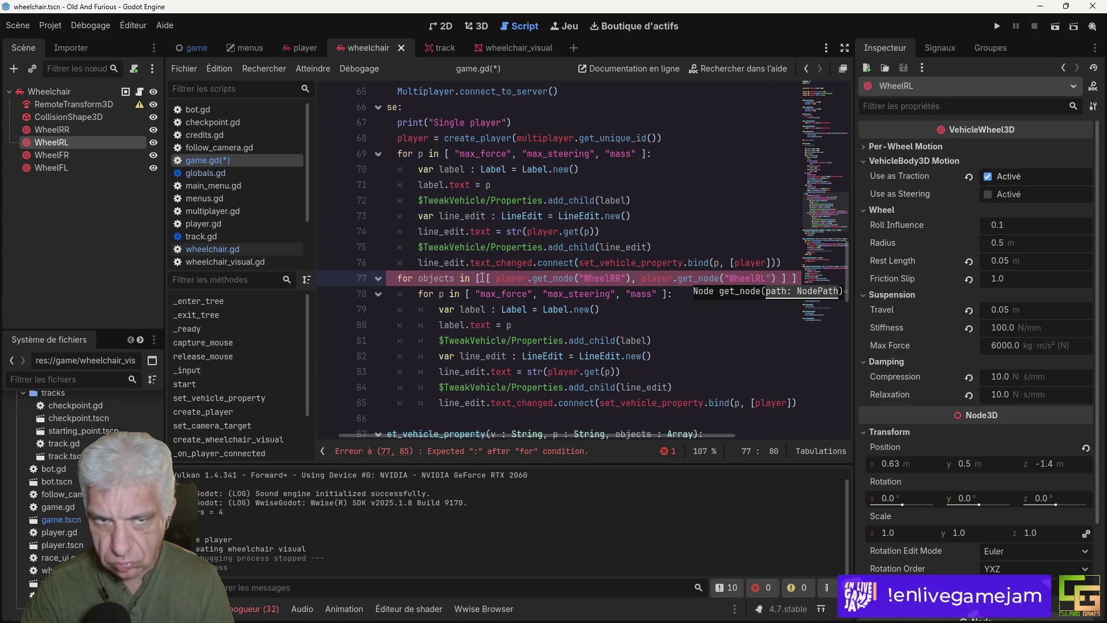
# Step: Duplicate the wheel list on line 77 and add a separating comma
pyautogui.moveTo(482, 279); pyautogui.dragTo(791, 278)
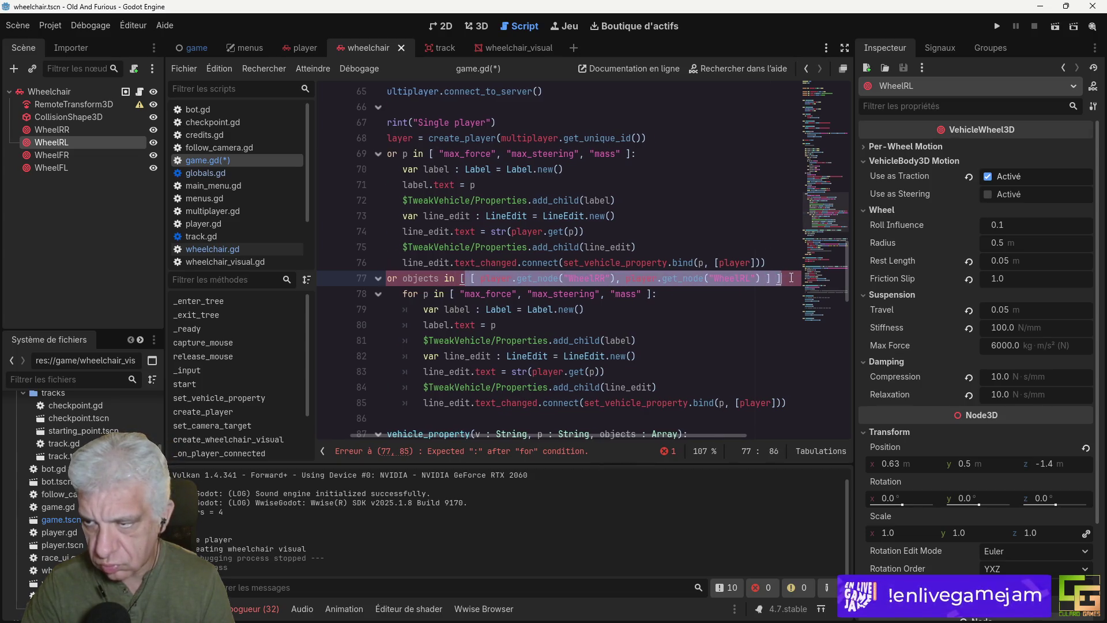
pyautogui.hotkey('ctrl', 'shift', 'd')
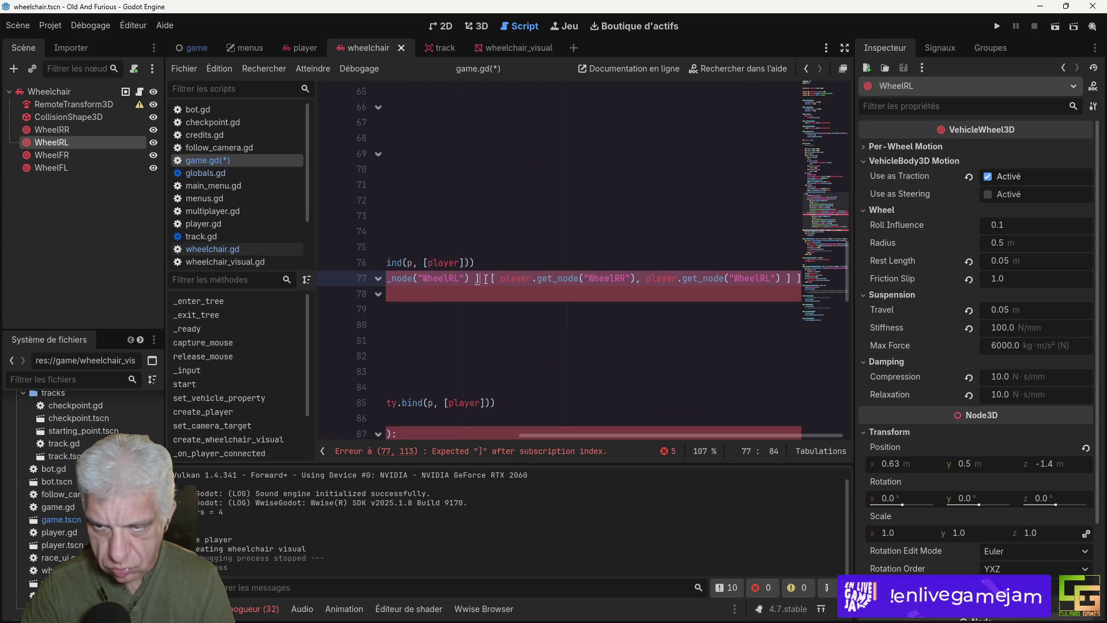
pyautogui.write(',')
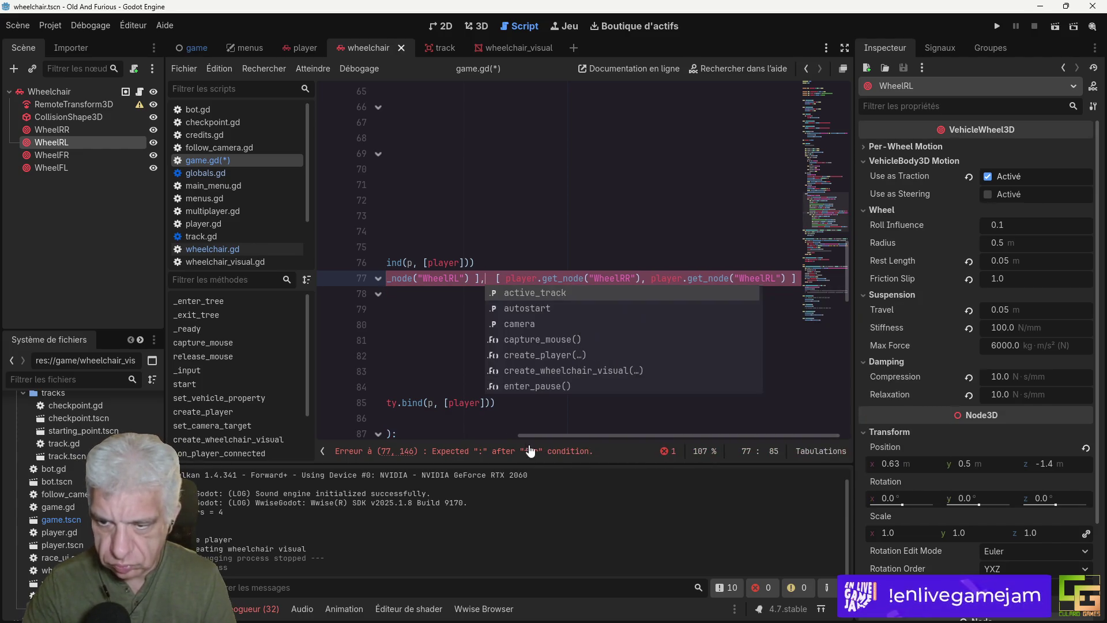
pyautogui.moveTo(548, 436); pyautogui.dragTo(418, 436)
pyautogui.click(637, 263)
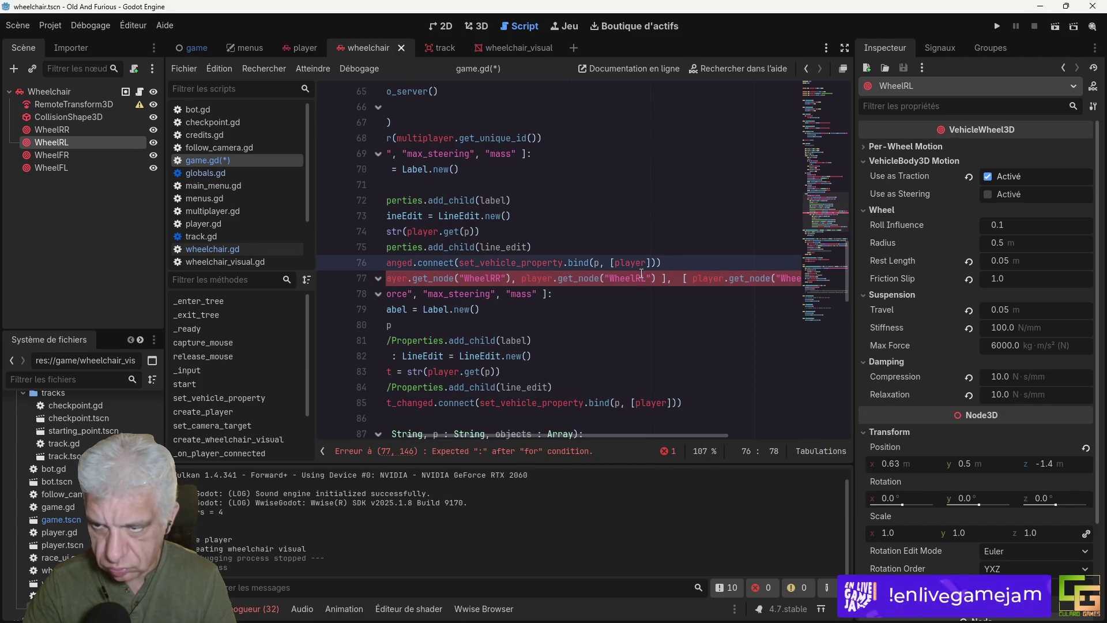
# Step: Rename the first wheel pair to WheelFR and WheelFL, then save game.gd
pyautogui.click(644, 278)
pyautogui.press('BackSpace')
pyautogui.write('FG')
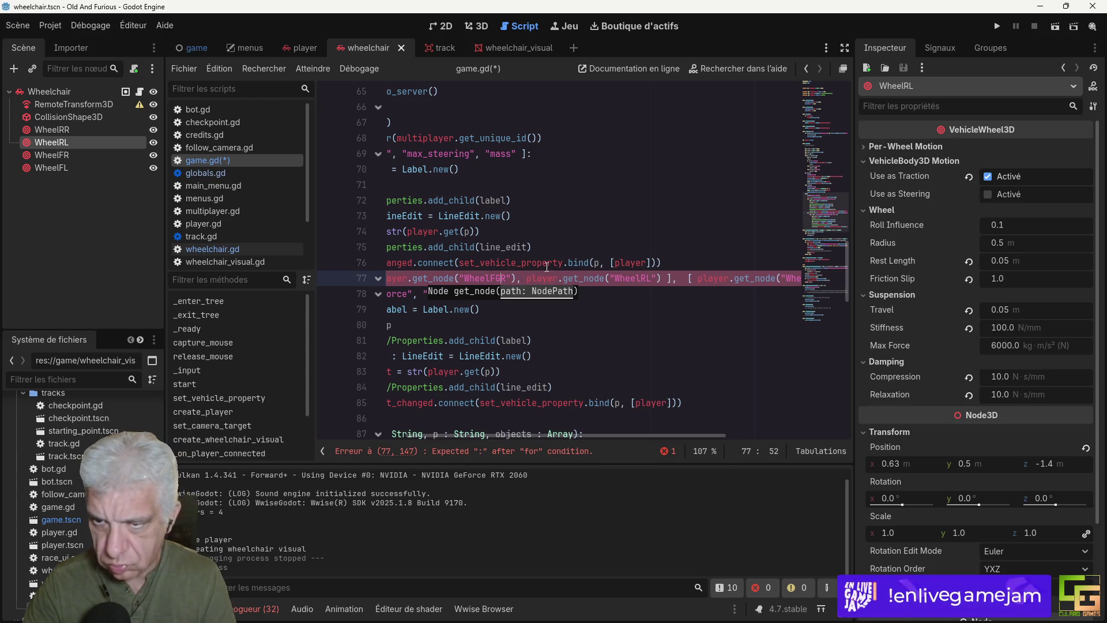
pyautogui.press('BackSpace')
pyautogui.press('Up')
pyautogui.press('Up')
pyautogui.press('Up')
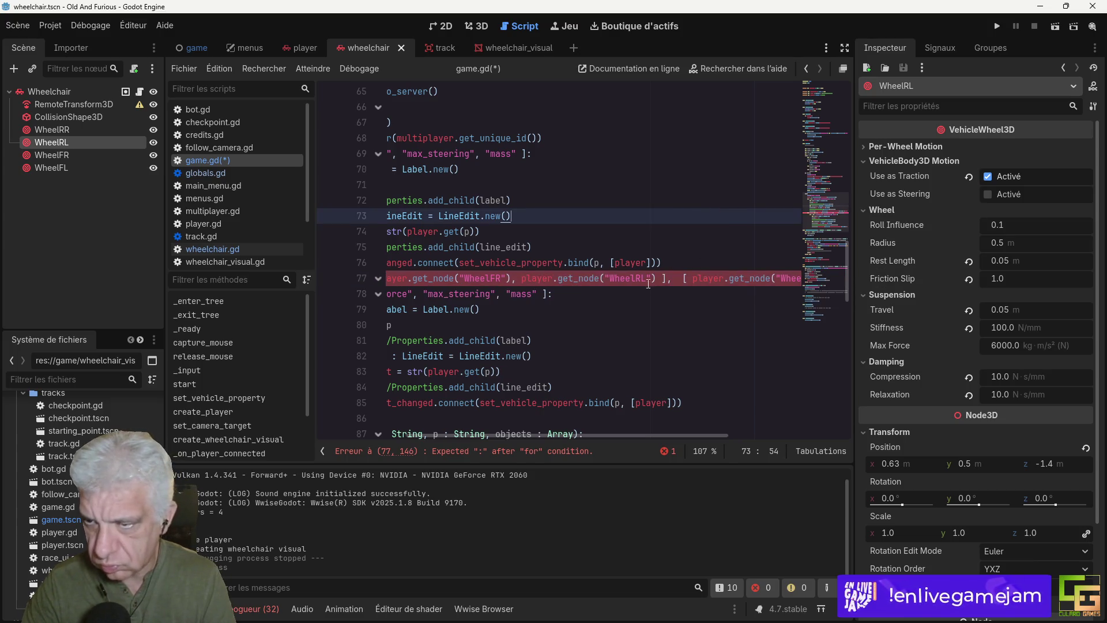
pyautogui.click(641, 278)
pyautogui.press('BackSpace')
pyautogui.write('F')
pyautogui.hotkey('ctrl', 's')
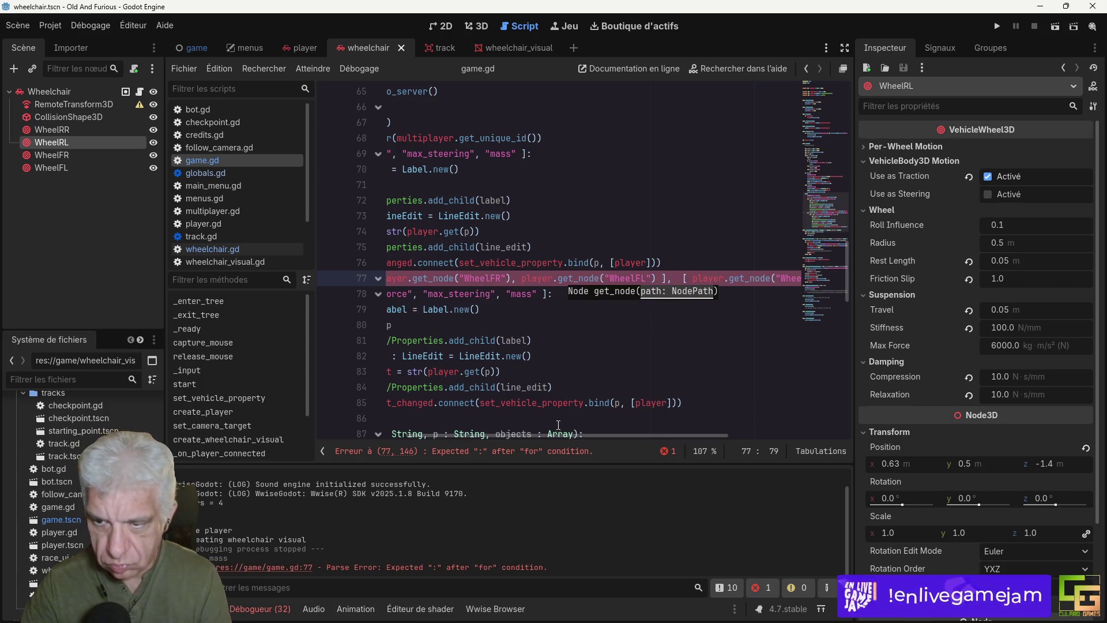
pyautogui.moveTo(562, 435); pyautogui.dragTo(320, 406)
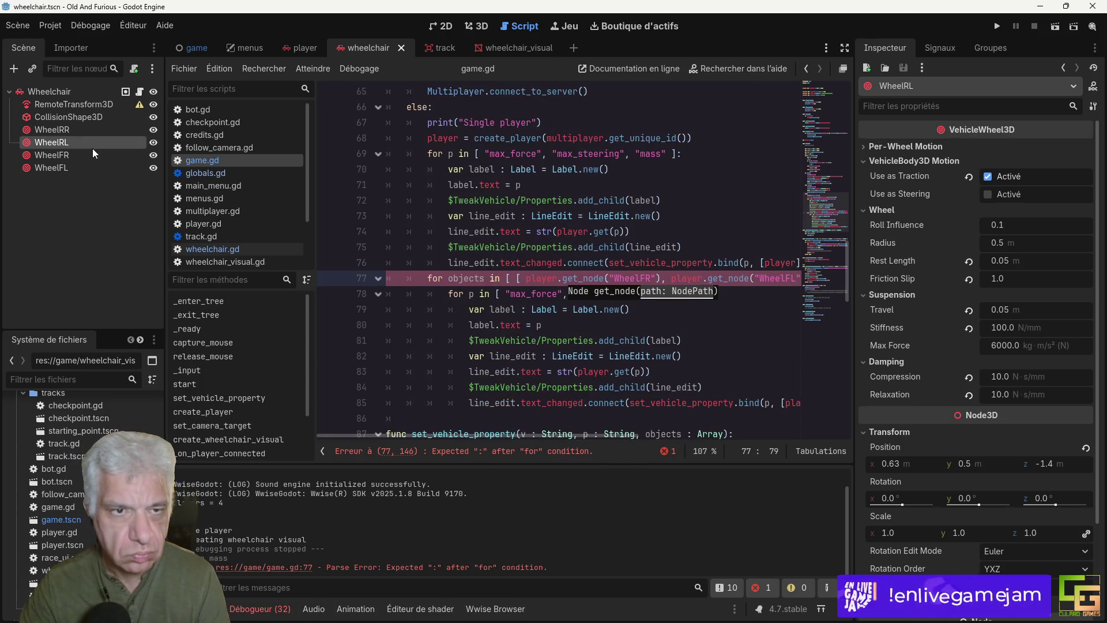
pyautogui.click(94, 134)
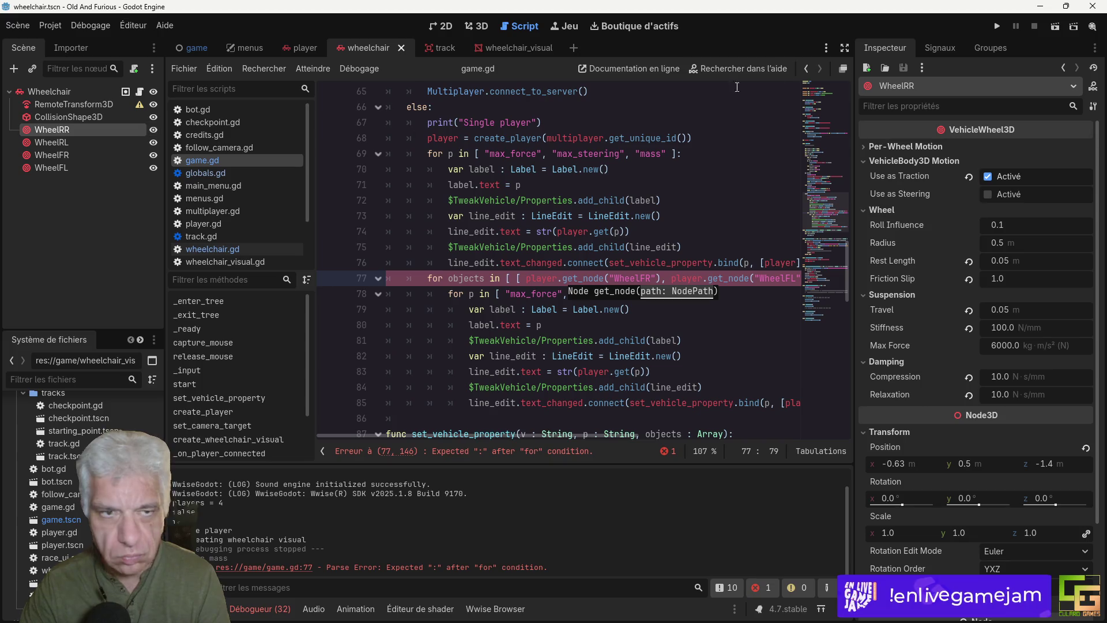
# Step: On line 78, replace max_force and max_steering with copied wheel property paths, starting with wheel_roll_influence
pyautogui.click(902, 161)
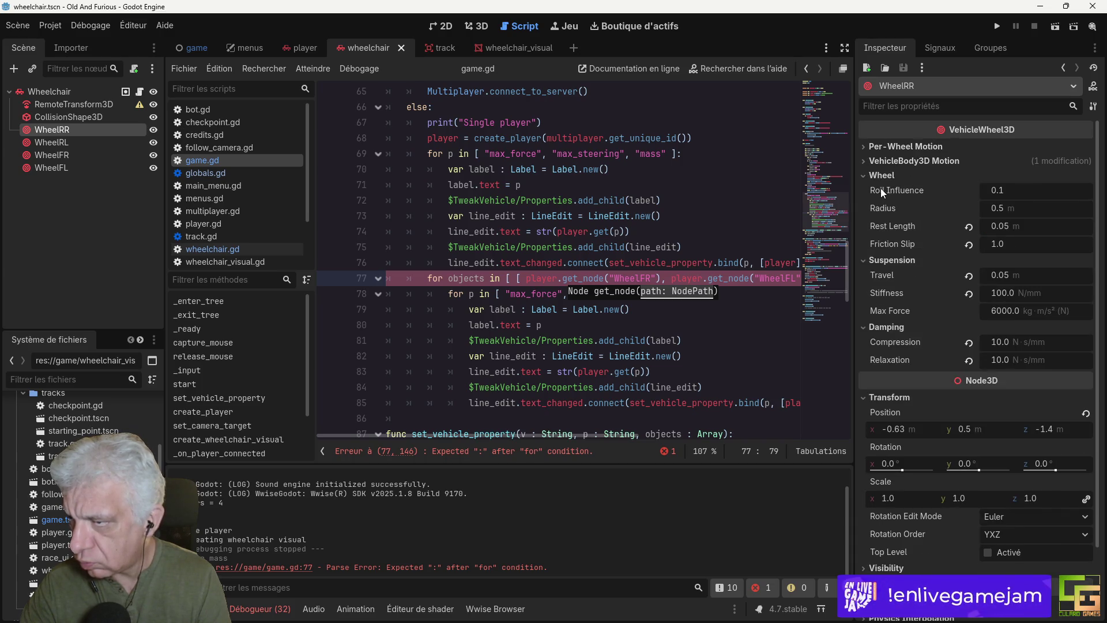
pyautogui.rightClick(881, 190)
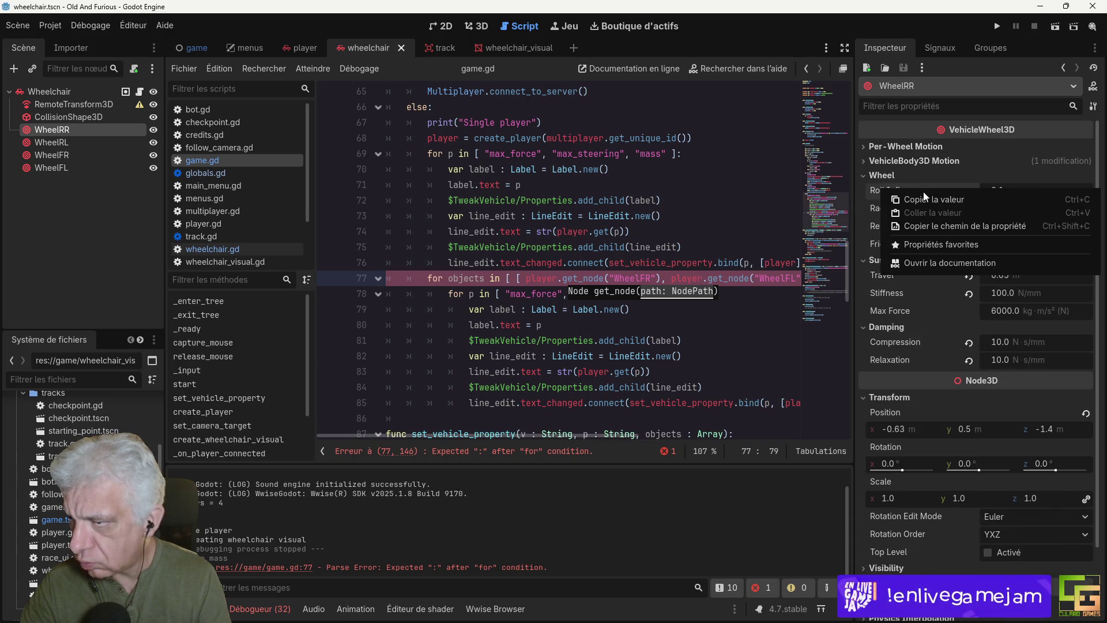
pyautogui.click(925, 226)
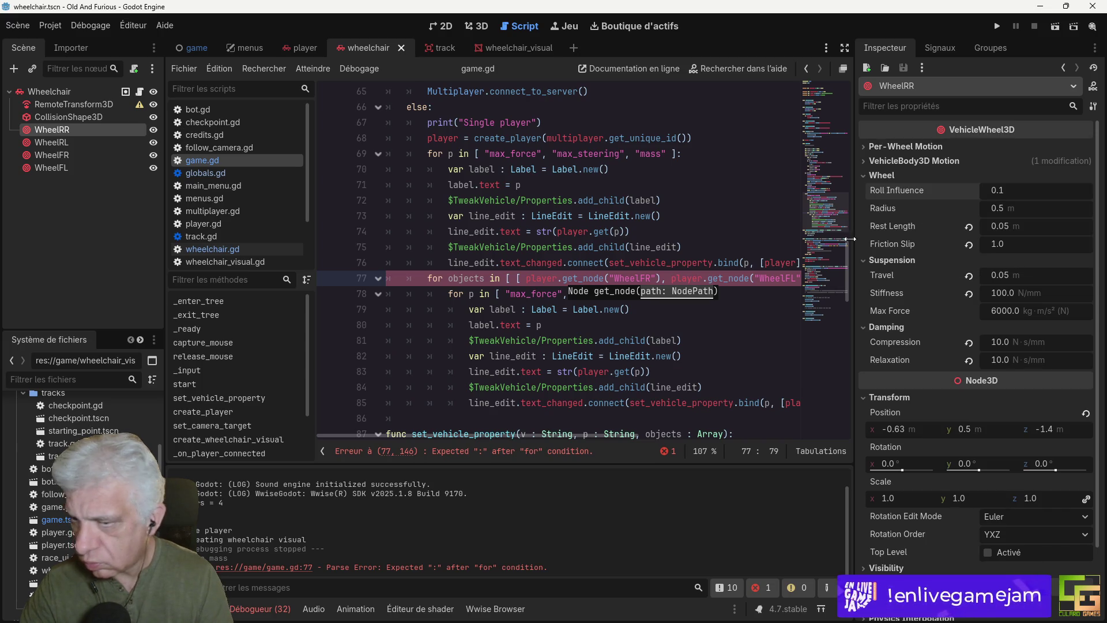
pyautogui.doubleClick(534, 295)
pyautogui.hotkey('ctrl', 'v')
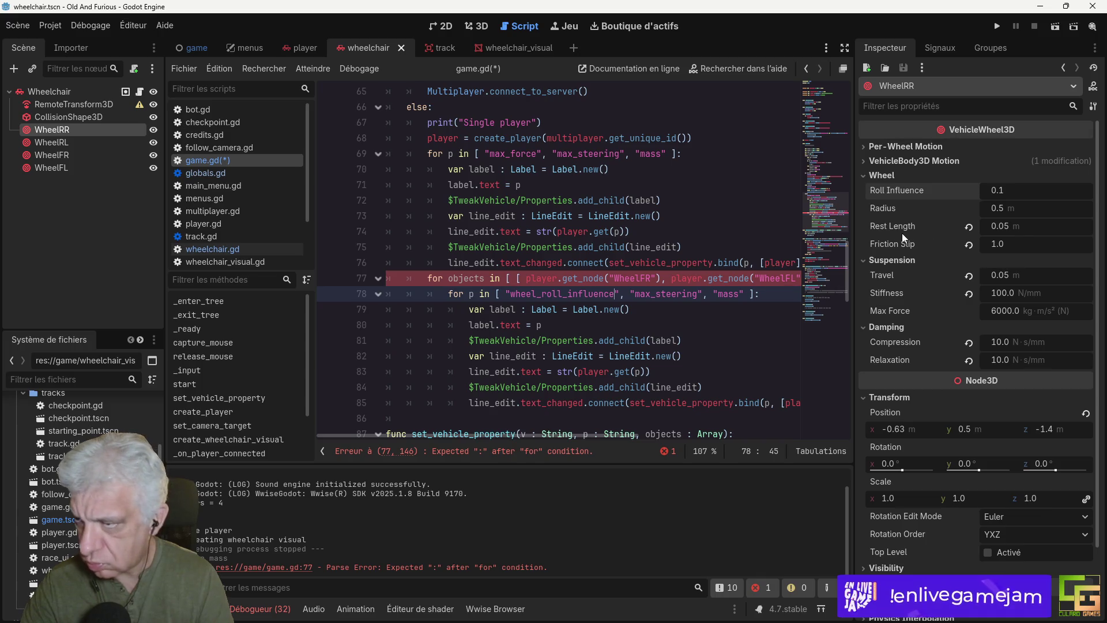
pyautogui.rightClick(884, 218)
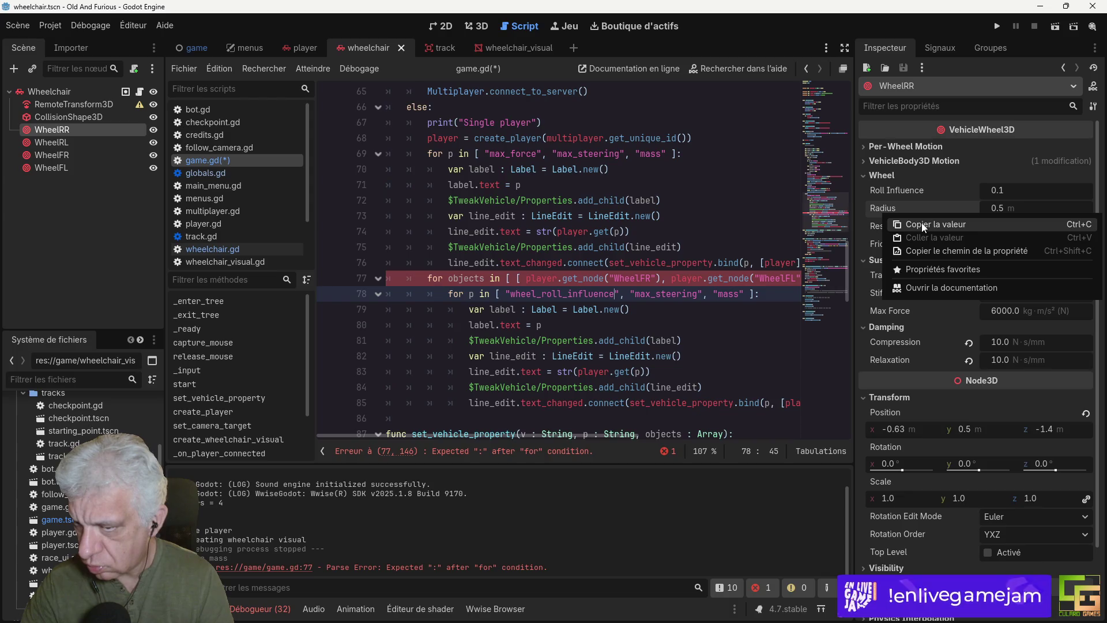
pyautogui.click(923, 225)
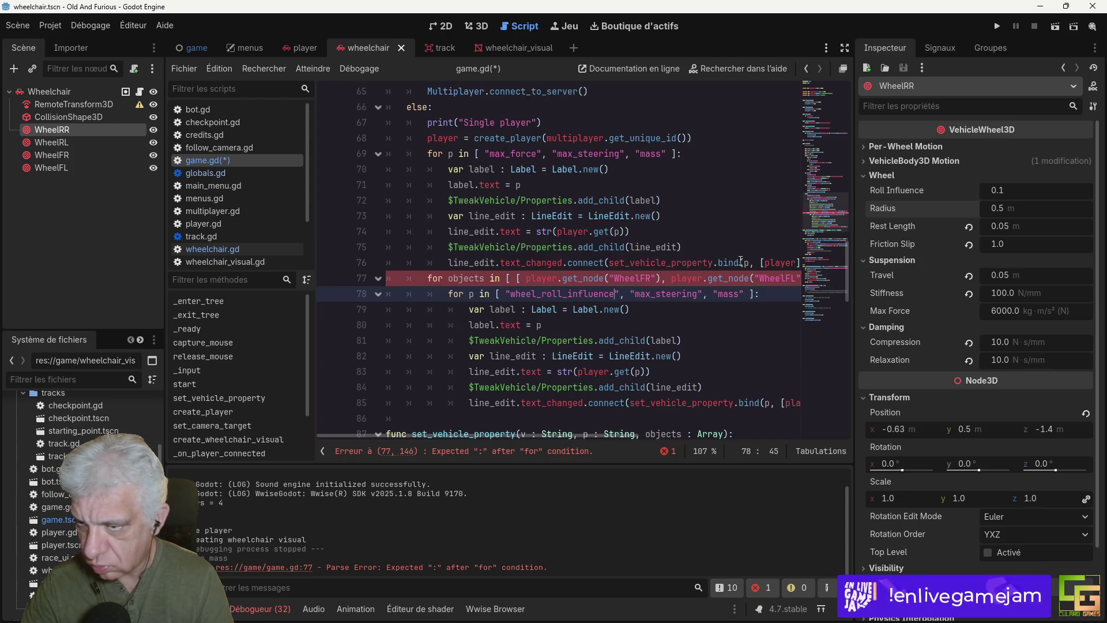
pyautogui.doubleClick(664, 295)
pyautogui.write('wheel_roll_influence')
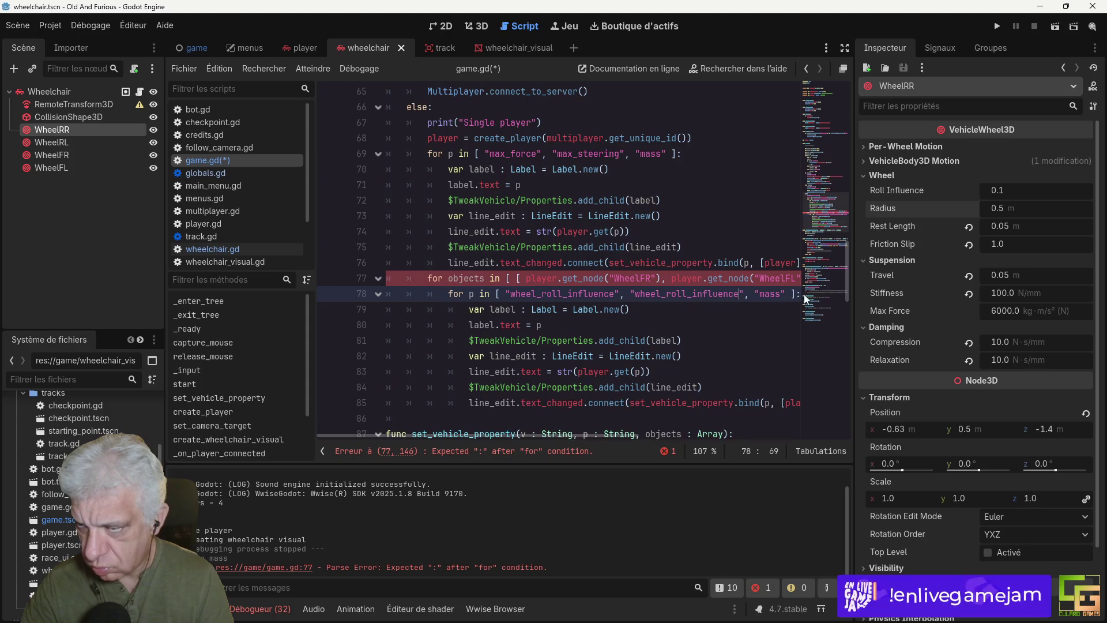
# Step: Replace the duplicate entry and mass on line 78 with wheel_radius and wheel_rest_length
pyautogui.rightClick(891, 212)
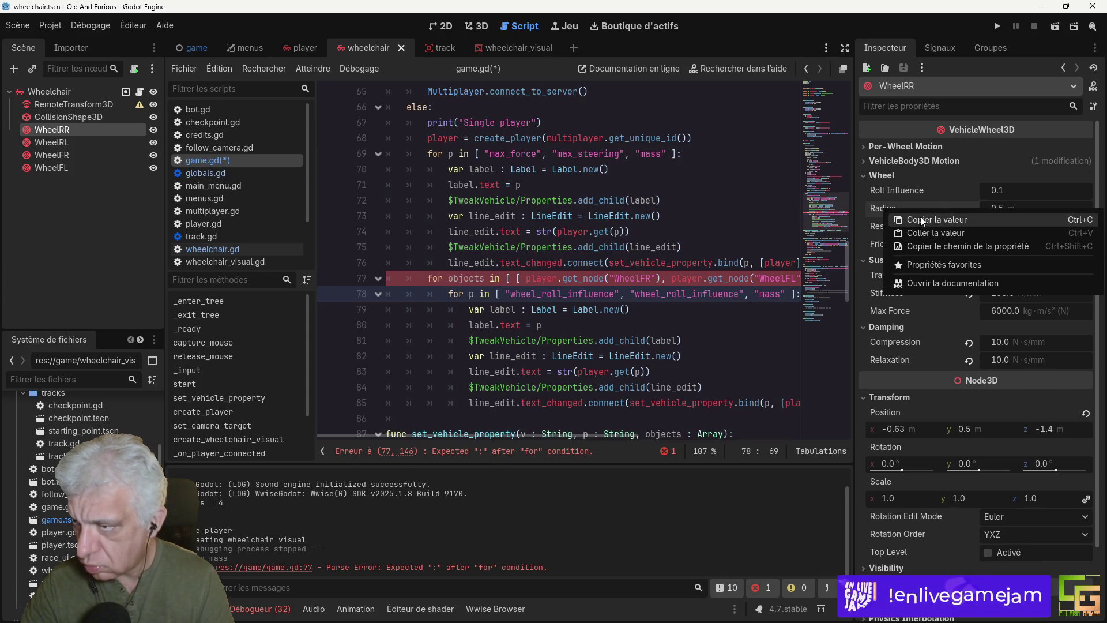
pyautogui.click(922, 247)
pyautogui.doubleClick(695, 294)
pyautogui.write('wheel_radius')
pyautogui.rightClick(880, 226)
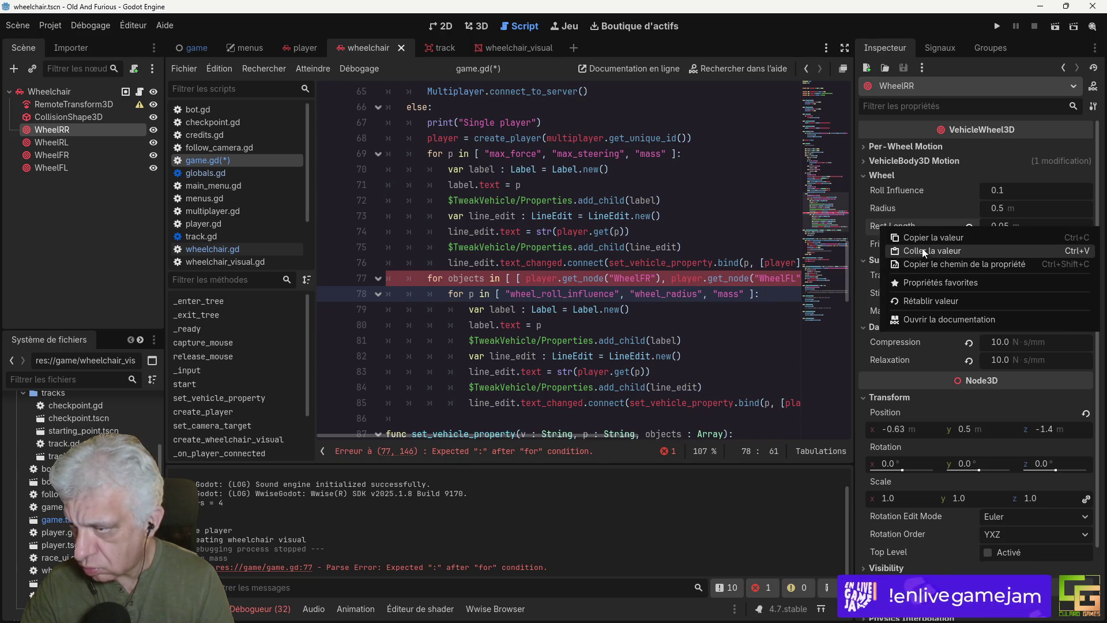
pyautogui.click(911, 265)
pyautogui.doubleClick(730, 294)
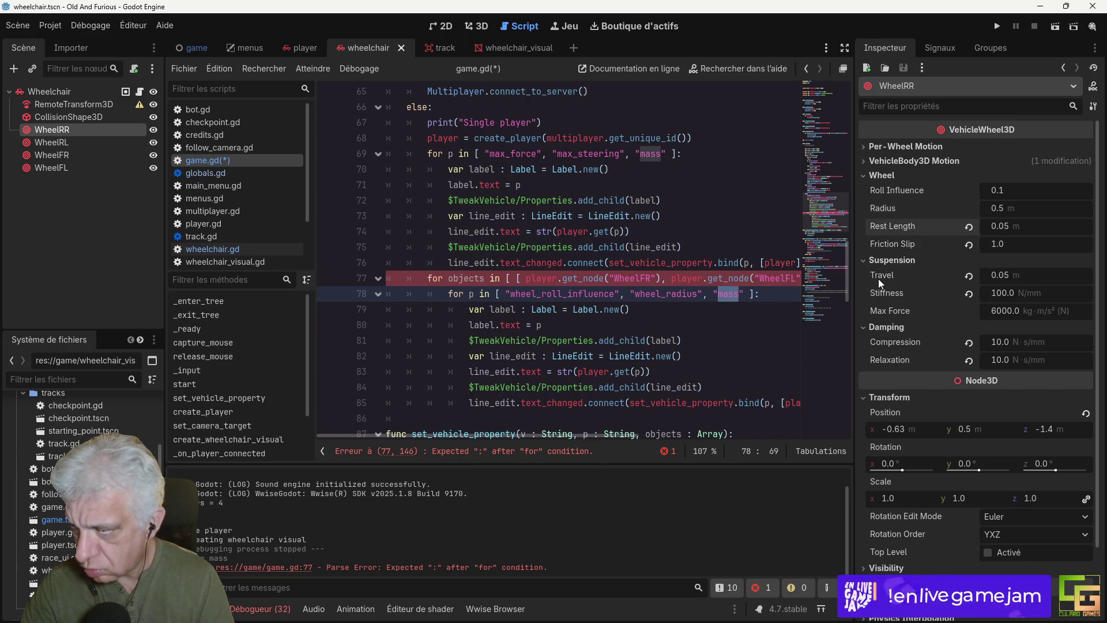
pyautogui.write('wheel_rest_length')
# Step: Append wheel_friction_slip to the end of line 78's property list
pyautogui.rightClick(894, 245)
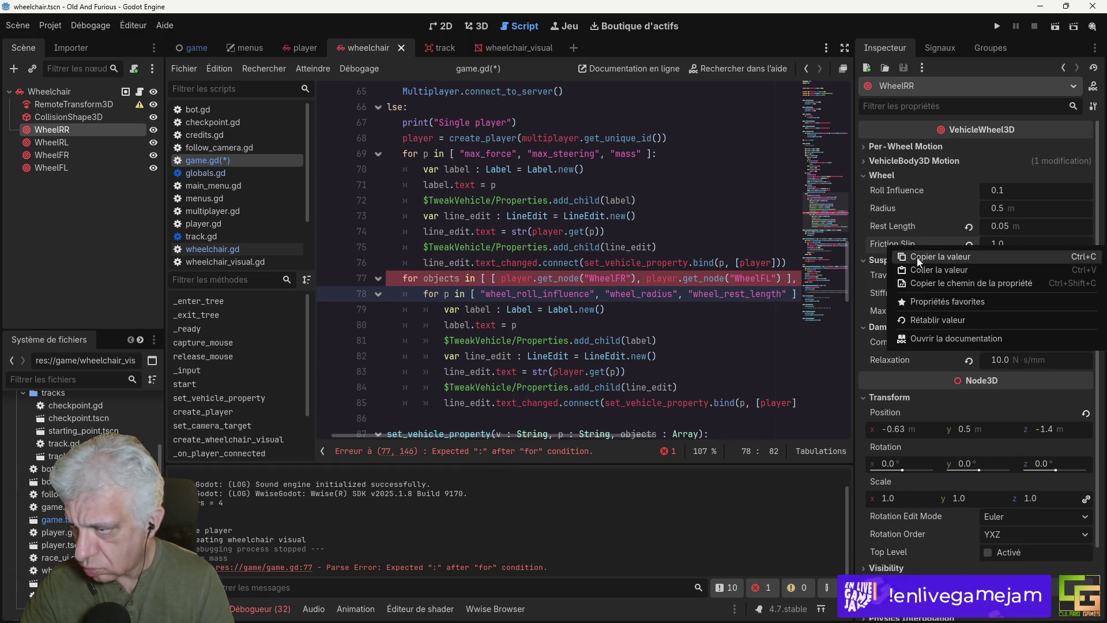
pyautogui.click(912, 280)
pyautogui.click(804, 294)
pyautogui.write(':')
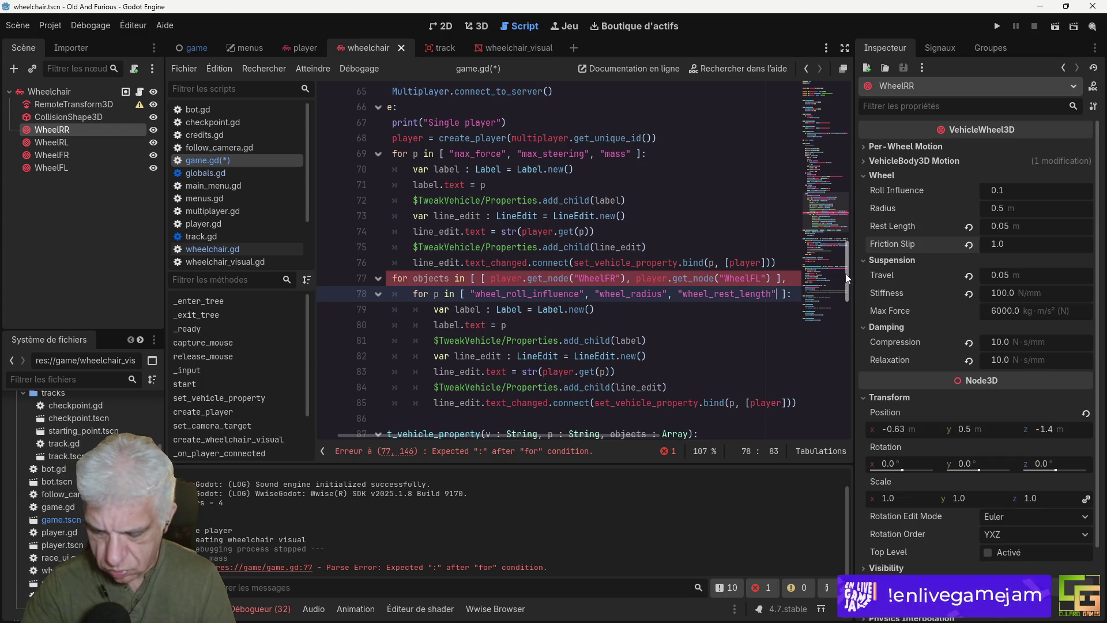
pyautogui.write(', "')
pyautogui.write('wheel_friction_slip')
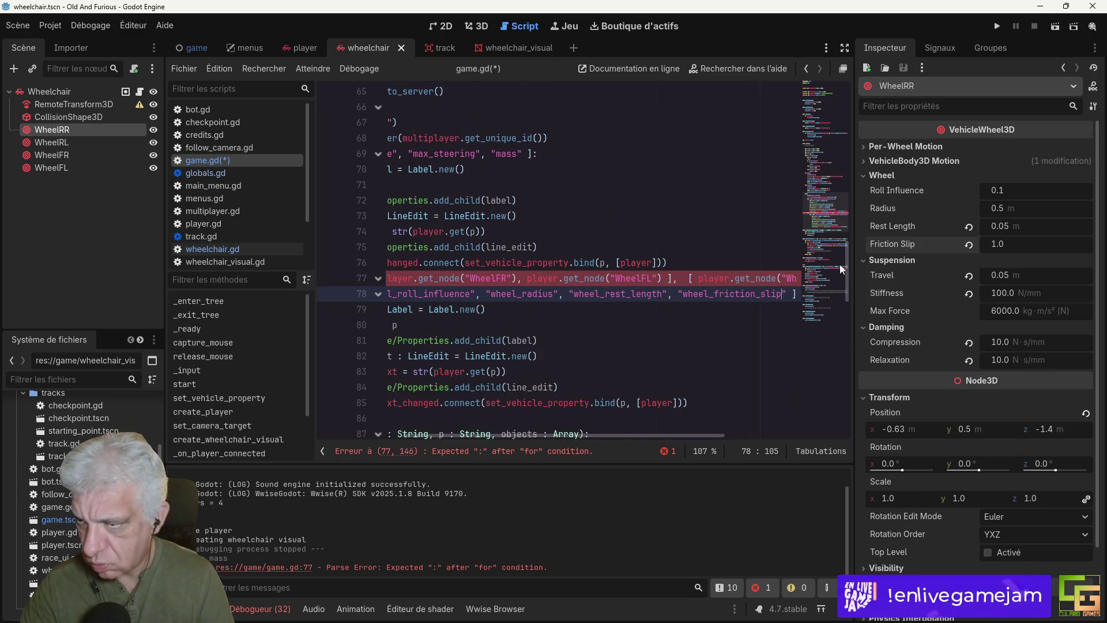
pyautogui.click(792, 294)
pyautogui.click(773, 294)
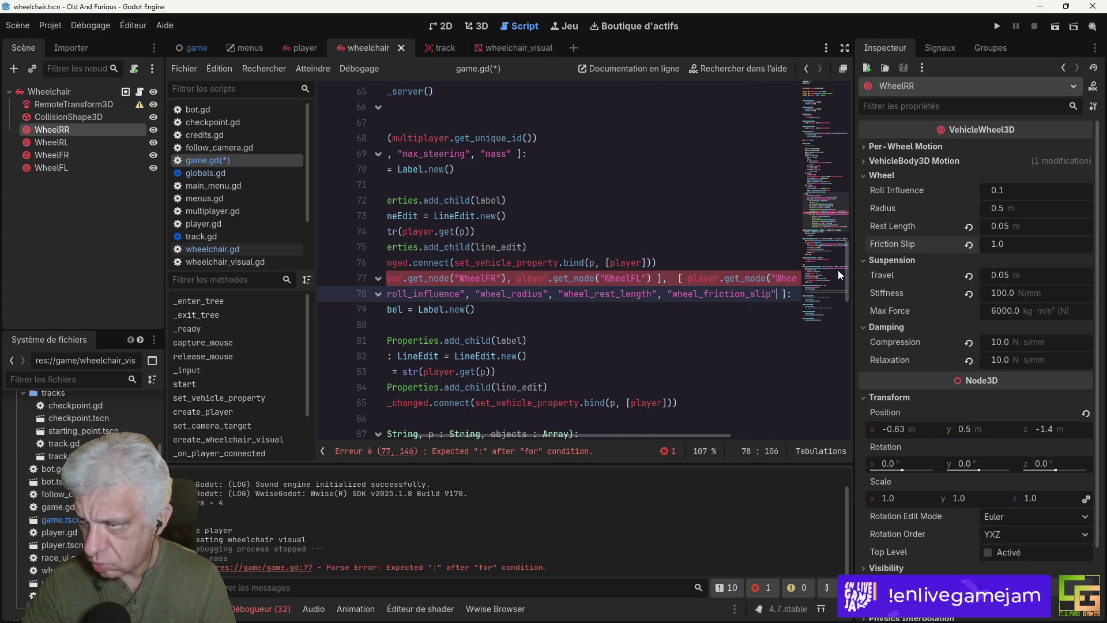
pyautogui.write(',')
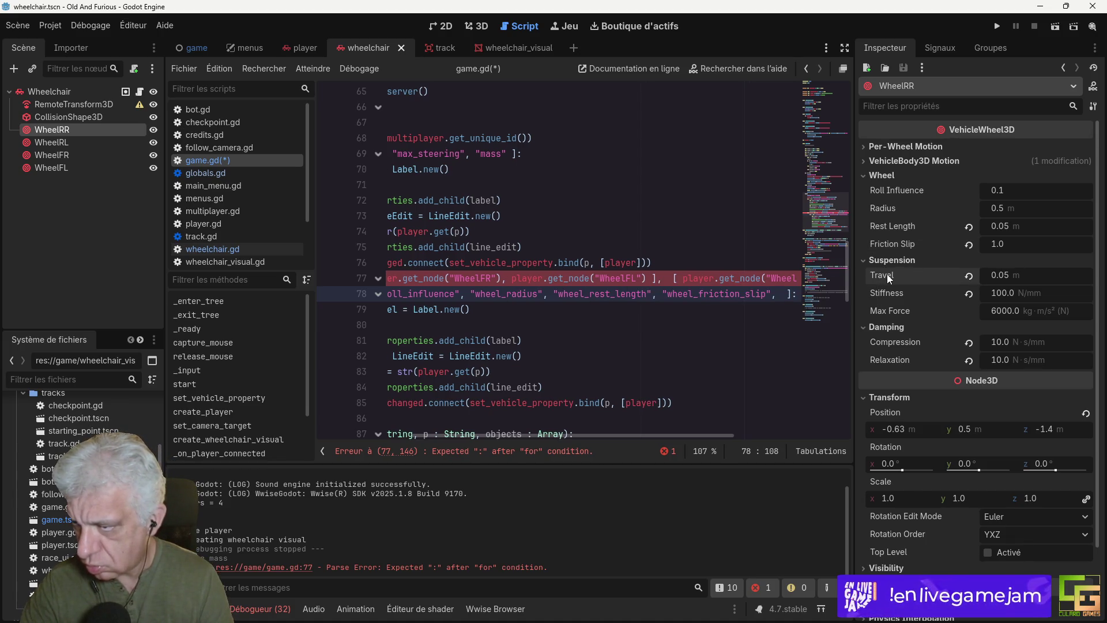
# Step: Add suspension_travel and suspension_stiffness to the property list
pyautogui.rightClick(886, 274)
pyautogui.click(913, 307)
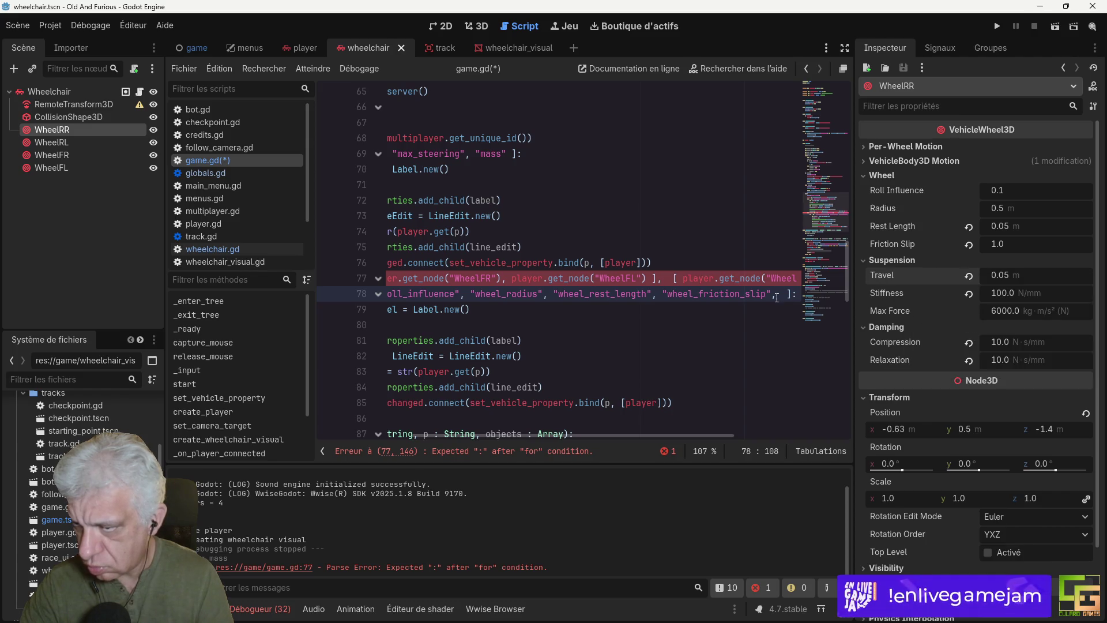
pyautogui.write('"')
pyautogui.write('suspension_travel')
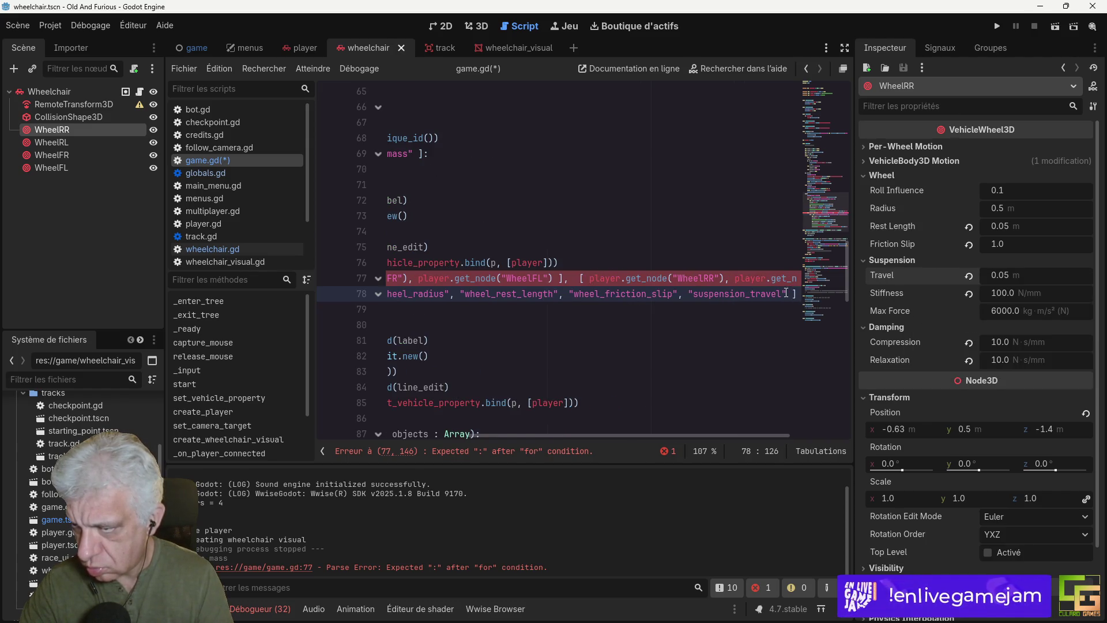
pyautogui.press('Right')
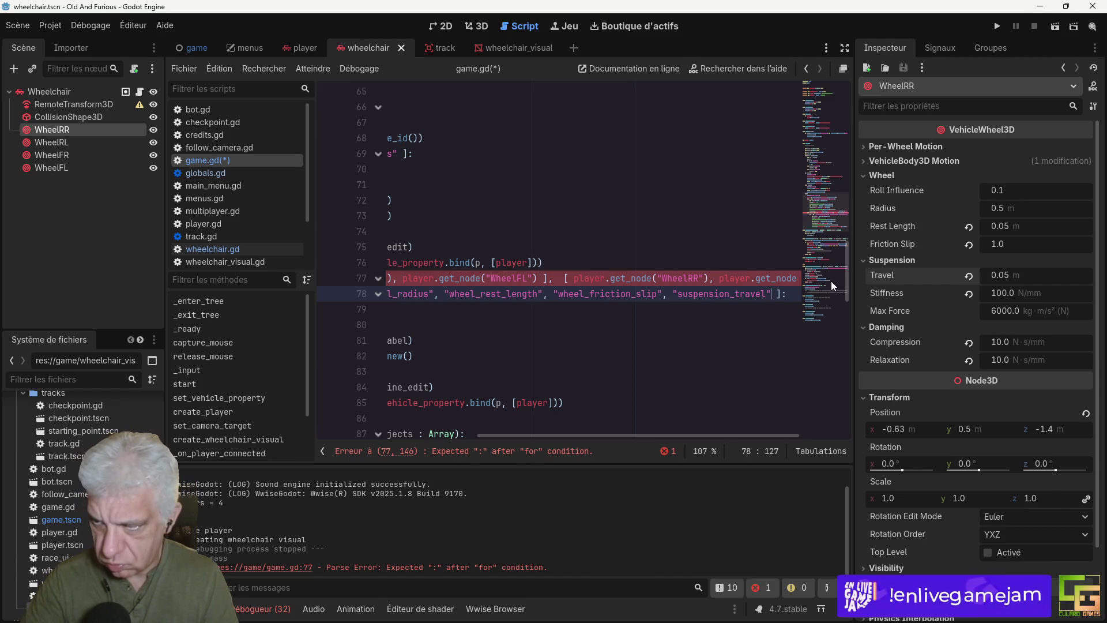
pyautogui.write(', ')
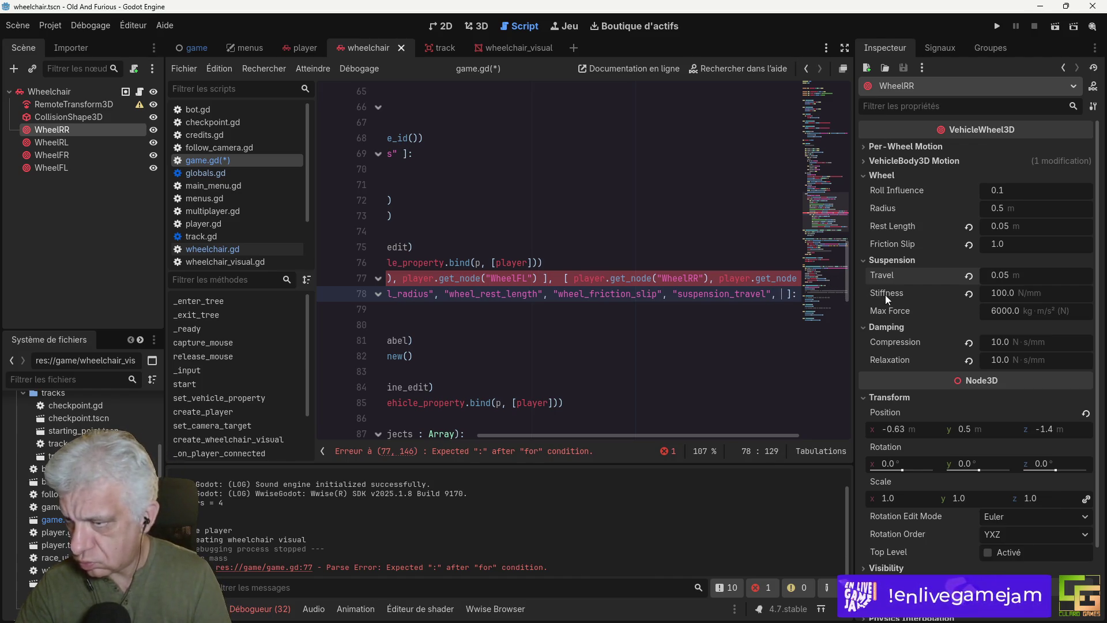
pyautogui.write('"')
pyautogui.rightClick(894, 293)
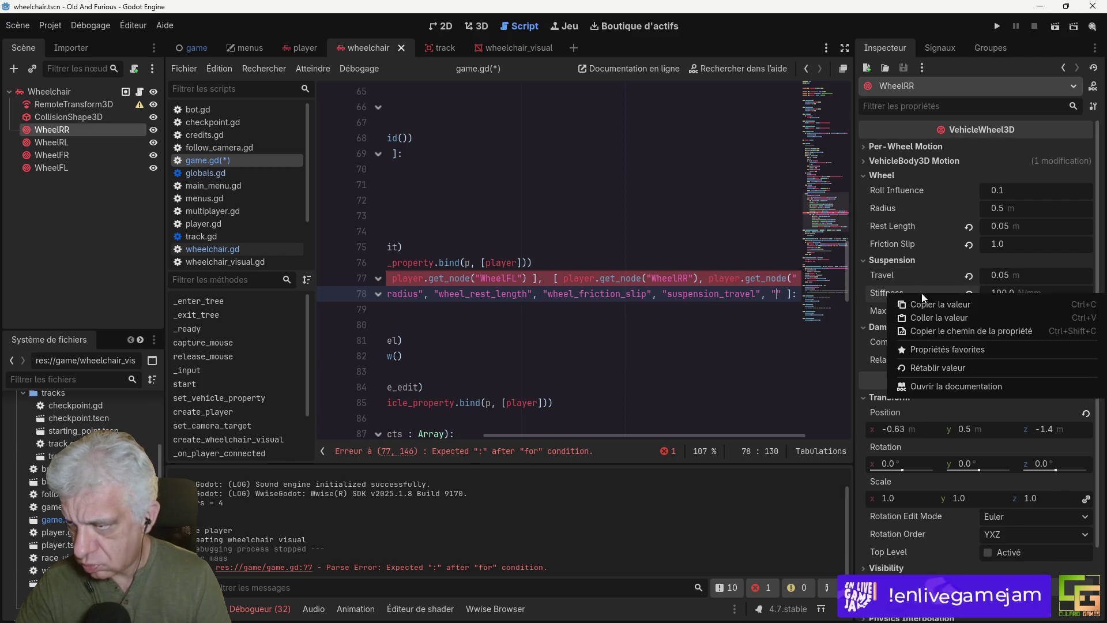
pyautogui.click(920, 332)
pyautogui.write('suspension_stiffness')
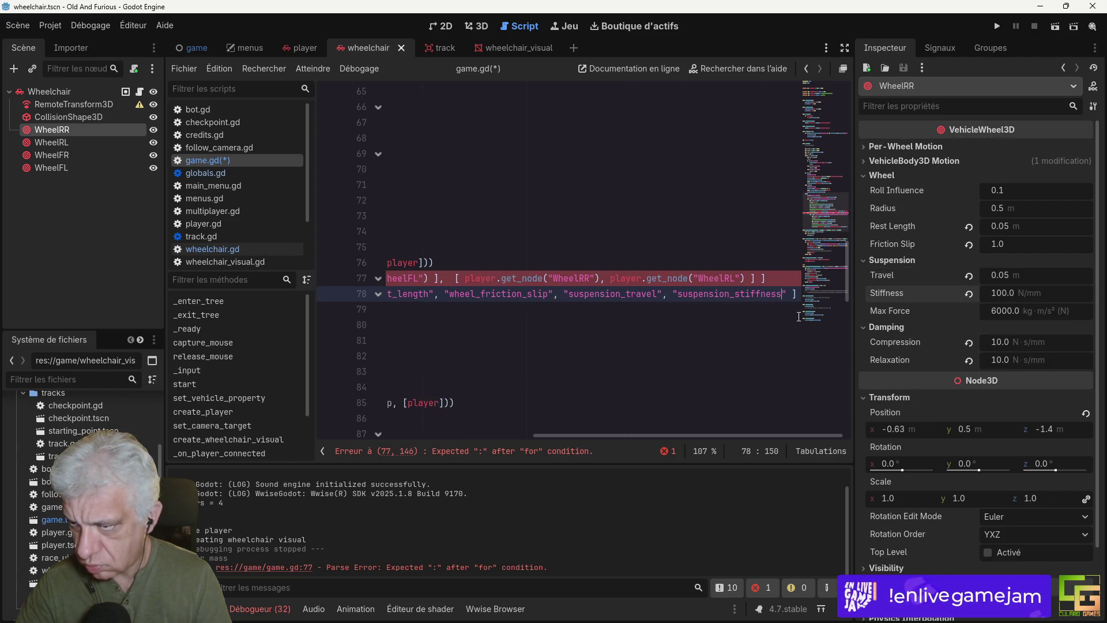
pyautogui.write('"')
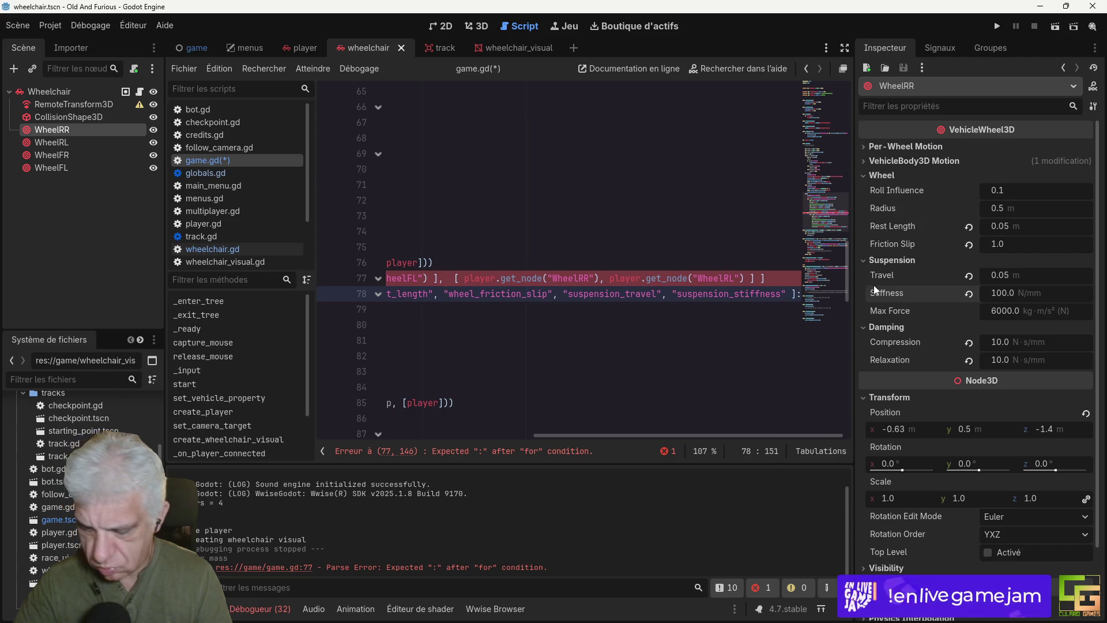
pyautogui.write(',')
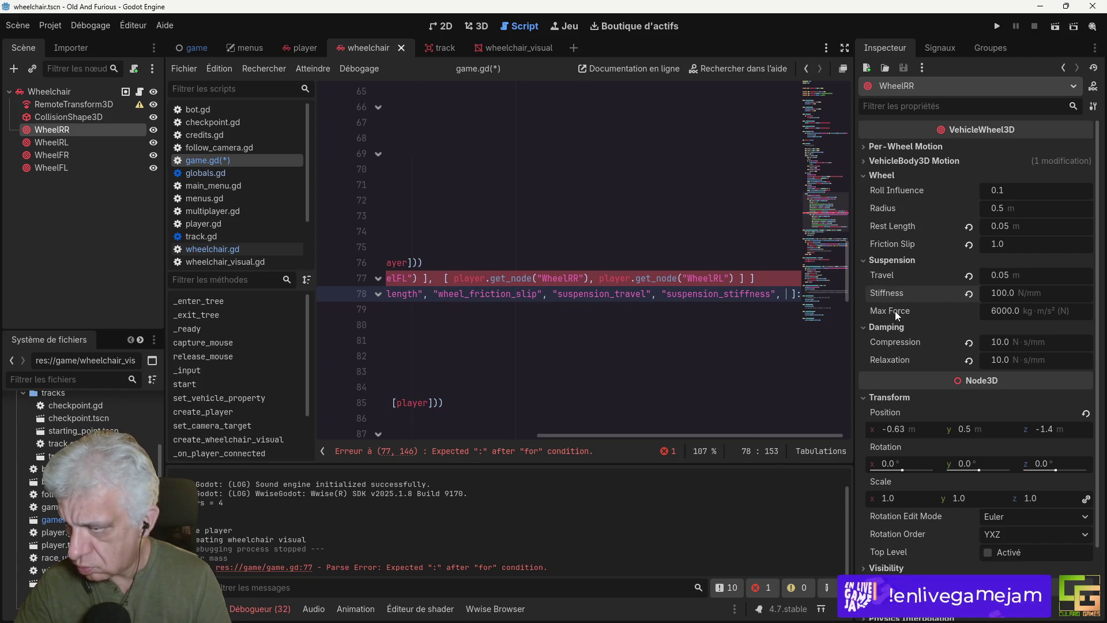
# Step: Add suspension_max_force to the property list
pyautogui.rightClick(894, 312)
pyautogui.click(924, 347)
pyautogui.write('"')
pyautogui.write('suspension_max_force')
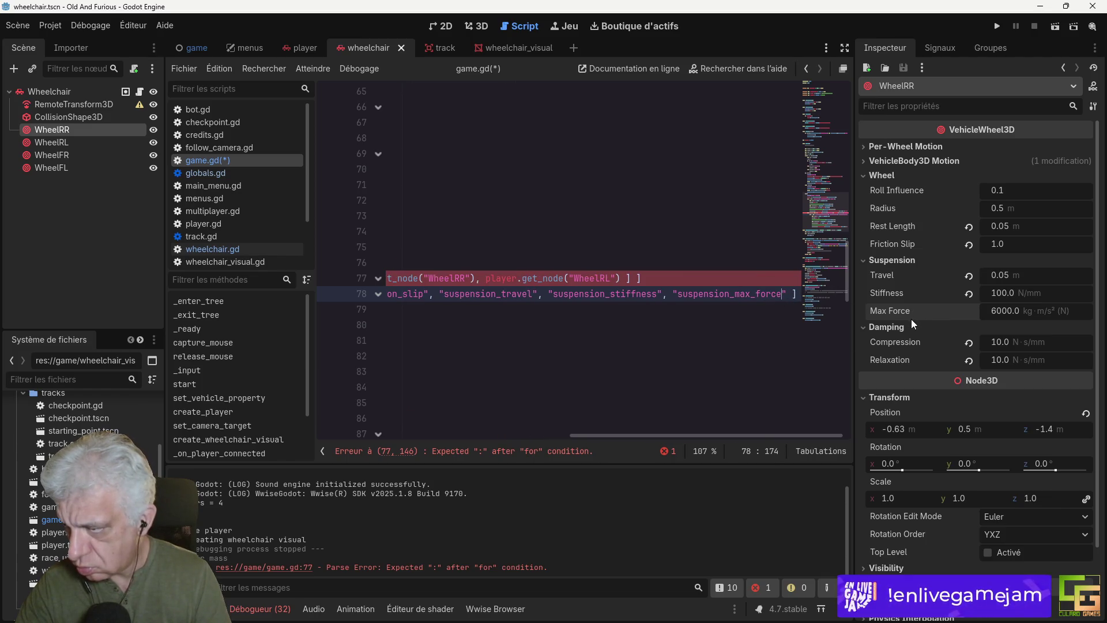
pyautogui.write(':')
pyautogui.write(',')
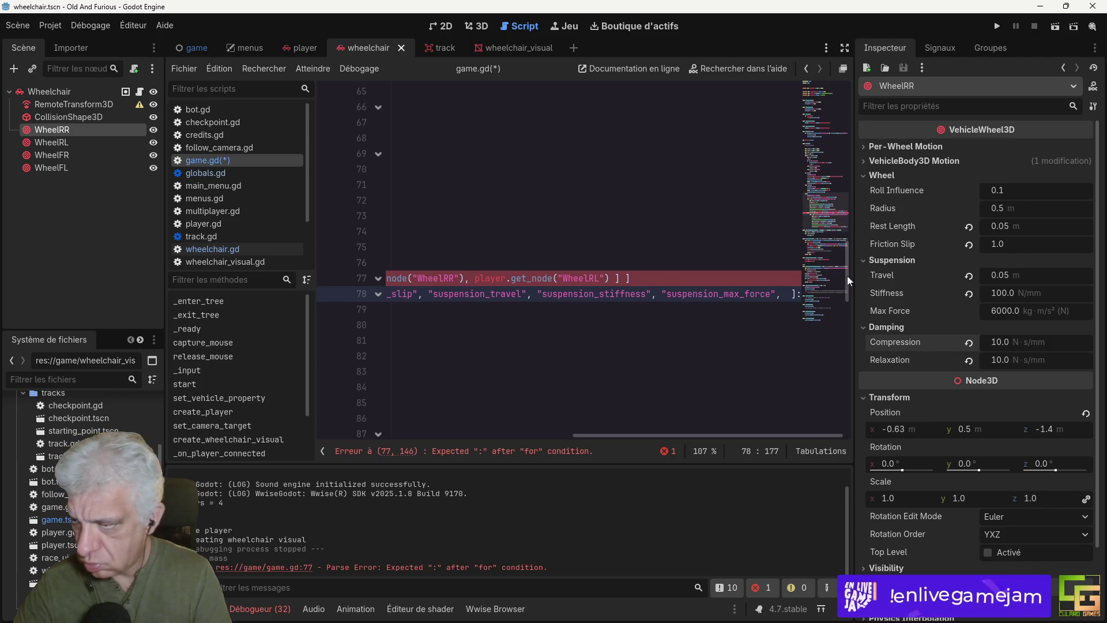
# Step: Add damping_compression and damping_relaxation to the property list
pyautogui.rightClick(906, 341)
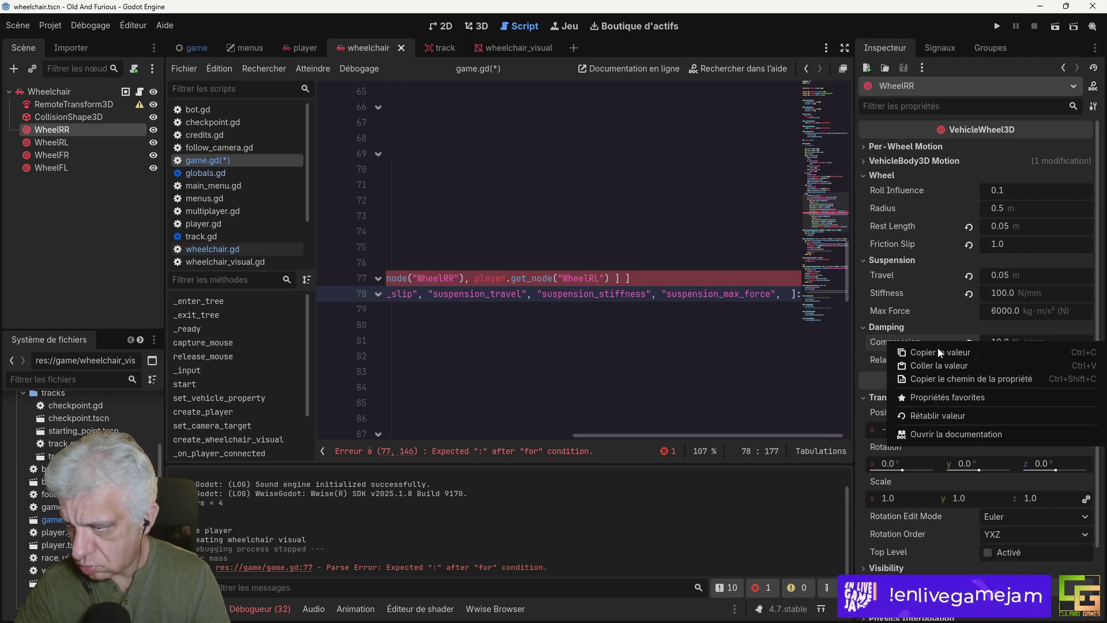
pyautogui.click(939, 379)
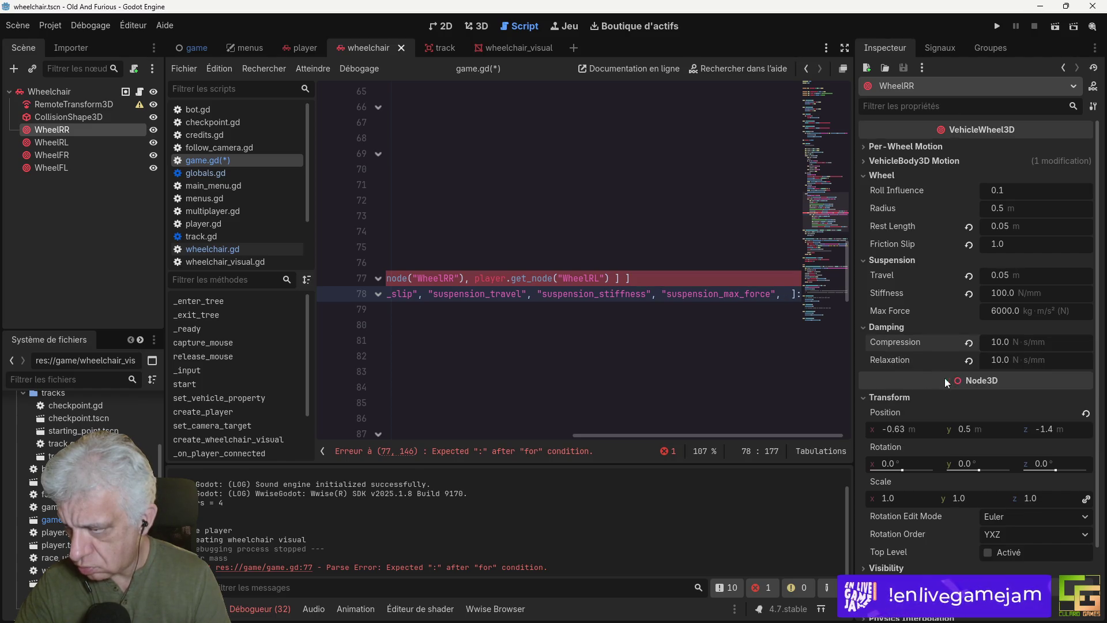
pyautogui.write('"')
pyautogui.write('damping_compression')
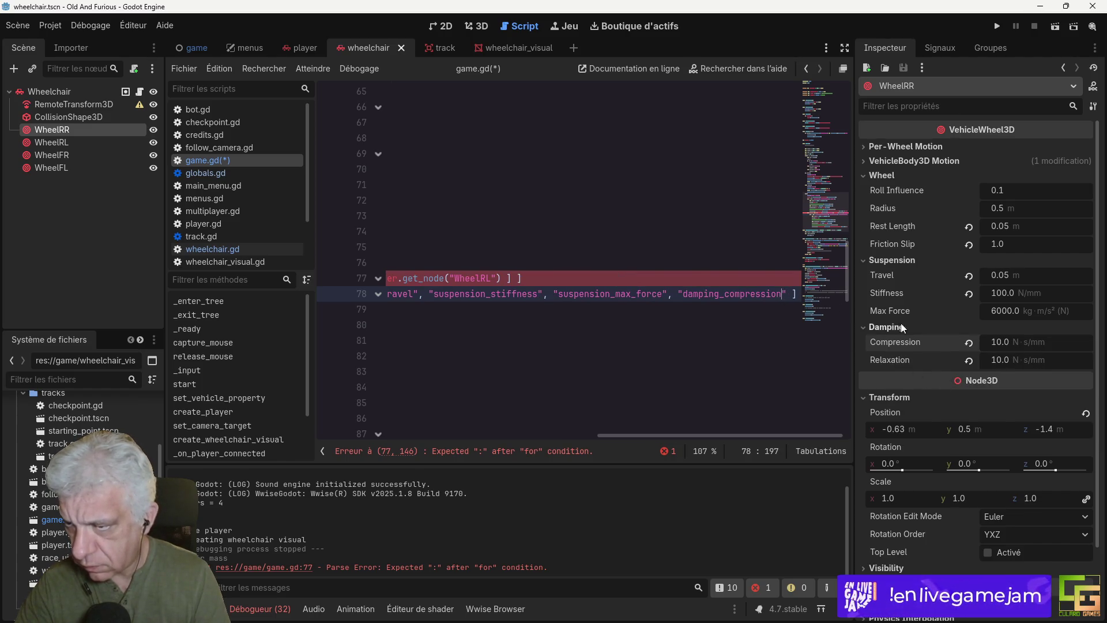
pyautogui.rightClick(882, 360)
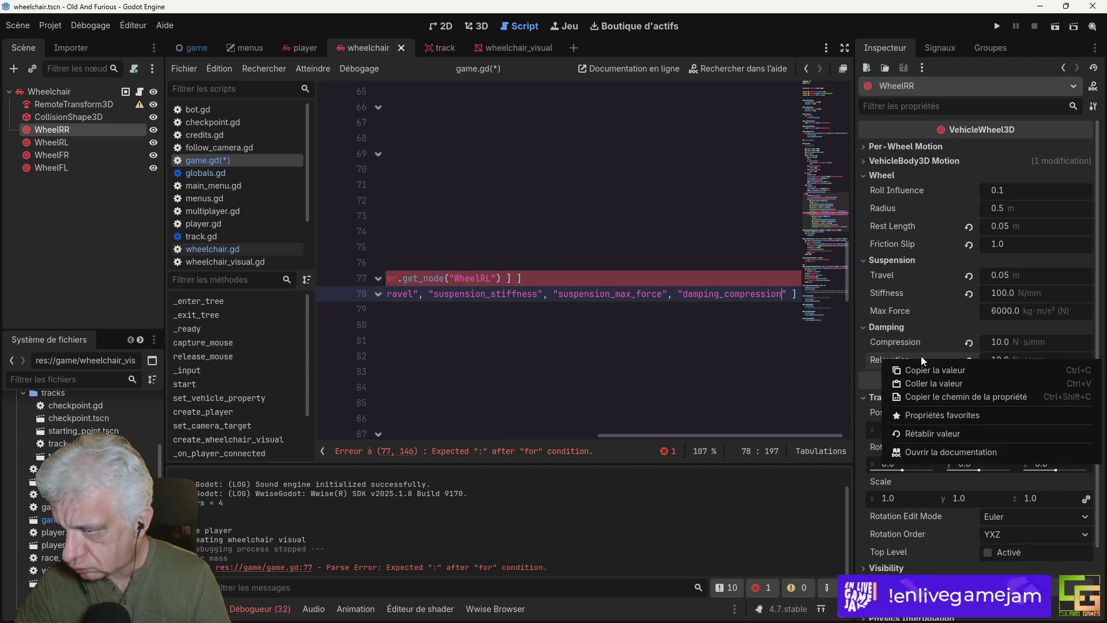
pyautogui.click(908, 396)
pyautogui.write('", "')
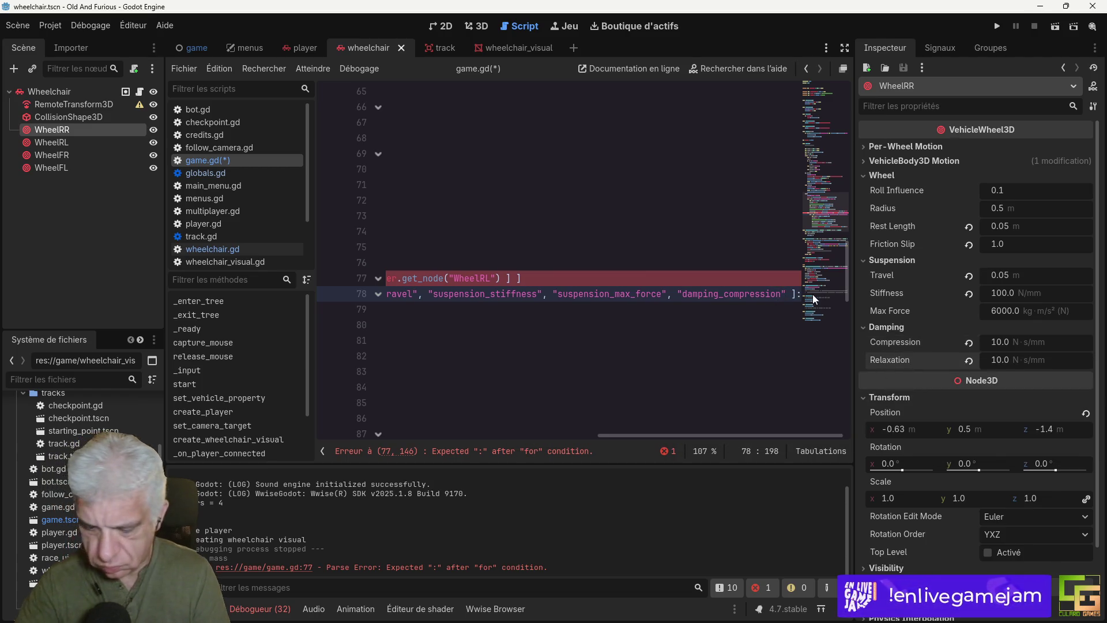
pyautogui.write('damping_relaxation')
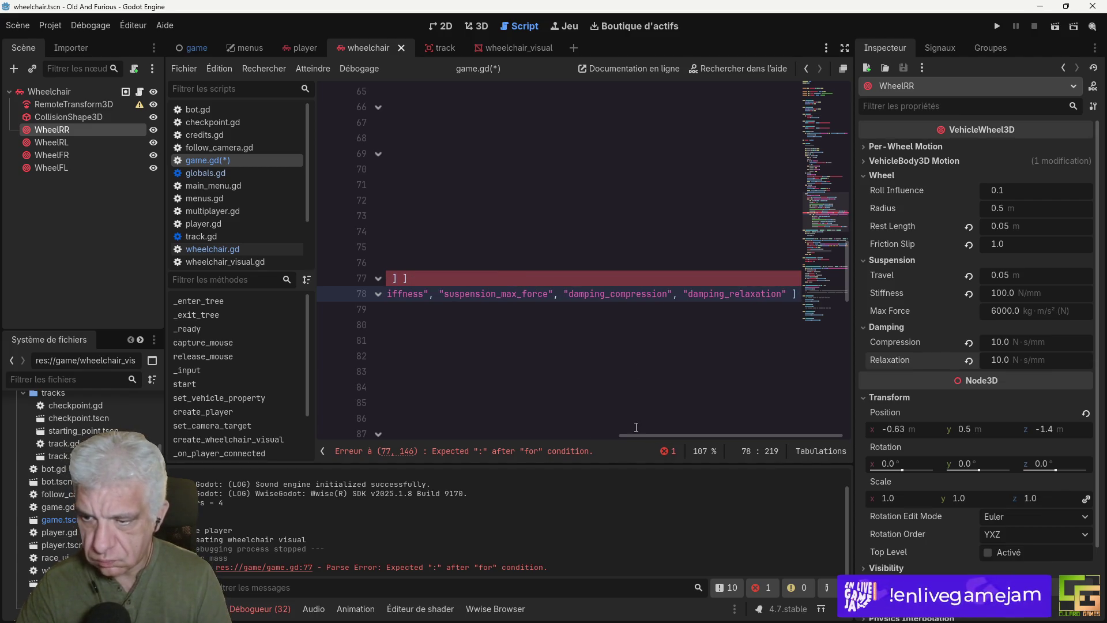
# Step: Add the missing colon at the end of line 77 and save game.gd
pyautogui.moveTo(629, 434)
pyautogui.mouseDown()
pyautogui.moveTo(412, 405)
pyautogui.moveTo(529, 433)
pyautogui.mouseUp()
pyautogui.click(703, 277)
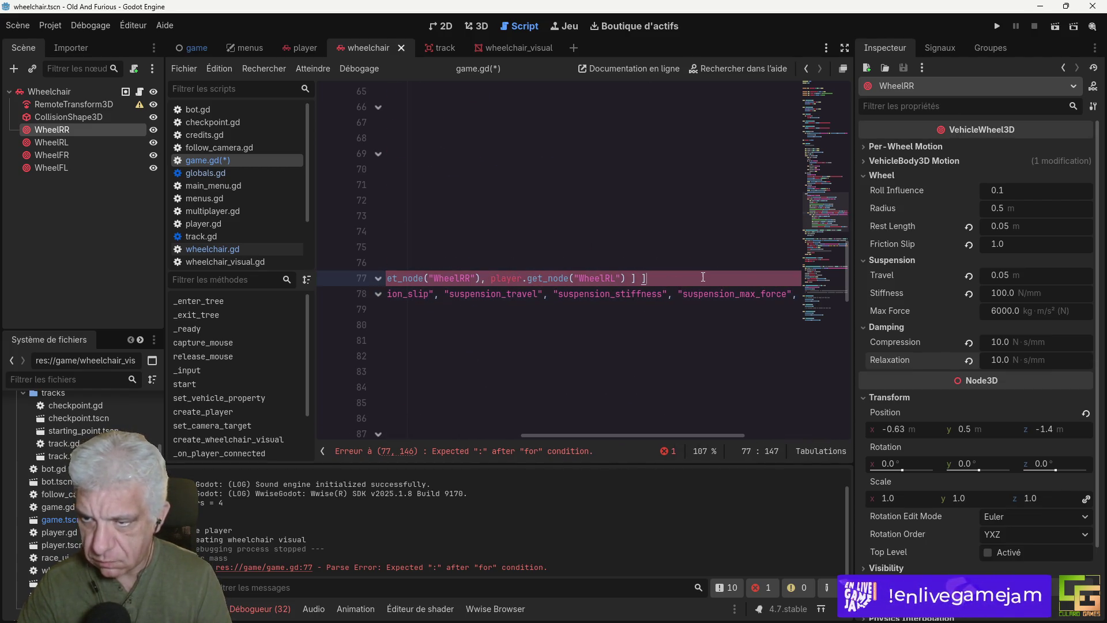
pyautogui.write(':')
pyautogui.hotkey('ctrl', 's')
# Step: Change line 83 to read each wheel value with objects[0].get(p) instead of player.get(p), and save
pyautogui.moveTo(578, 435); pyautogui.dragTo(352, 435)
pyautogui.moveTo(644, 343)
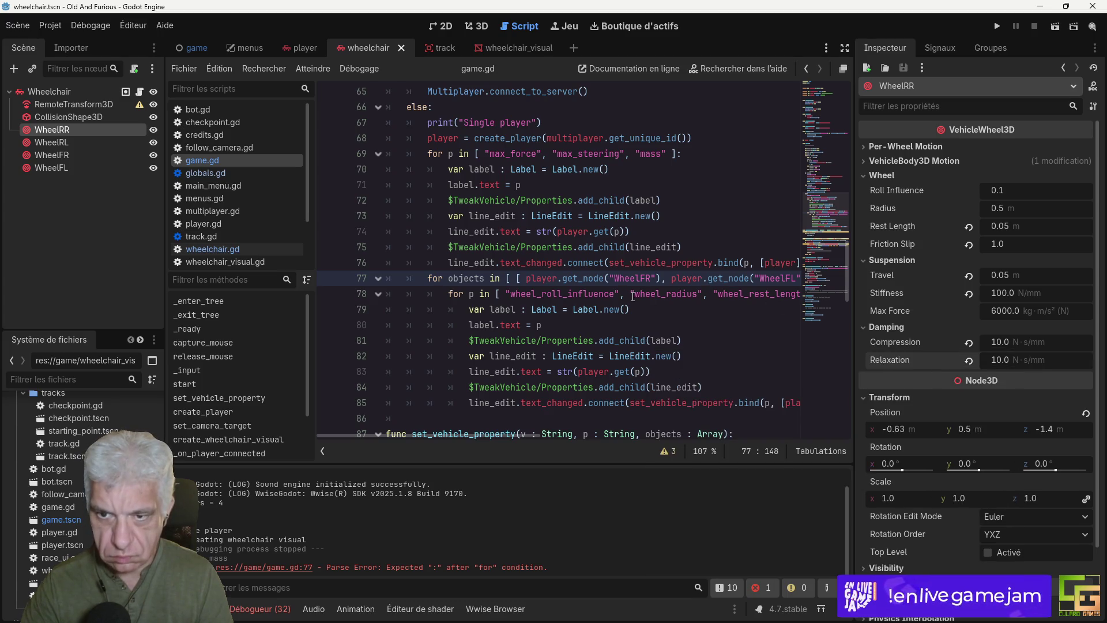
pyautogui.scroll(-2, 695, 324)
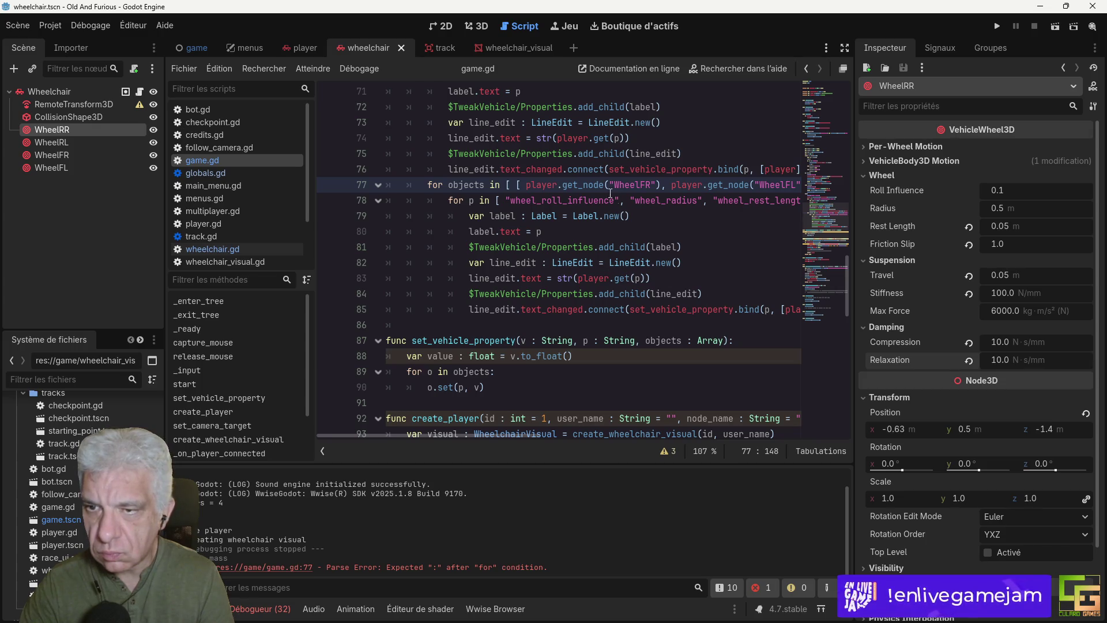
pyautogui.doubleClick(472, 185)
pyautogui.hotkey('ctrl', 'c')
pyautogui.doubleClick(591, 278)
pyautogui.hotkey('ctrl', 'v')
pyautogui.write('[0')
pyautogui.hotkey('ctrl', 's')
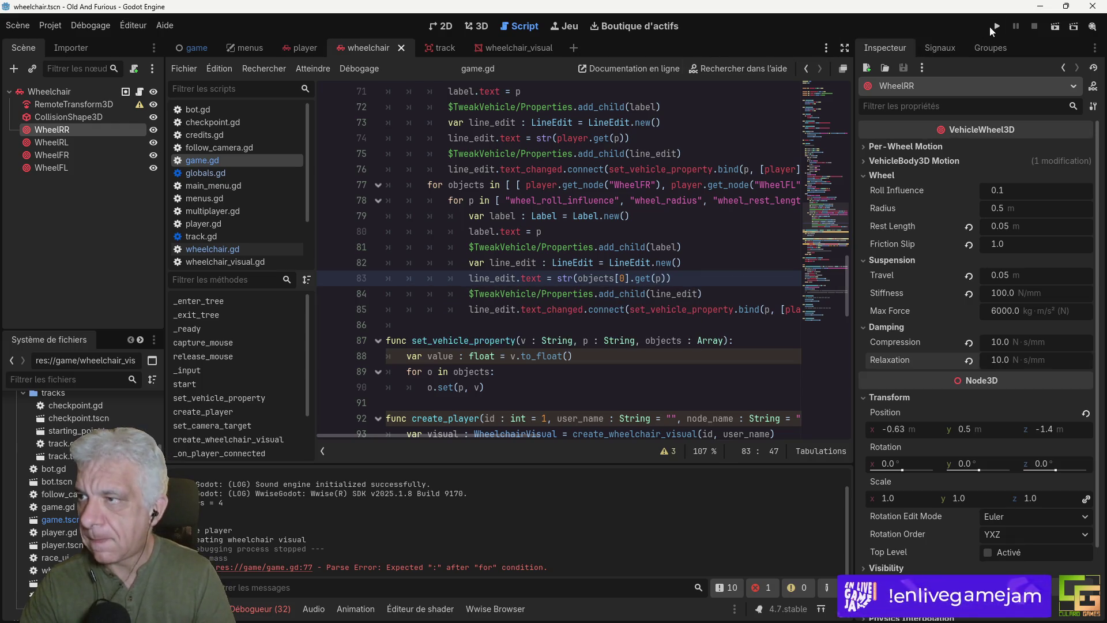
pyautogui.press('F5')
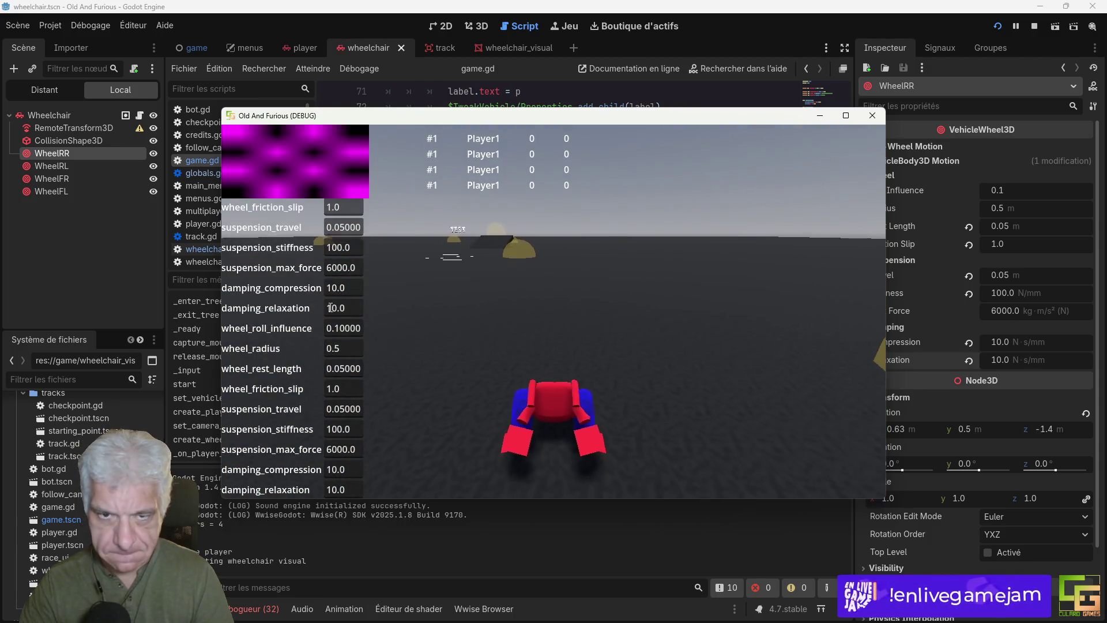
pyautogui.click(847, 115)
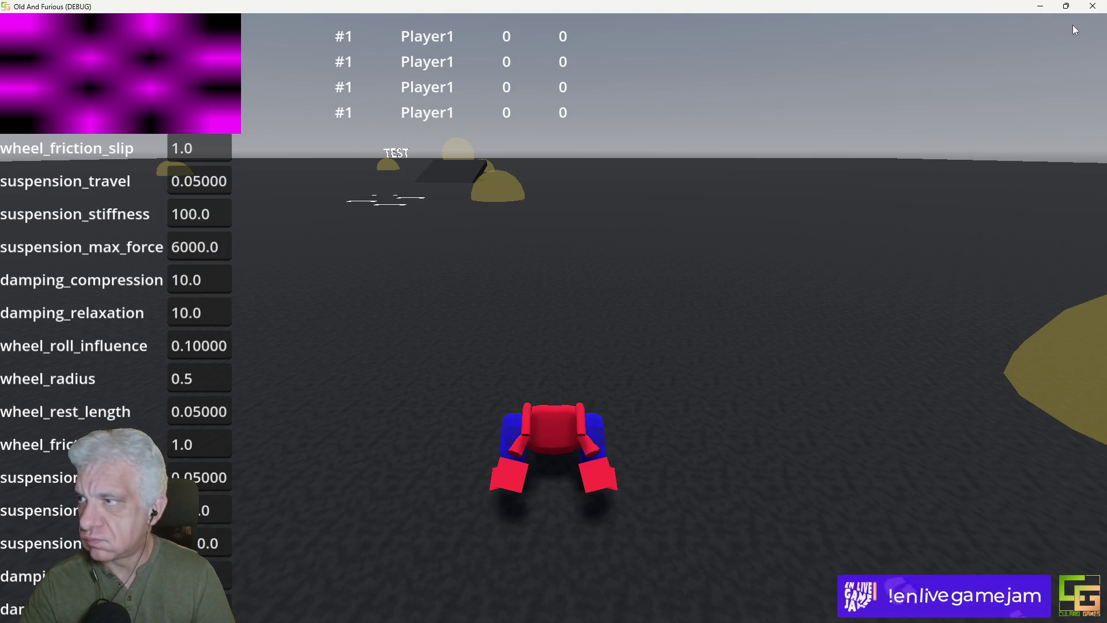
pyautogui.click(1067, 8)
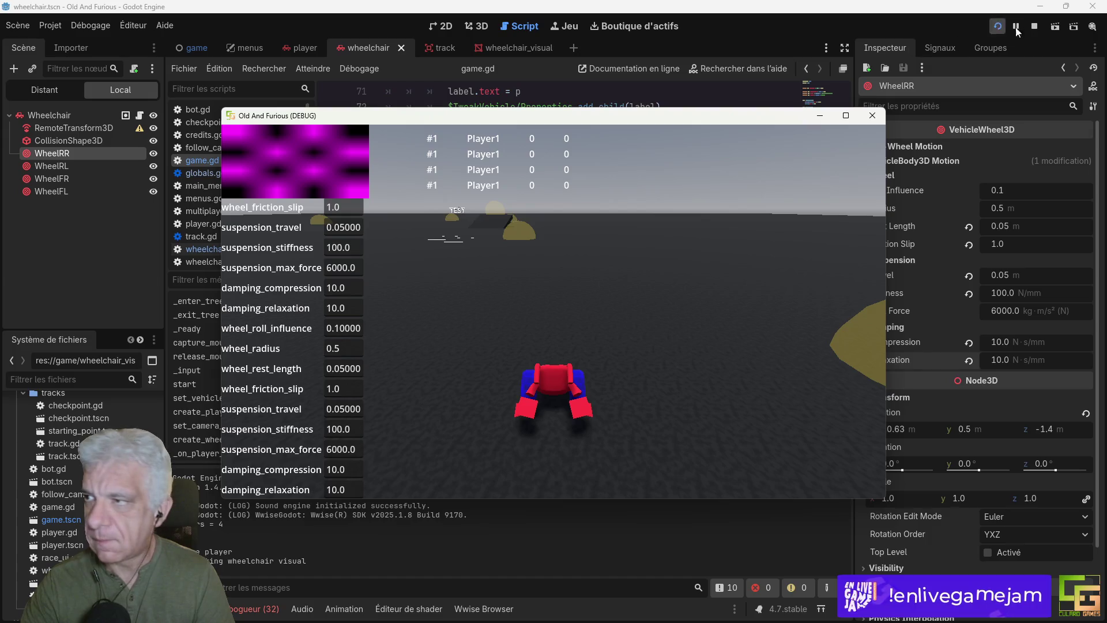
pyautogui.press('F8')
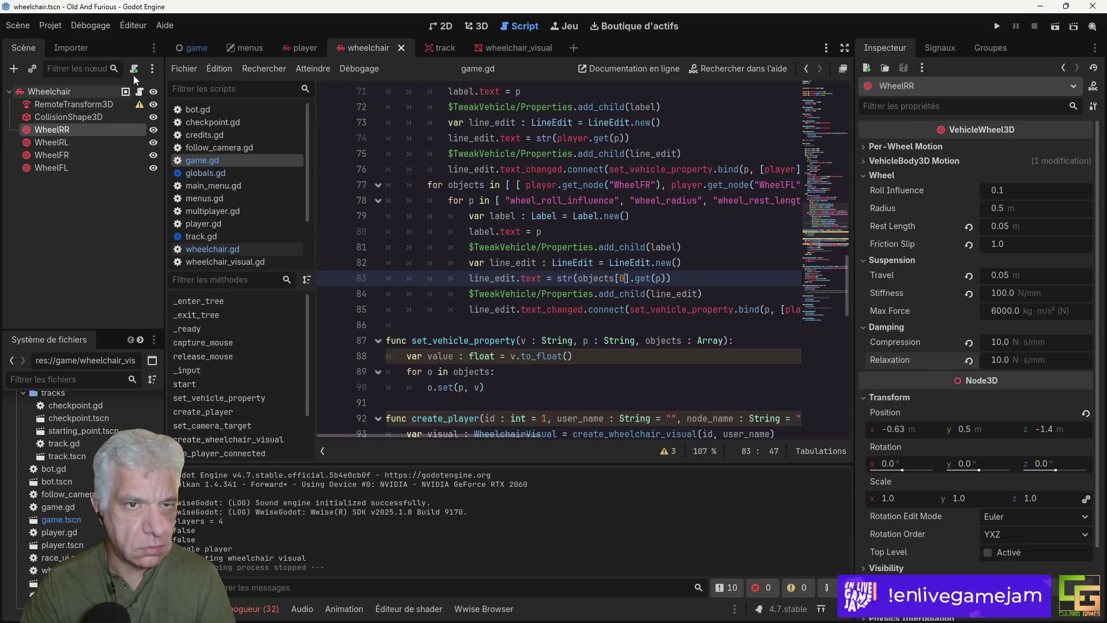
# Step: Hide the RaceUI overlay in the game scene, save, and test-run the game
pyautogui.click(199, 49)
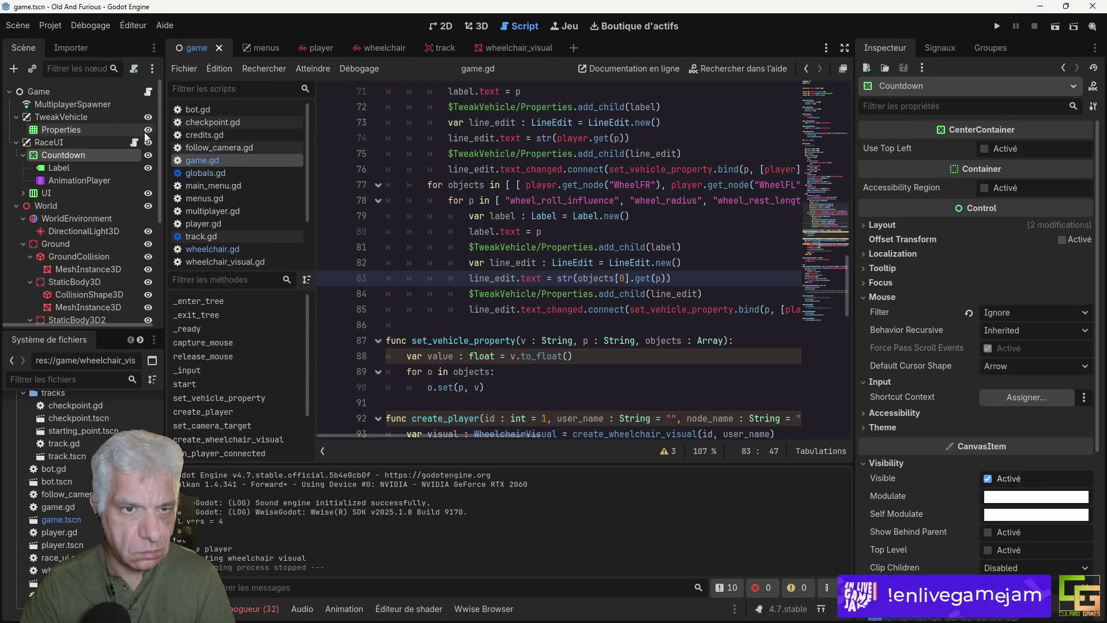
pyautogui.click(148, 142)
pyautogui.hotkey('ctrl', 's')
pyautogui.click(997, 27)
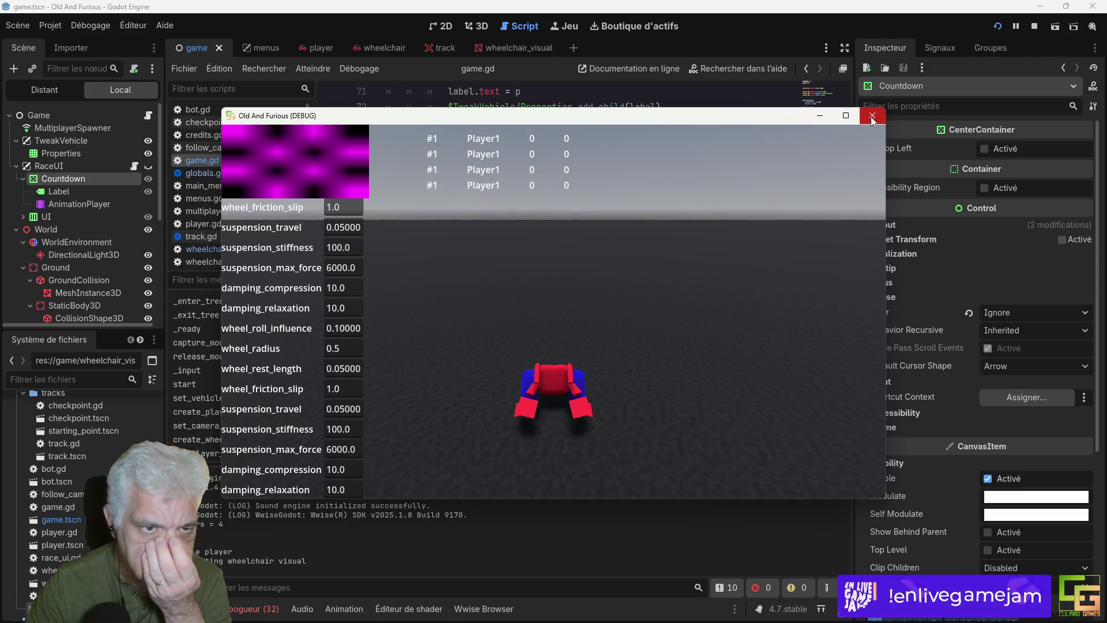
pyautogui.click(871, 117)
# Step: Also hide the Countdown and UI nodes, then rerun the game with F5
pyautogui.scroll(10, 629, 258)
pyautogui.scroll(13, 630, 258)
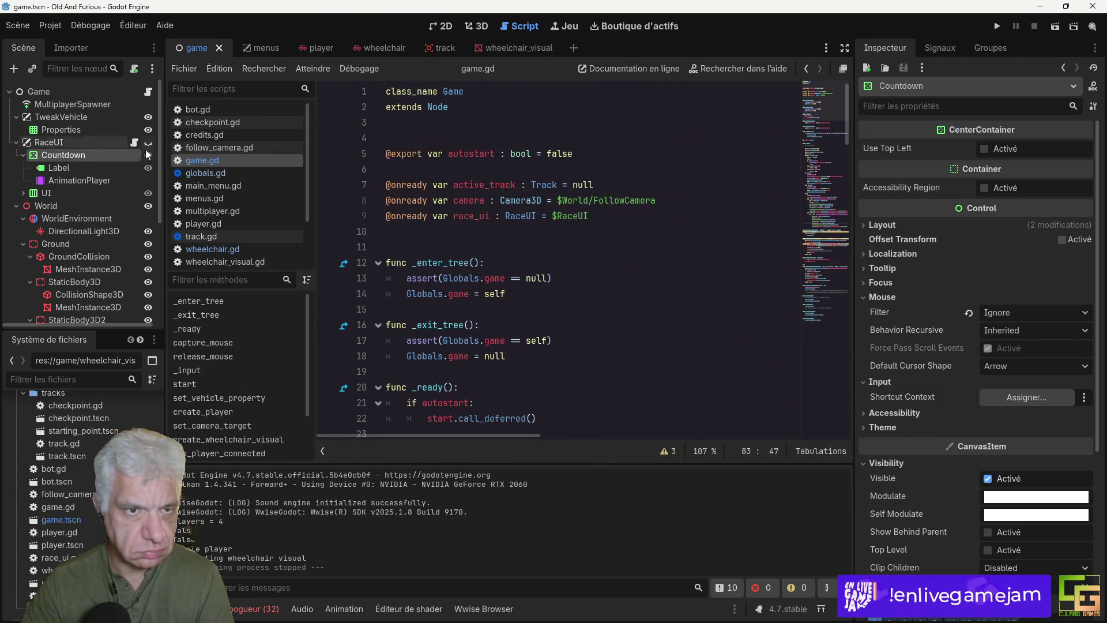
pyautogui.click(148, 154)
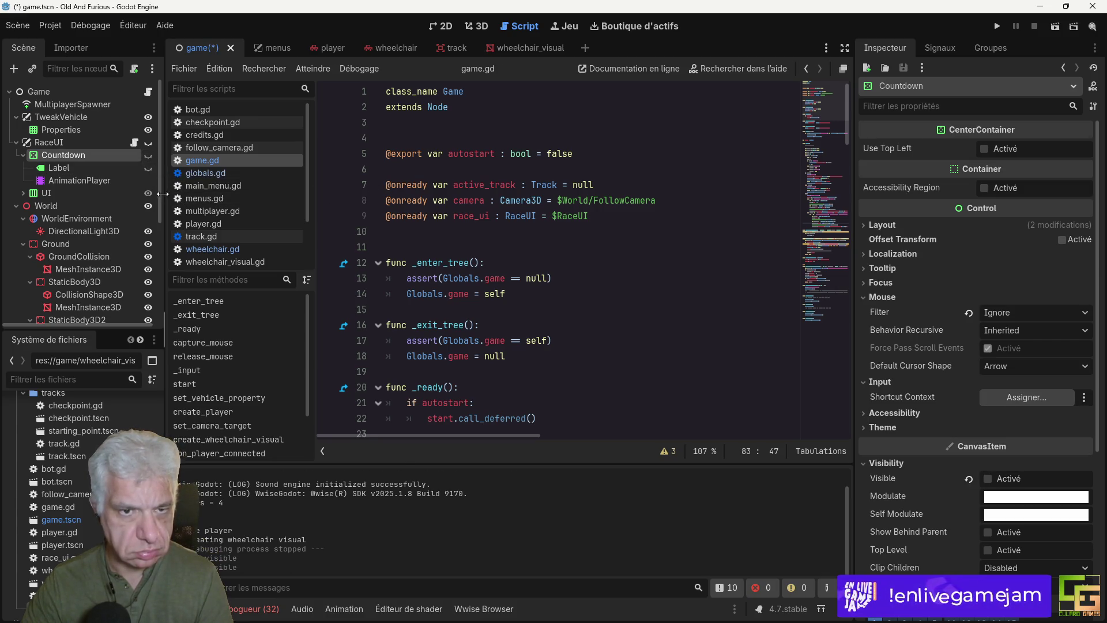
pyautogui.click(148, 194)
pyautogui.press('F5')
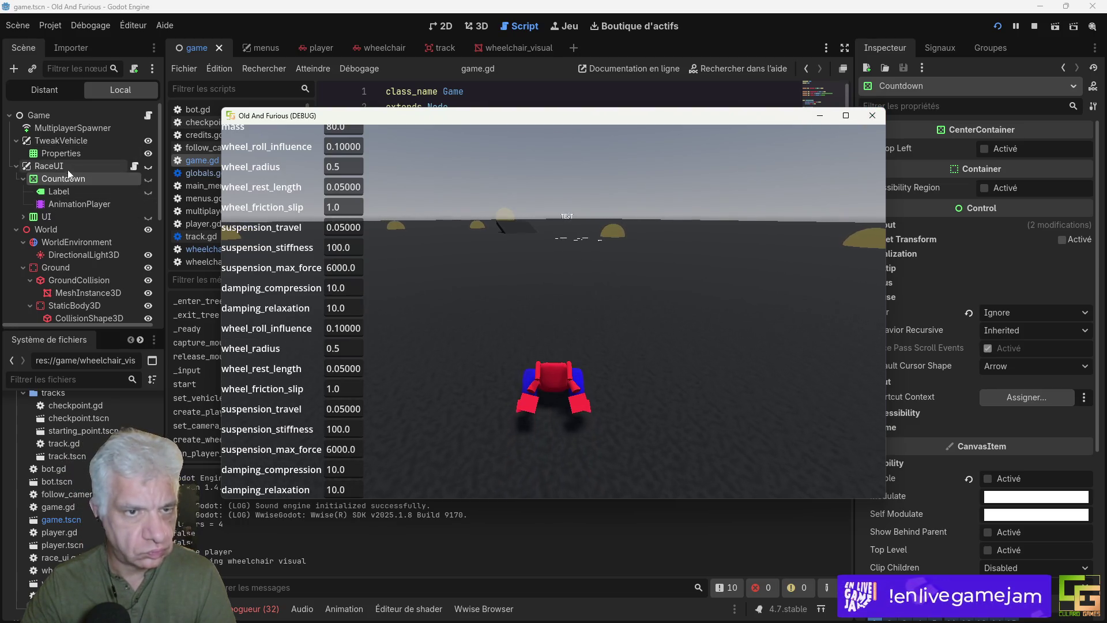
pyautogui.click(62, 154)
# Step: Expand the Properties node's Theme Overrides > Constants and Theme sections to show H and V Separation of 4
pyautogui.rightClick(62, 154)
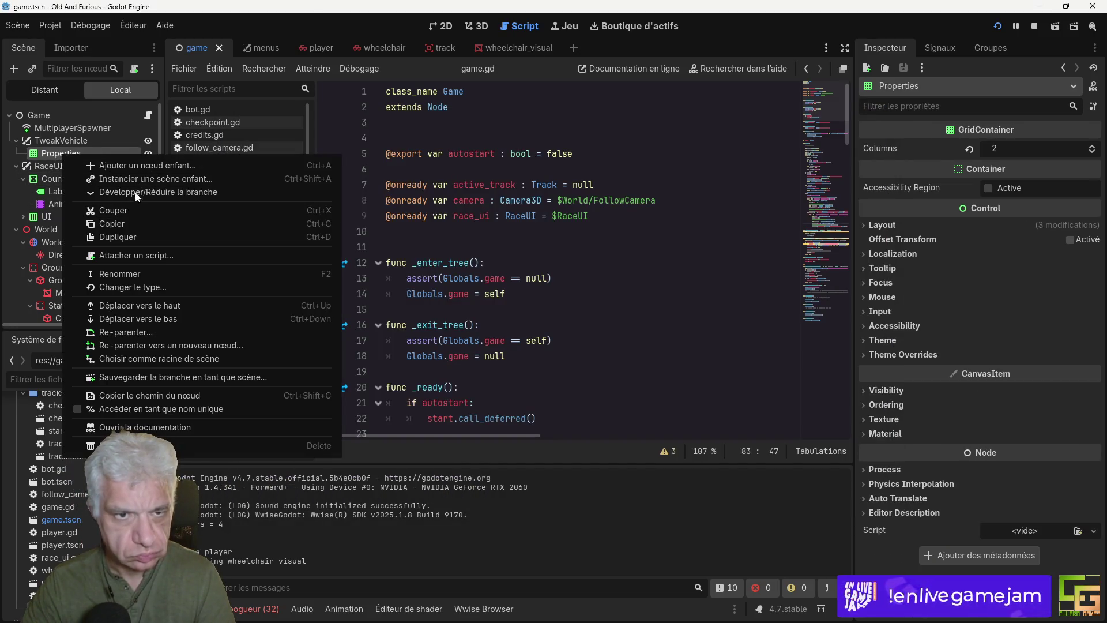
pyautogui.click(895, 343)
pyautogui.click(909, 355)
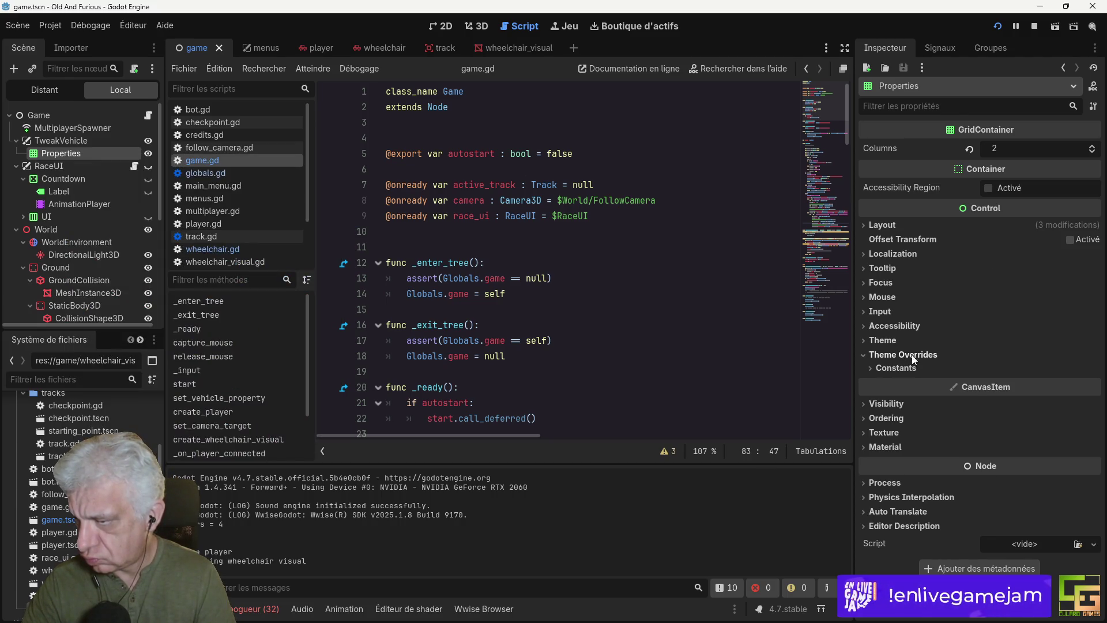
pyautogui.click(903, 368)
pyautogui.click(893, 342)
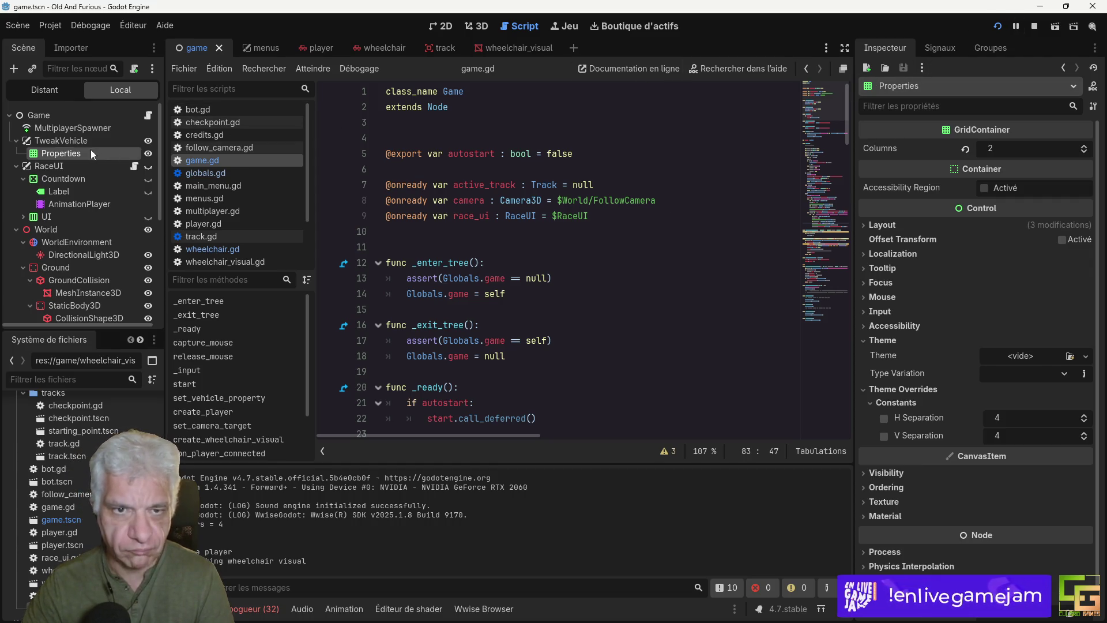
pyautogui.scroll(-4, 654, 247)
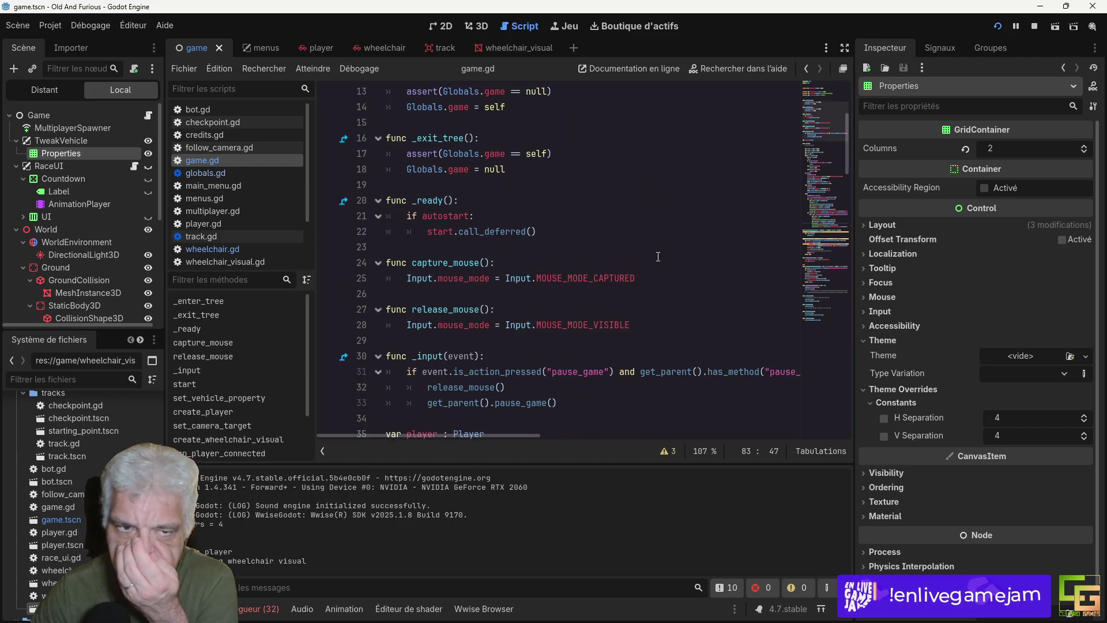
pyautogui.scroll(3, 659, 256)
pyautogui.scroll(-3, 658, 257)
pyautogui.scroll(2, 658, 256)
pyautogui.scroll(-2, 657, 258)
pyautogui.scroll(-19, 657, 258)
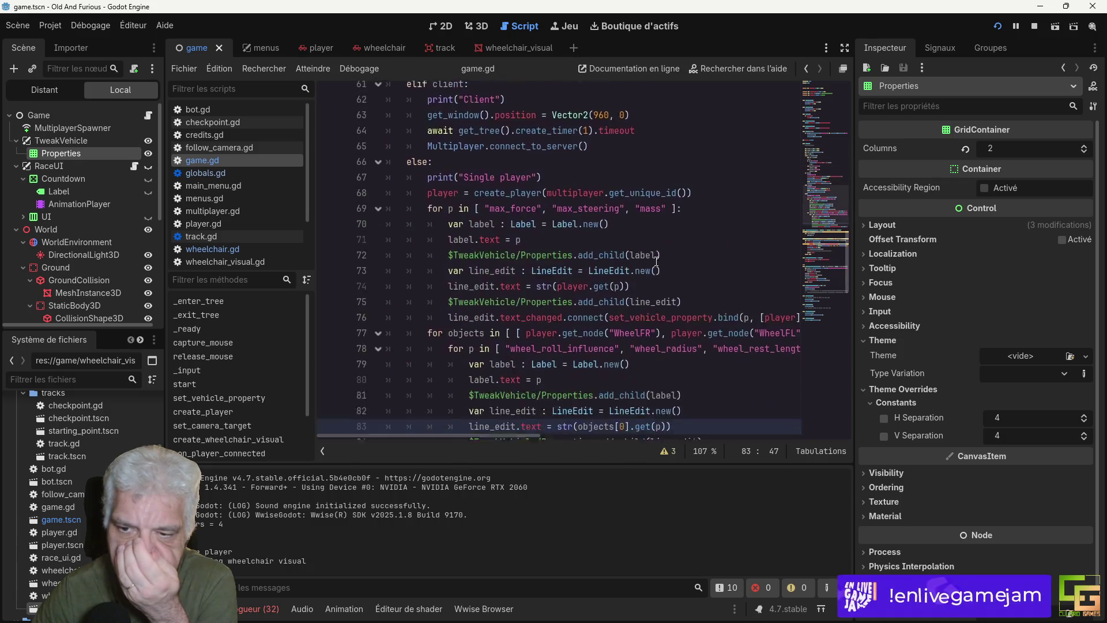
pyautogui.scroll(3, 657, 261)
pyautogui.scroll(-1, 656, 261)
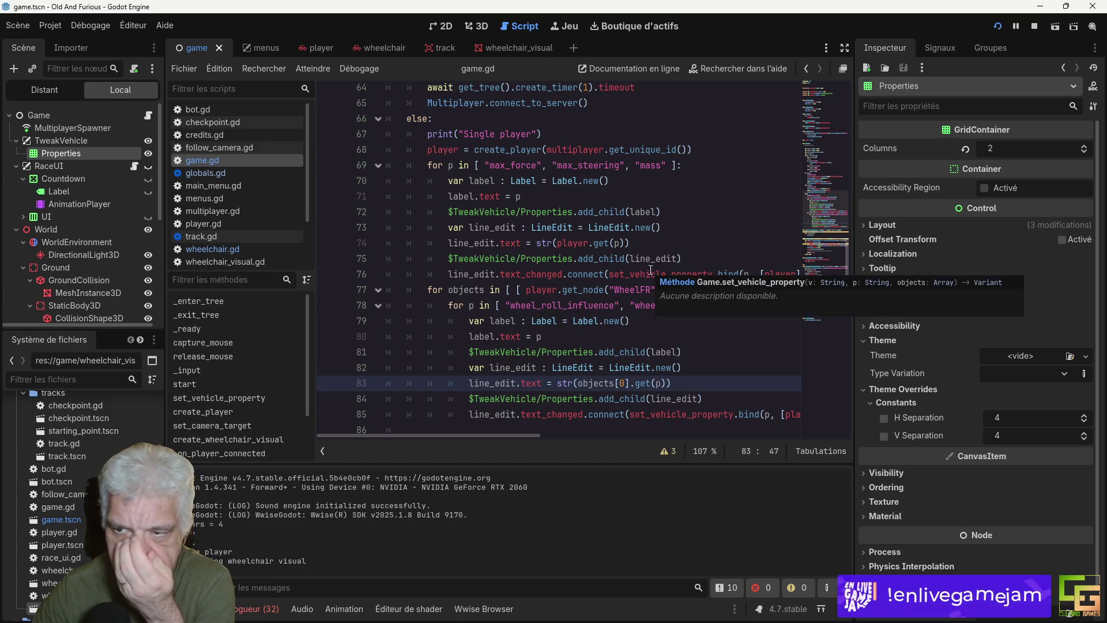
# Step: Check the add_child call on line 72 of game.gd
pyautogui.click(594, 211)
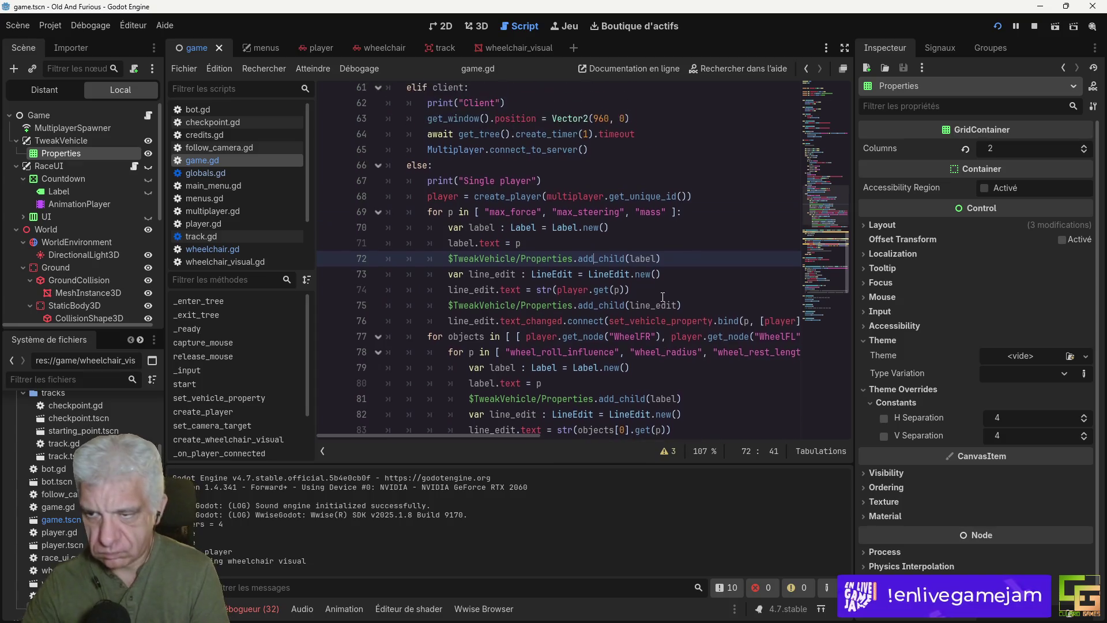
pyautogui.scroll(-1, 665, 298)
pyautogui.scroll(1, 662, 296)
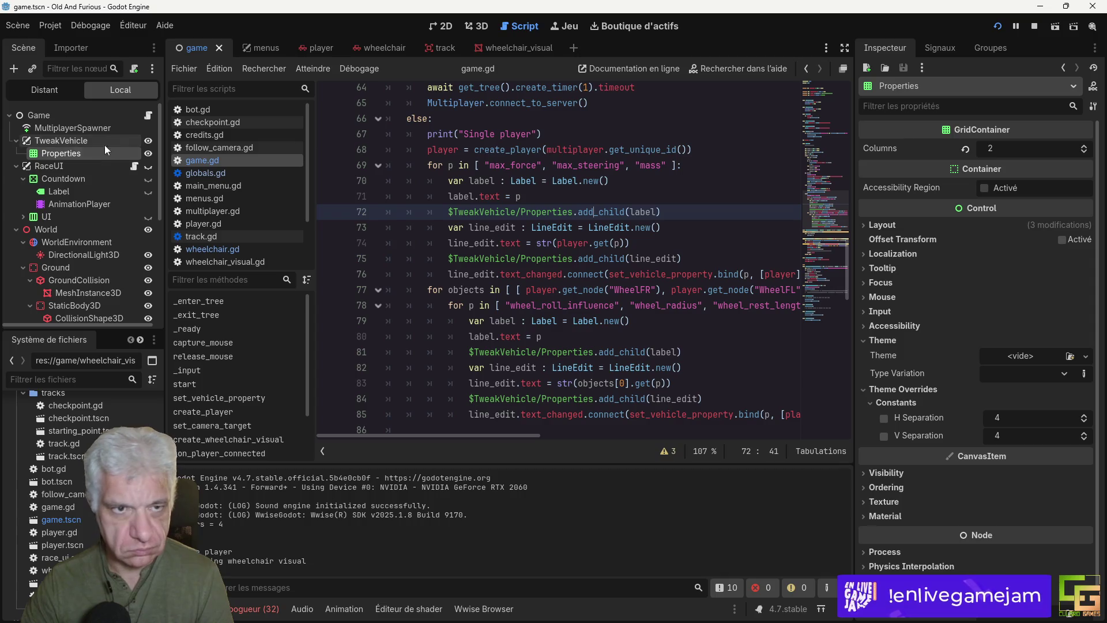
pyautogui.rightClick(49, 141)
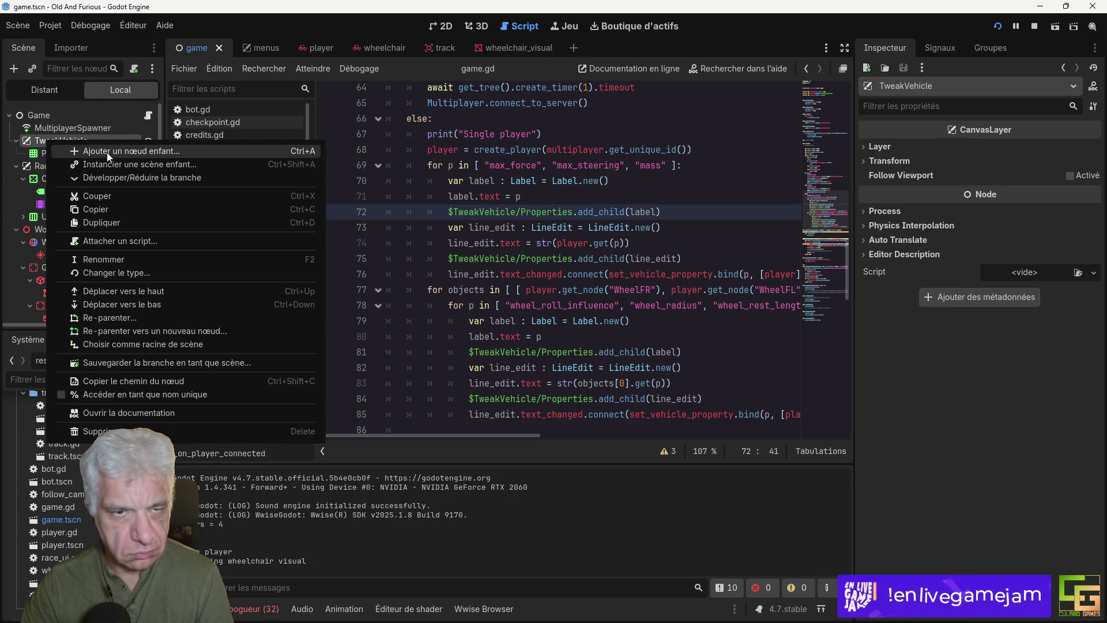
# Step: Add a ScrollContainer under TweakVehicle and move the Properties grid inside it
pyautogui.click(106, 153)
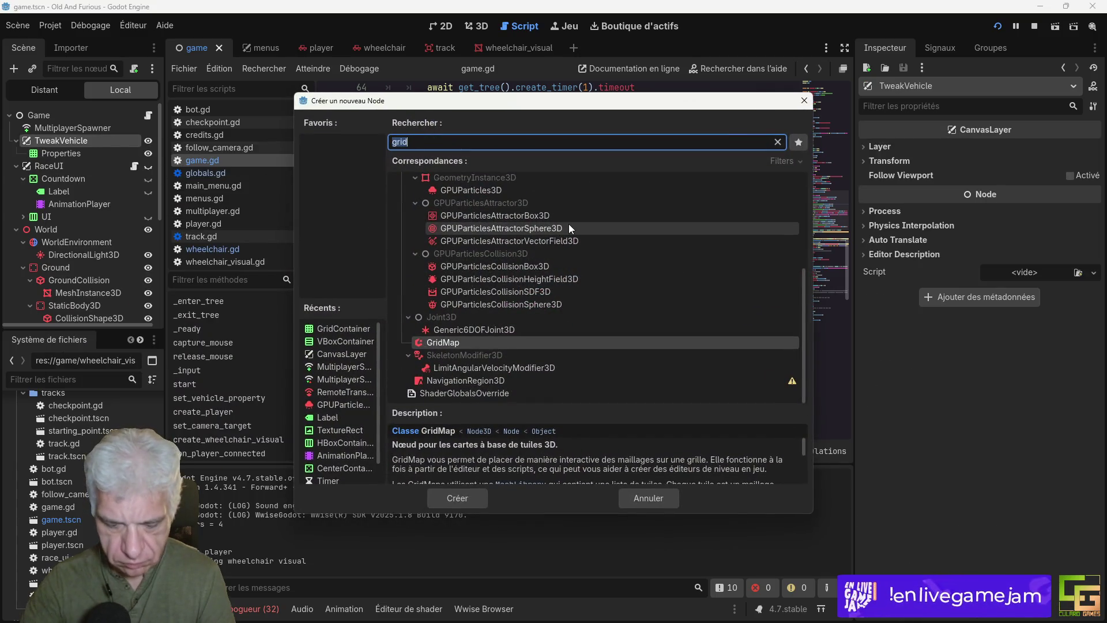
pyautogui.write('scroll')
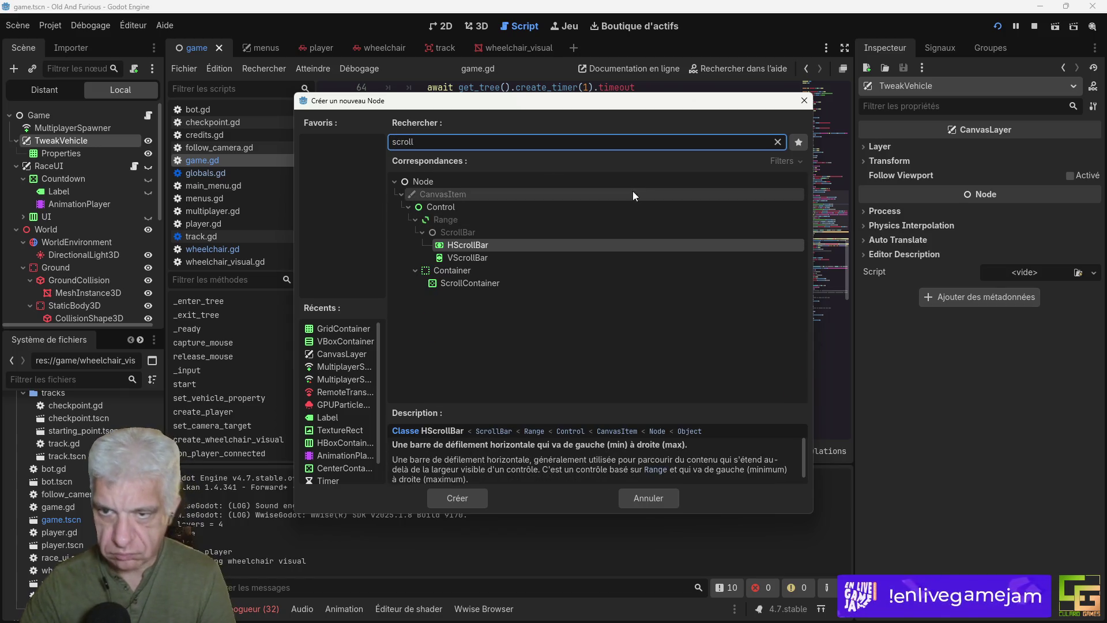
pyautogui.doubleClick(469, 282)
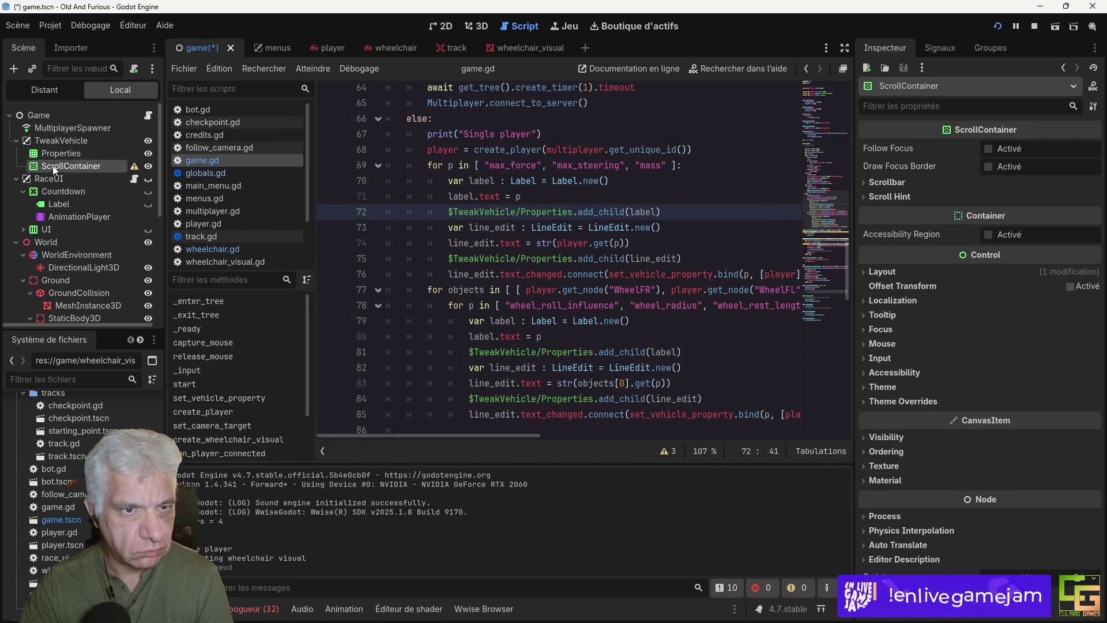
pyautogui.moveTo(205, 178); pyautogui.dragTo(71, 166)
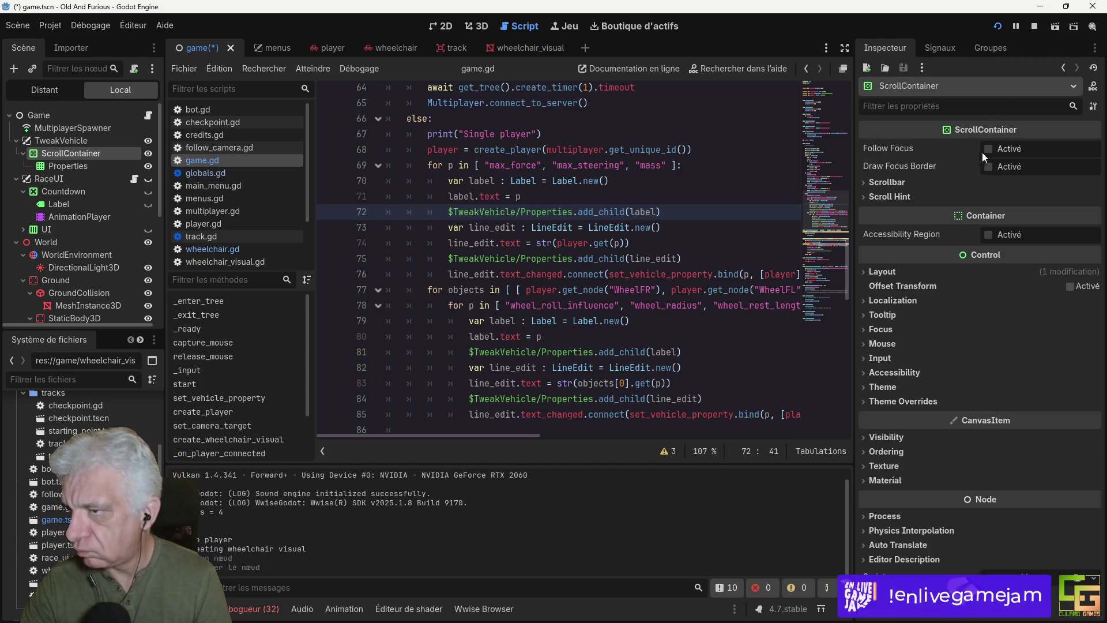
# Step: Review the ScrollContainer's Scrollbar and Scroll Hint settings, then save game.tscn
pyautogui.click(889, 183)
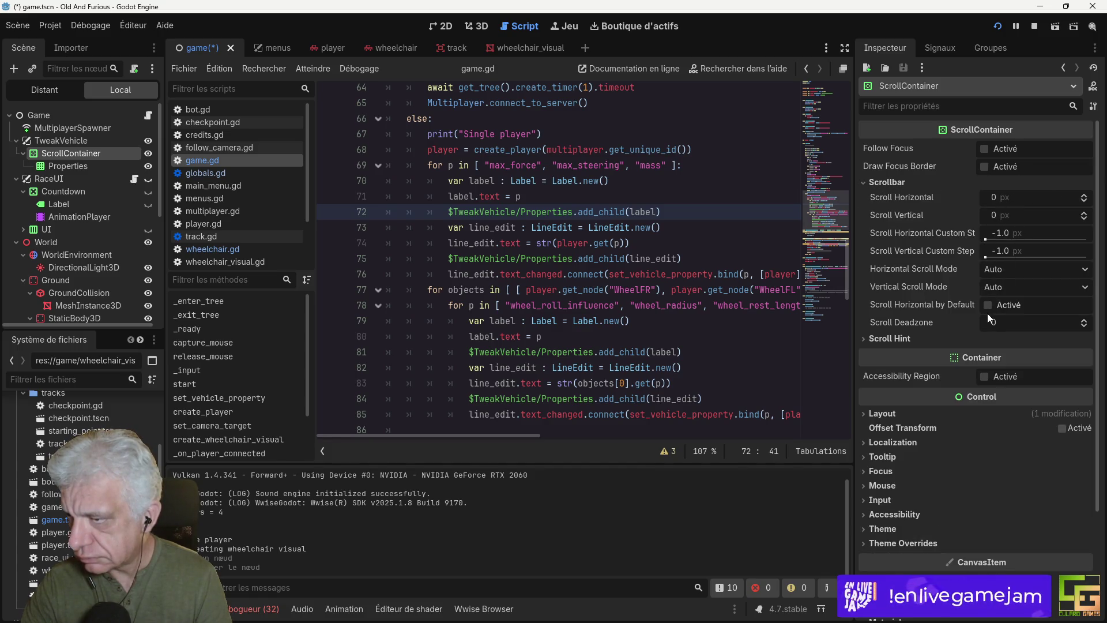
pyautogui.click(903, 342)
pyautogui.click(909, 340)
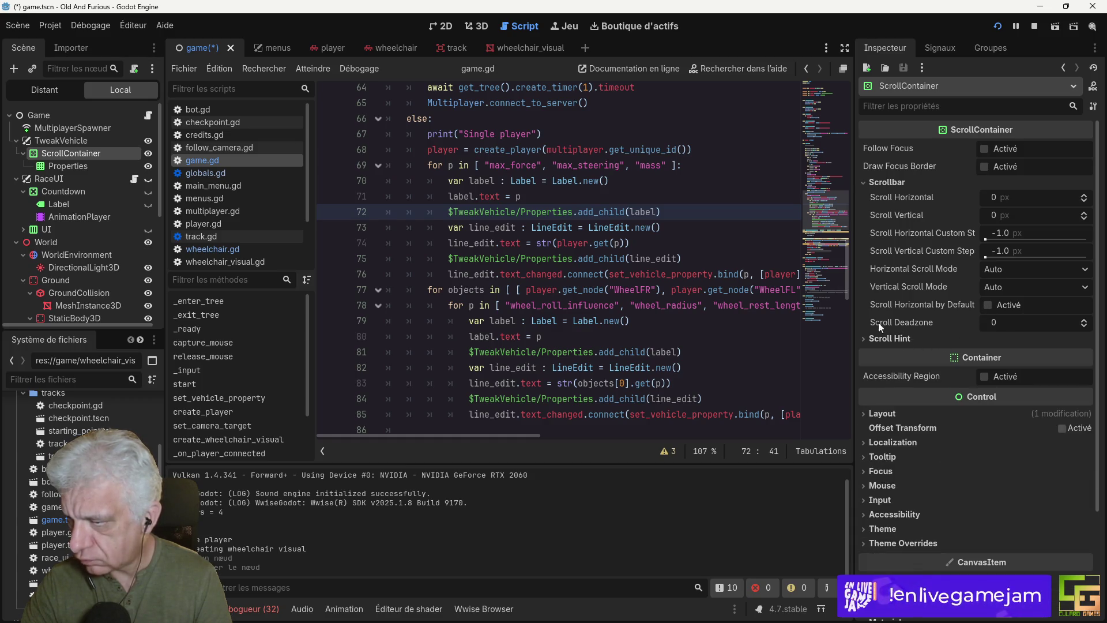
pyautogui.click(888, 183)
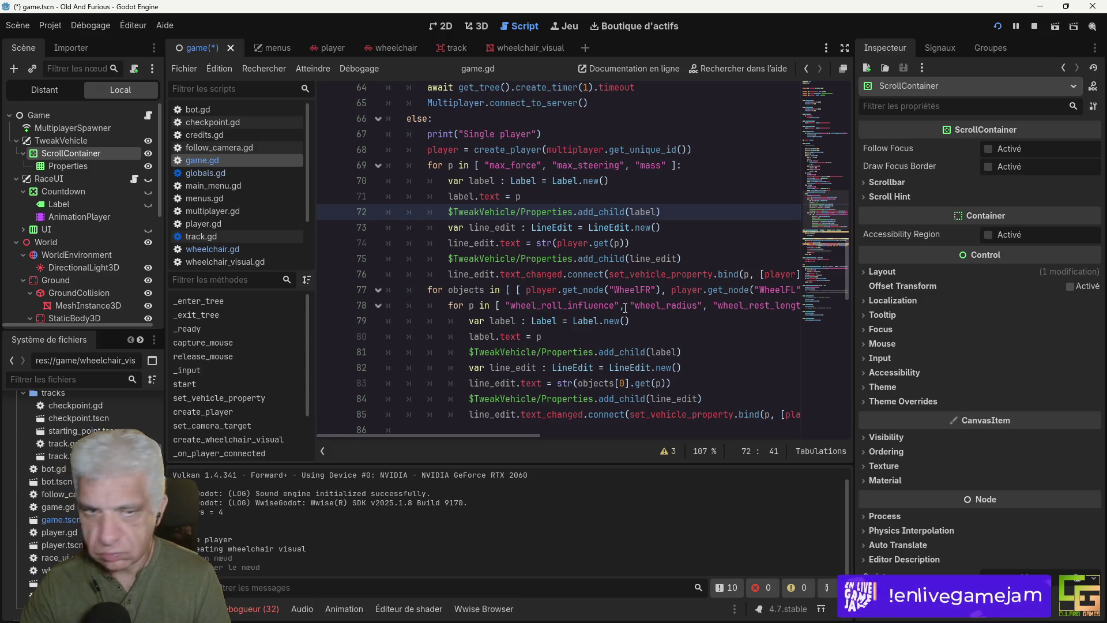
pyautogui.hotkey('ctrl', 's')
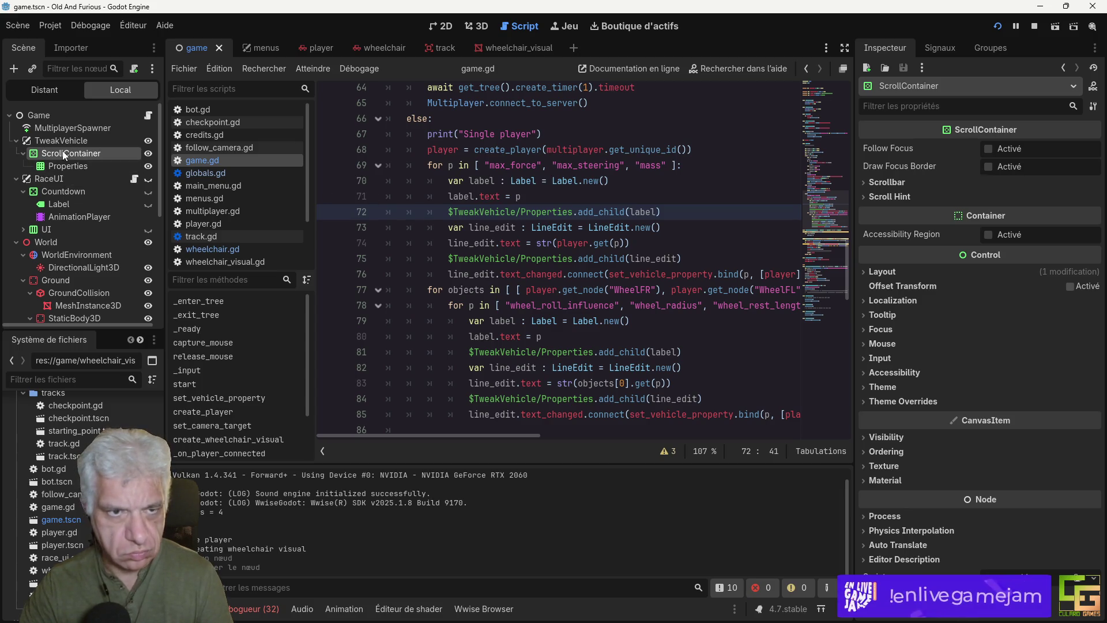
# Step: Change line 72's path to $TweakVehicle/ScrollContainer/Properties
pyautogui.moveTo(53, 164)
pyautogui.mouseDown()
pyautogui.moveTo(427, 182)
pyautogui.moveTo(456, 214)
pyautogui.mouseUp()
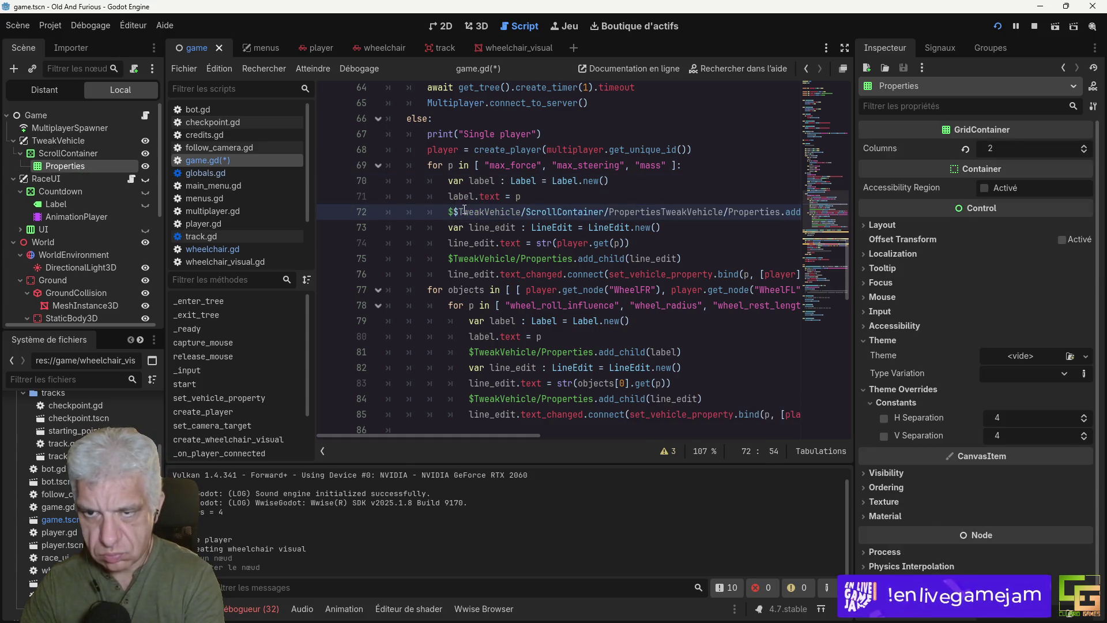
pyautogui.press('BackSpace')
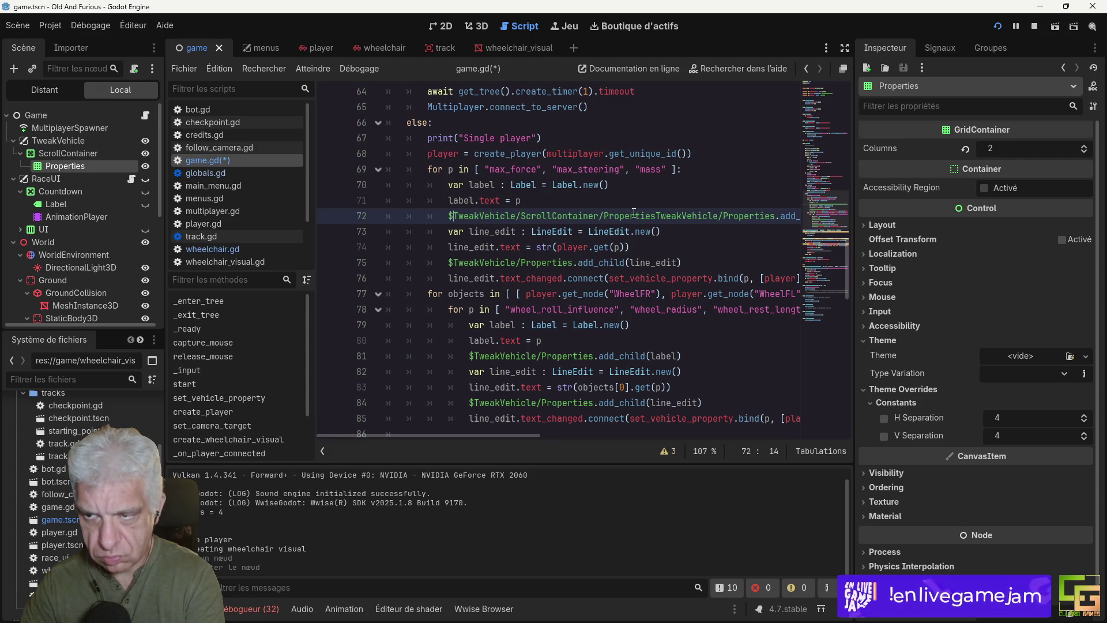
pyautogui.moveTo(740, 217); pyautogui.dragTo(777, 217)
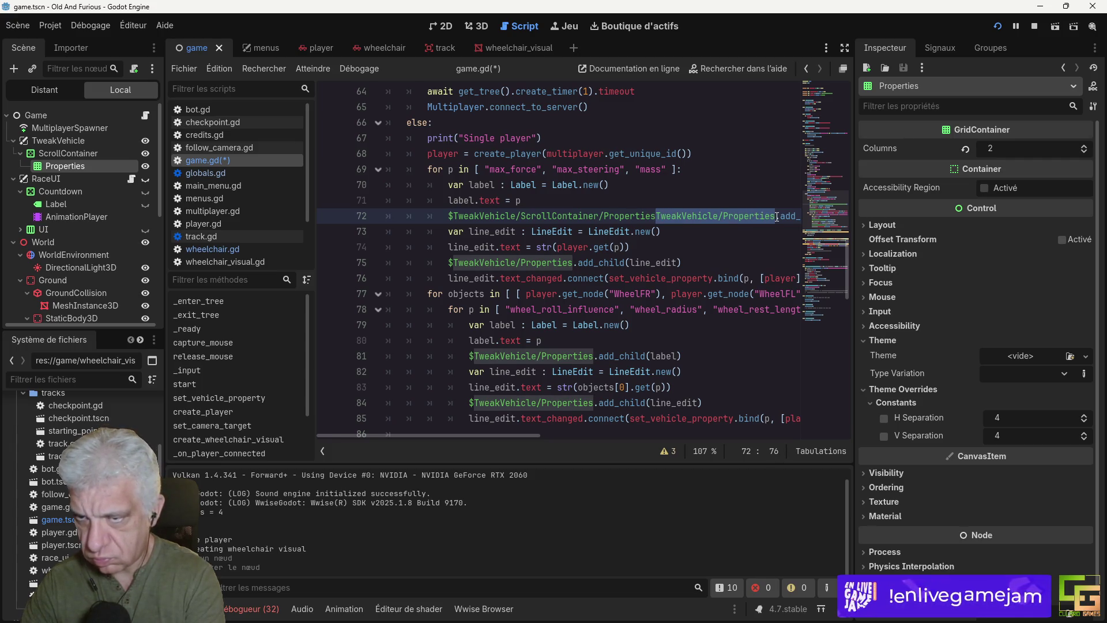
pyautogui.press('BackSpace')
pyautogui.moveTo(451, 215); pyautogui.dragTo(658, 211)
pyautogui.hotkey('ctrl', 'c')
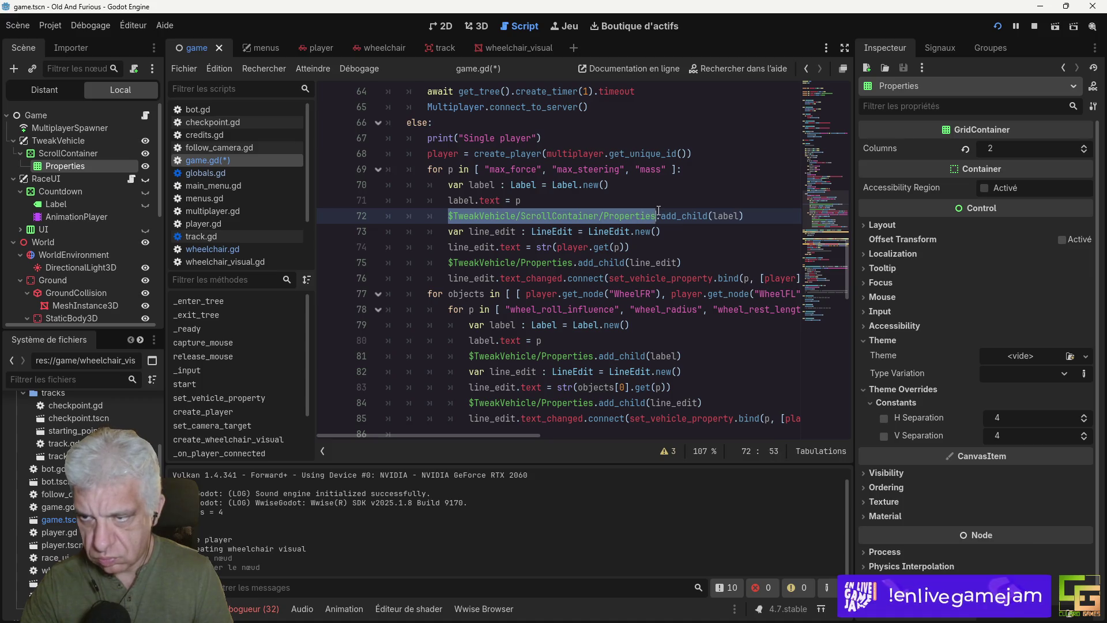
# Step: Apply the ScrollContainer path to lines 75, 81 and 84, save, and launch the game
pyautogui.moveTo(450, 258); pyautogui.dragTo(579, 258)
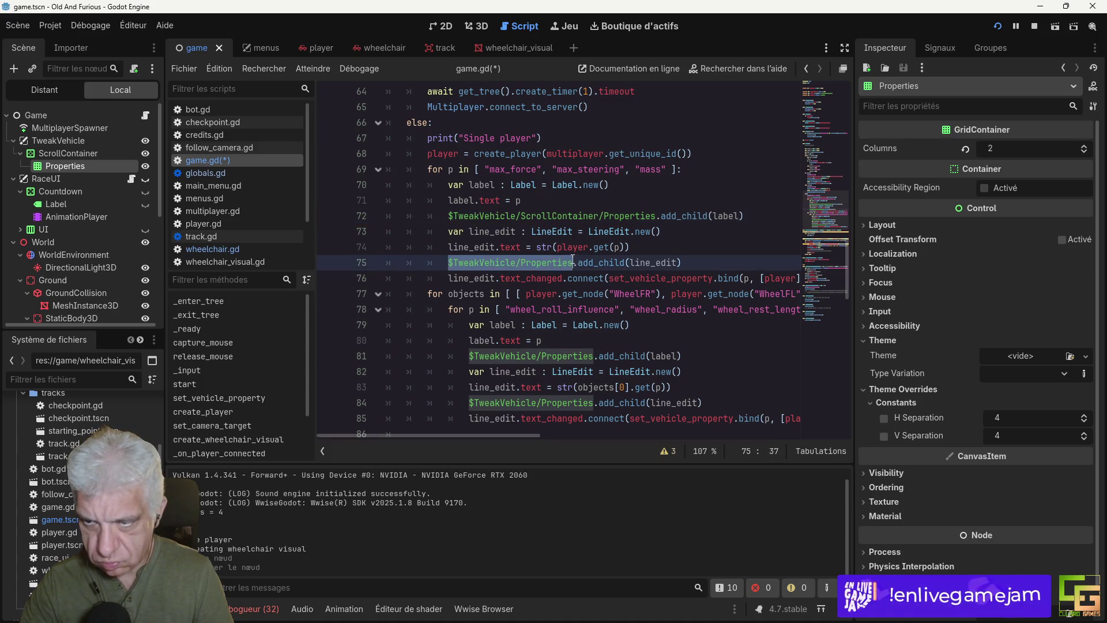
pyautogui.hotkey('ctrl', 'v')
pyautogui.moveTo(472, 357); pyautogui.dragTo(595, 356)
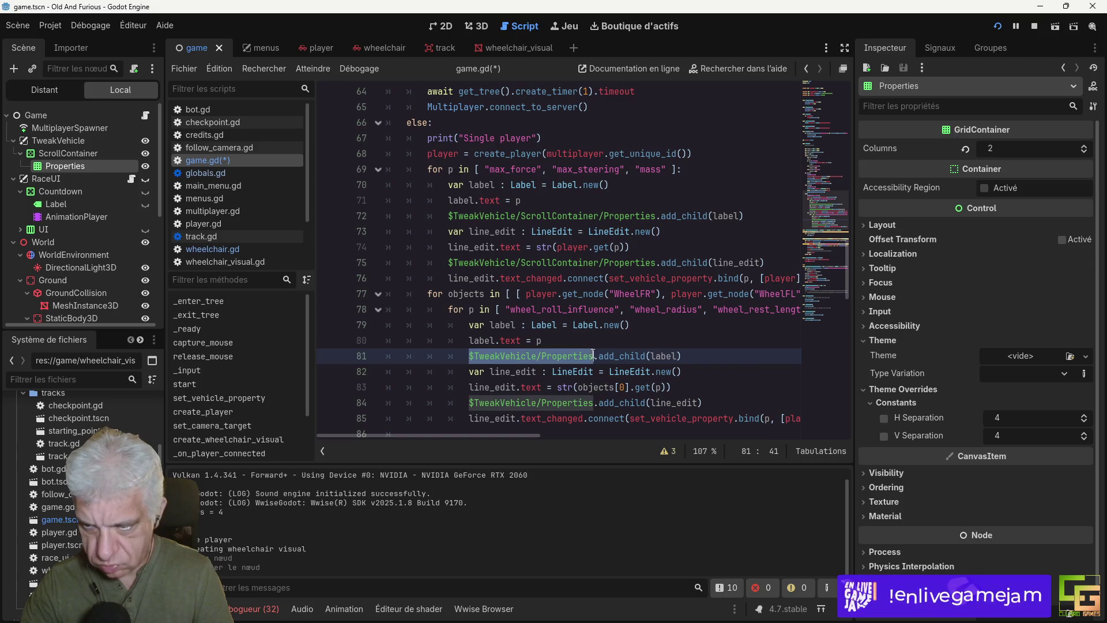
pyautogui.hotkey('ctrl', 'v')
pyautogui.scroll(-2, 511, 300)
pyautogui.moveTo(471, 309); pyautogui.dragTo(594, 309)
pyautogui.hotkey('ctrl', 'v')
pyautogui.hotkey('ctrl', 's')
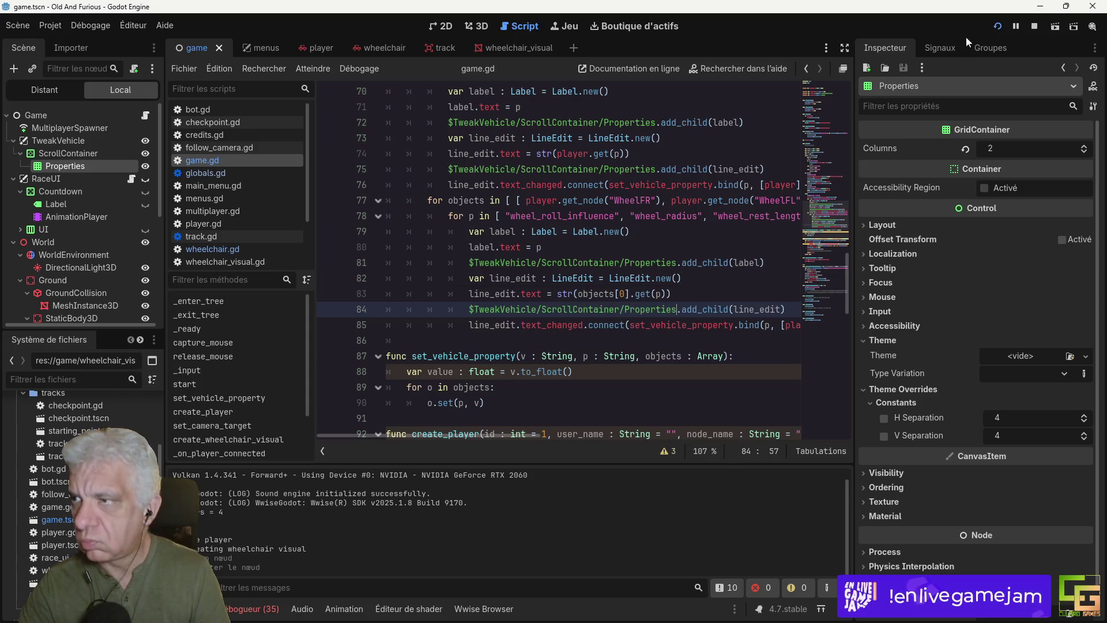
pyautogui.click(998, 26)
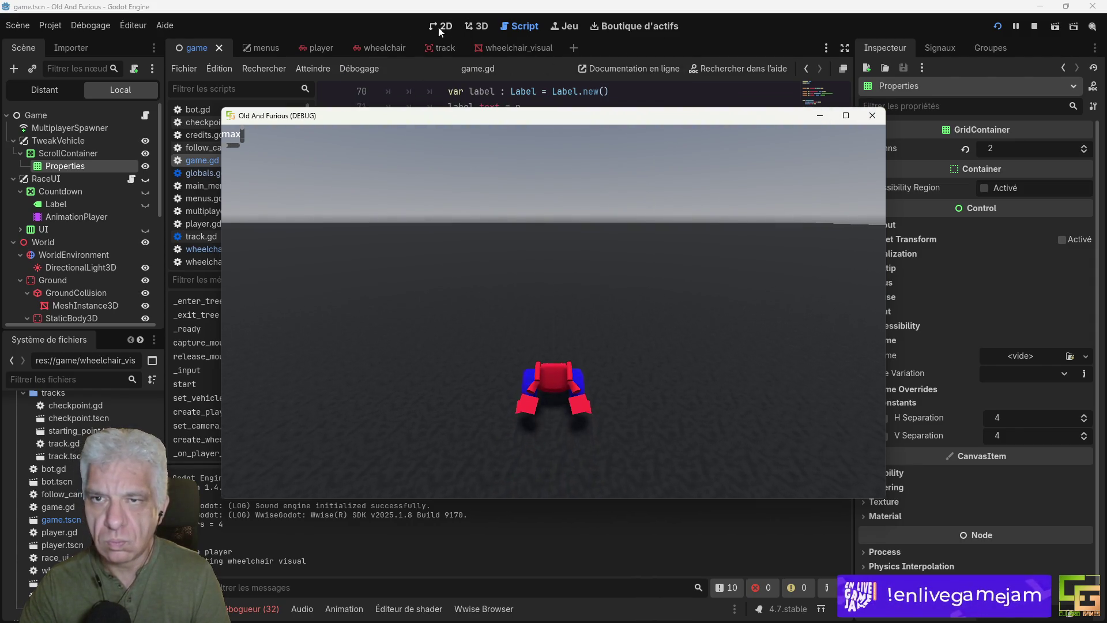
# Step: Stop the test run and select ScrollContainer in the game scene's 2D editor
pyautogui.press('F8')
pyautogui.click(571, 70)
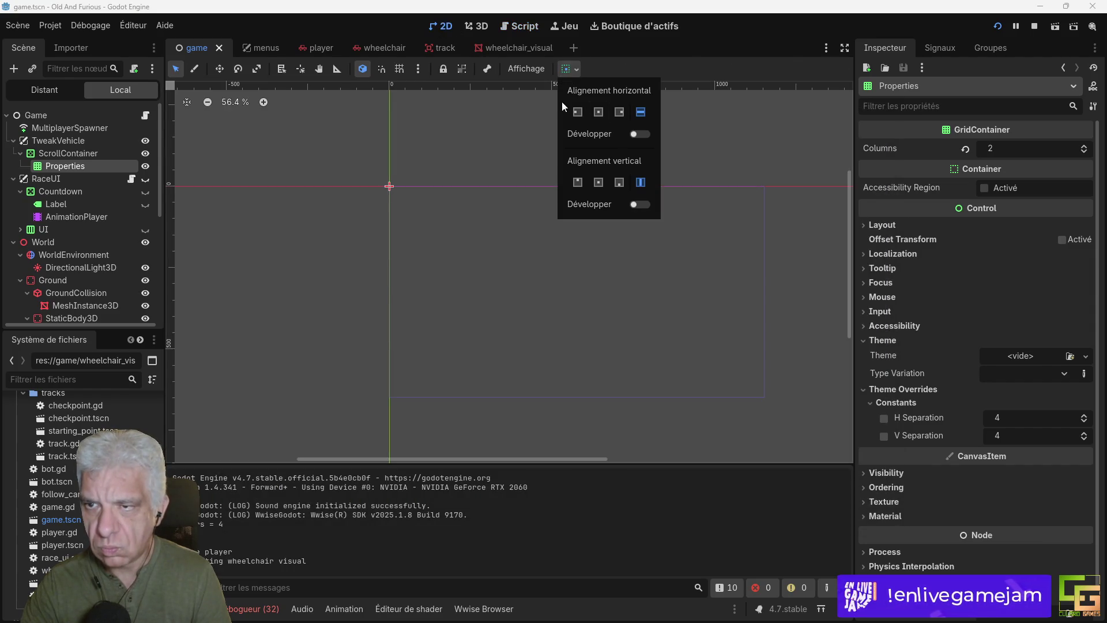
pyautogui.click(55, 154)
pyautogui.click(55, 152)
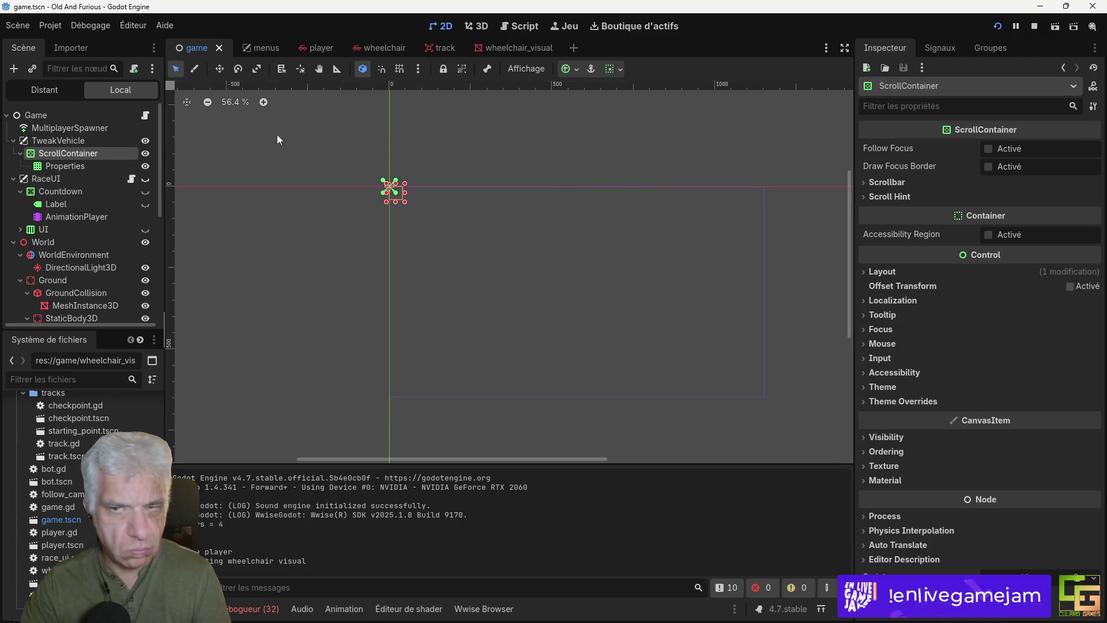
# Step: Give the ScrollContainer the Left Wide anchor preset and test-run the game
pyautogui.click(575, 70)
pyautogui.click(576, 174)
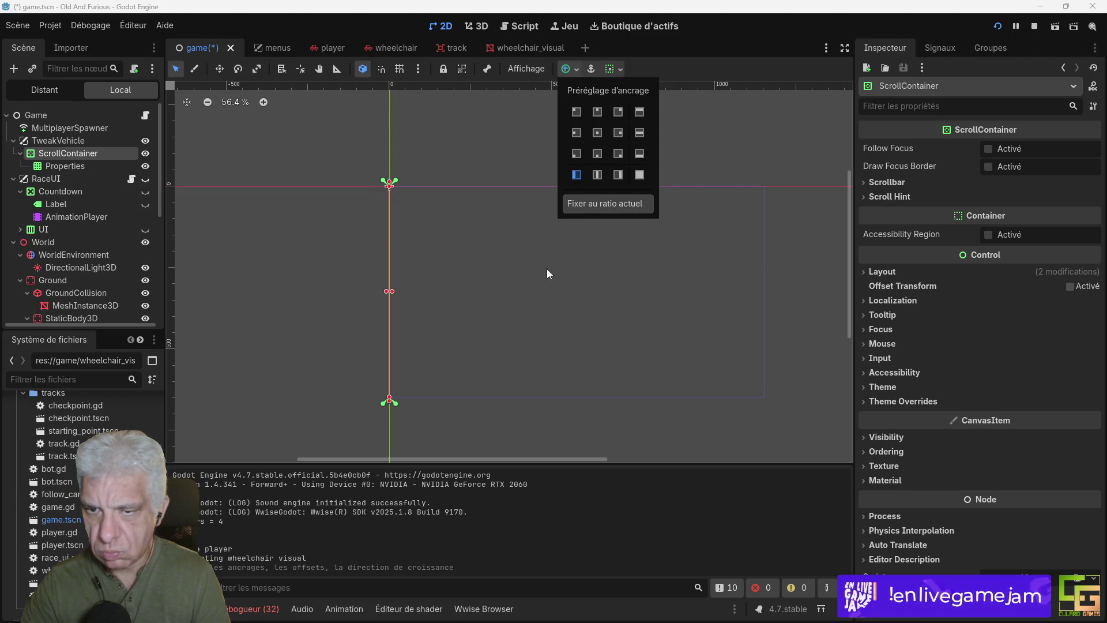
pyautogui.click(997, 28)
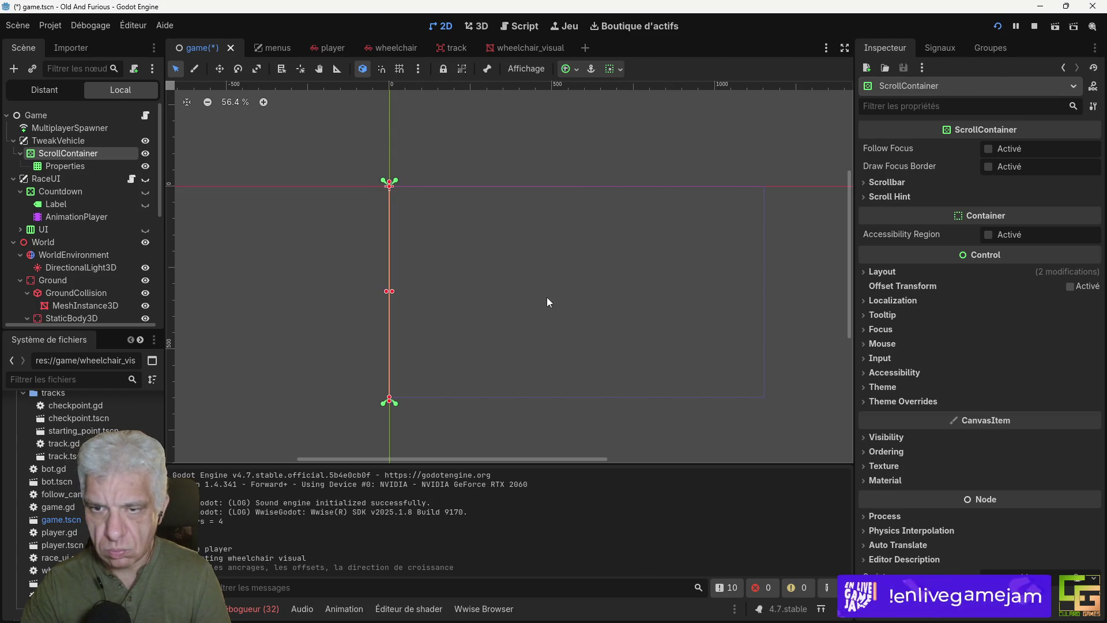
pyautogui.click(997, 28)
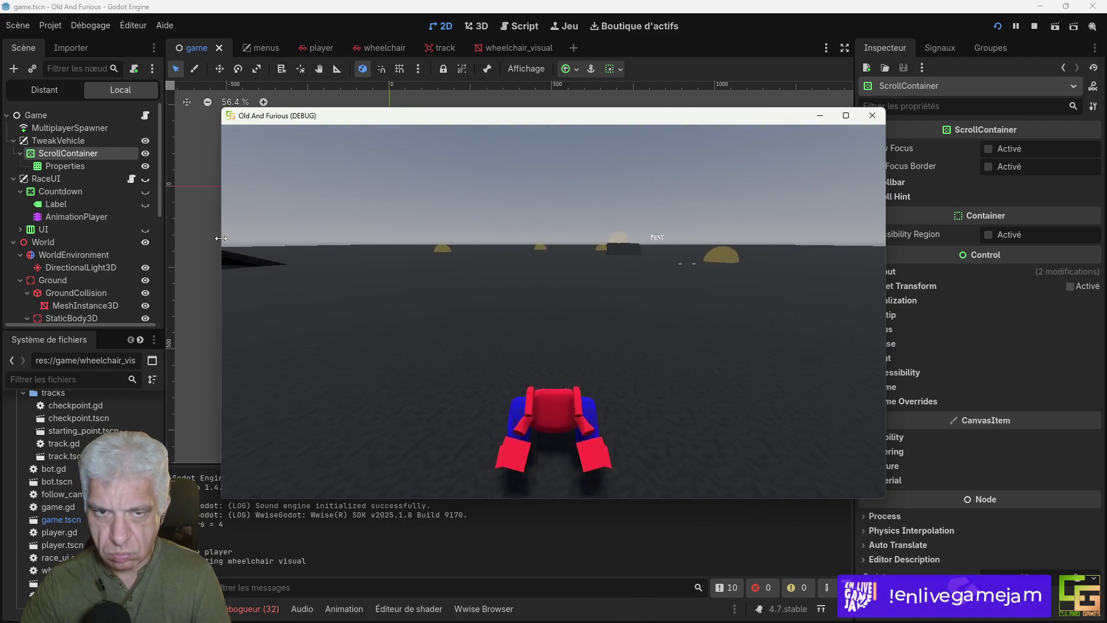
pyautogui.click(872, 116)
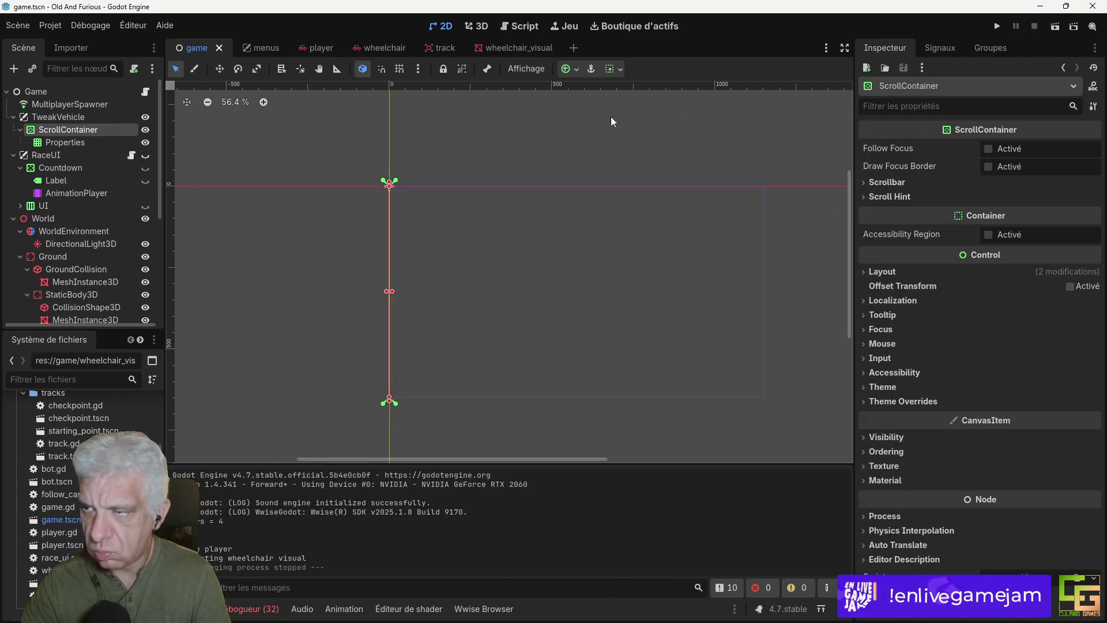
# Step: Set the ScrollContainer's Horizontal Scroll Mode to Disabled and rerun the game
pyautogui.click(888, 182)
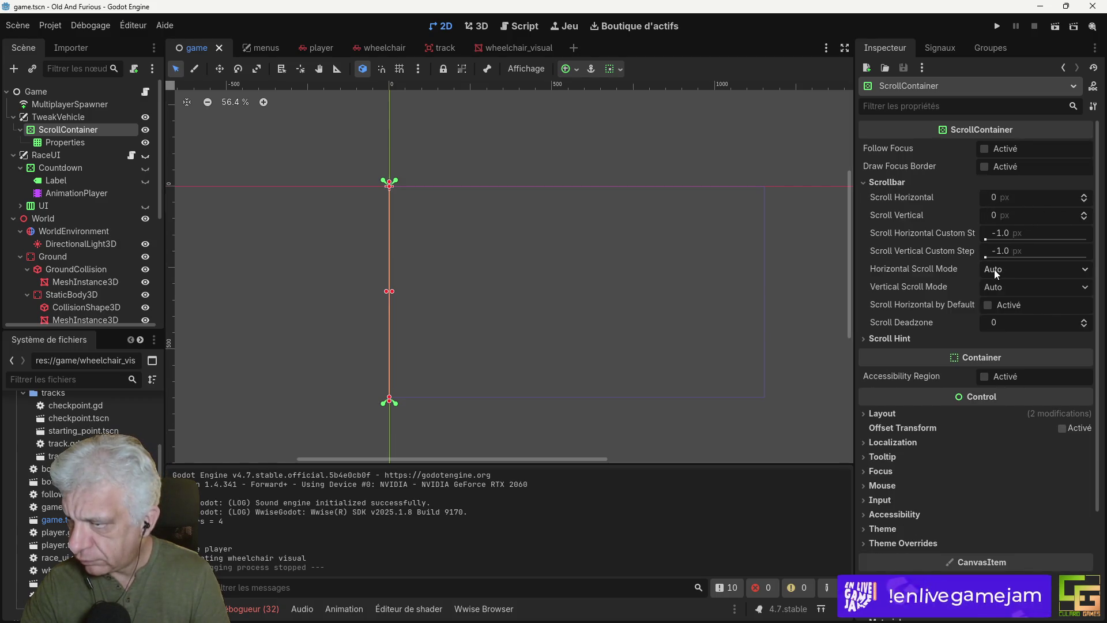
pyautogui.click(1041, 270)
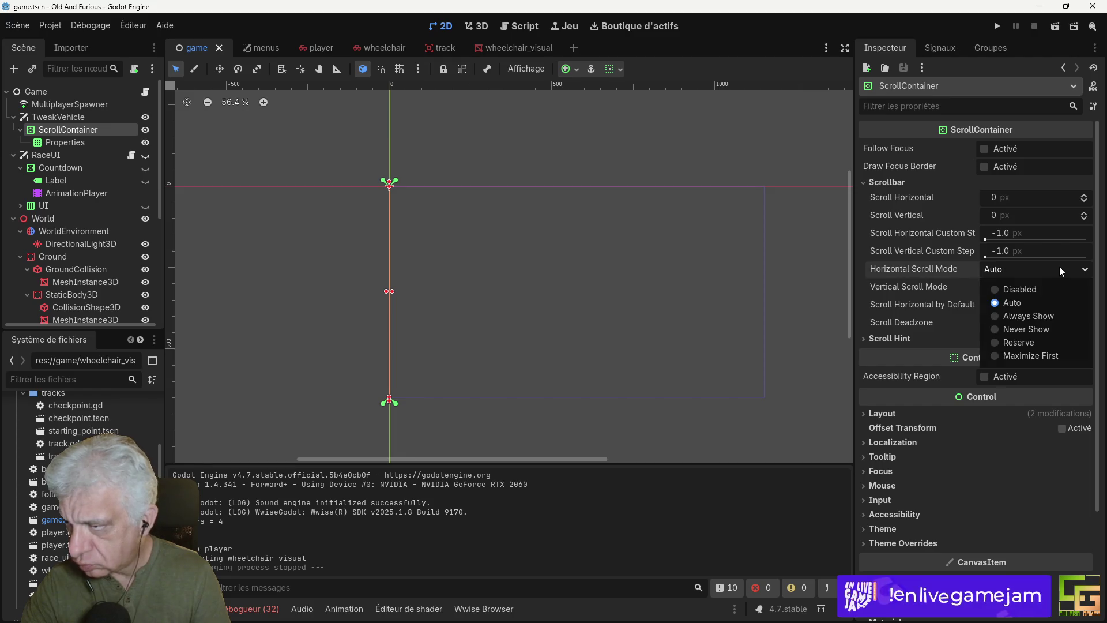
pyautogui.click(1017, 289)
pyautogui.press('F5')
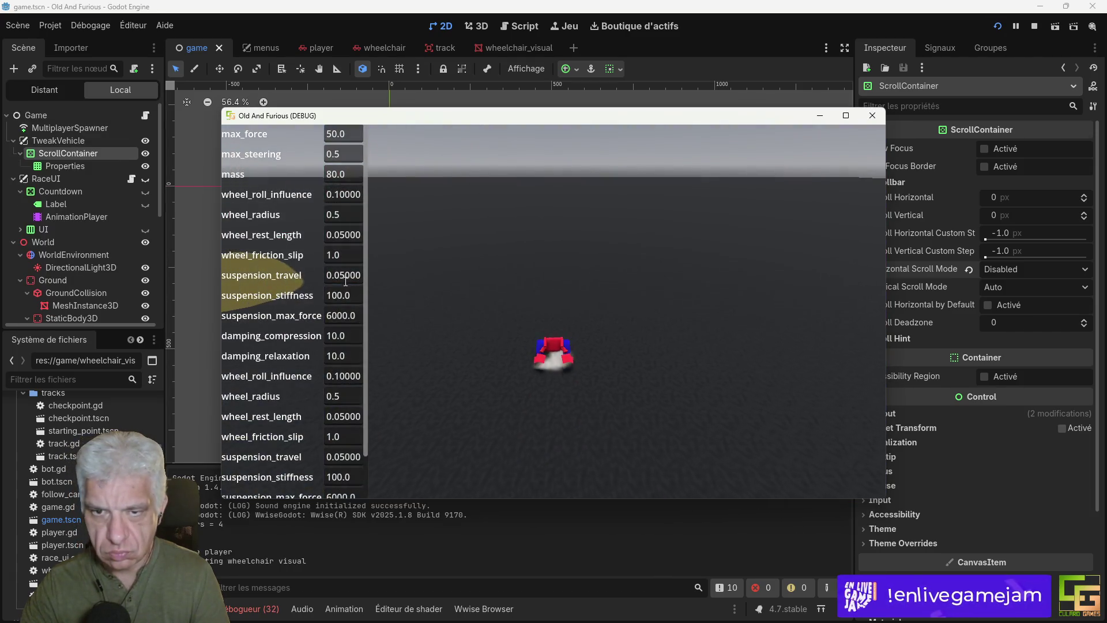
# Step: Scroll the in-game tweak panel and set max_force to 200
pyautogui.scroll(-2, 309, 289)
pyautogui.scroll(2, 309, 290)
pyautogui.scroll(-2, 281, 371)
pyautogui.scroll(2, 280, 370)
pyautogui.scroll(-2, 278, 370)
pyautogui.scroll(2, 277, 370)
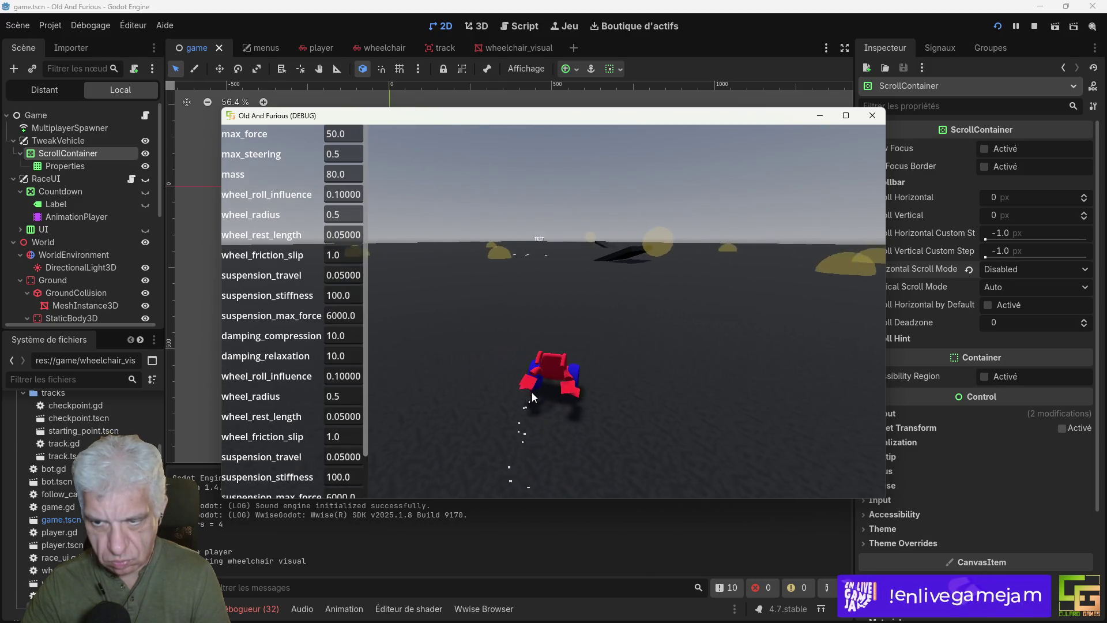
pyautogui.click(339, 133)
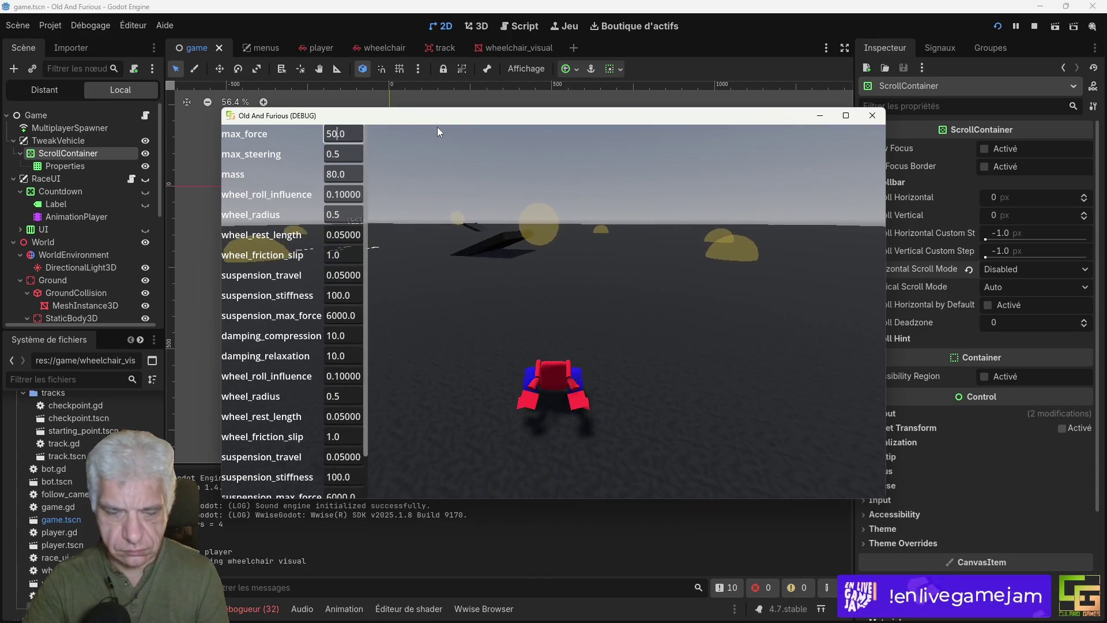
pyautogui.press('BackSpace')
pyautogui.press('BackSpace')
pyautogui.write('200')
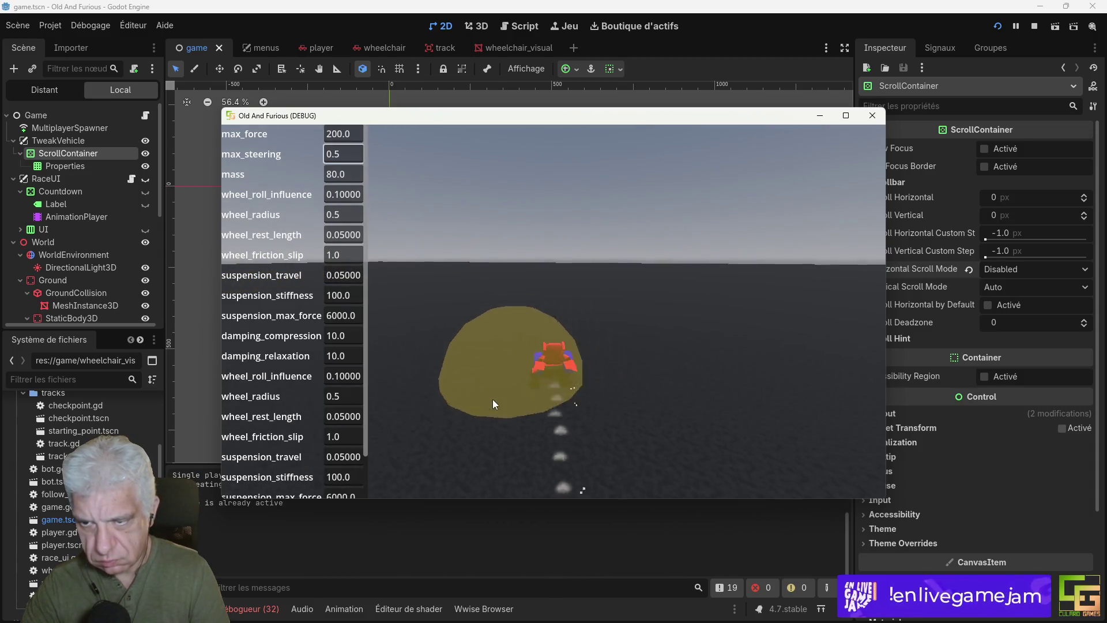
# Step: Test-drive the wheelchair with the new max_force, then close the game
pyautogui.press('Up')
pyautogui.press('Up')
pyautogui.press('Up')
pyautogui.press('Up')
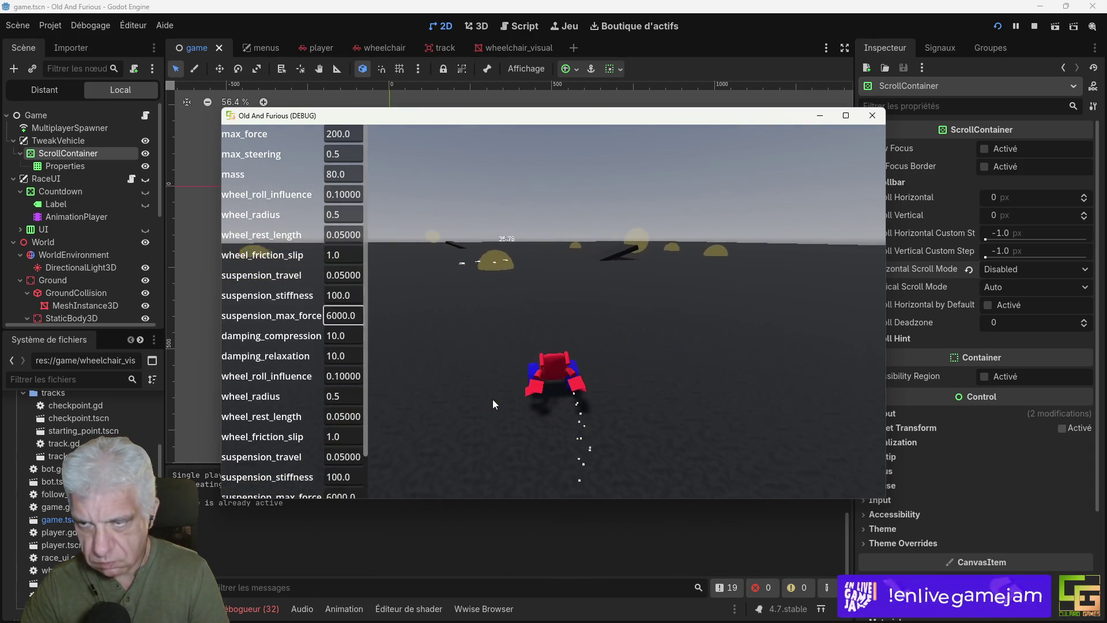
pyautogui.press('Down')
pyautogui.press('Down')
pyautogui.press('Down')
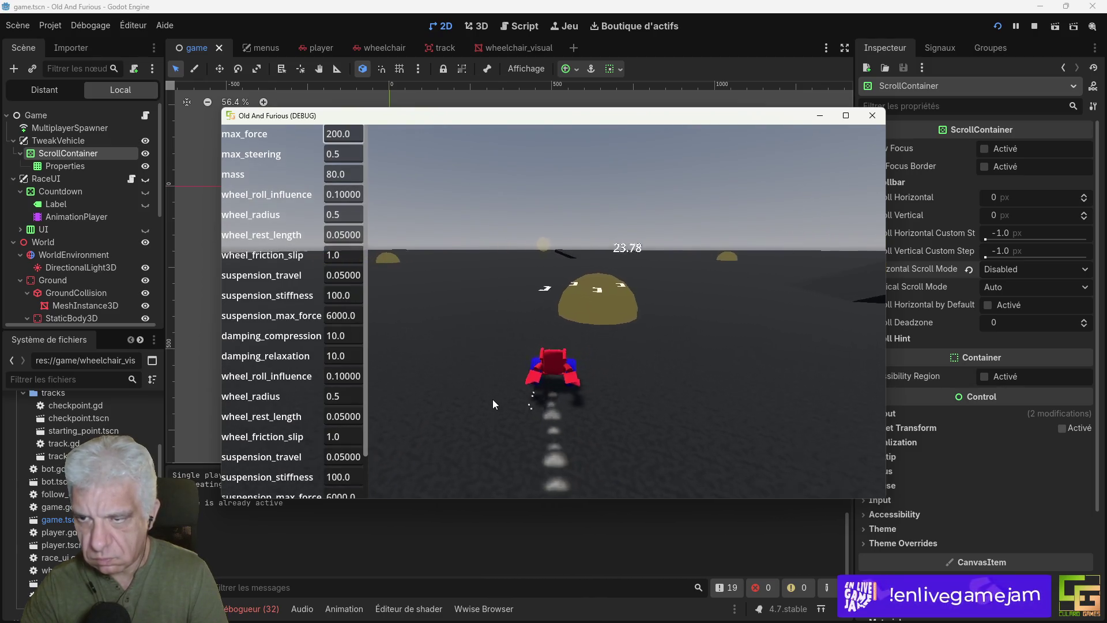
pyautogui.press('Down')
pyautogui.press('Down')
pyautogui.press('Down')
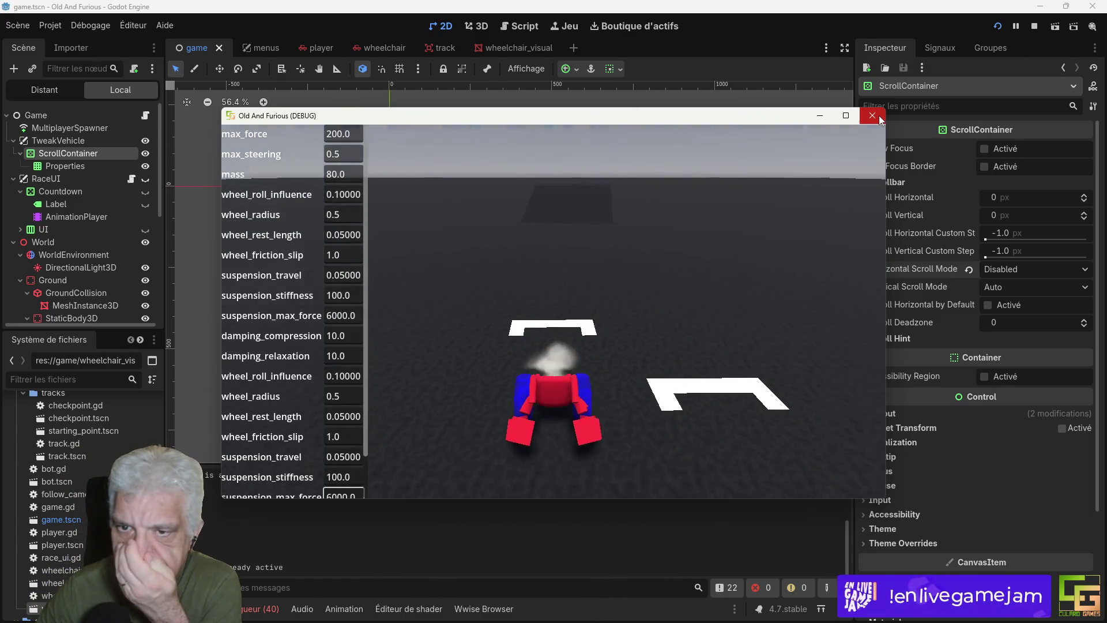
pyautogui.click(879, 116)
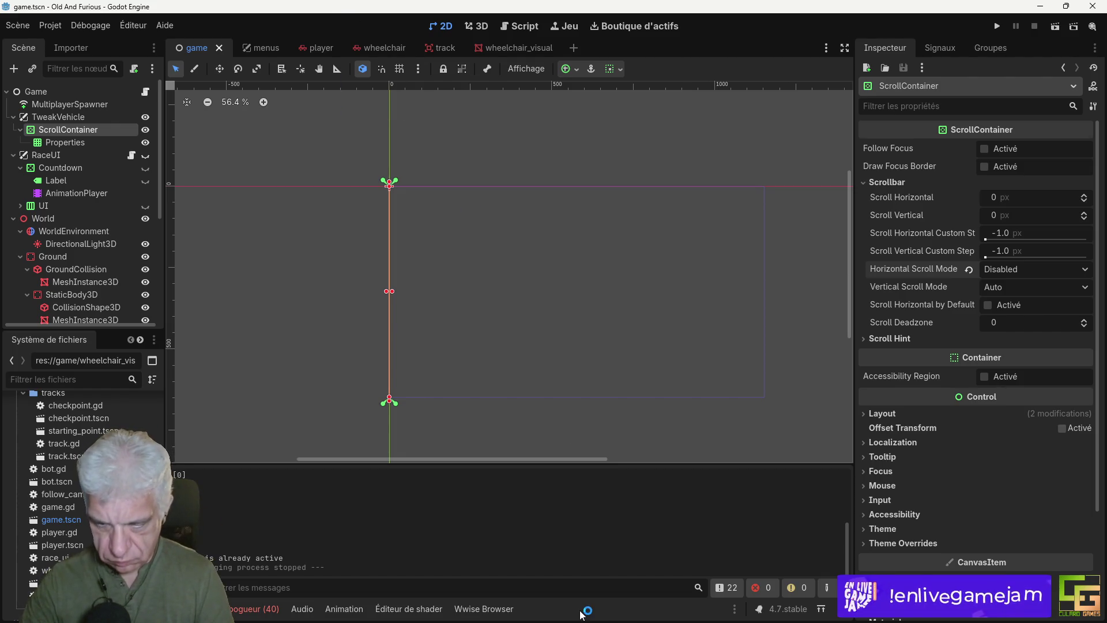
pyautogui.moveTo(598, 618)
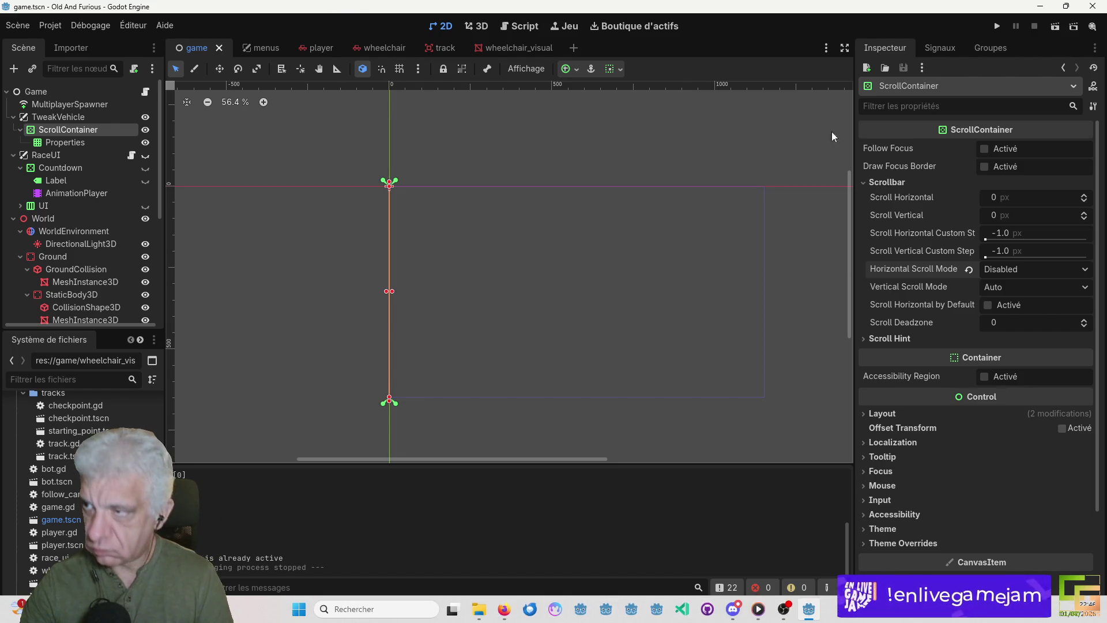
pyautogui.click(998, 26)
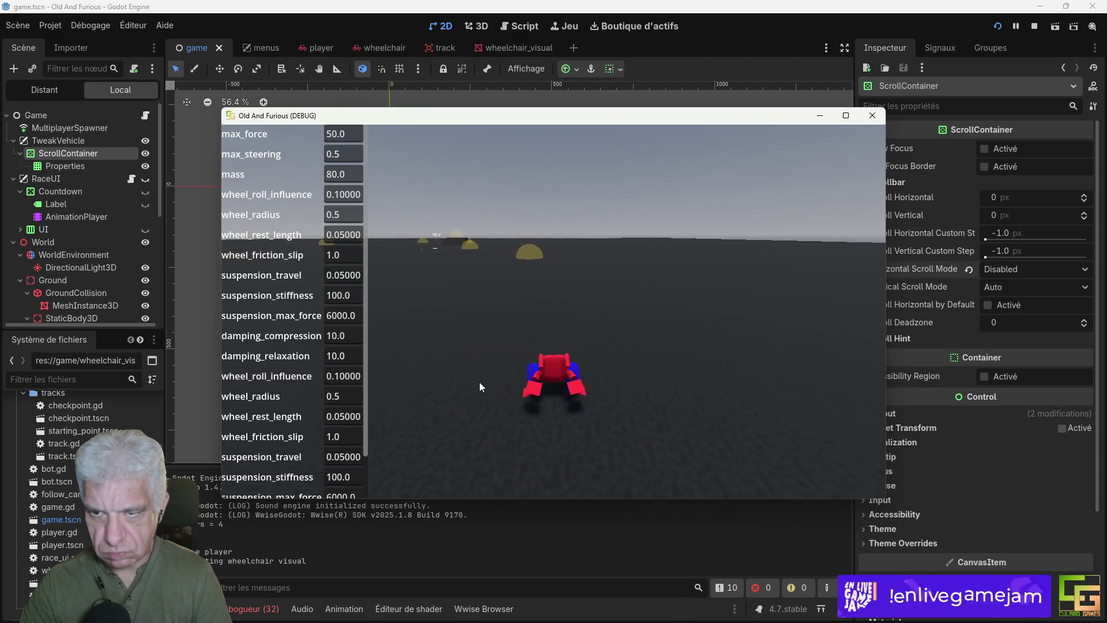
pyautogui.press('Up')
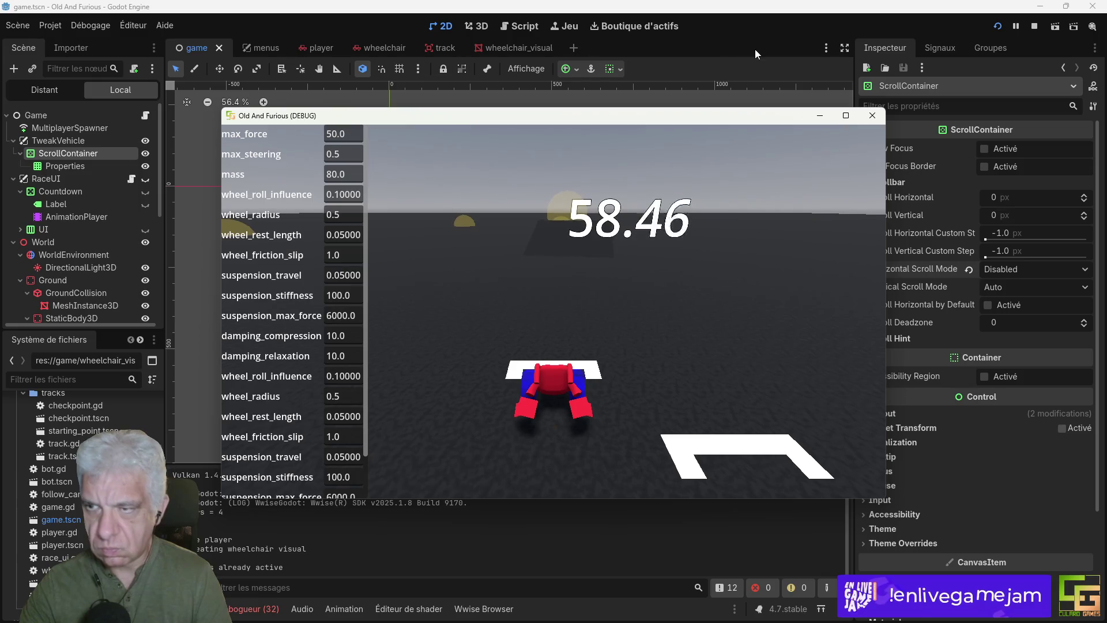
pyautogui.click(872, 115)
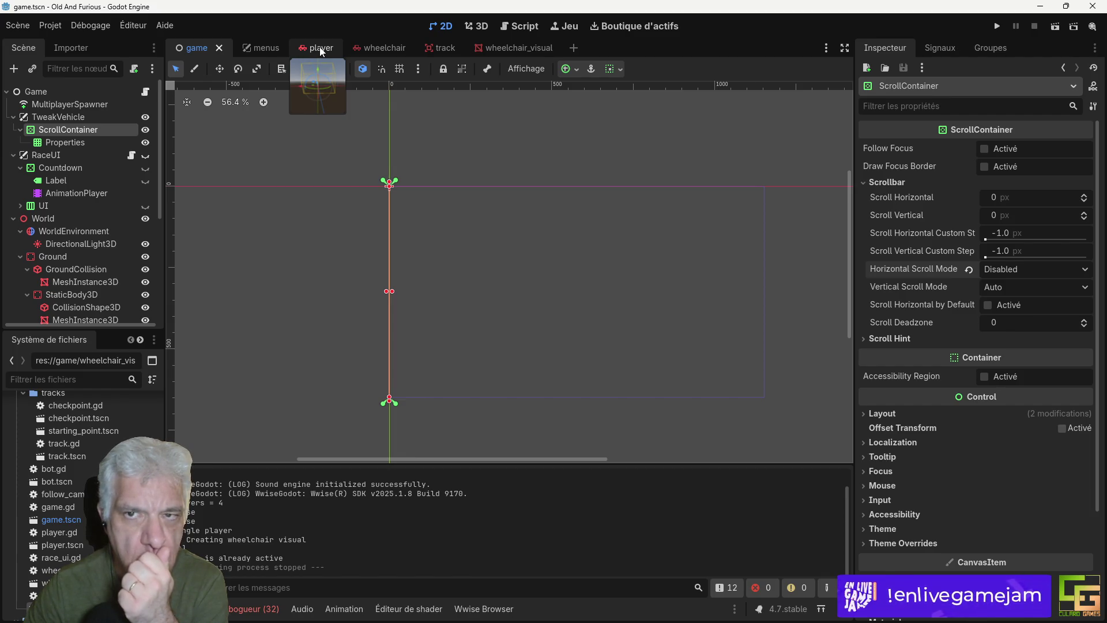
# Step: In the wheelchair scene, review the Debugger errors from the last run
pyautogui.click(380, 47)
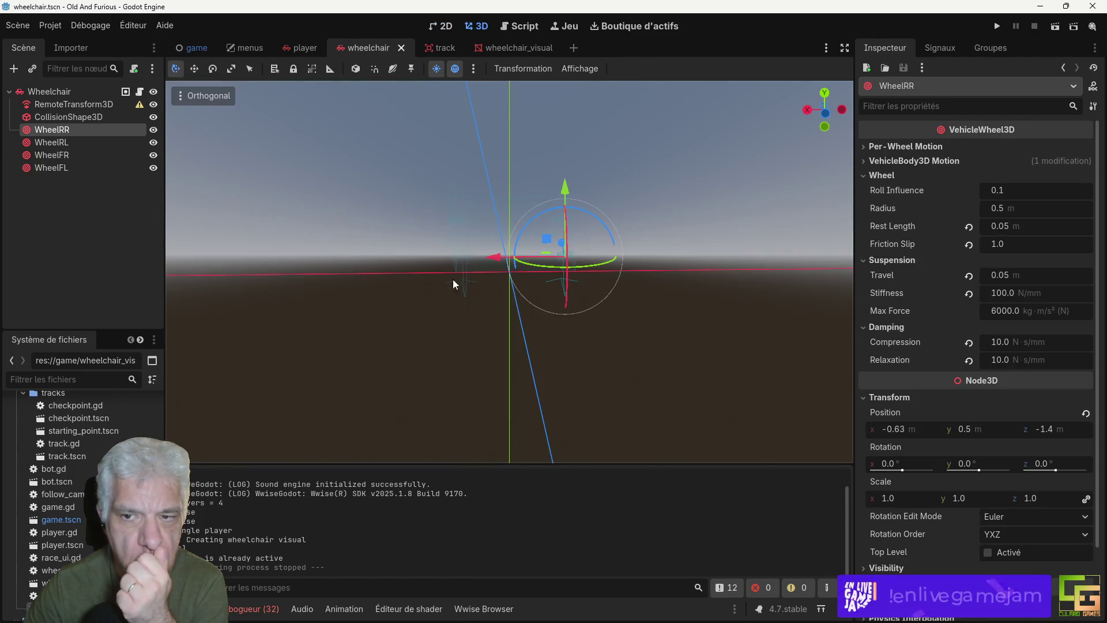
pyautogui.click(116, 92)
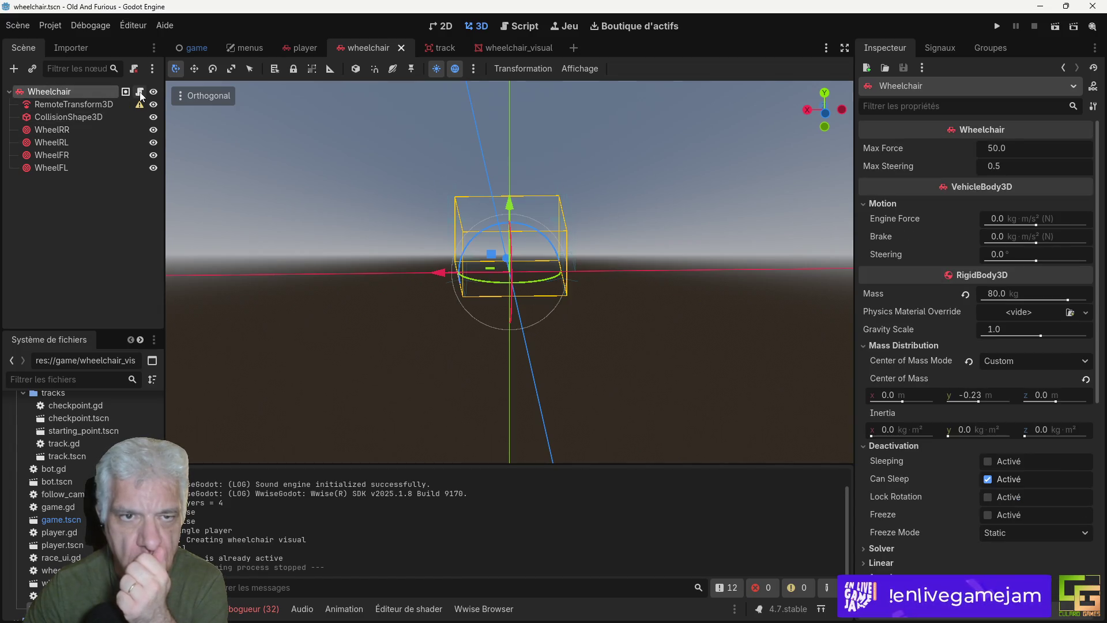
pyautogui.click(254, 609)
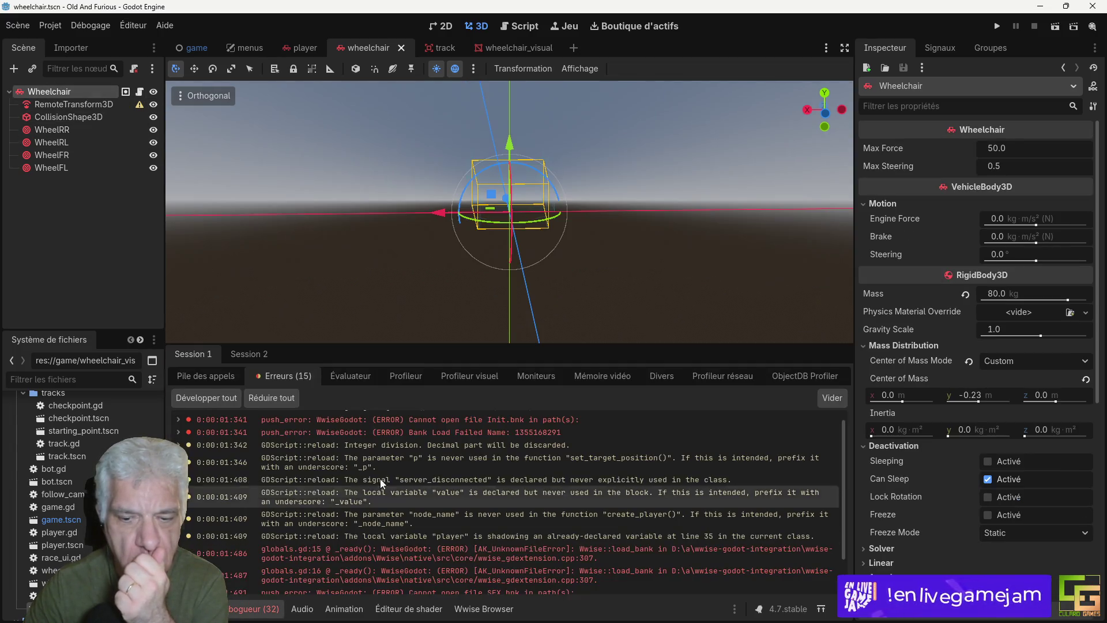
pyautogui.scroll(-2, 478, 514)
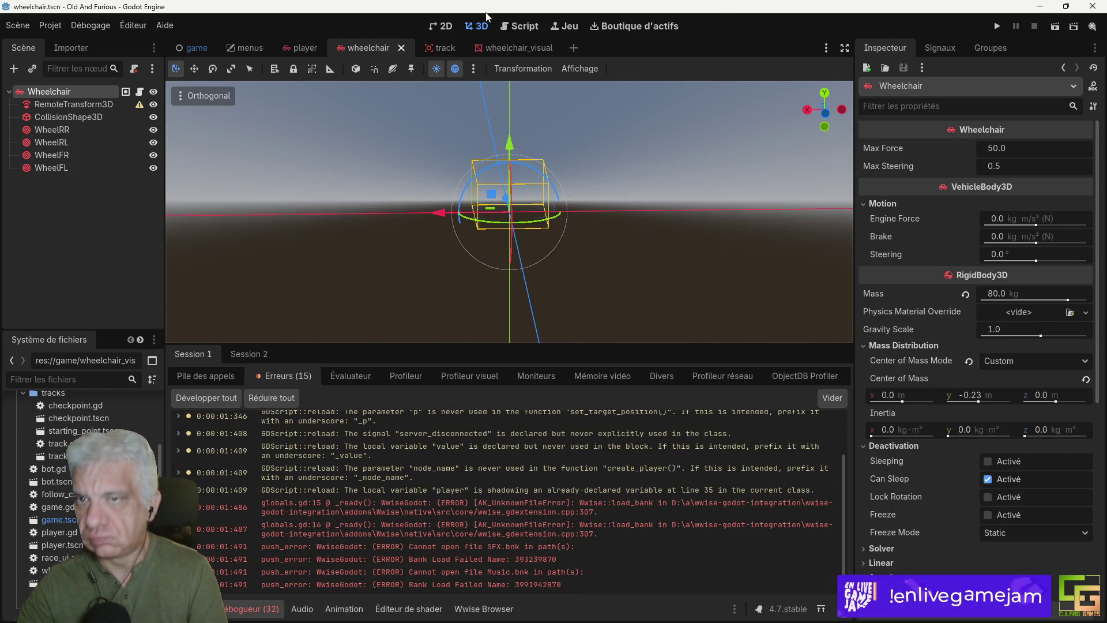
# Step: Open the Track node's track.gd script and shrink the bottom panel to enlarge the code area
pyautogui.click(433, 50)
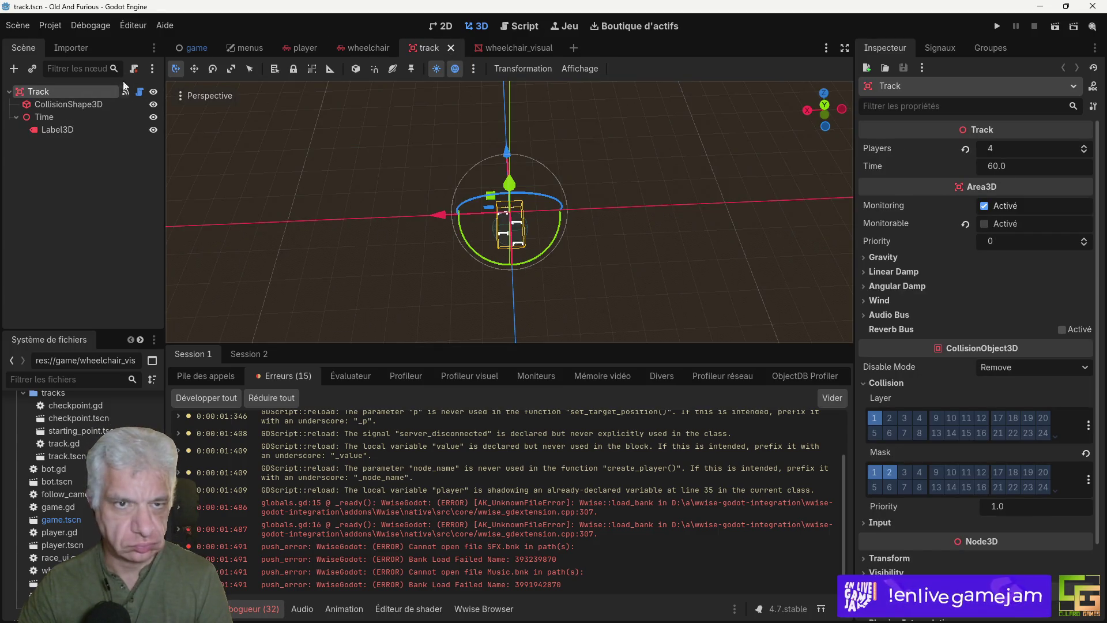
pyautogui.click(139, 92)
pyautogui.scroll(1, 577, 271)
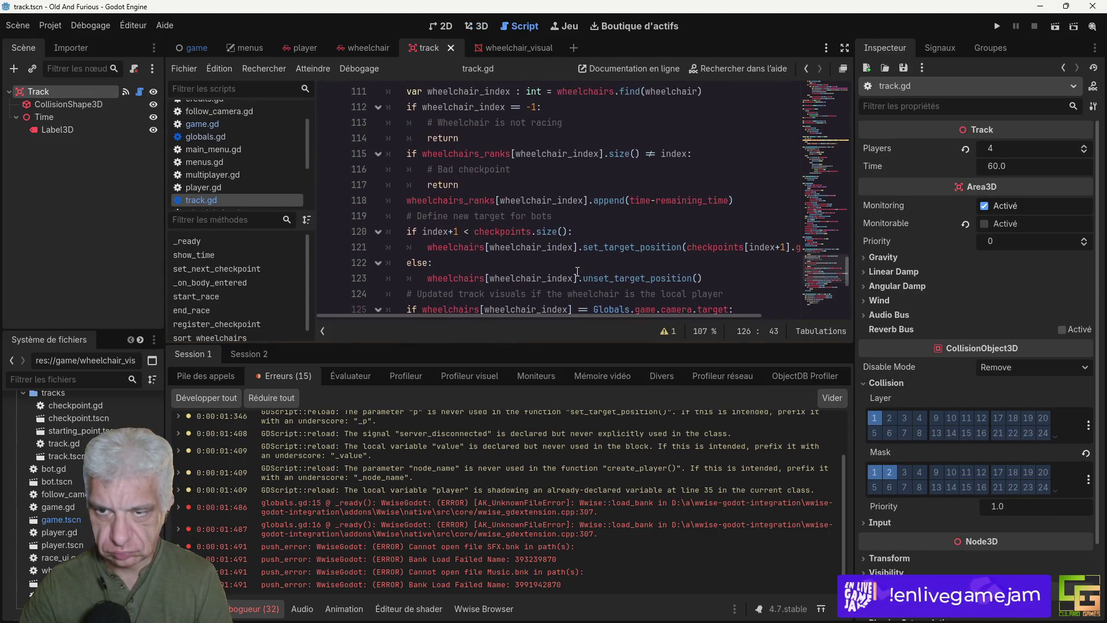
pyautogui.scroll(19, 577, 271)
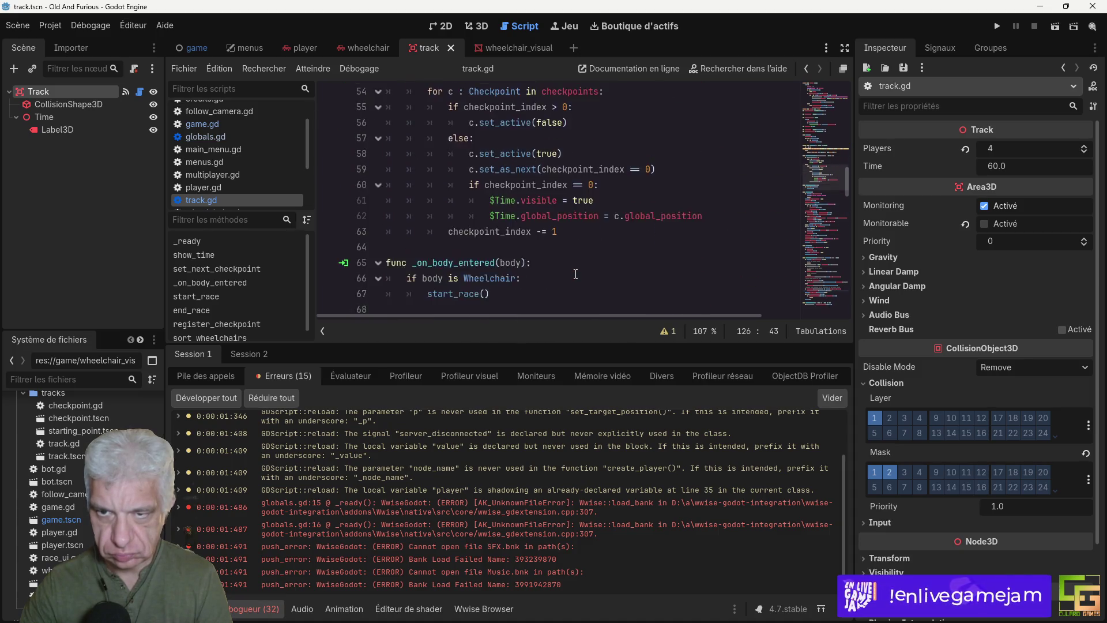
pyautogui.scroll(5, 575, 274)
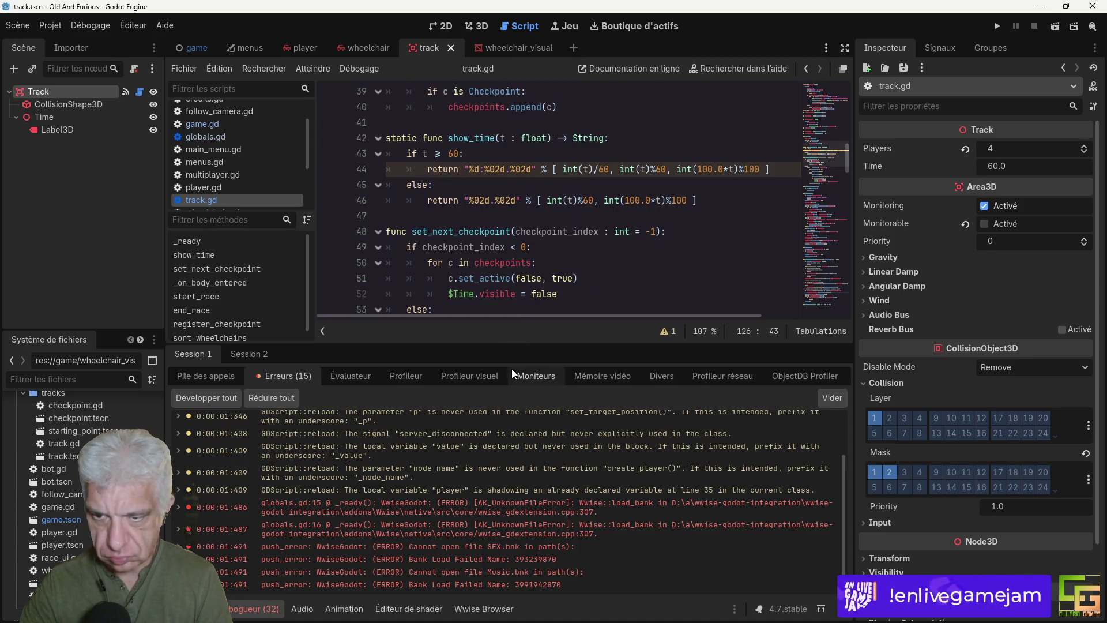
pyautogui.moveTo(508, 345); pyautogui.dragTo(445, 573)
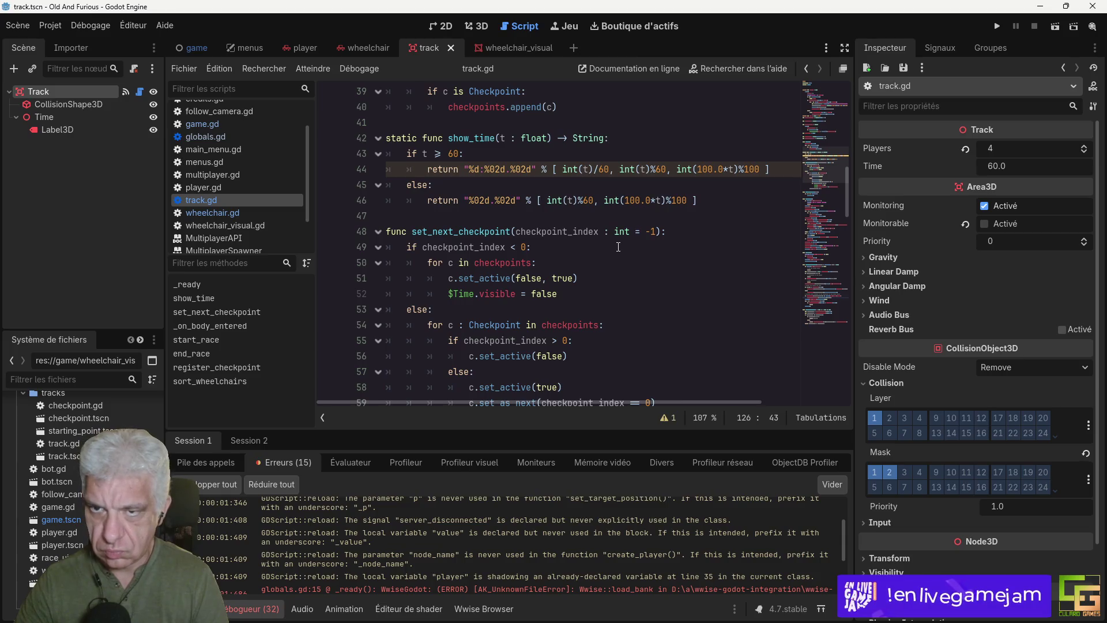
pyautogui.scroll(-1, 442, 219)
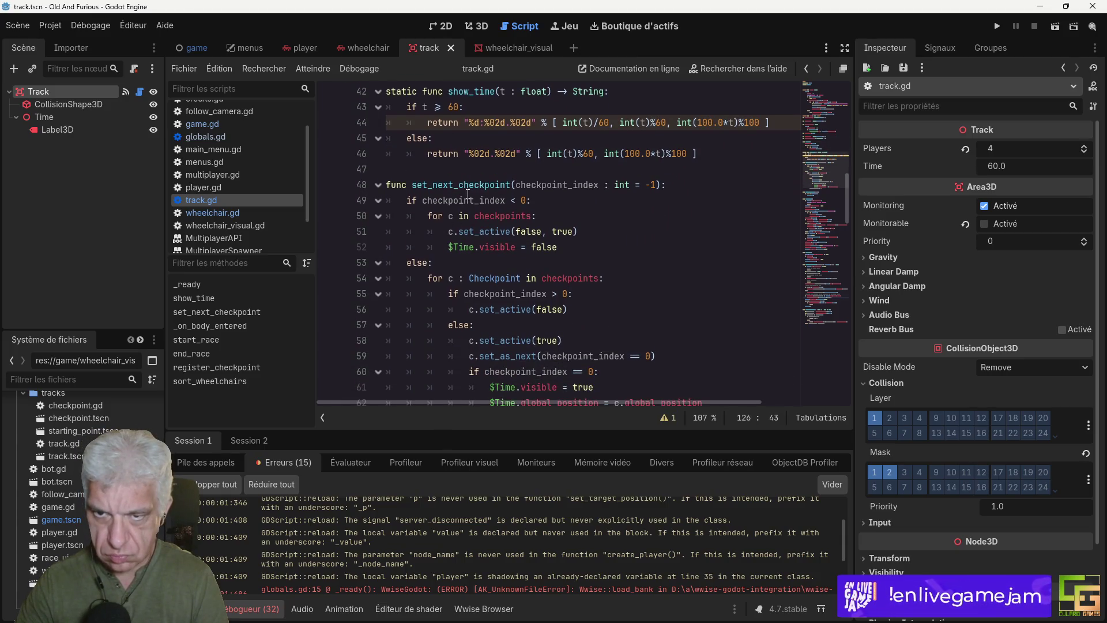
# Step: Change wheelchairs[i] to wheelchairs[i].visual on line 86, save track.gd and run the game
pyautogui.doubleClick(471, 184)
pyautogui.hotkey('ctrl', 'f')
pyautogui.press('Return')
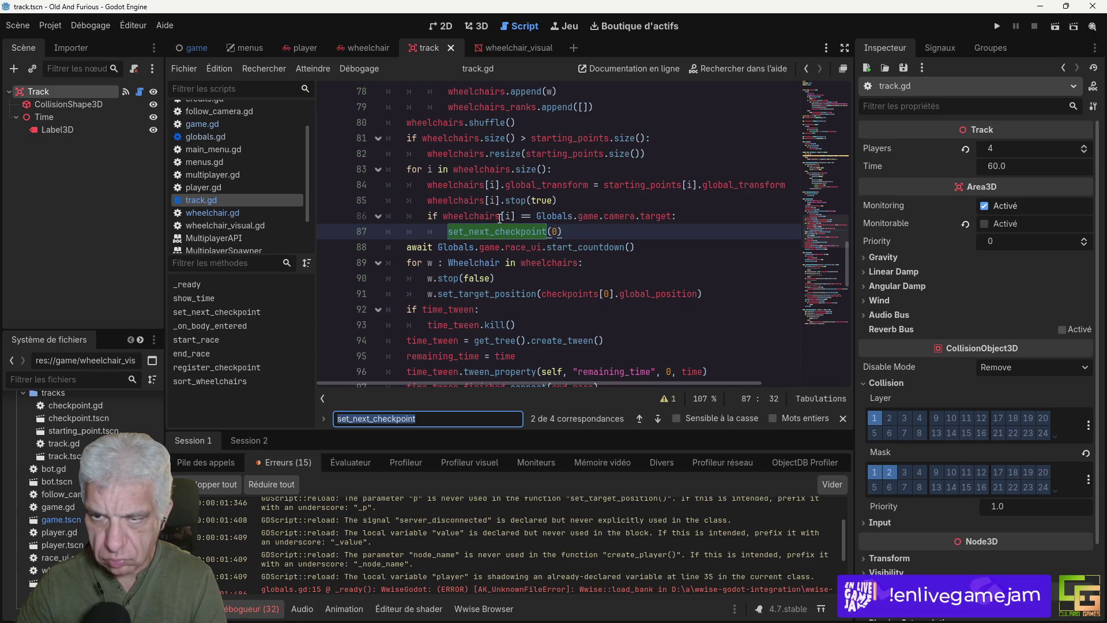
pyautogui.moveTo(490, 216)
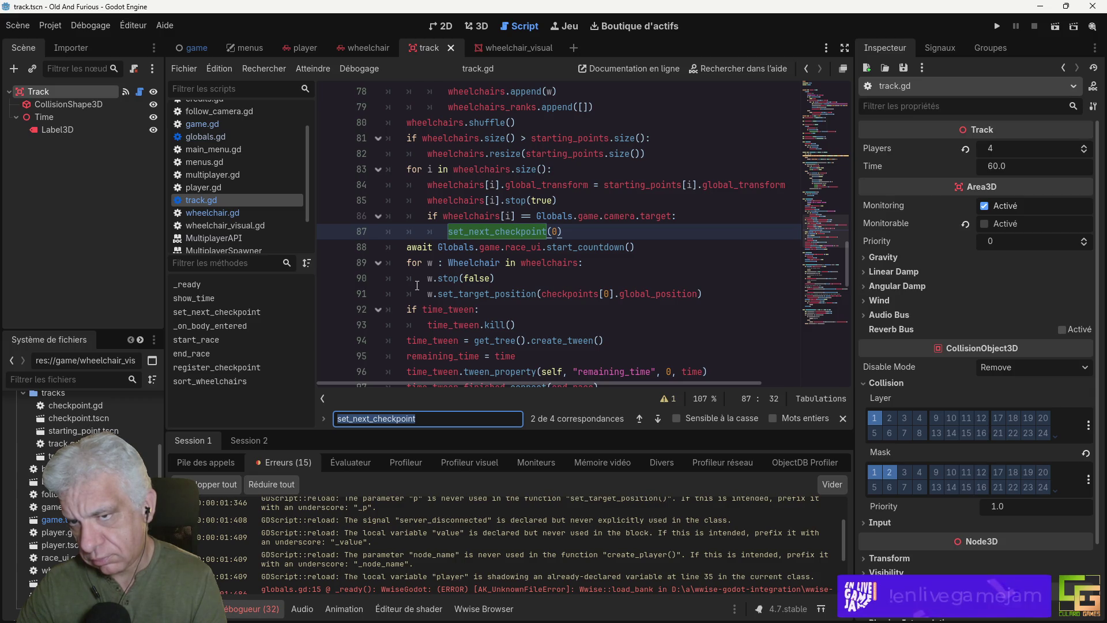
pyautogui.click(509, 216)
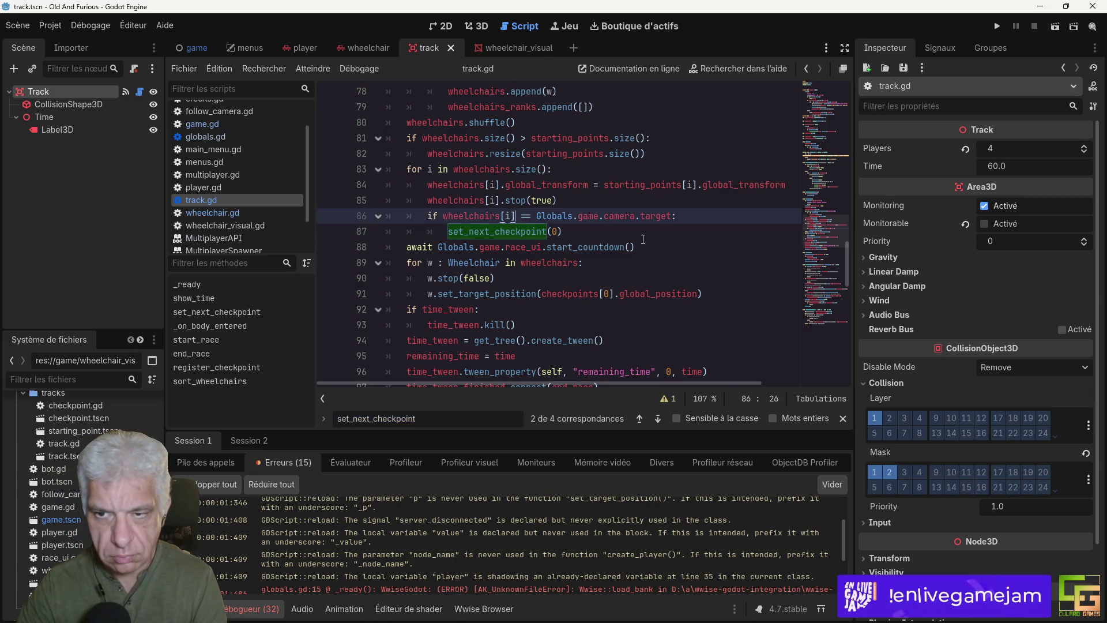
pyautogui.write('.')
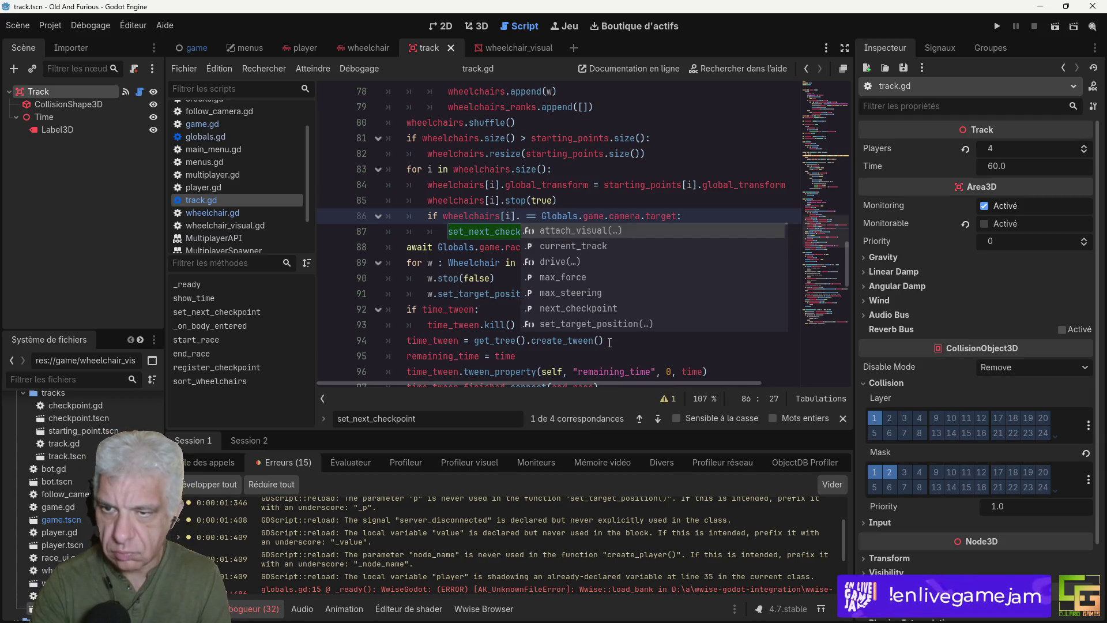
pyautogui.write('visua')
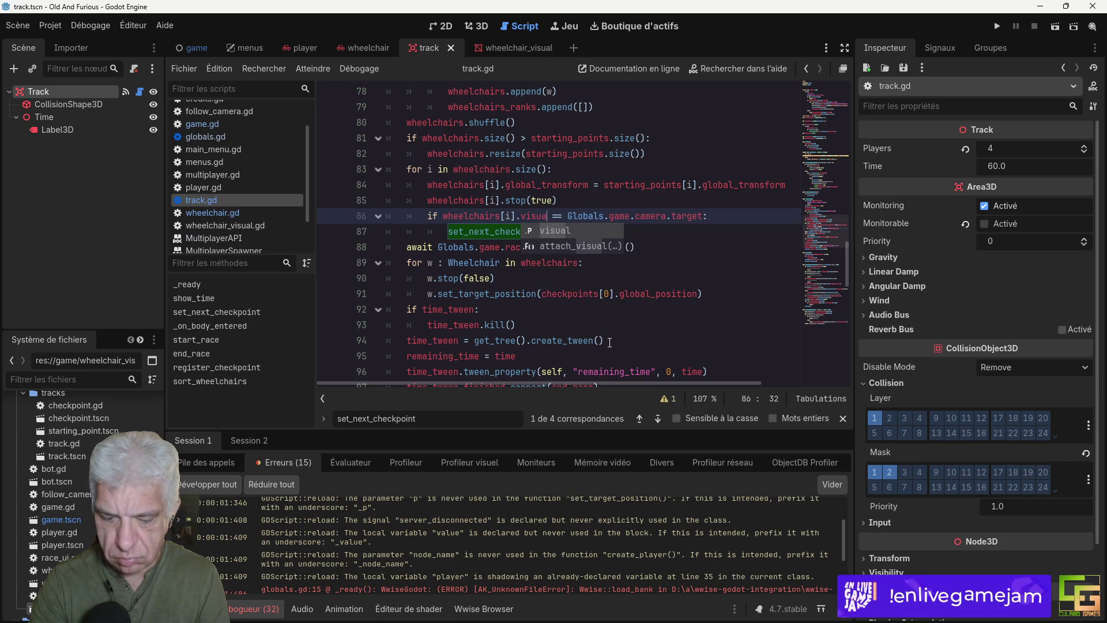
pyautogui.write('l')
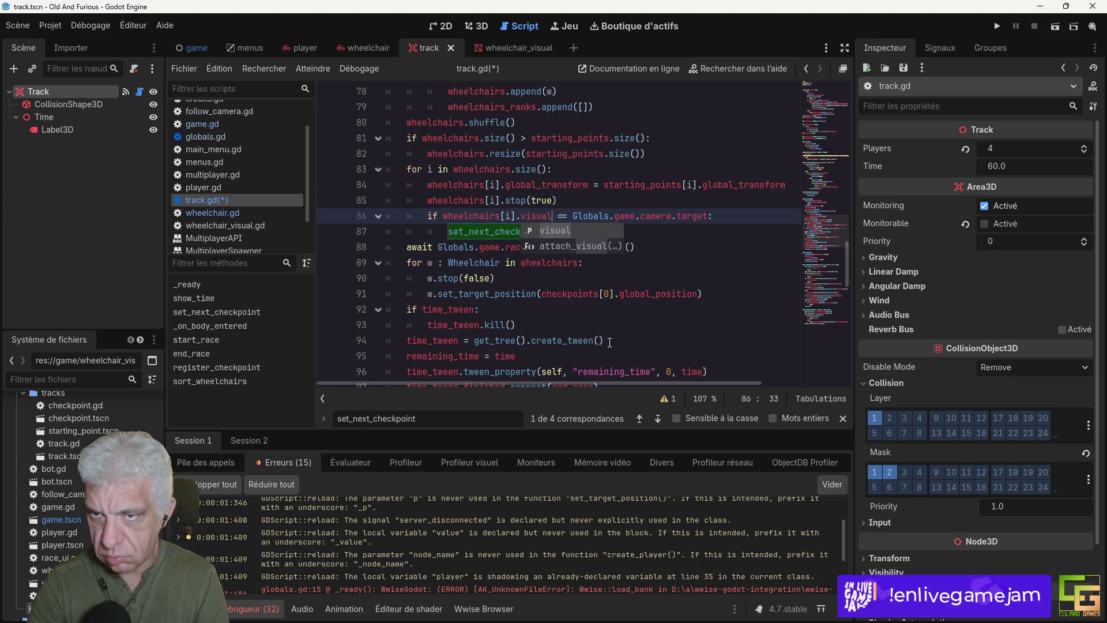
pyautogui.hotkey('ctrl', 's')
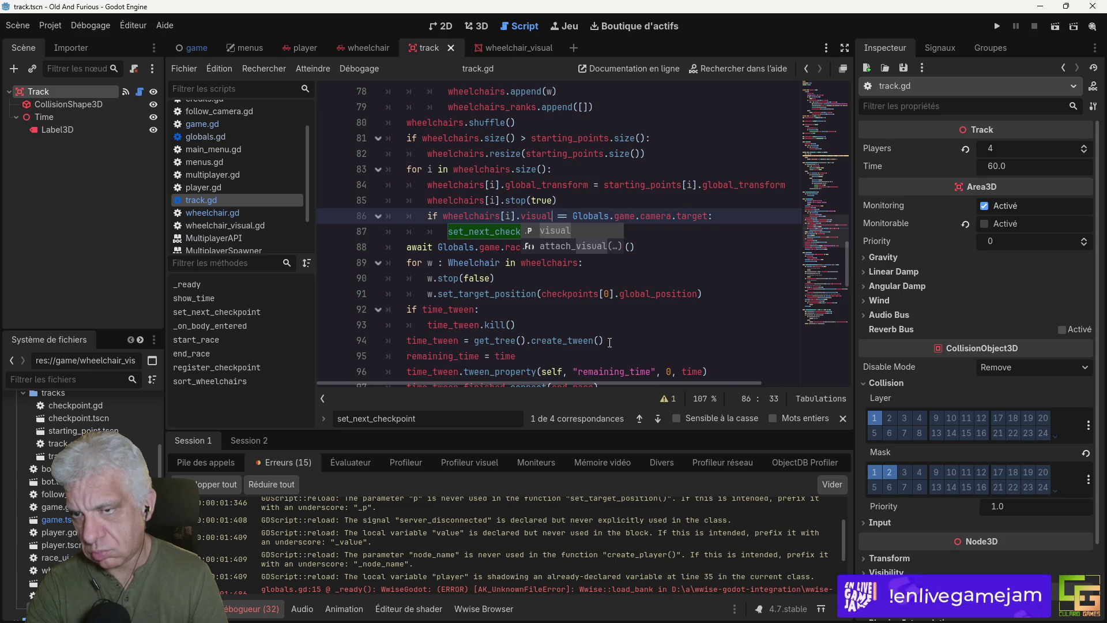
pyautogui.click(997, 26)
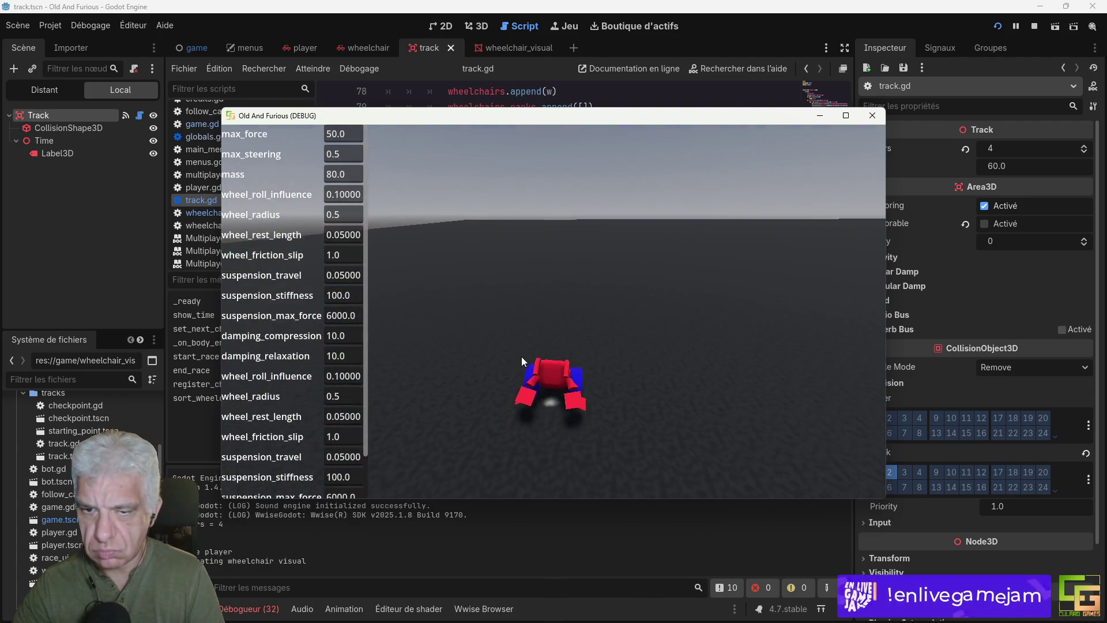
# Step: Drive the wheelchair with max_force tuned to 200, then close the game window
pyautogui.press('Up')
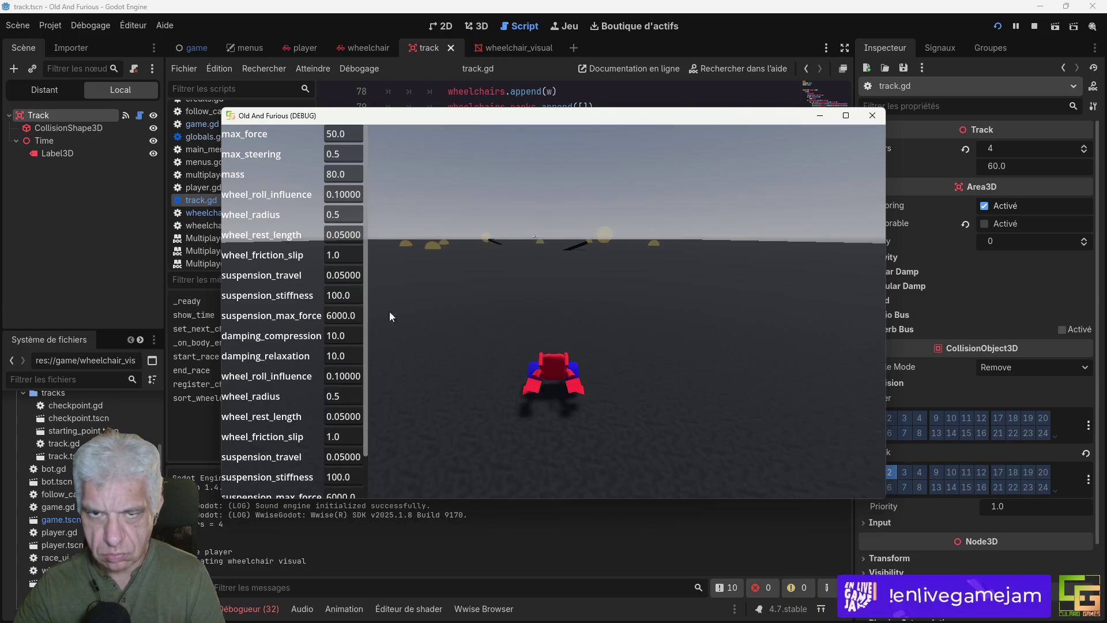
pyautogui.click(339, 133)
pyautogui.press('BackSpace')
pyautogui.press('BackSpace')
pyautogui.write('200')
pyautogui.press('Return')
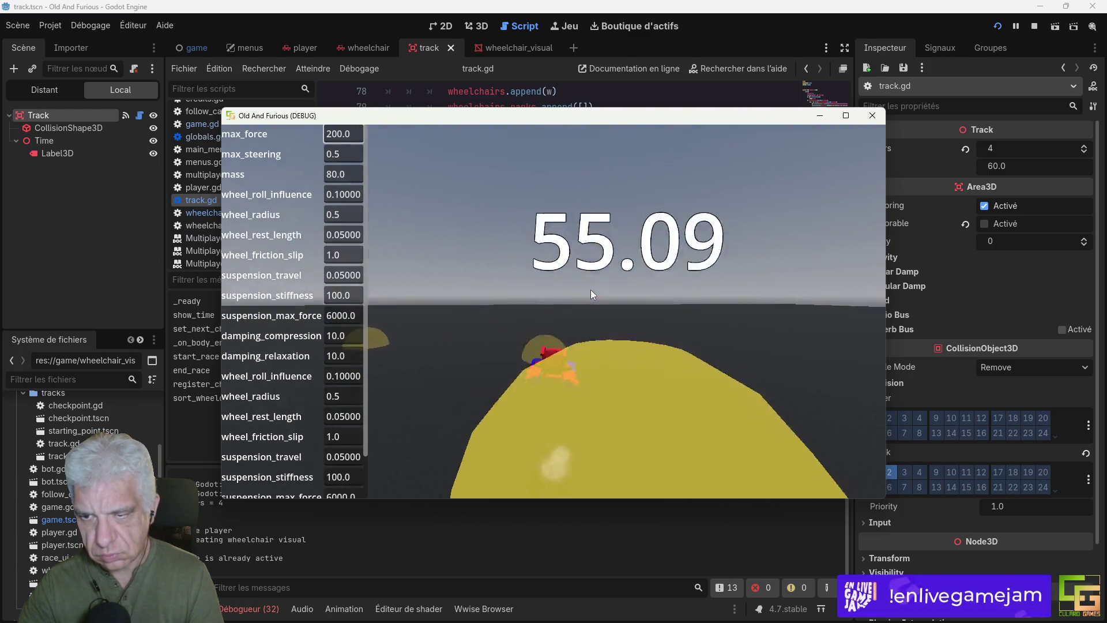
pyautogui.press('Down')
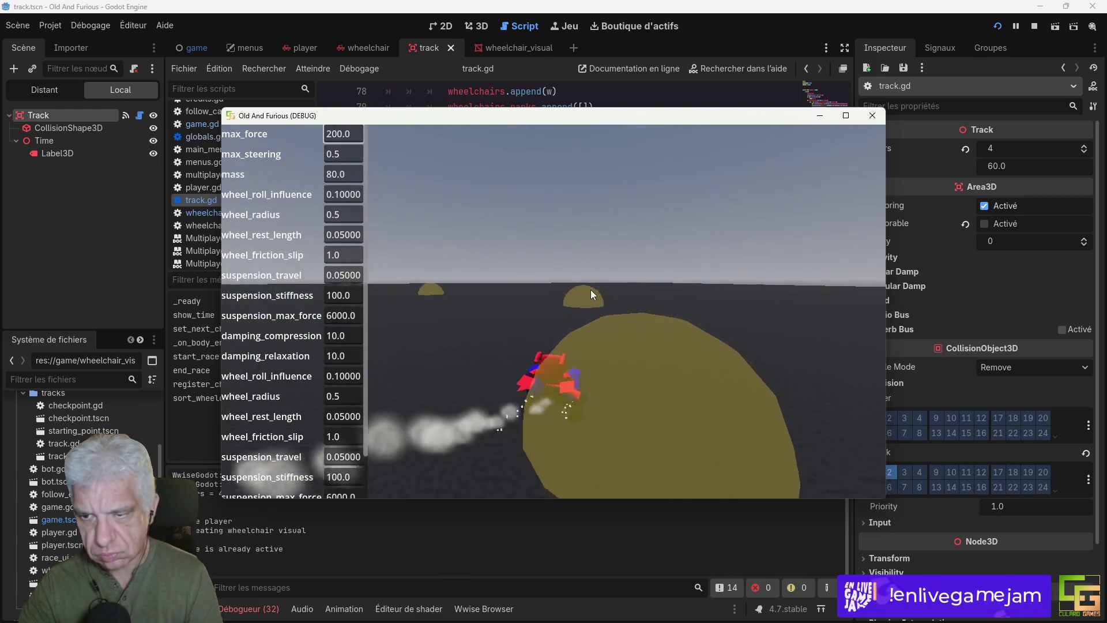
pyautogui.press('F8')
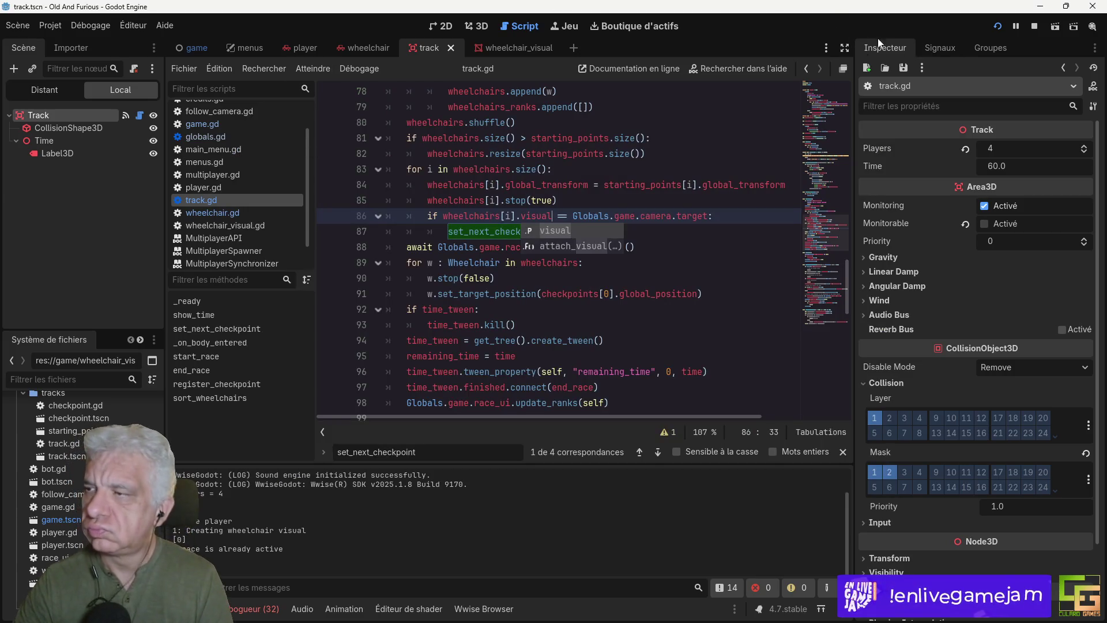
# Step: Stop the debug session and return to the edited comparison on line 86
pyautogui.click(1033, 27)
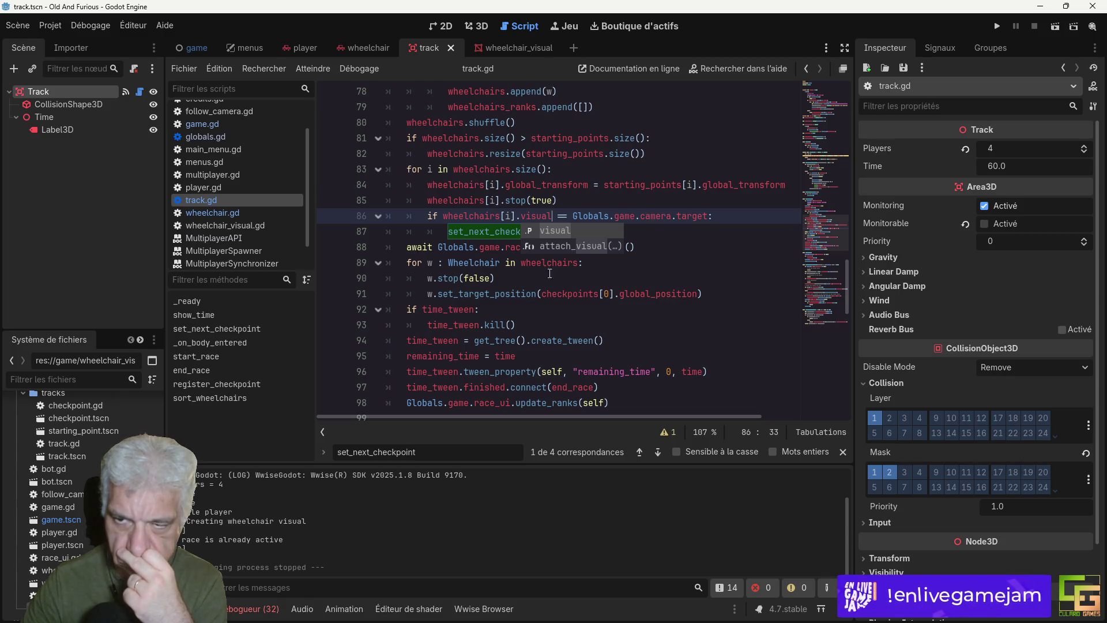
pyautogui.click(605, 280)
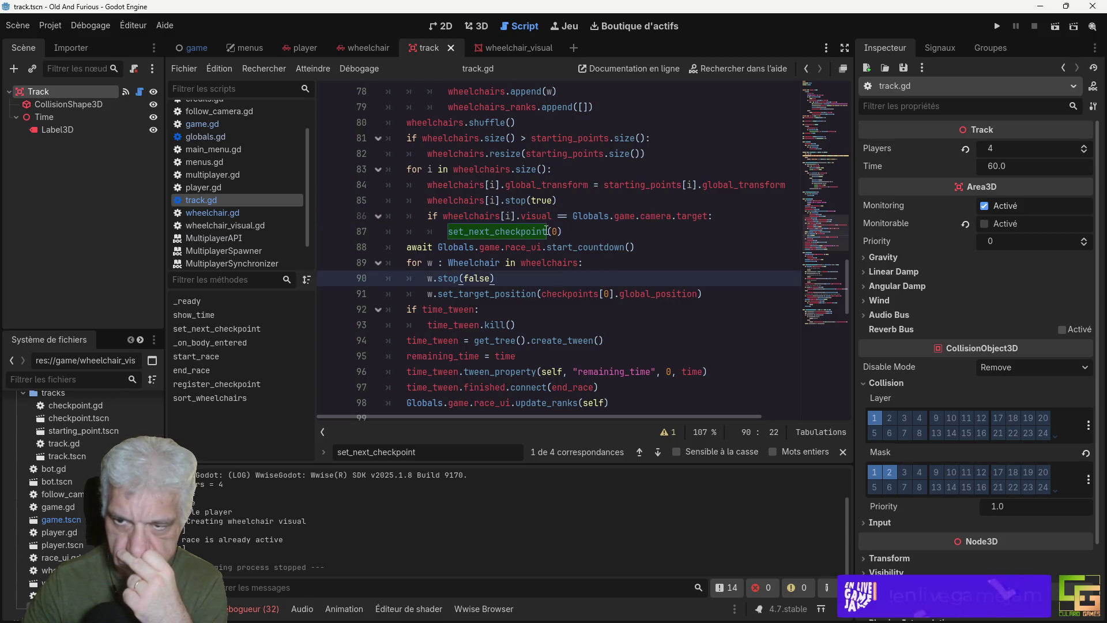
pyautogui.click(575, 231)
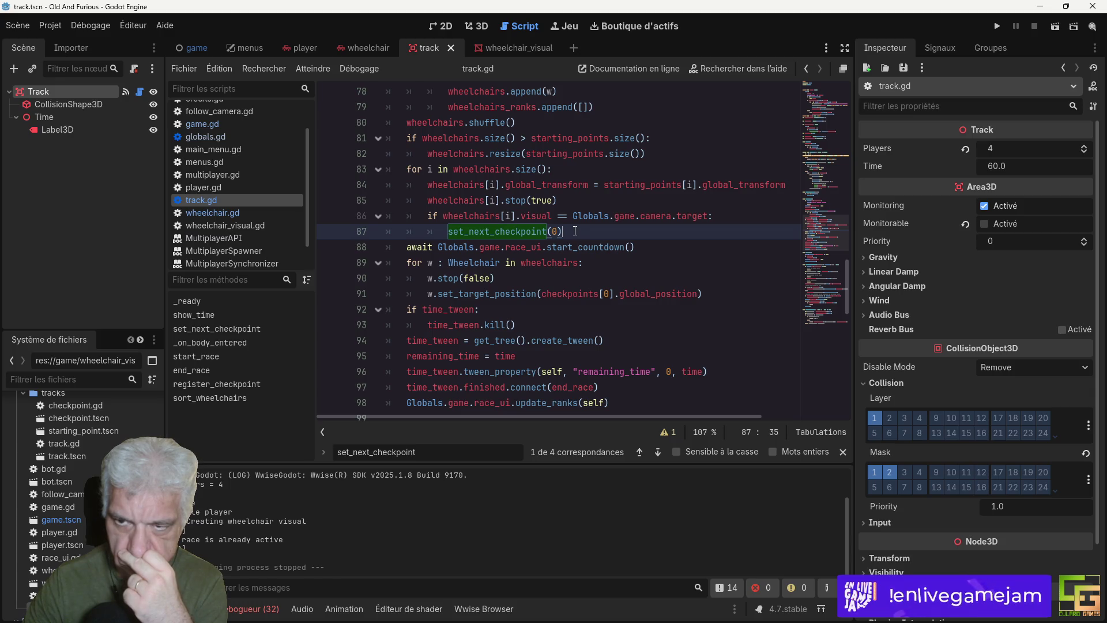
pyautogui.scroll(5, 576, 231)
pyautogui.scroll(-4, 576, 231)
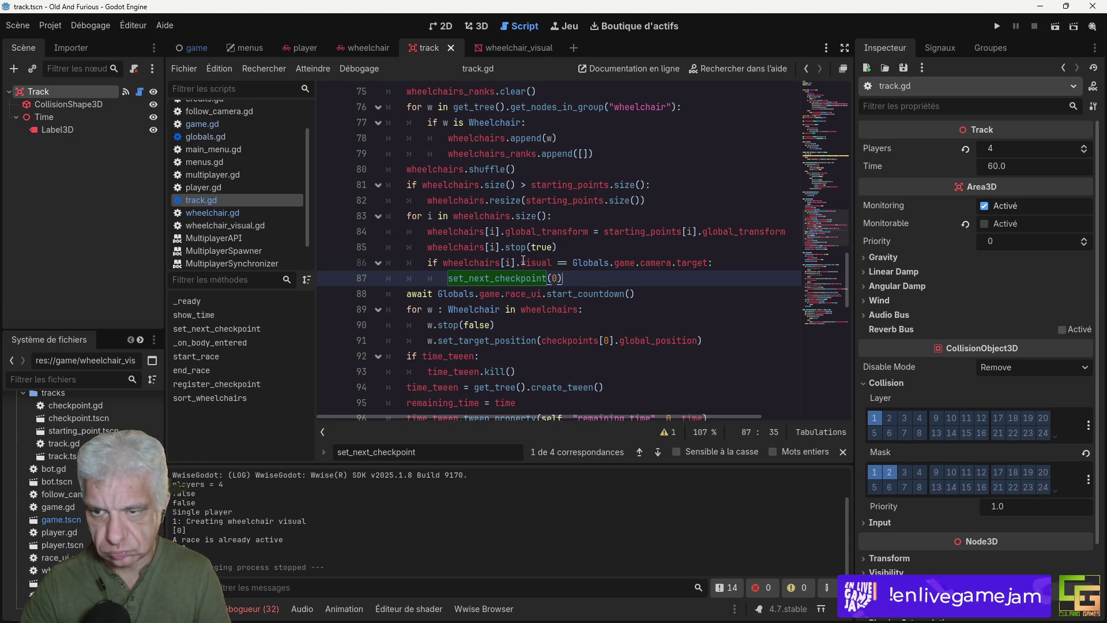
pyautogui.click(519, 262)
# Step: Append .visual to wheelchairs[wheelchair_index] on line 125 and relaunch the game
pyautogui.press('F3')
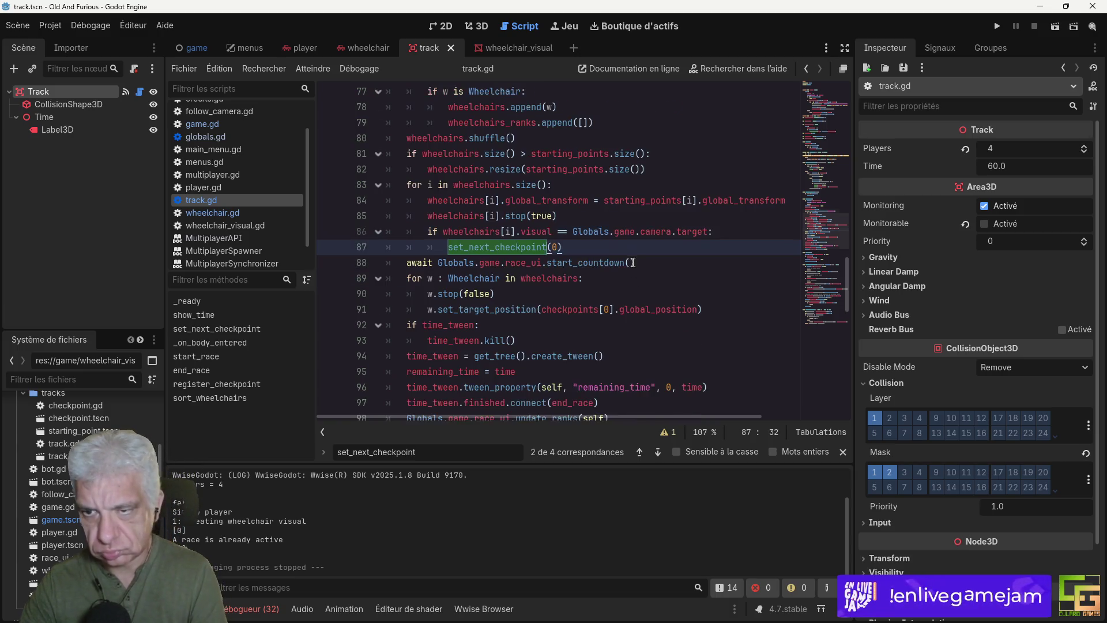
pyautogui.press('F3')
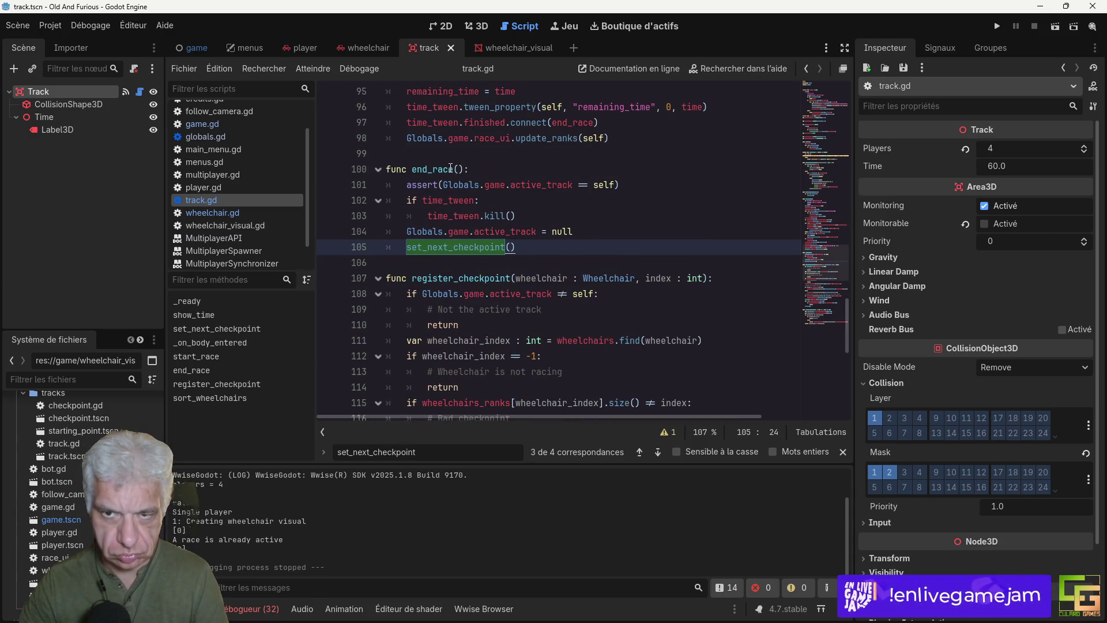
pyautogui.press('F3')
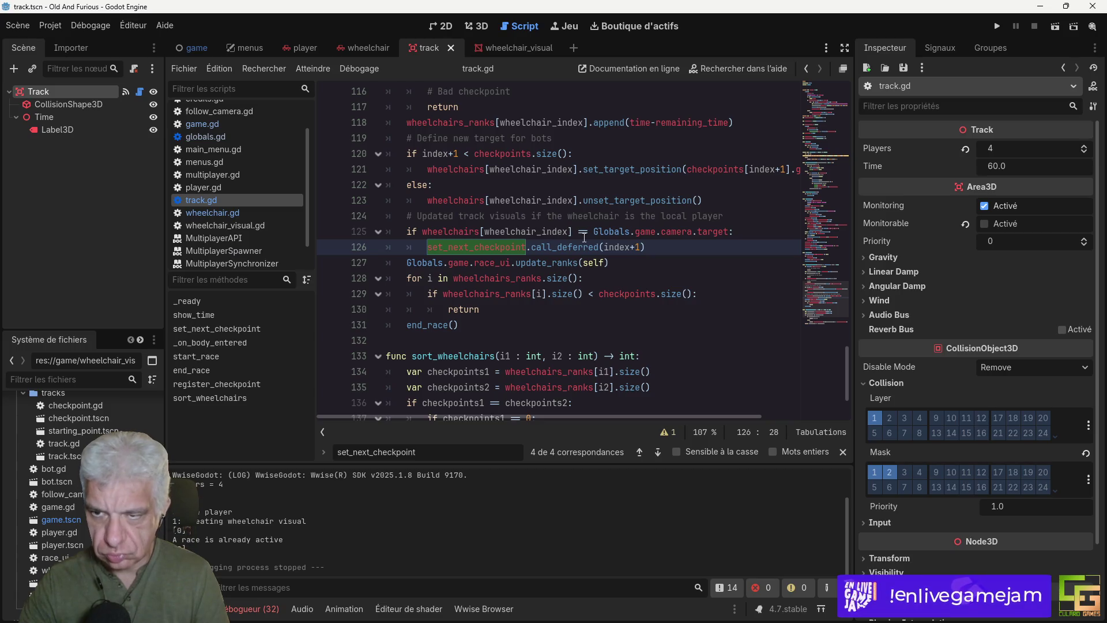
pyautogui.click(573, 231)
pyautogui.write('.visual')
pyautogui.click(995, 29)
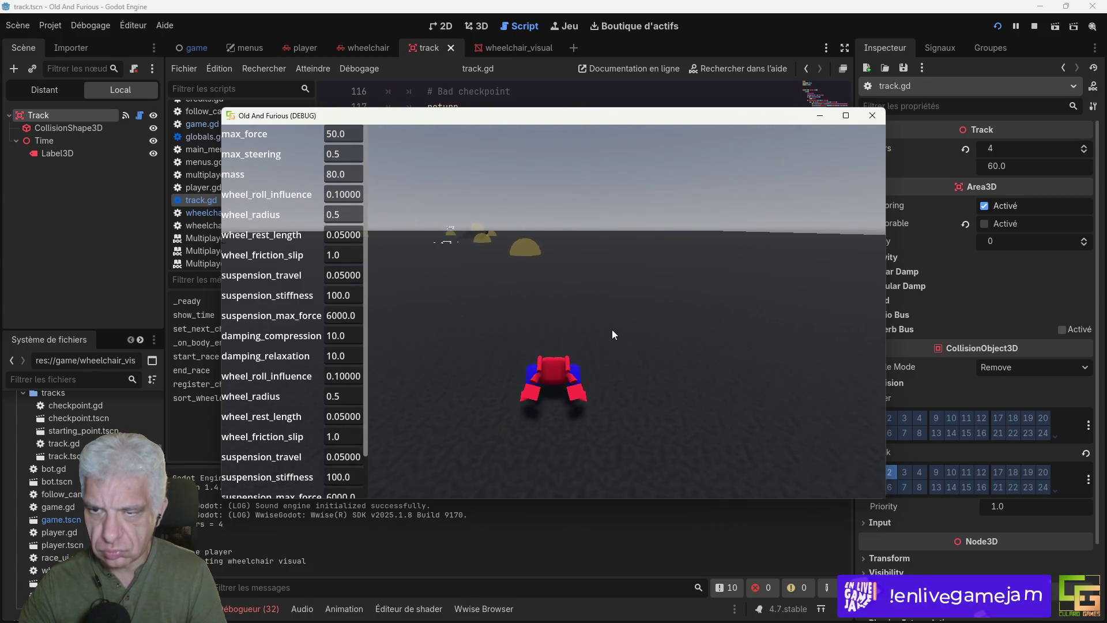
# Step: Drive through the yellow checkpoint and steer toward the TEST checkpoint dome
pyautogui.press('w')
pyautogui.press('w')
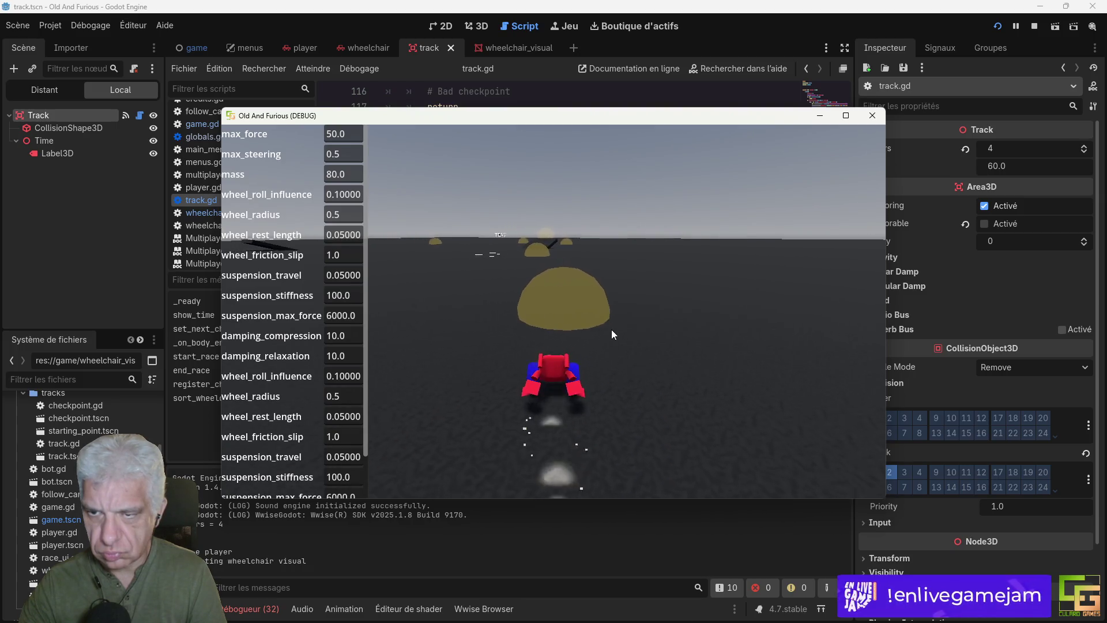
pyautogui.press('w')
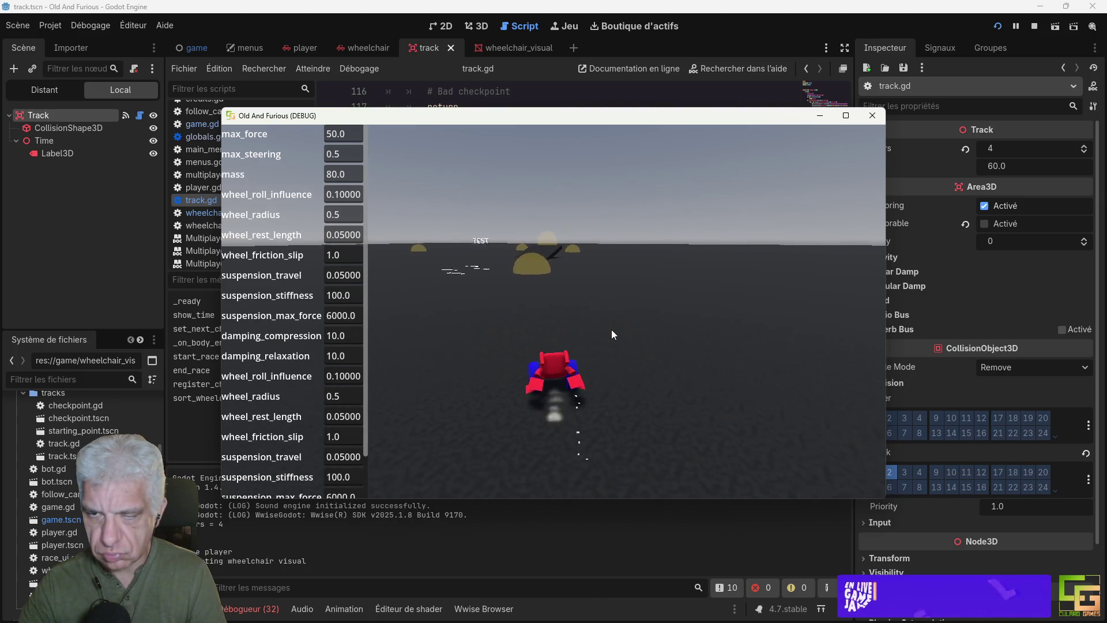
pyautogui.press('a')
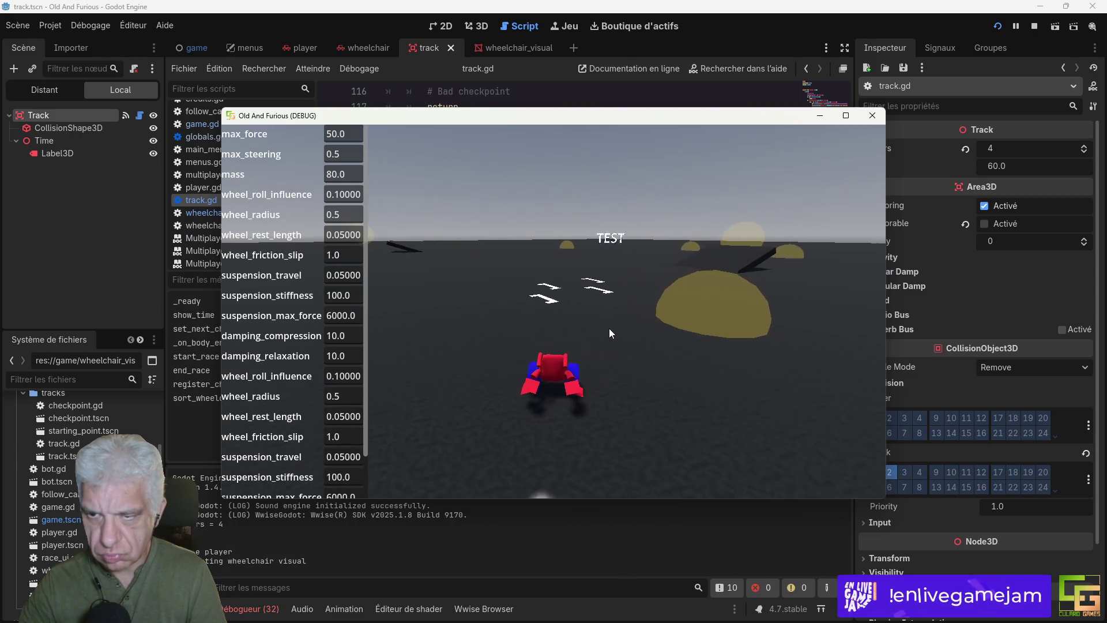
pyautogui.press('d')
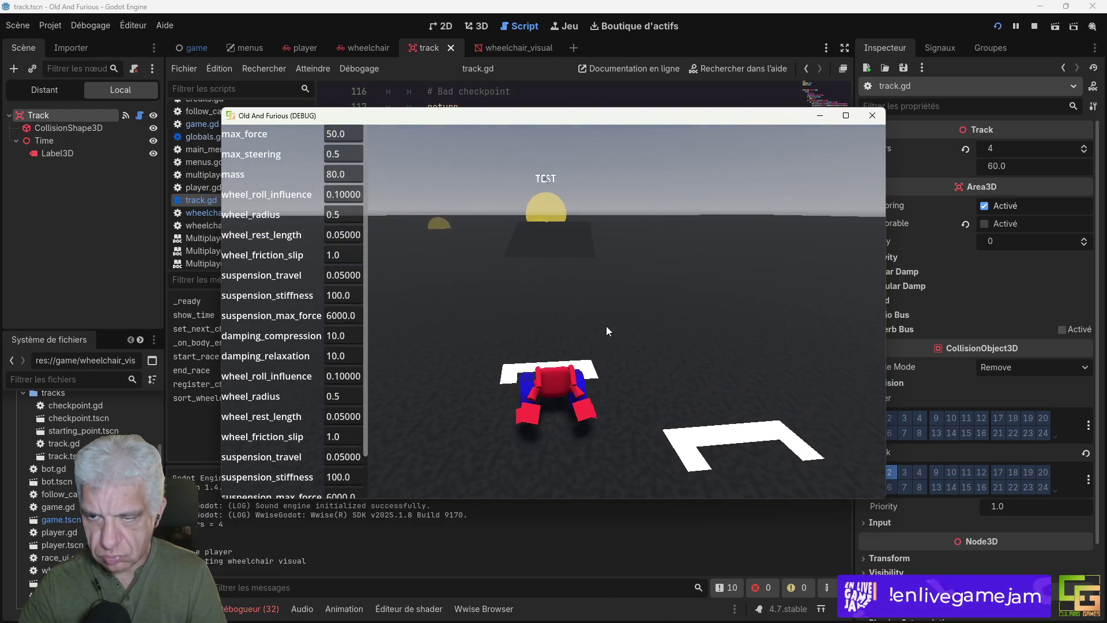
pyautogui.press('w')
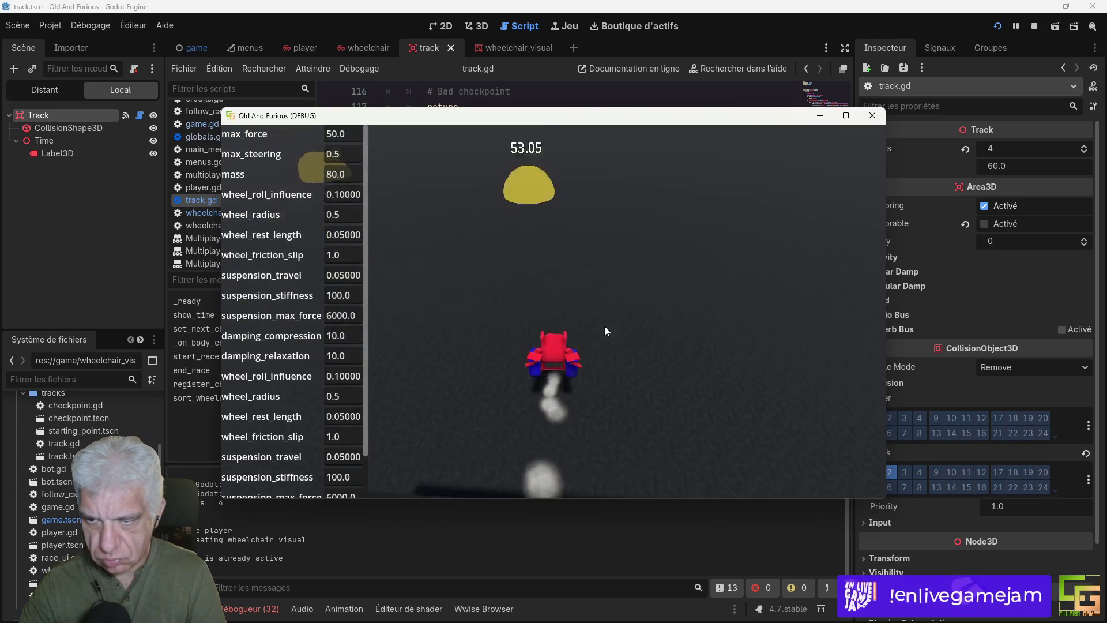
# Step: Close and stop the game, then switch to the wheelchair scene
pyautogui.press('F8')
pyautogui.click(1041, 25)
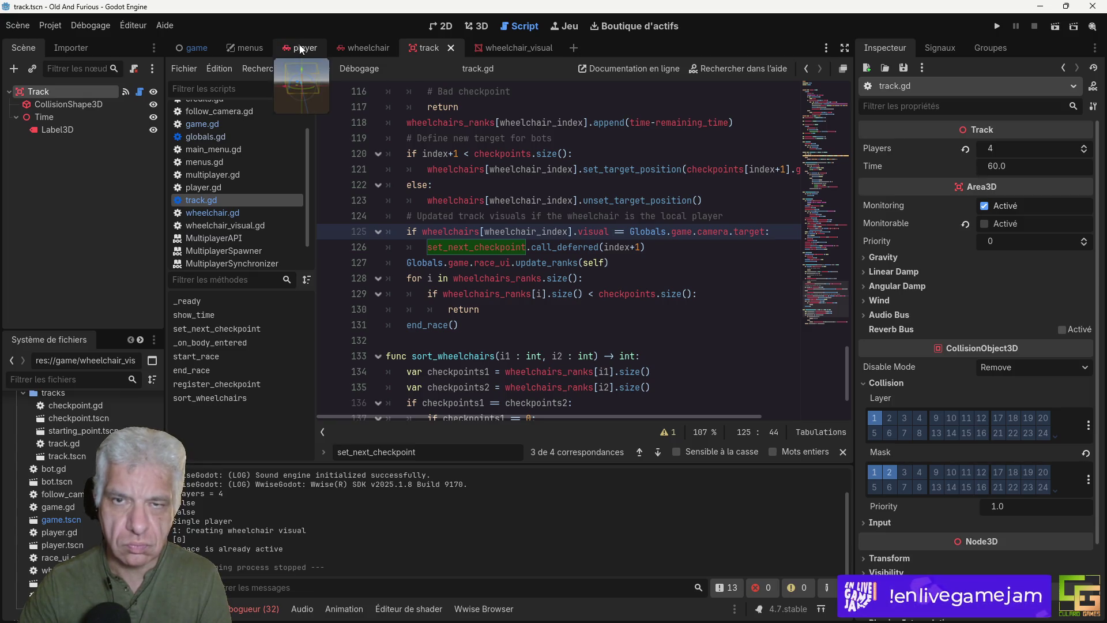
pyautogui.click(365, 47)
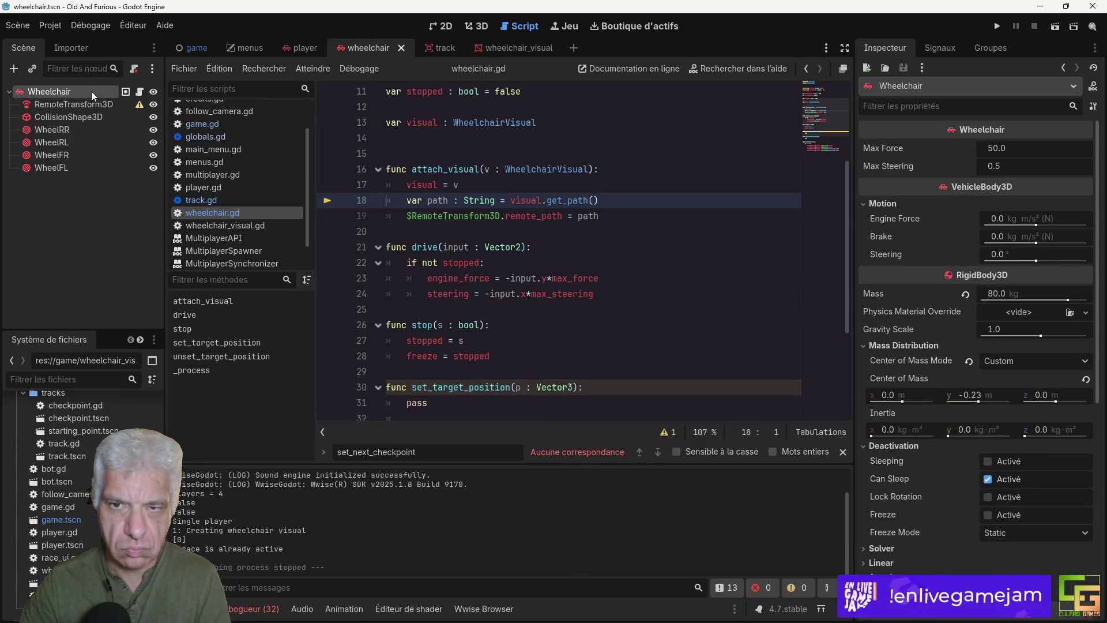
# Step: Set the Wheelchair's Max Force to 150, test-run the game, and stop it
pyautogui.click(1000, 148)
pyautogui.write('1')
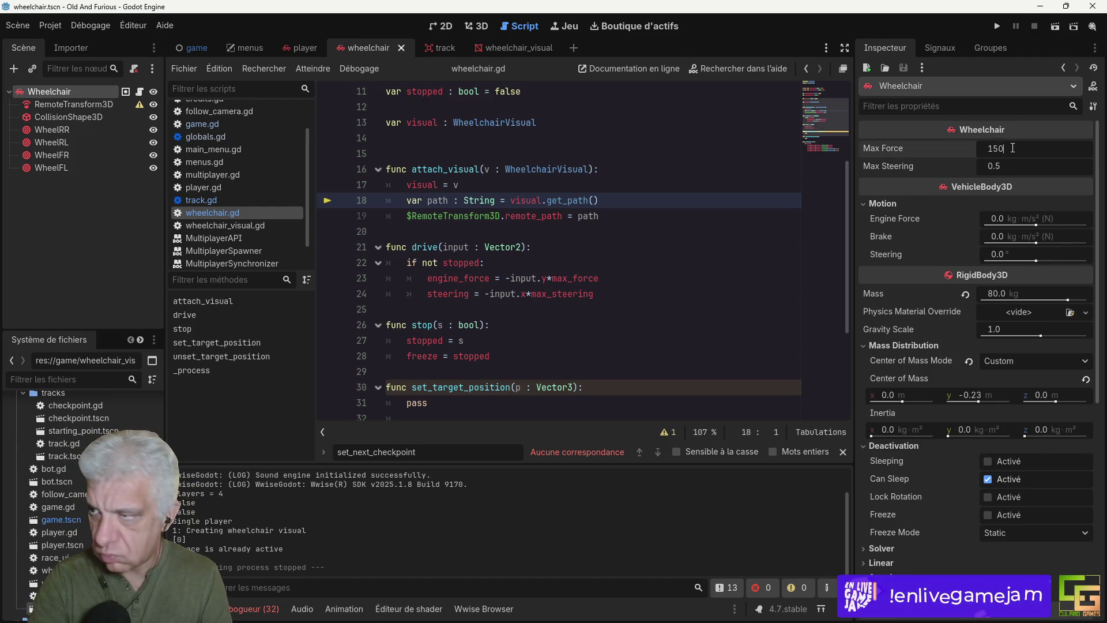
pyautogui.press('Return')
pyautogui.click(998, 27)
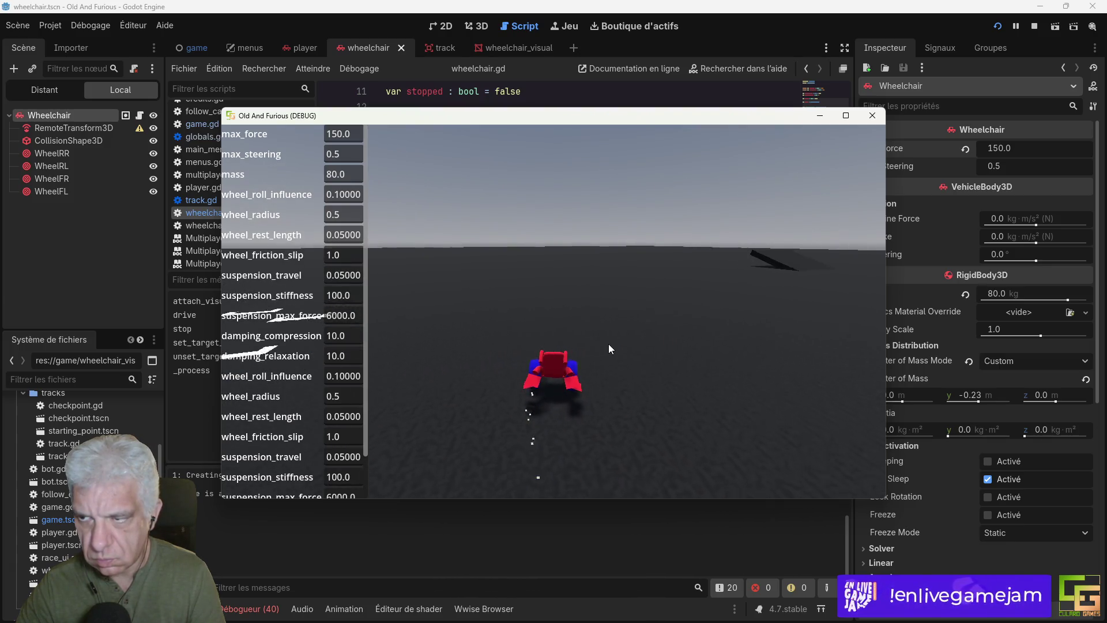
pyautogui.click(873, 115)
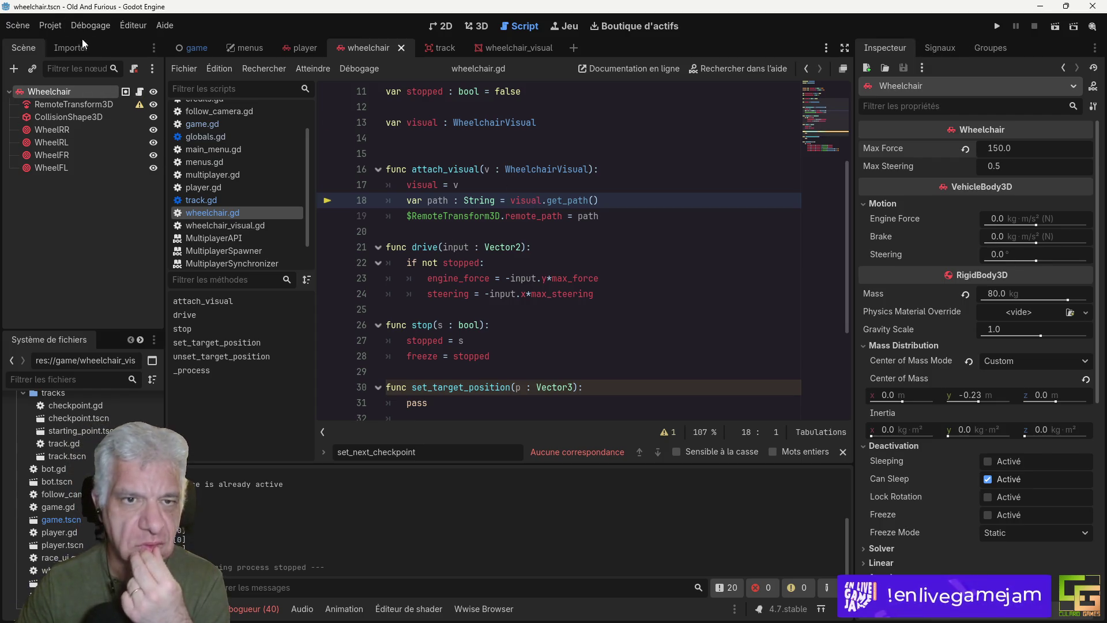
pyautogui.click(195, 48)
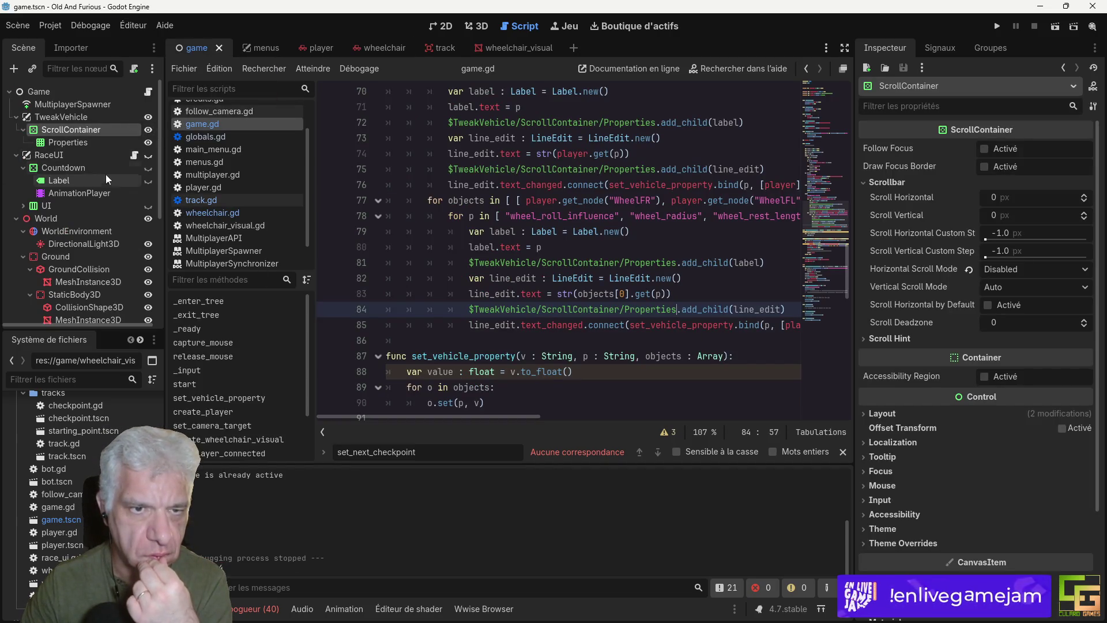
# Step: Hide TweakVehicle, show RaceUI in the Game scene, and save the scene
pyautogui.click(148, 156)
pyautogui.click(149, 117)
pyautogui.hotkey('ctrl', 's')
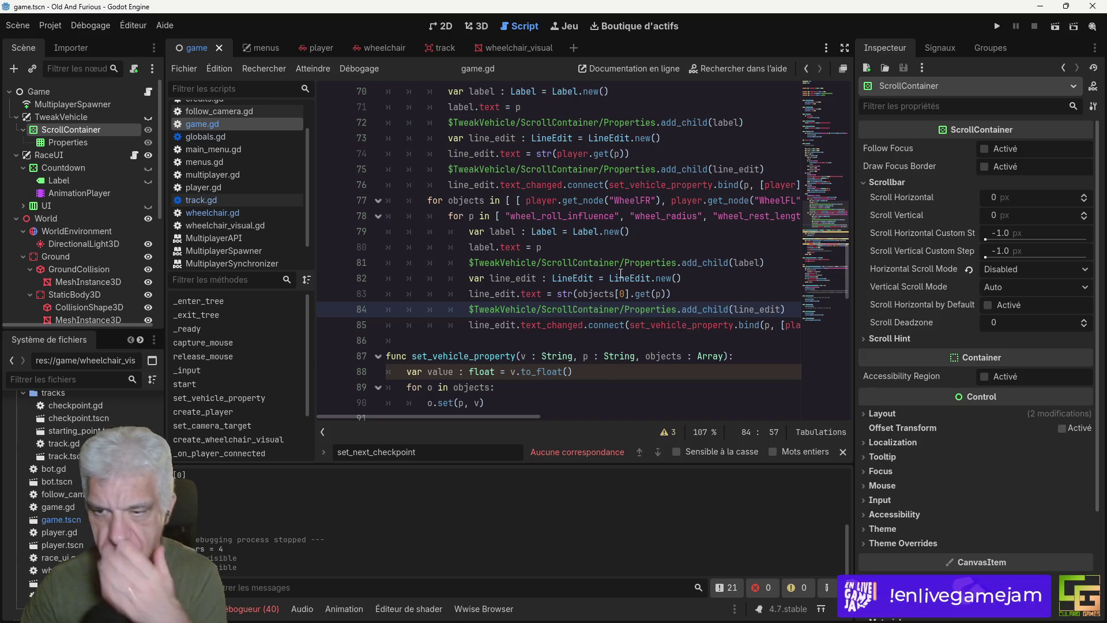
# Step: Scroll through game.gd to review the tweak fields wired to set_vehicle_property
pyautogui.scroll(-2, 621, 273)
pyautogui.scroll(3, 660, 280)
pyautogui.scroll(-2, 661, 280)
pyautogui.scroll(4, 661, 280)
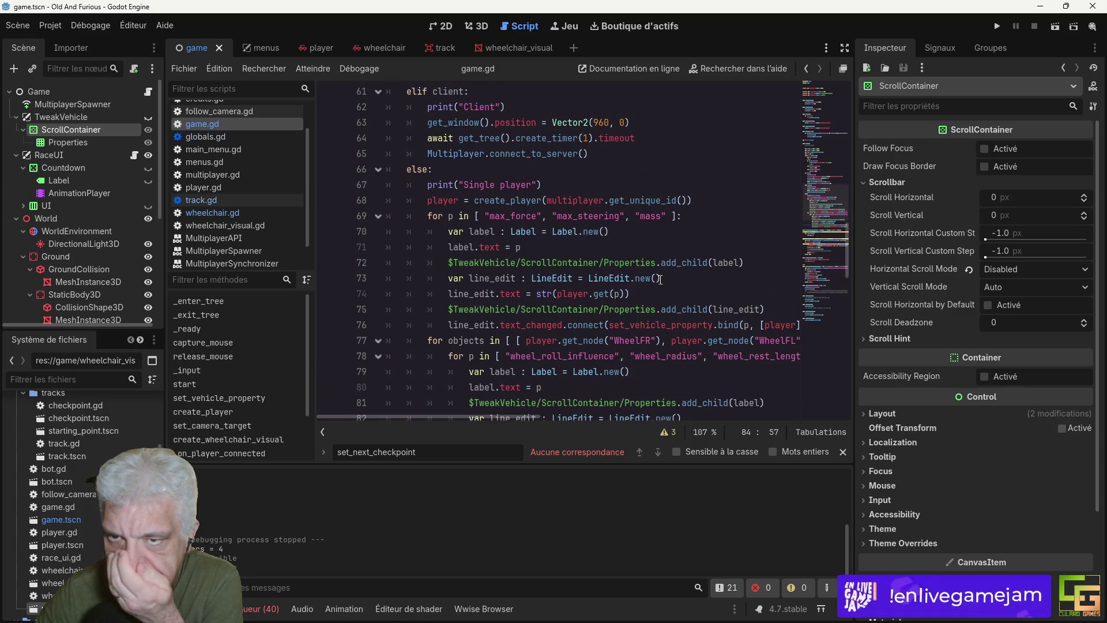
pyautogui.scroll(11, 660, 280)
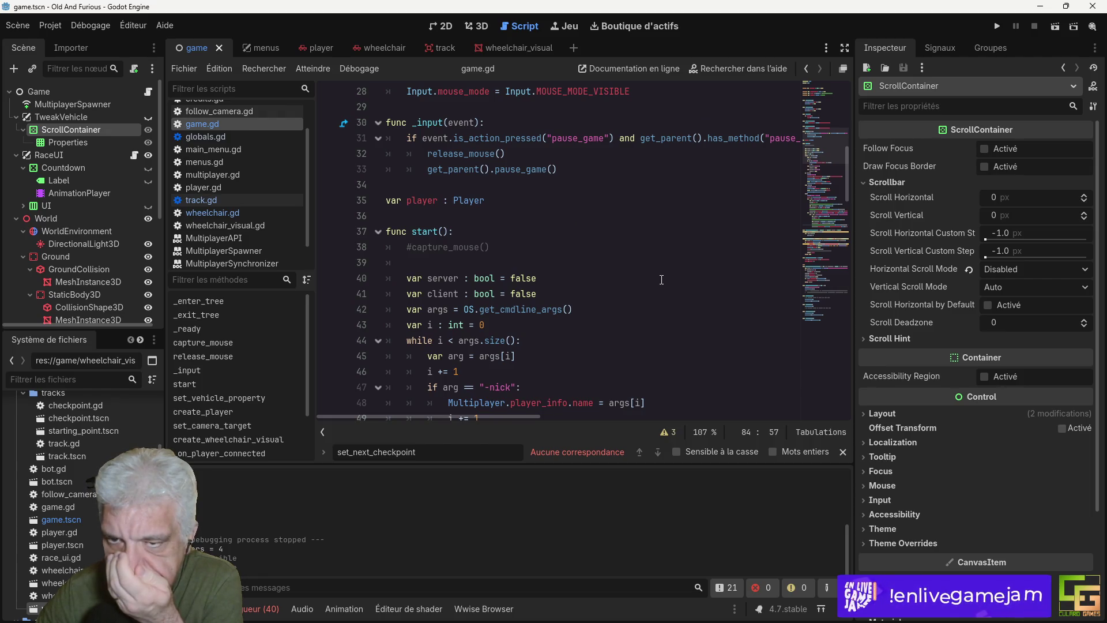
pyautogui.scroll(-8, 662, 280)
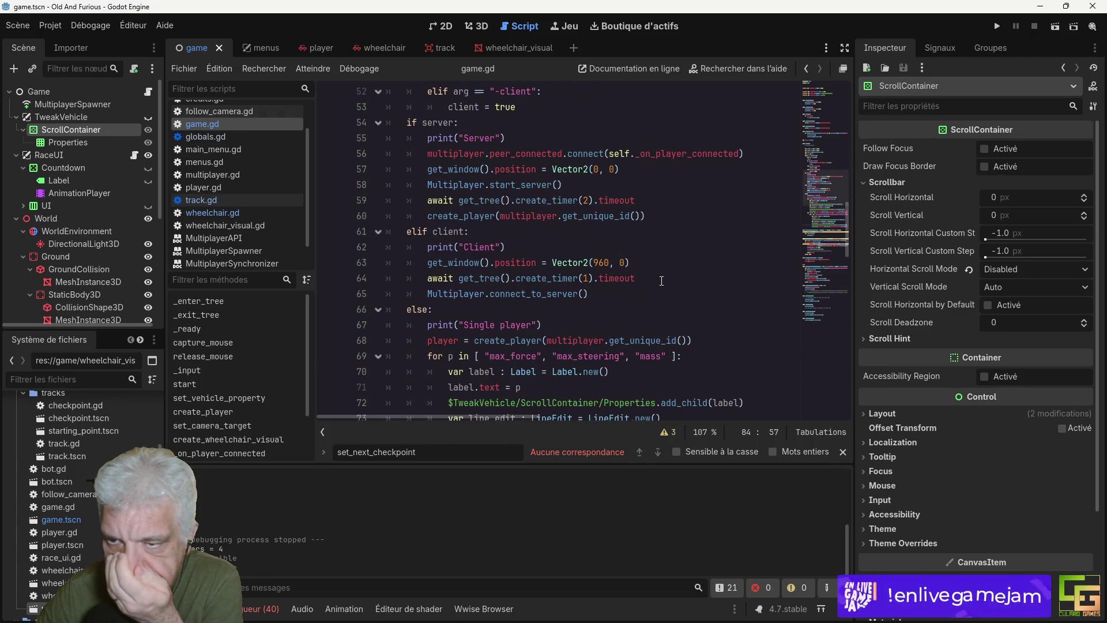
pyautogui.scroll(-8, 661, 280)
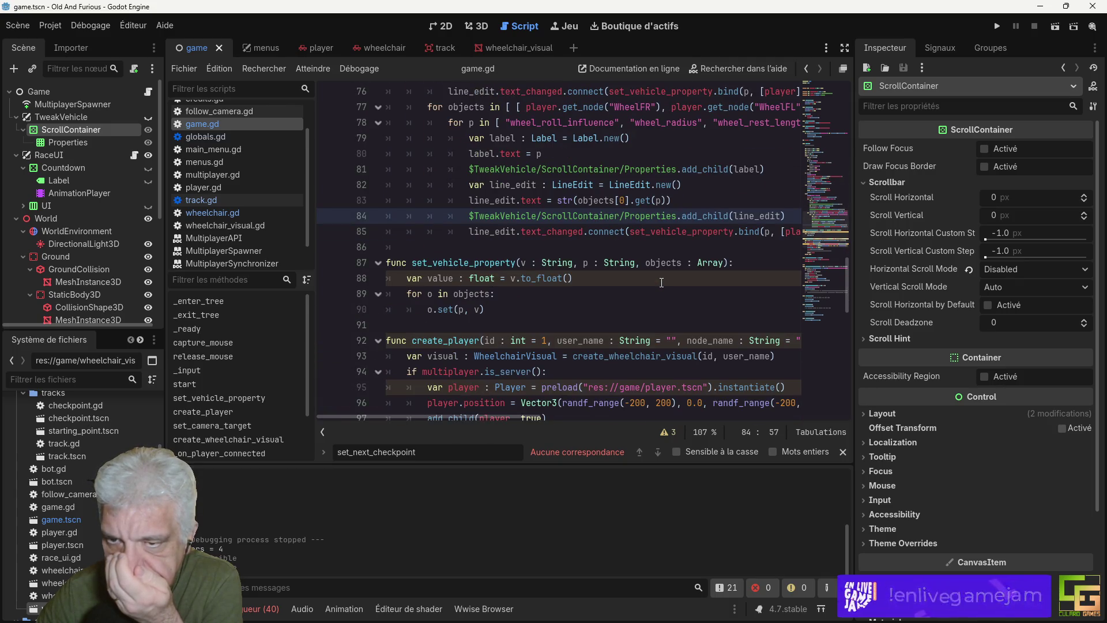
pyautogui.scroll(13, 661, 283)
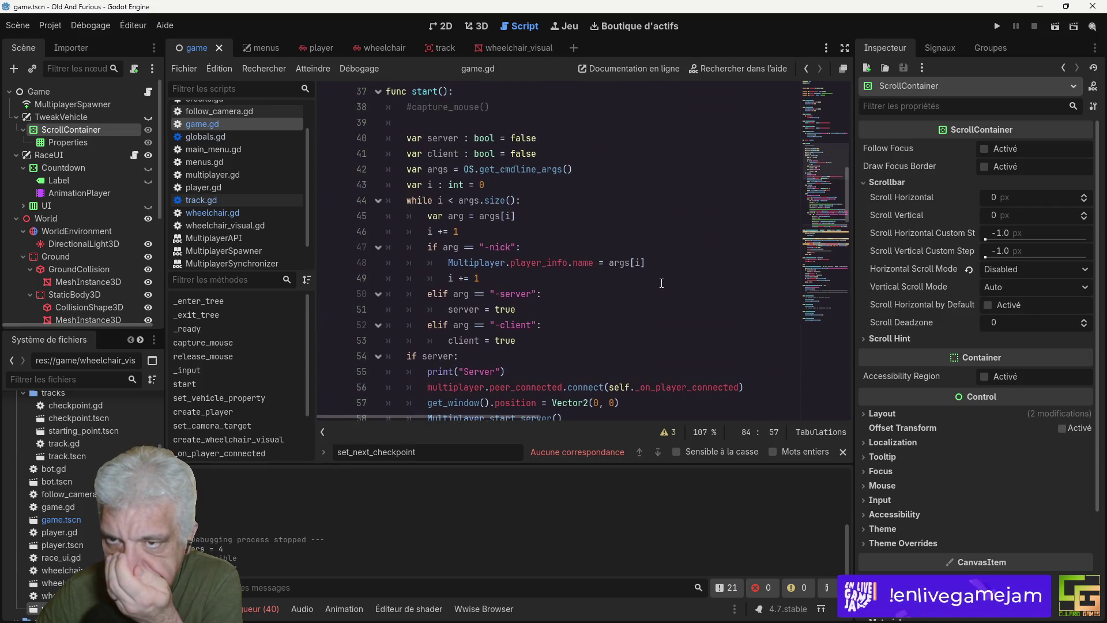
pyautogui.scroll(-14, 662, 283)
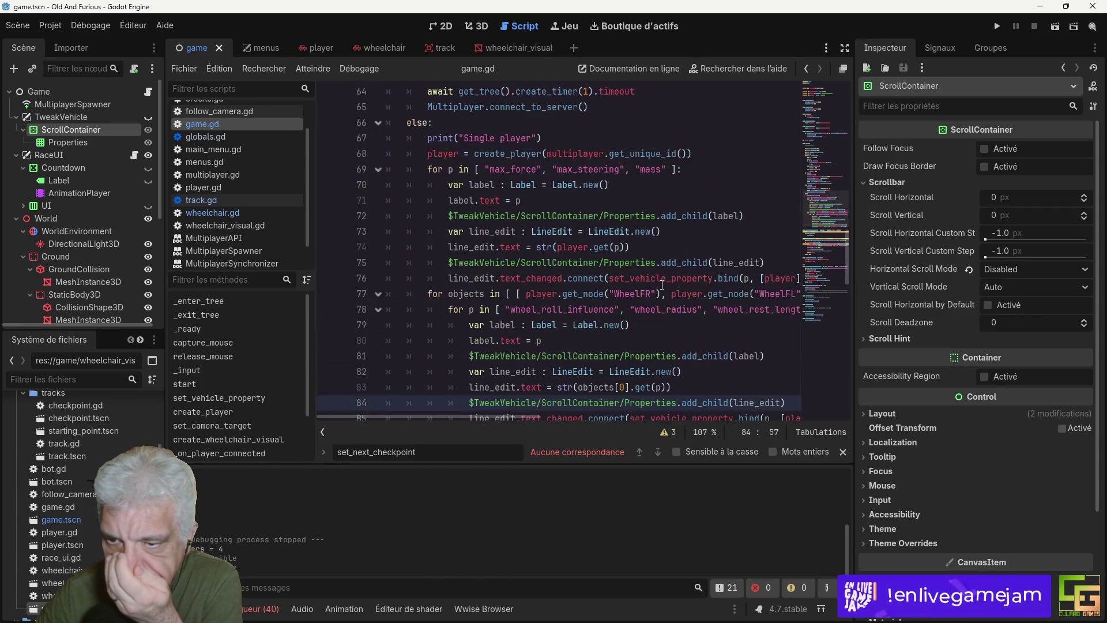
pyautogui.scroll(-1, 662, 284)
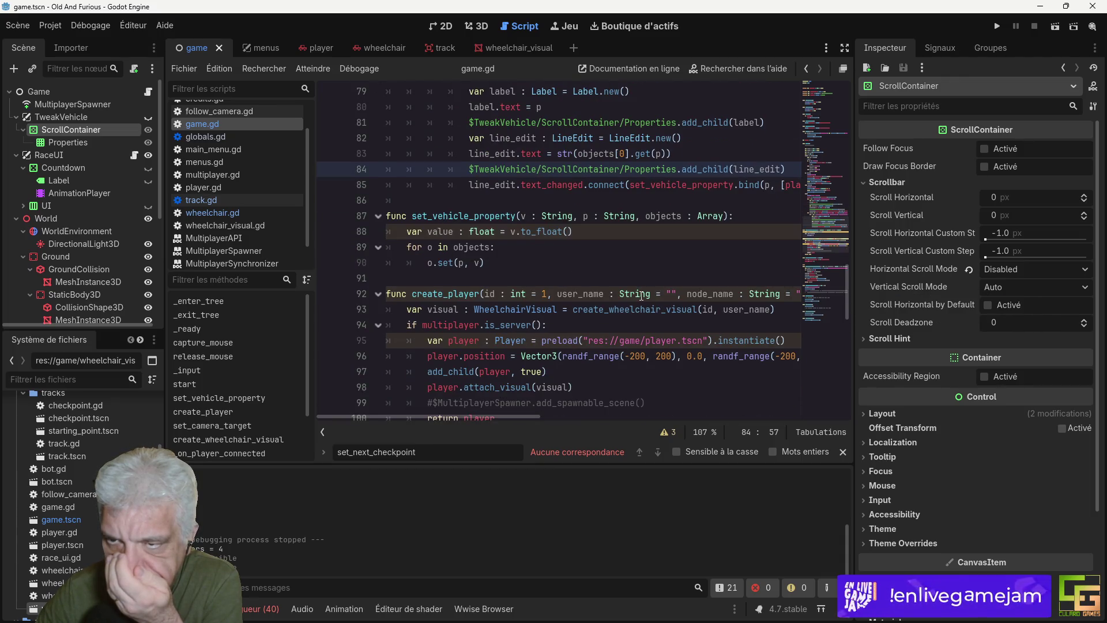
pyautogui.scroll(-4, 642, 296)
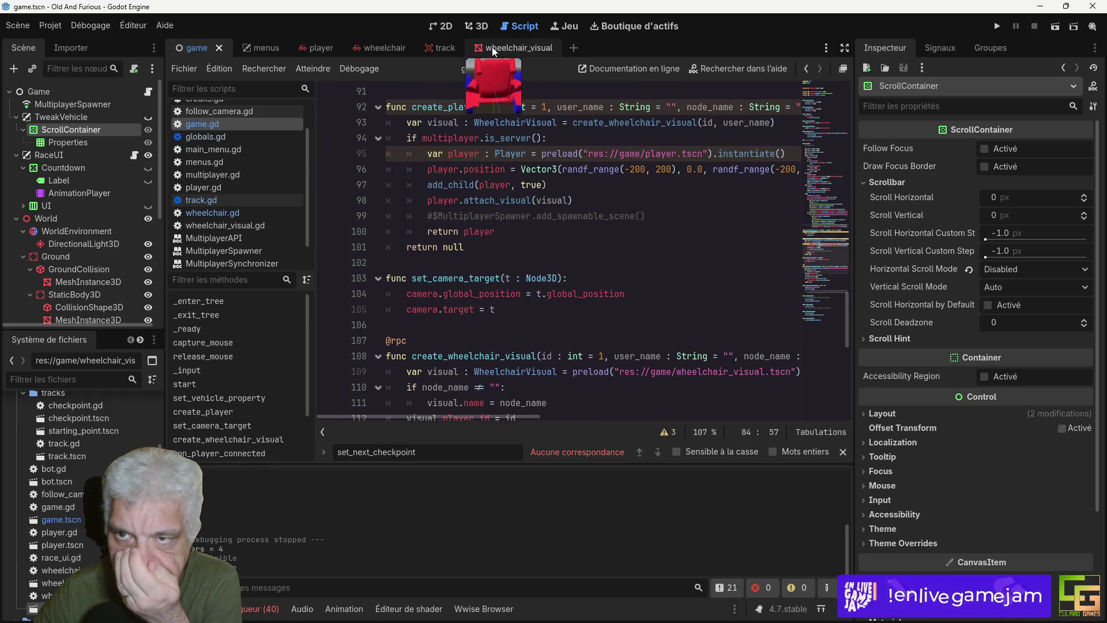
# Step: Open track.gd and select the set_next_checkpoint function name
pyautogui.click(262, 200)
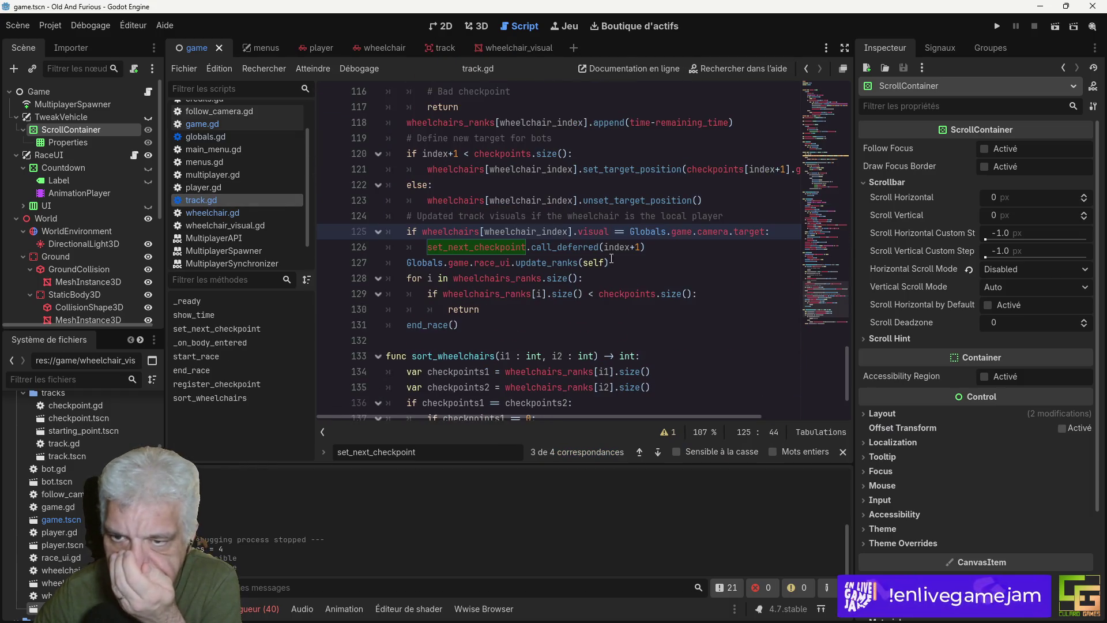
pyautogui.scroll(20, 586, 258)
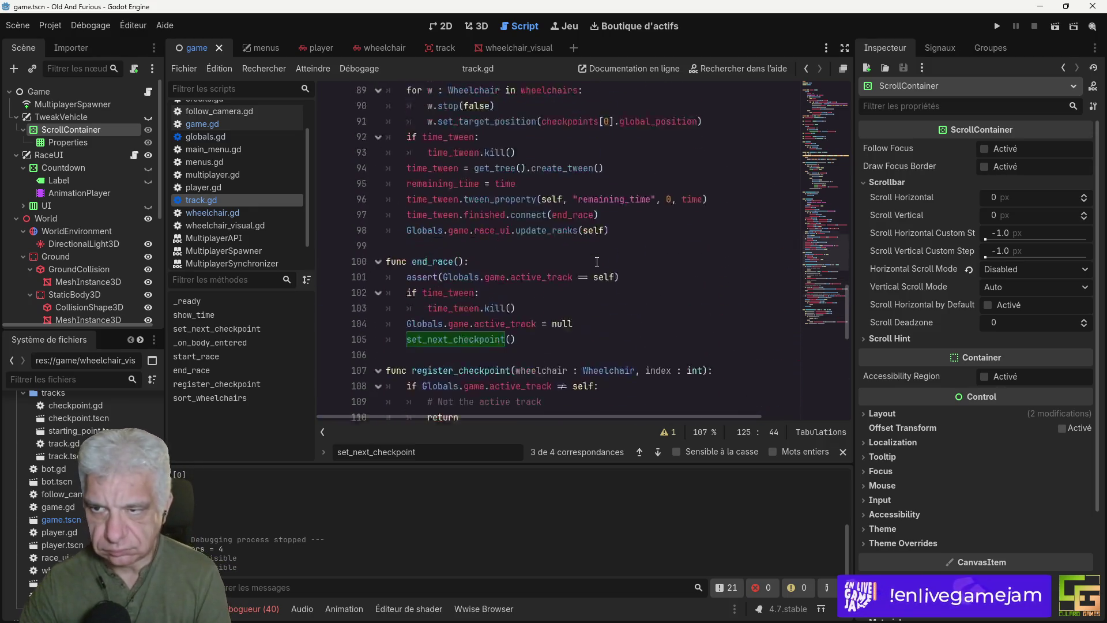
pyautogui.scroll(10, 601, 275)
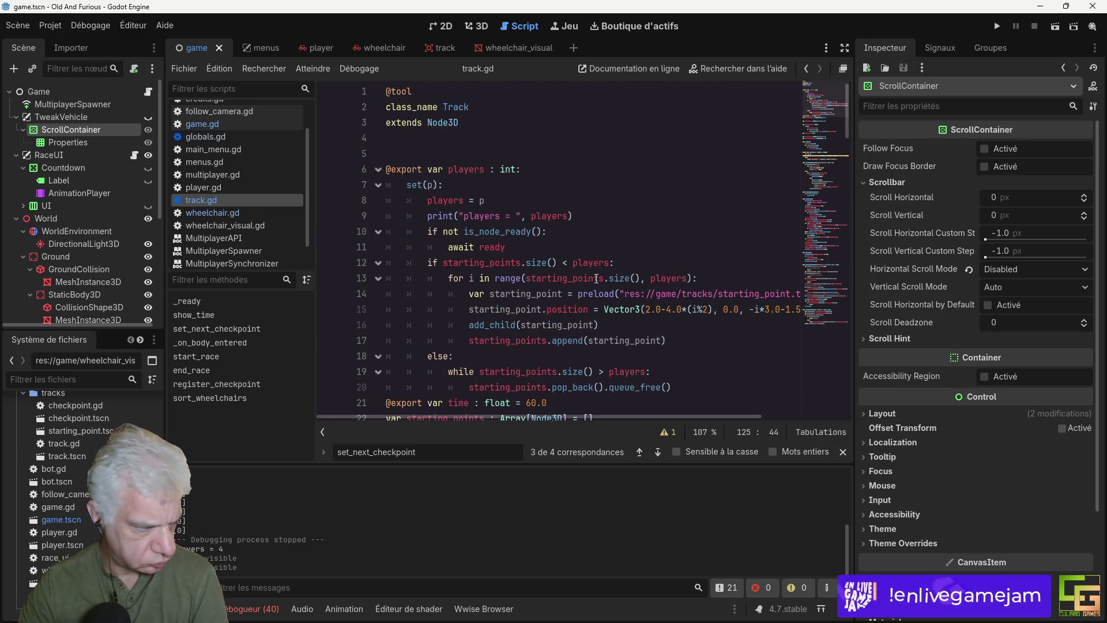
pyautogui.moveTo(596, 278)
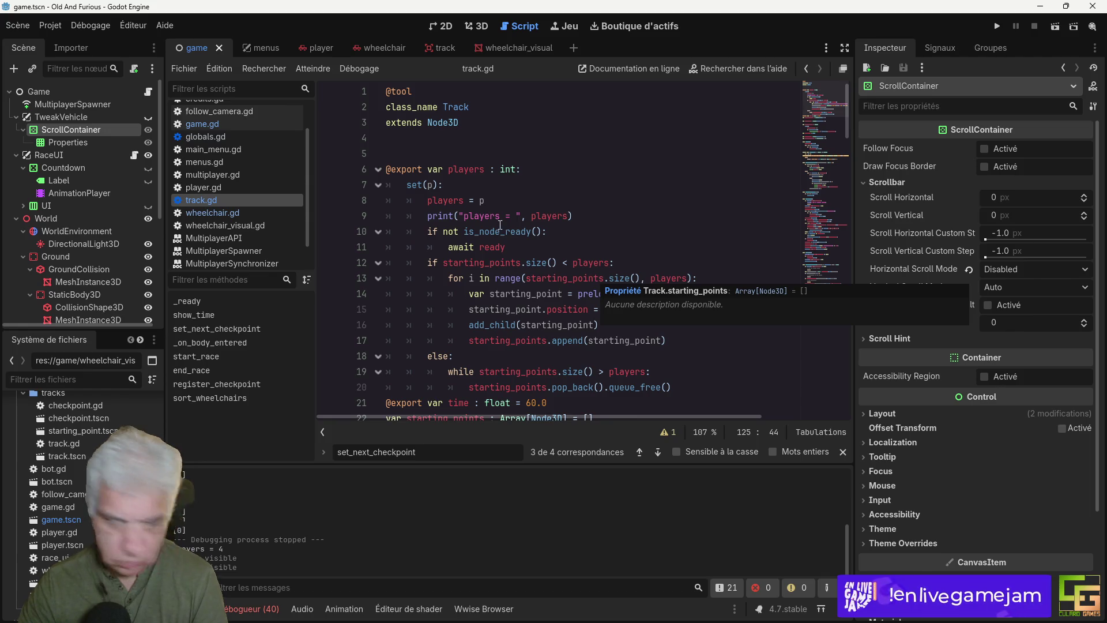
pyautogui.scroll(-3, 621, 278)
pyautogui.scroll(-8, 621, 278)
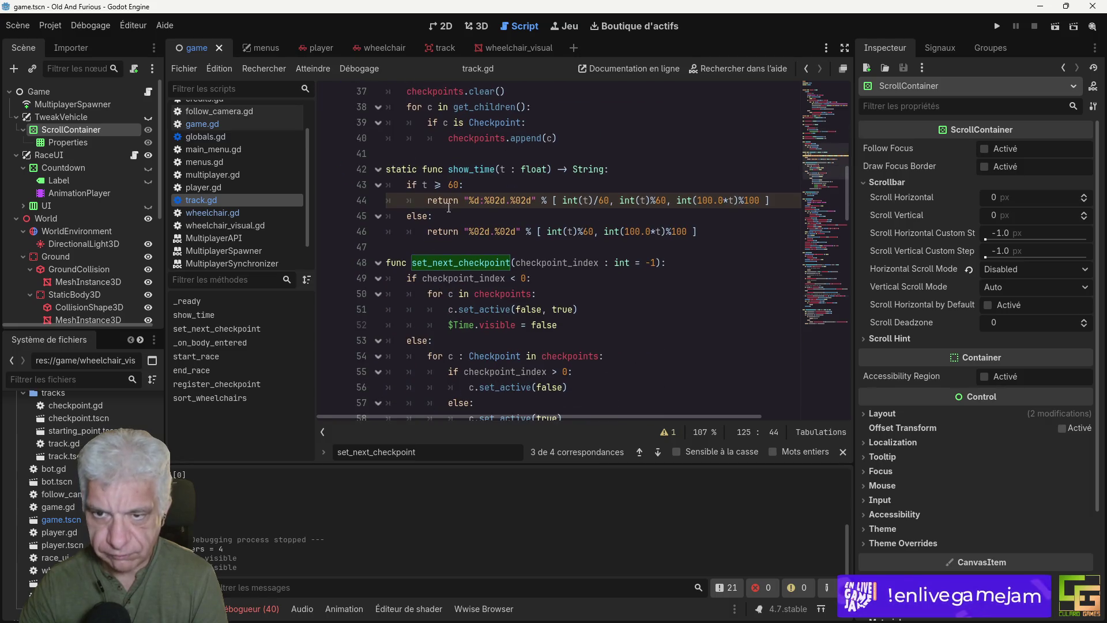
pyautogui.doubleClick(474, 263)
pyautogui.scroll(-2, 704, 305)
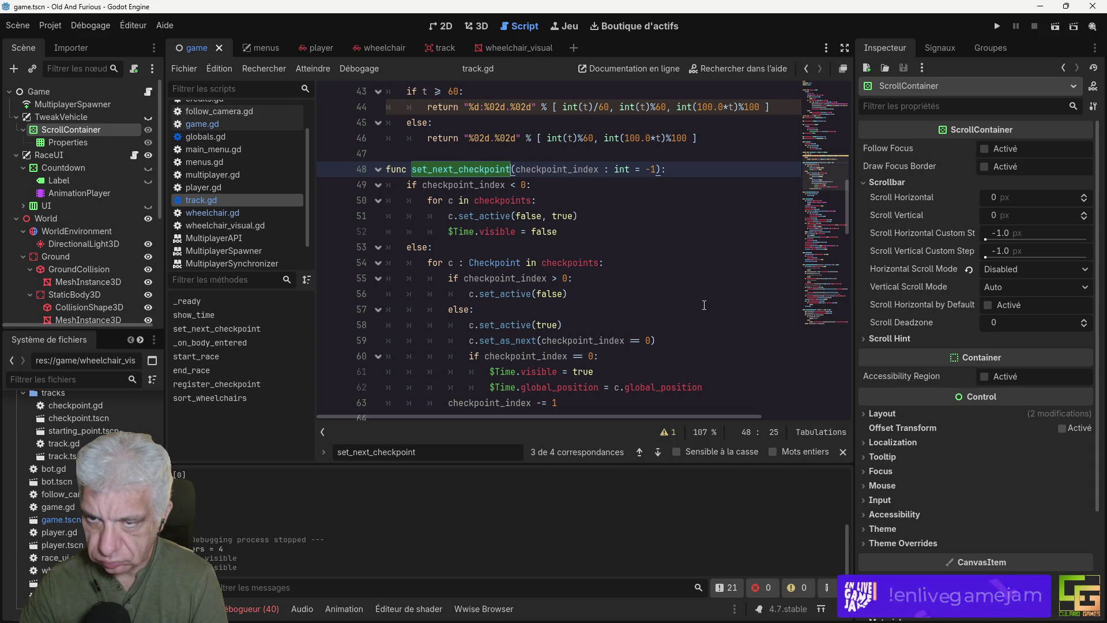
pyautogui.scroll(-2, 704, 305)
pyautogui.scroll(2, 605, 274)
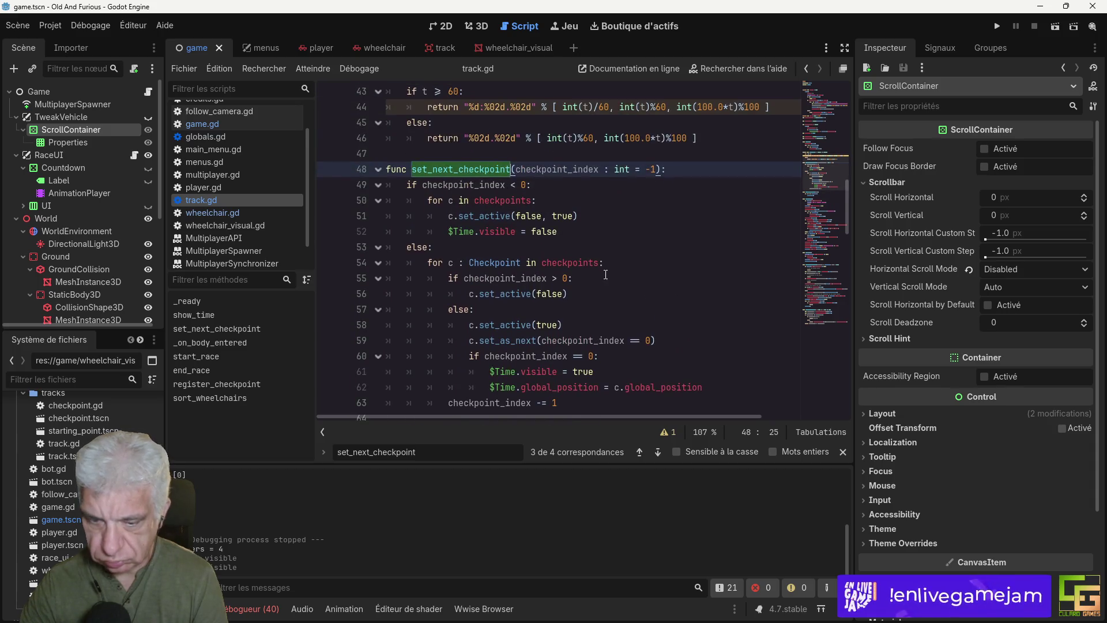
# Step: Search for set_next_checkpoint and review each of its calls
pyautogui.hotkey('ctrl', 'f')
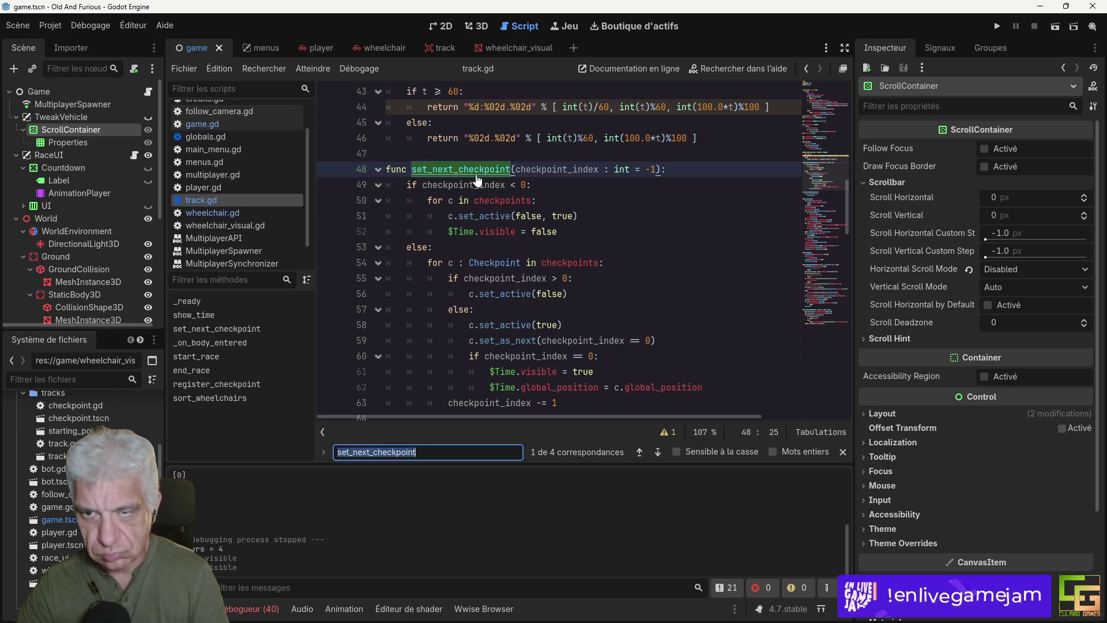
pyautogui.press('Return')
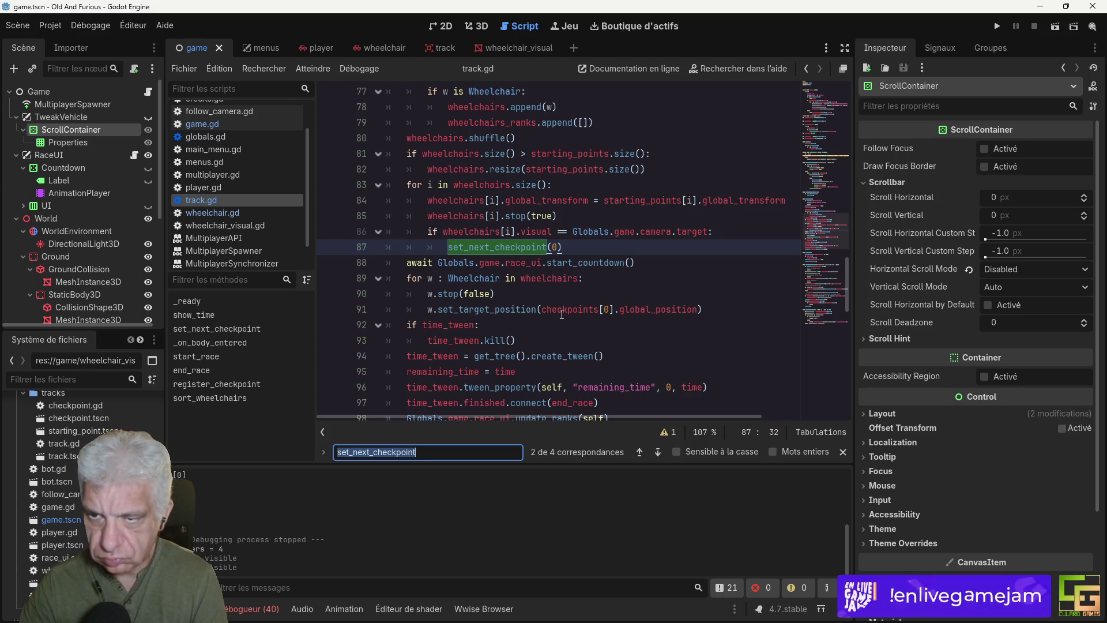
pyautogui.scroll(1, 562, 314)
pyautogui.scroll(4, 562, 314)
pyautogui.scroll(-2, 561, 315)
pyautogui.scroll(-1, 562, 314)
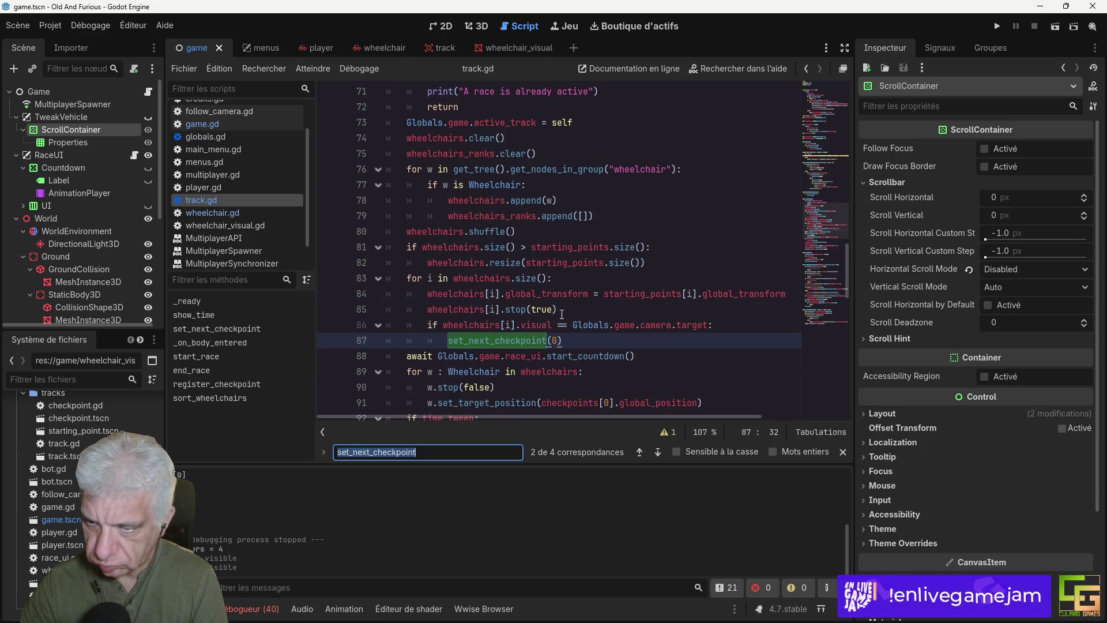
pyautogui.scroll(1, 562, 314)
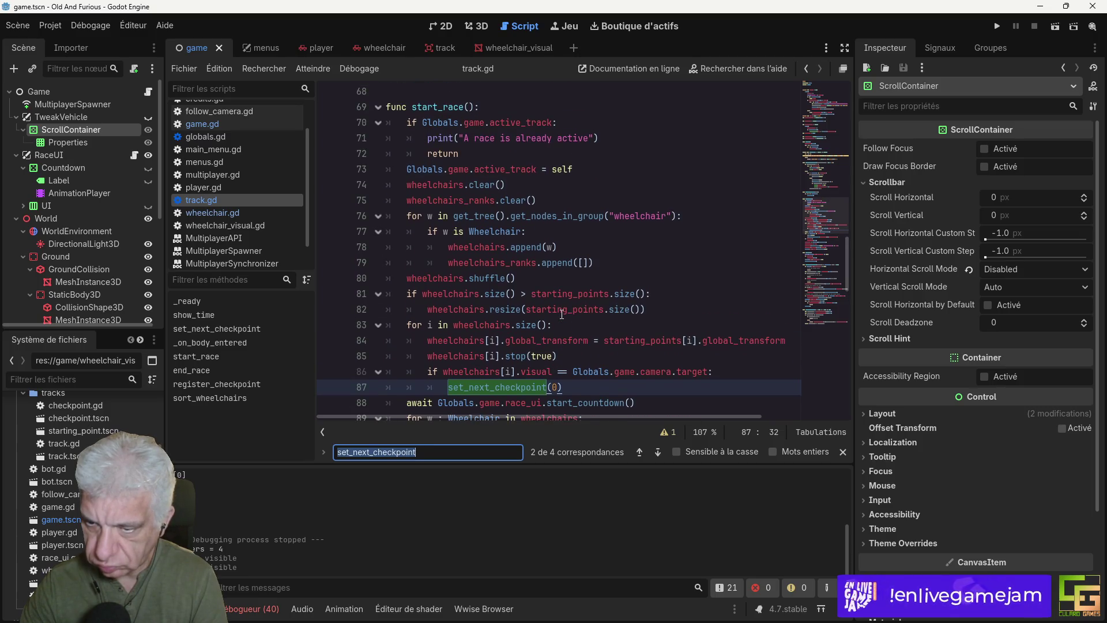
pyautogui.scroll(-3, 562, 314)
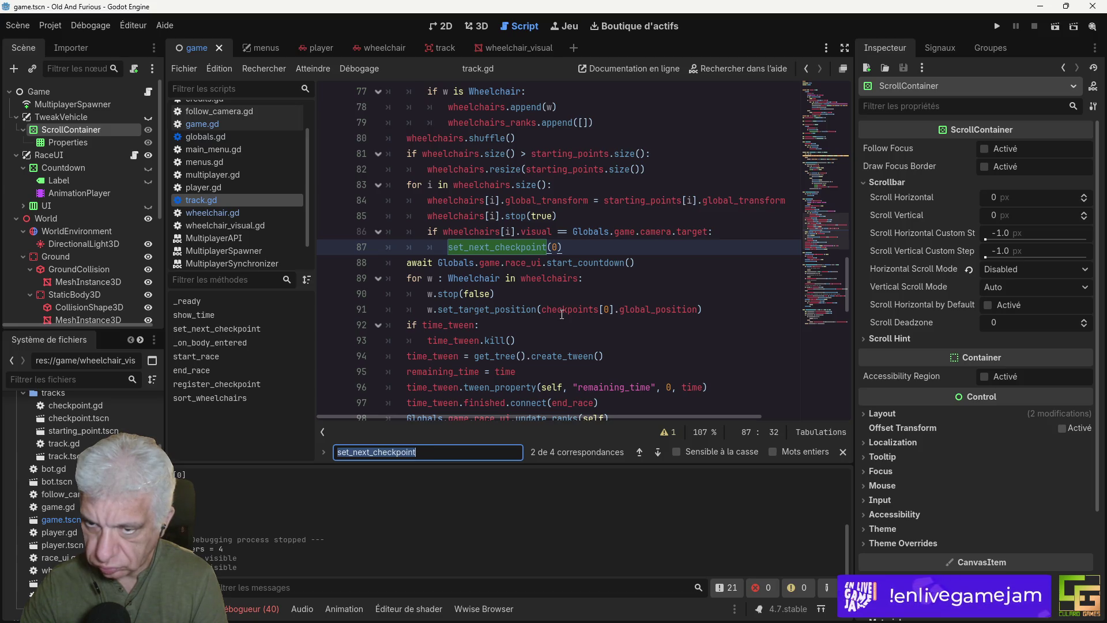
pyautogui.scroll(4, 562, 314)
pyautogui.scroll(-2, 562, 314)
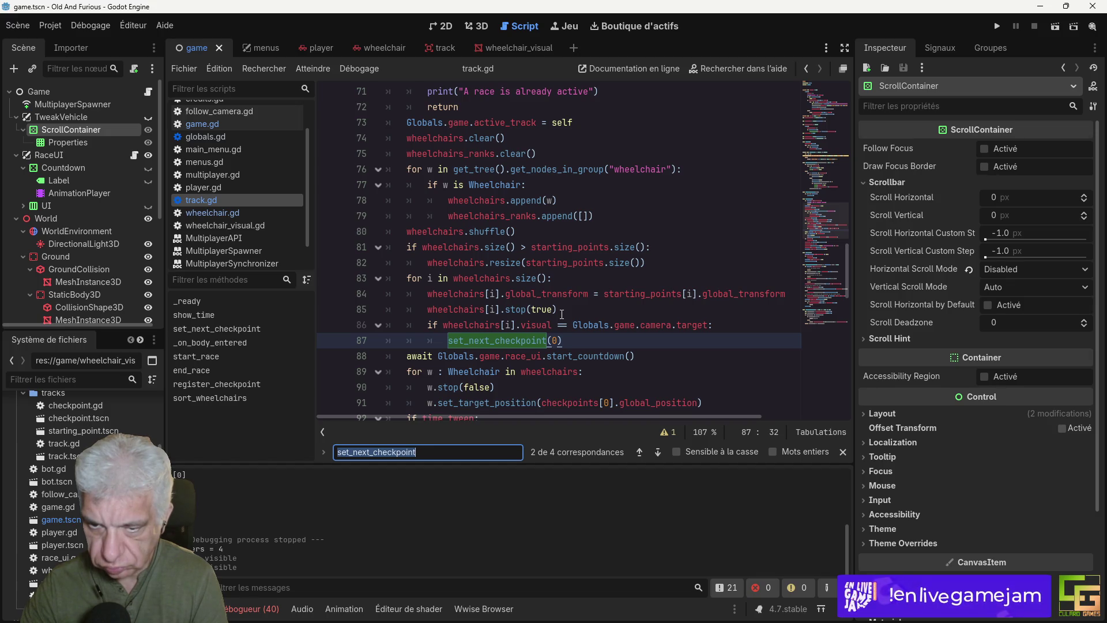
pyautogui.scroll(2, 562, 314)
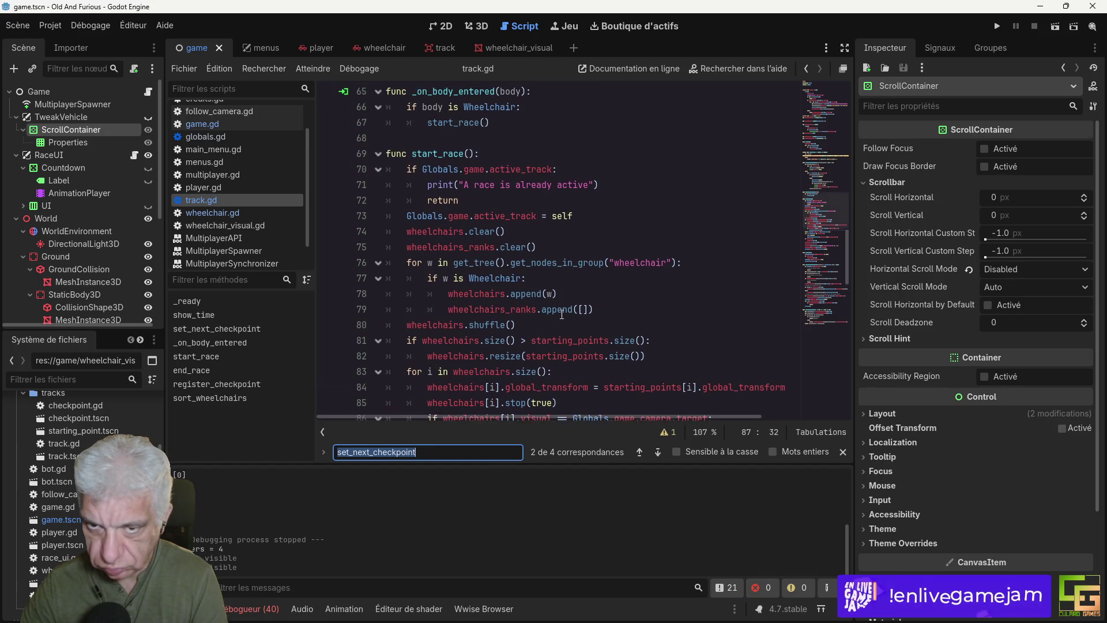
pyautogui.scroll(-4, 562, 314)
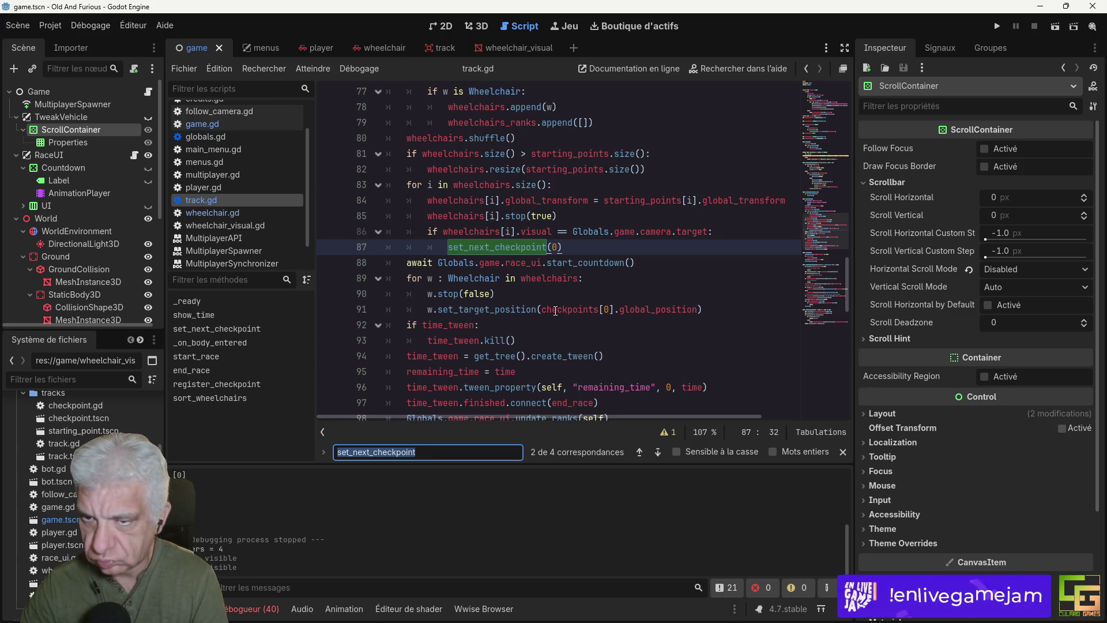
pyautogui.scroll(-5, 555, 312)
pyautogui.scroll(5, 556, 312)
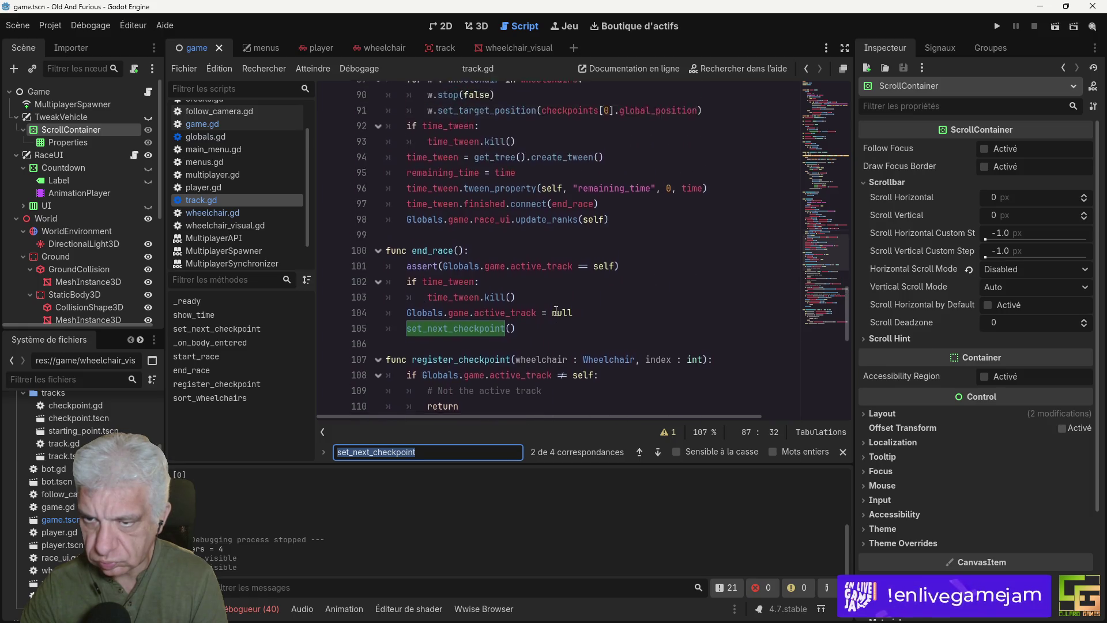
# Step: Save the scene and scripts
pyautogui.hotkey('ctrl', 's')
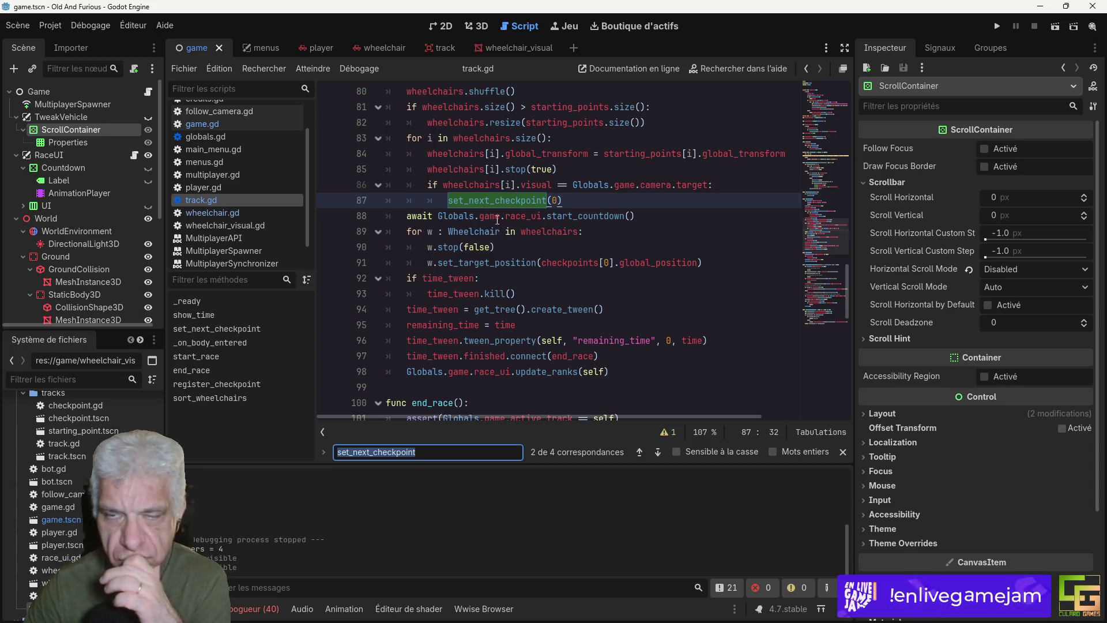
pyautogui.scroll(10, 40, 508)
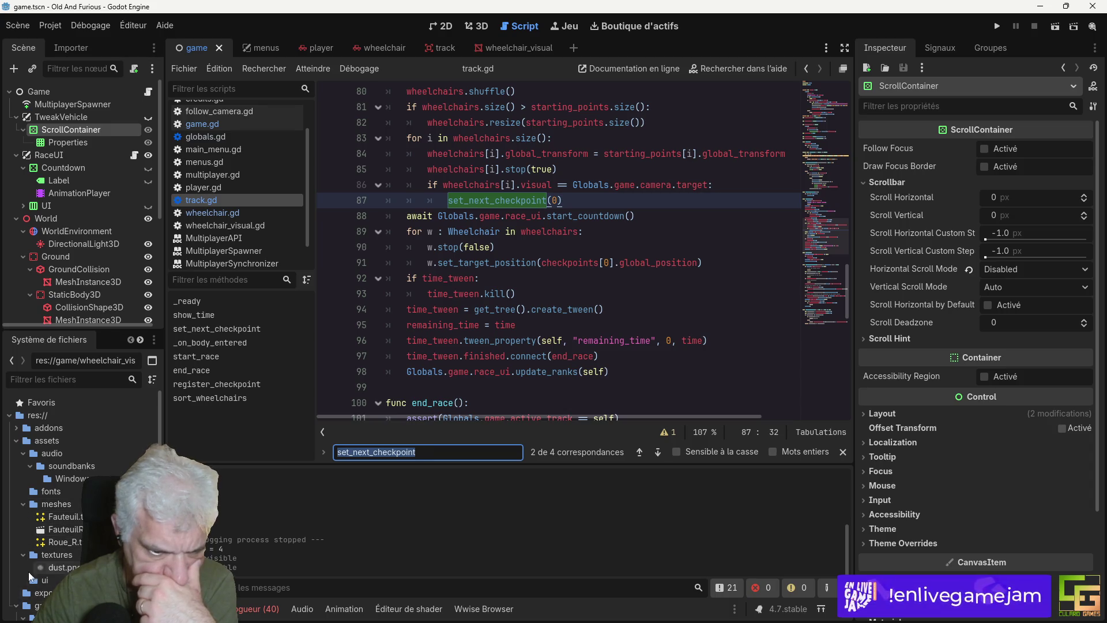
pyautogui.scroll(-3, 33, 576)
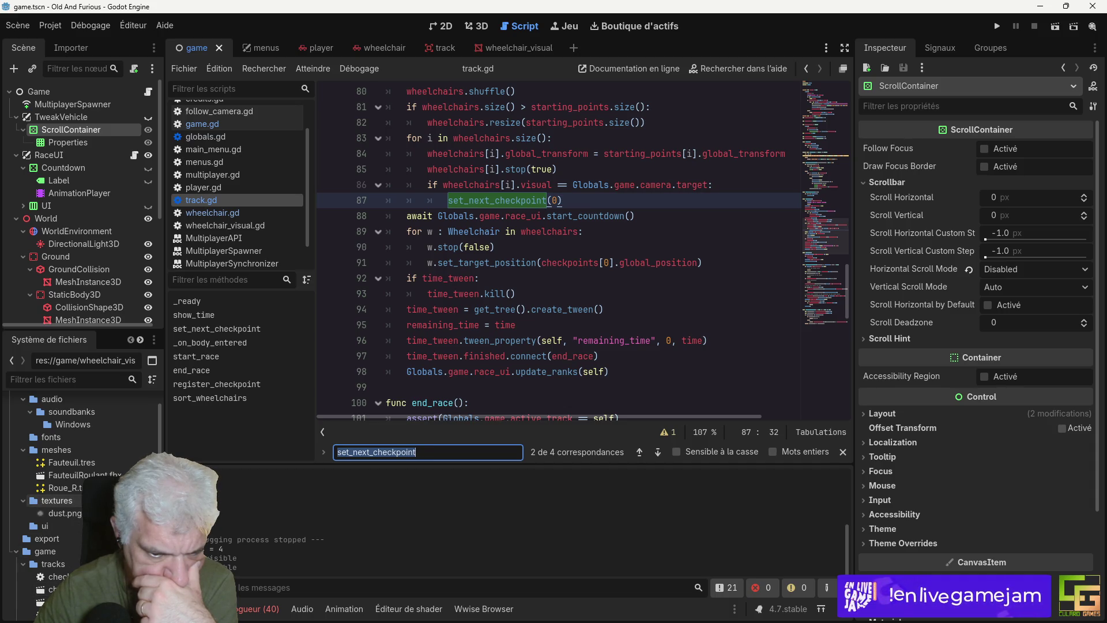
# Step: Trace the checkpoint.gd:21 error from the Debugger Errors list, then return to track.gd
pyautogui.click(258, 609)
pyautogui.scroll(-5, 420, 542)
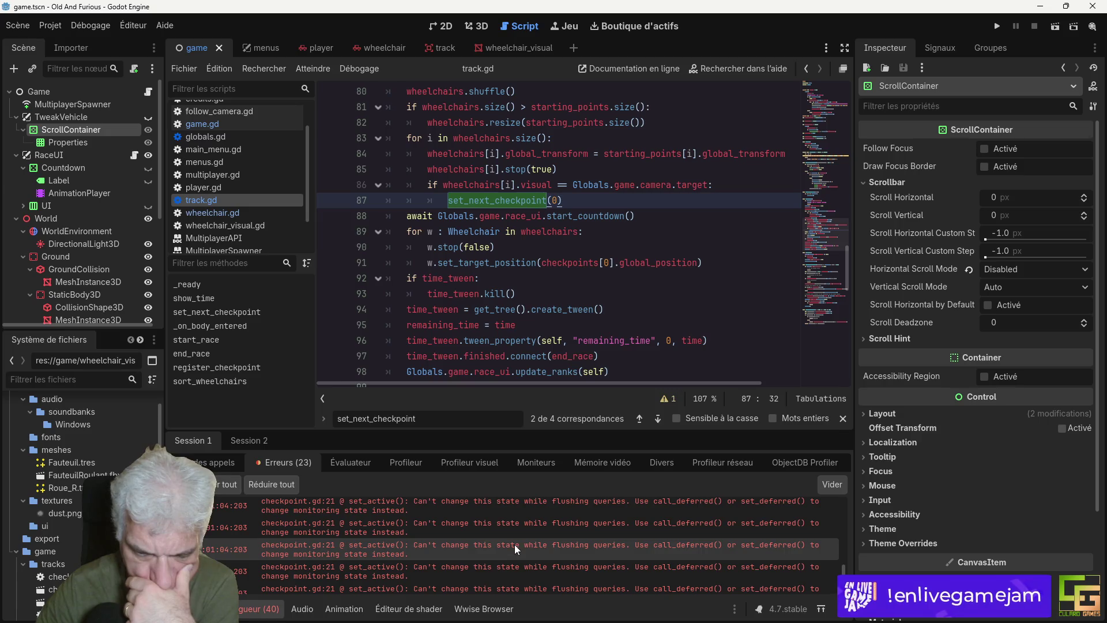
pyautogui.doubleClick(484, 556)
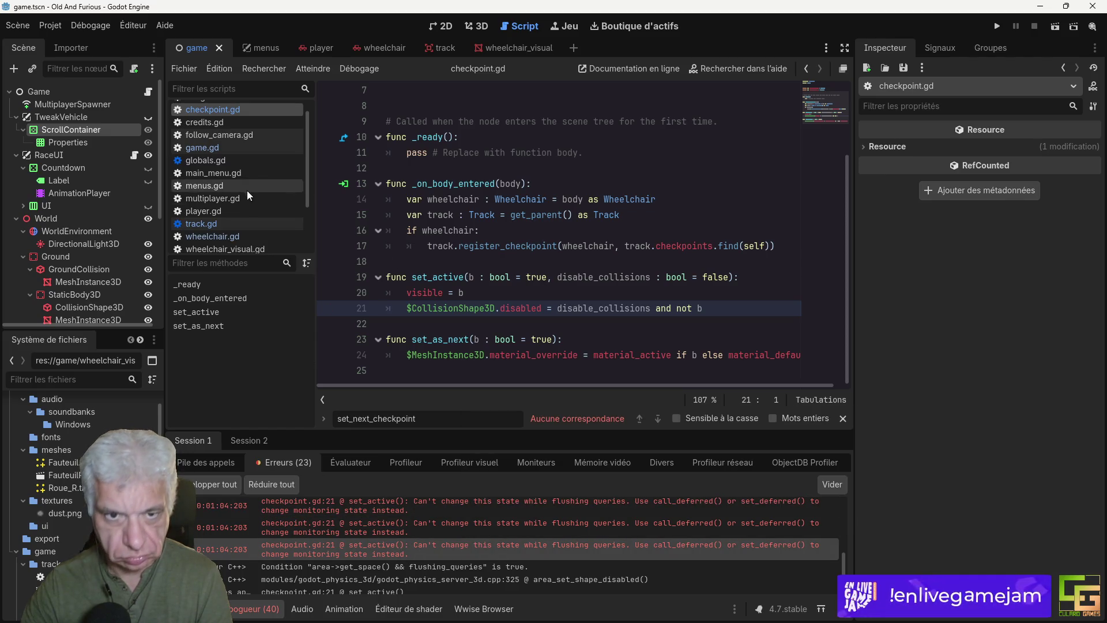
pyautogui.click(213, 225)
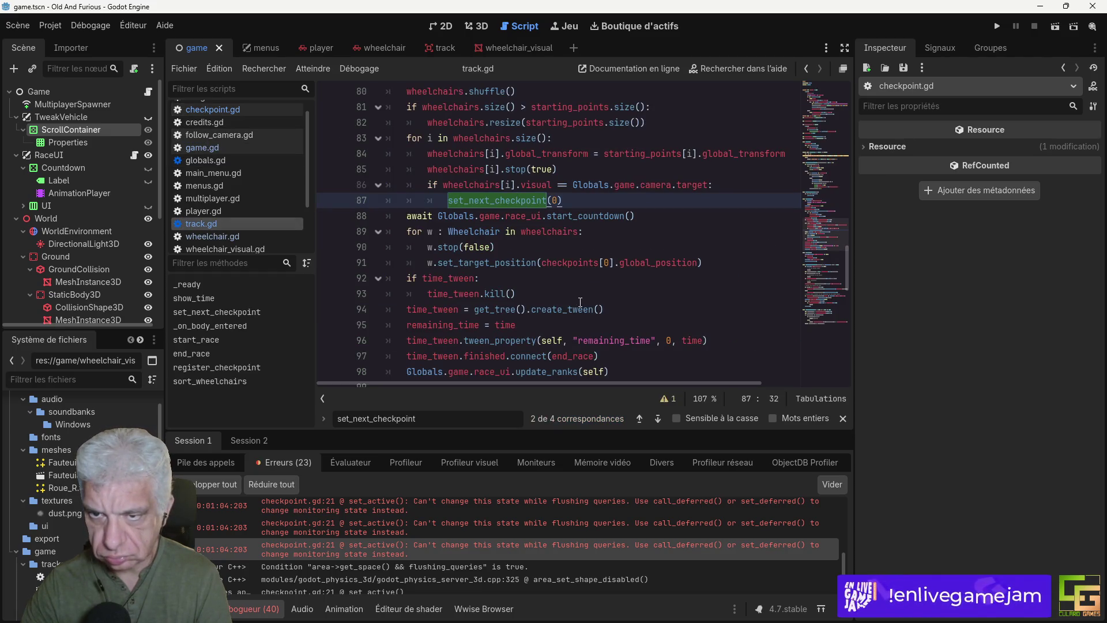
# Step: Make the set_next_checkpoint calls on lines 126 and 105 use .call_deferred
pyautogui.press('F3')
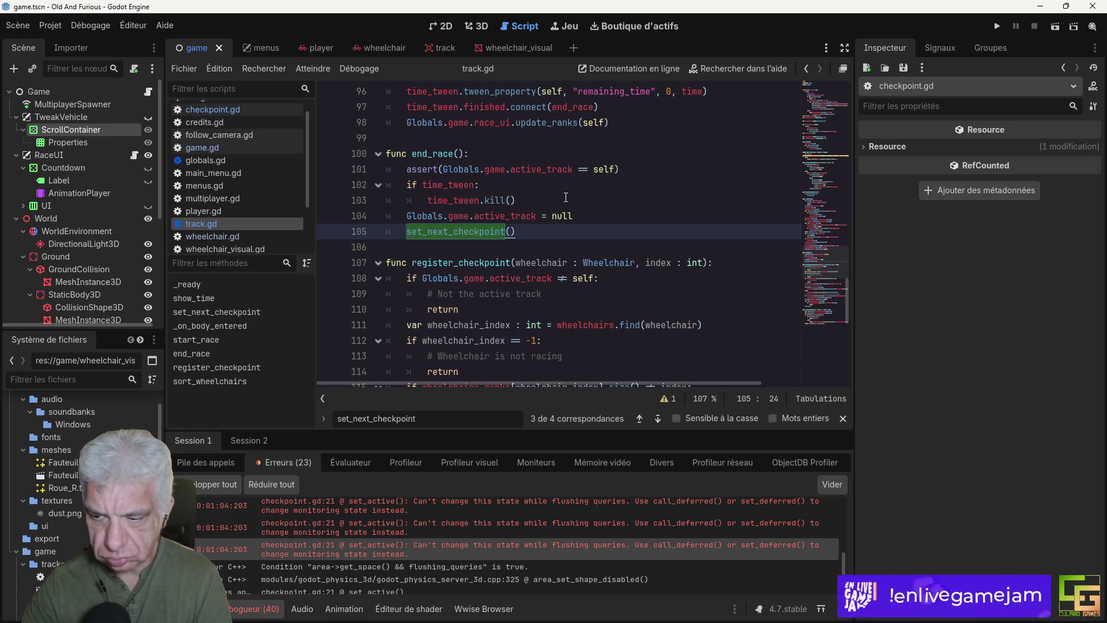
pyautogui.press('F3')
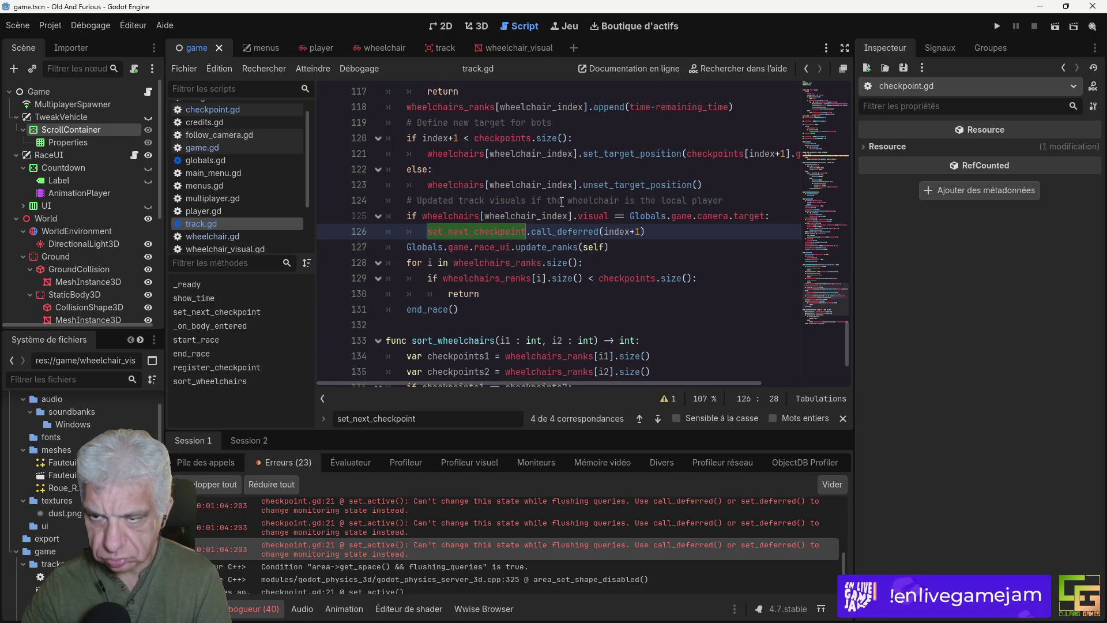
pyautogui.click(557, 232)
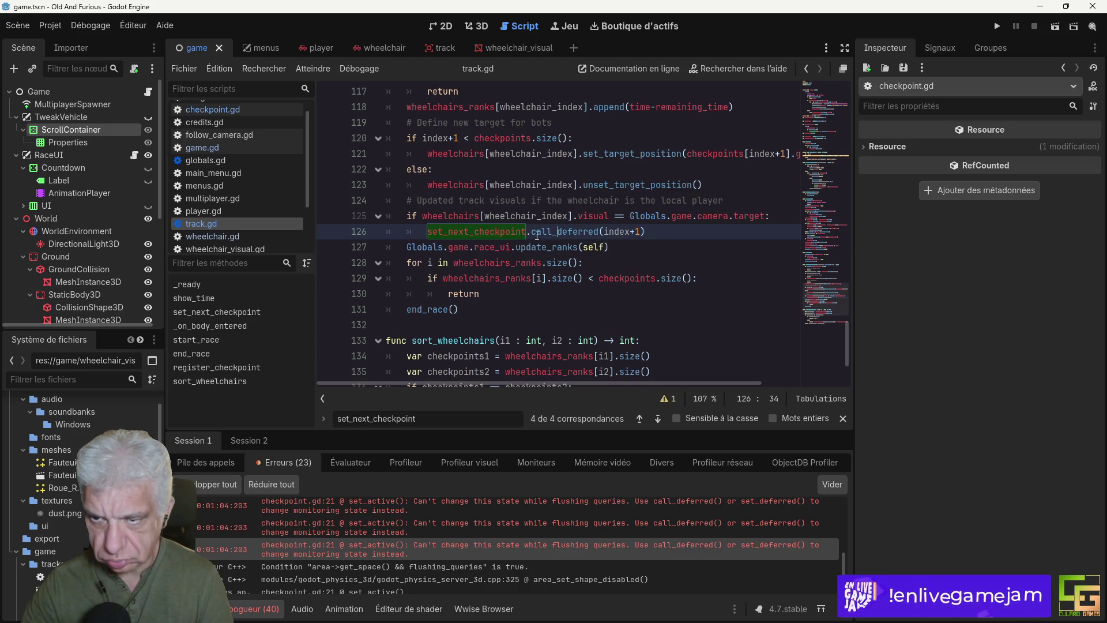
pyautogui.moveTo(528, 232); pyautogui.dragTo(600, 231)
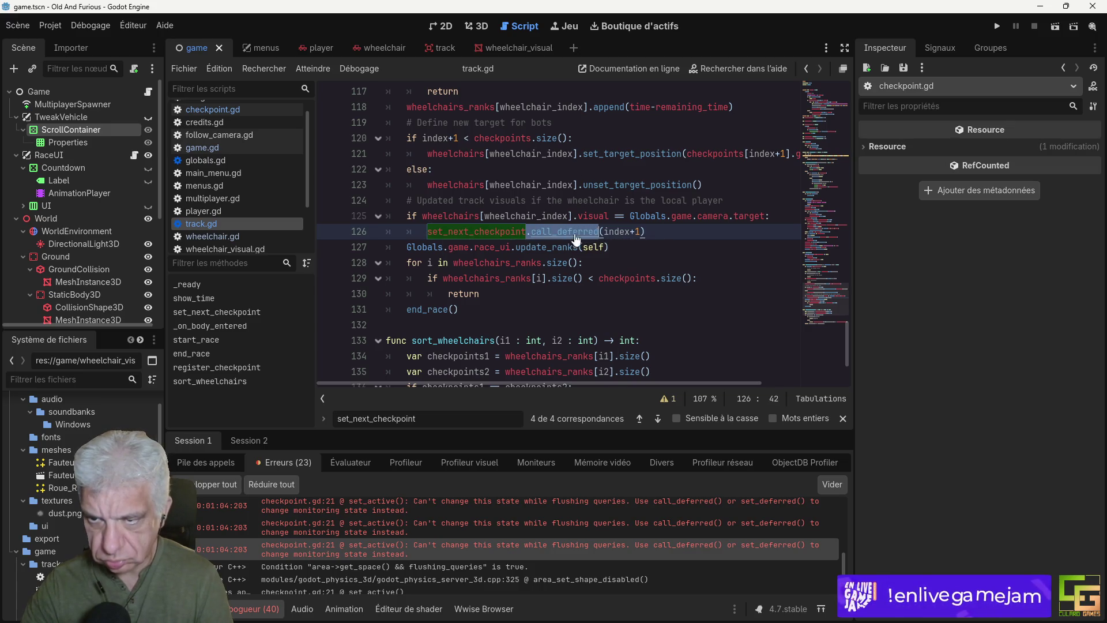
pyautogui.press('F3')
pyautogui.press('F3')
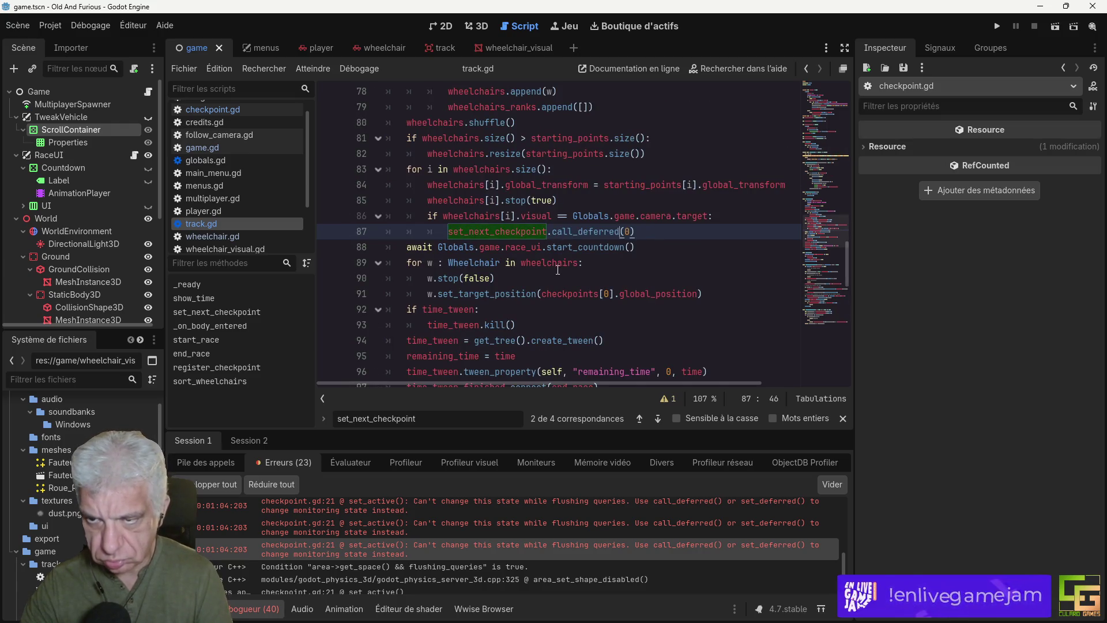
pyautogui.press('F3')
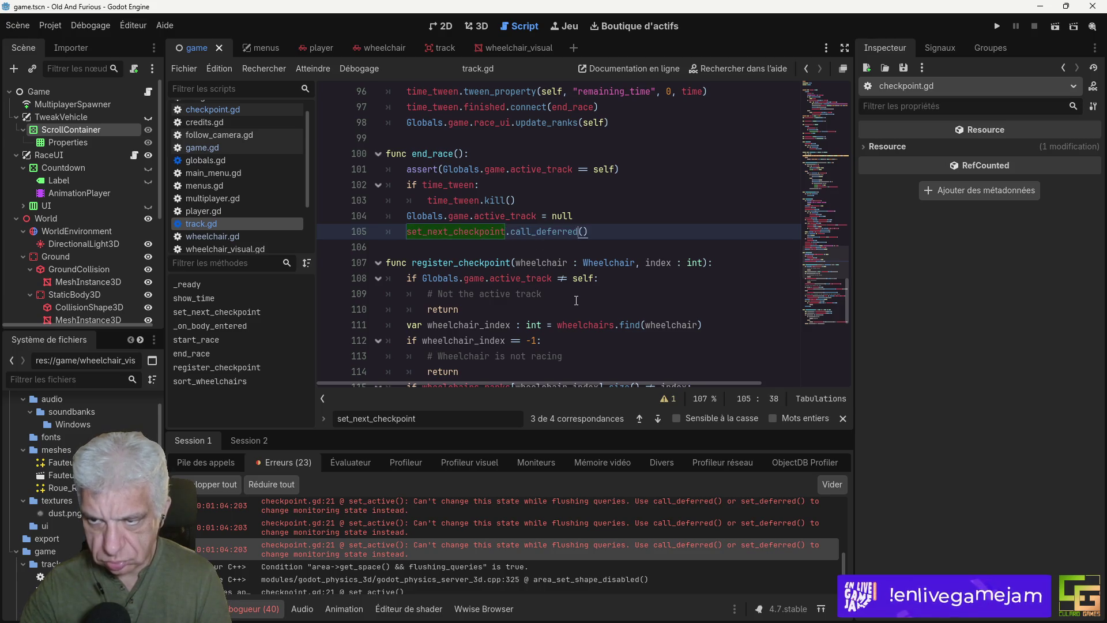
# Step: Save and run the game to test the deferred checkpoint fix
pyautogui.hotkey('ctrl', 'shift', 's')
pyautogui.press('Escape')
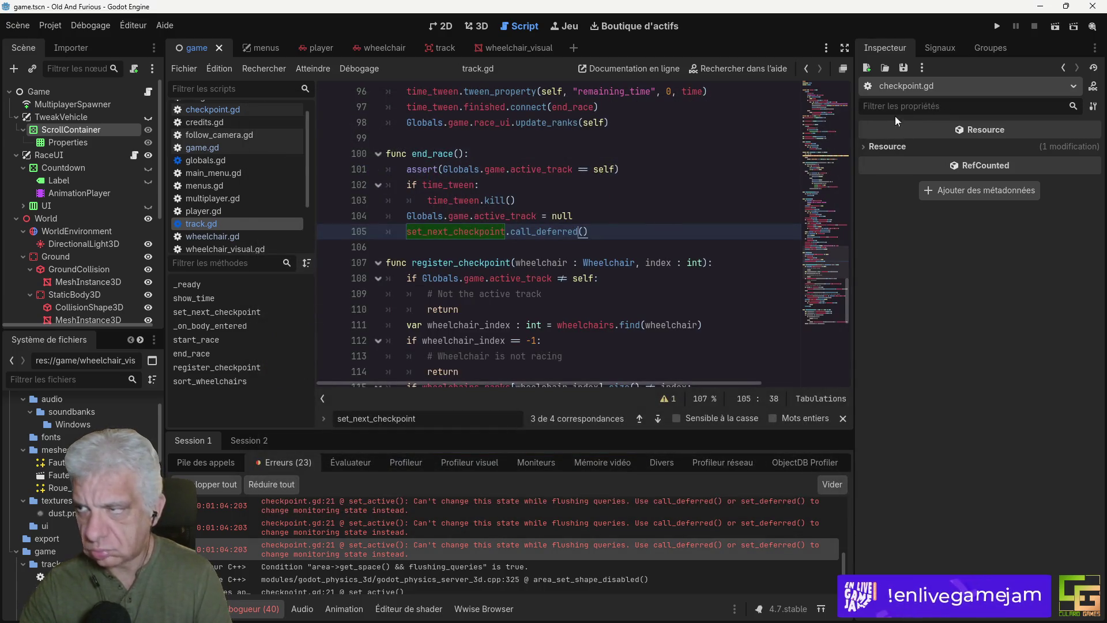
pyautogui.click(997, 26)
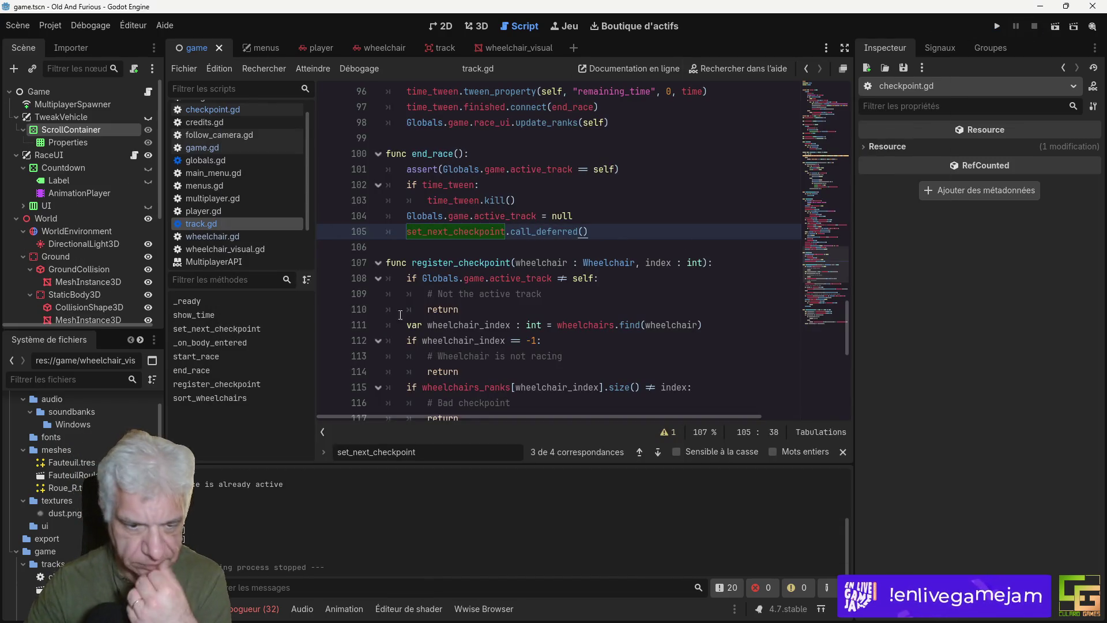
pyautogui.scroll(2, 81, 473)
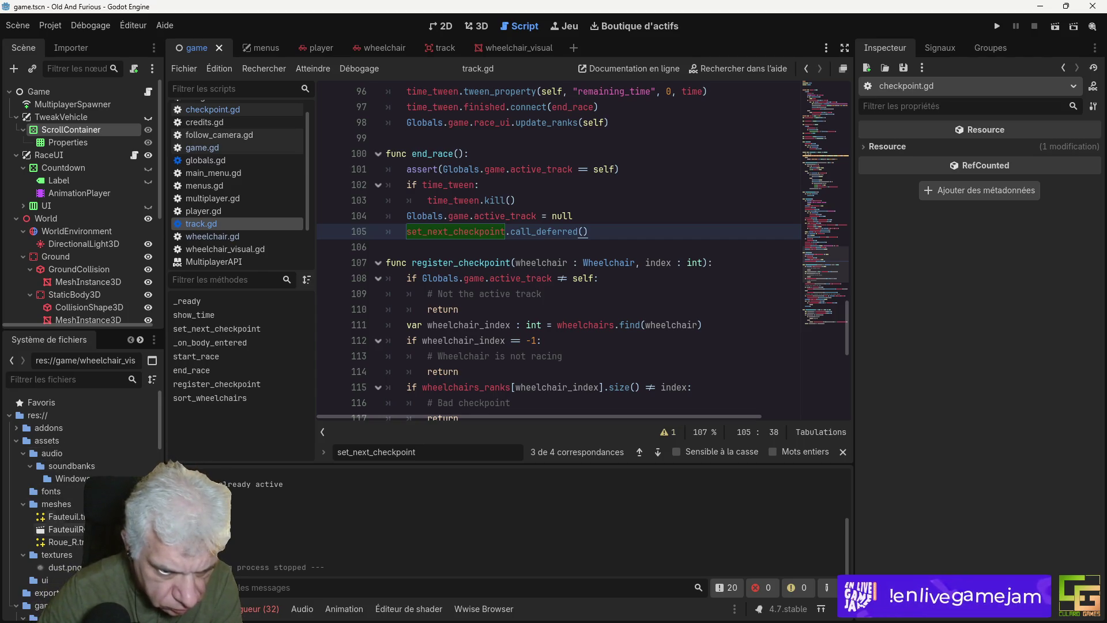
# Step: Browse the FileSystem dock, collapsing the game and ui folders and checking addons
pyautogui.scroll(-3, 58, 519)
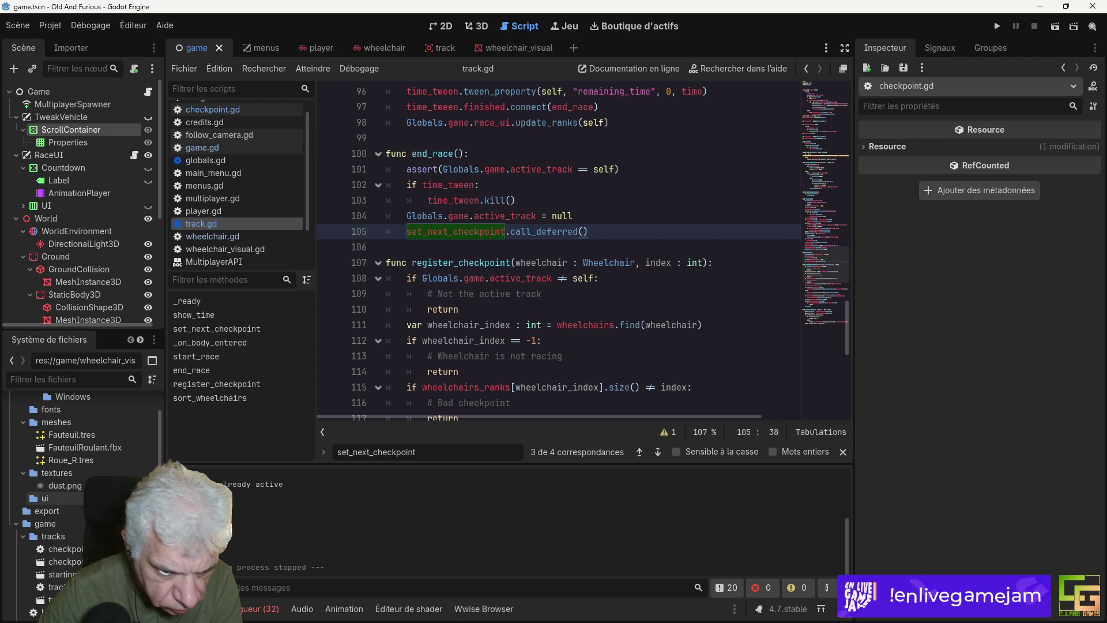
pyautogui.scroll(-1, 58, 519)
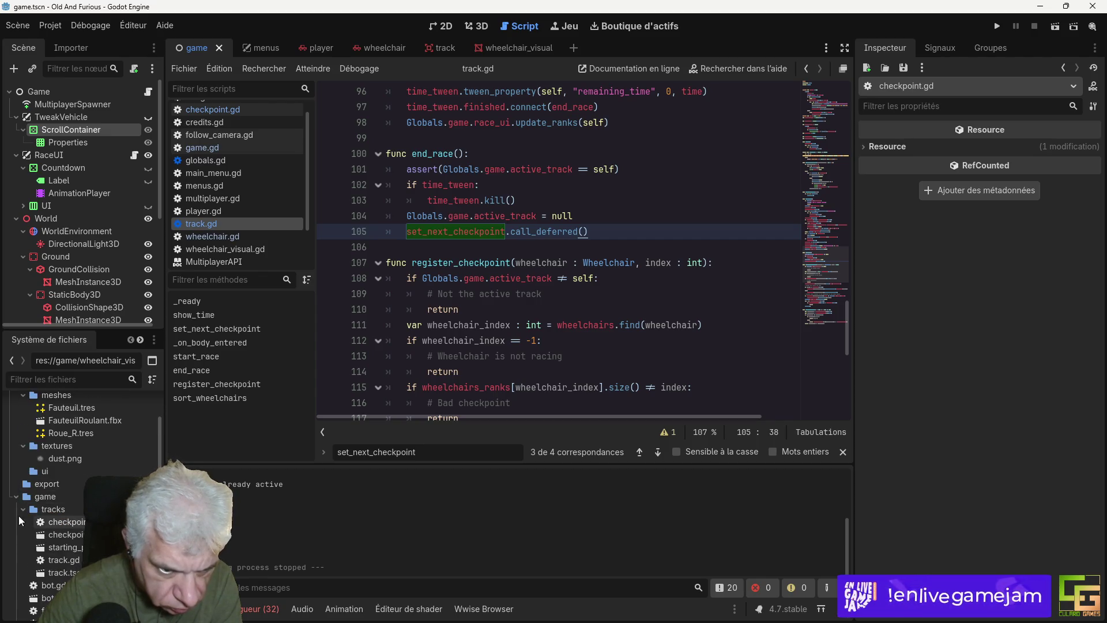
pyautogui.click(16, 497)
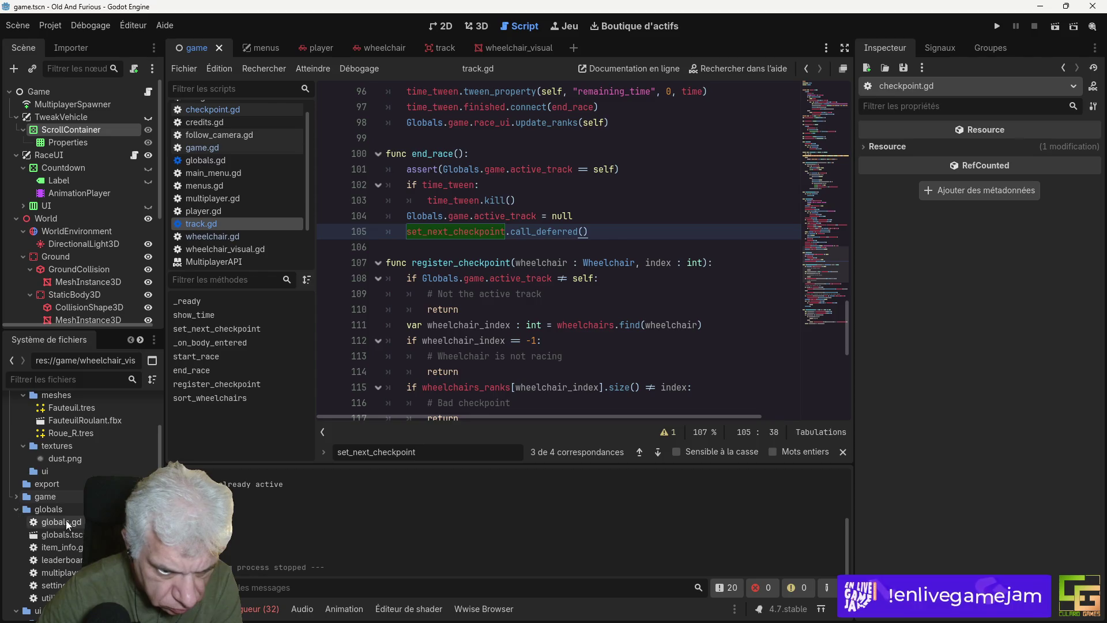
pyautogui.scroll(-2, 78, 525)
pyautogui.scroll(-5, 78, 525)
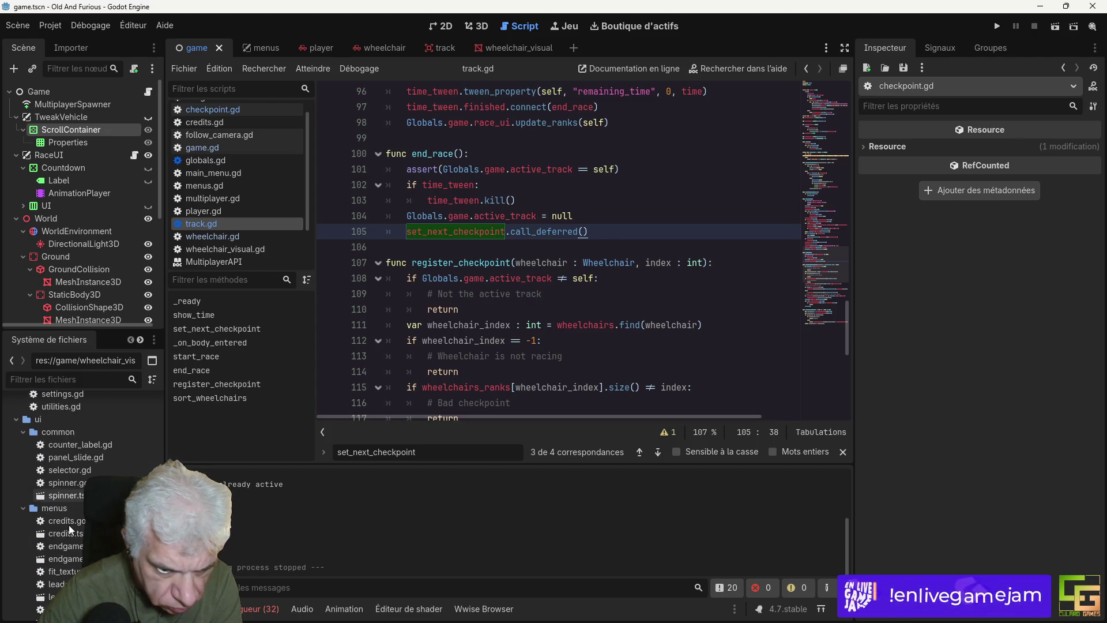
pyautogui.scroll(4, 72, 528)
pyautogui.click(16, 482)
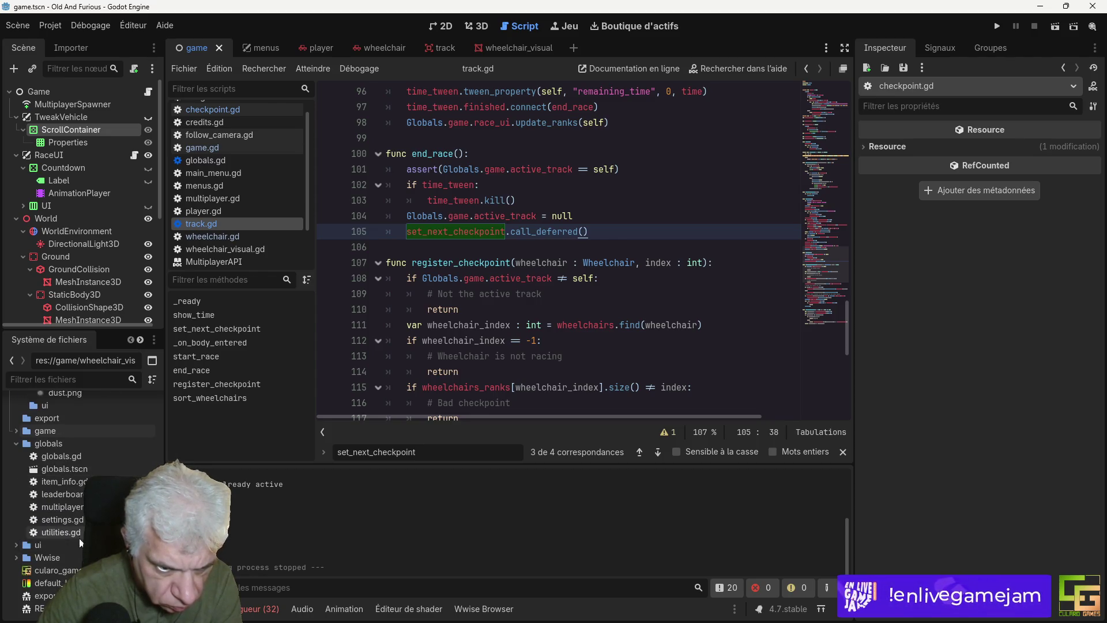
pyautogui.scroll(5, 79, 550)
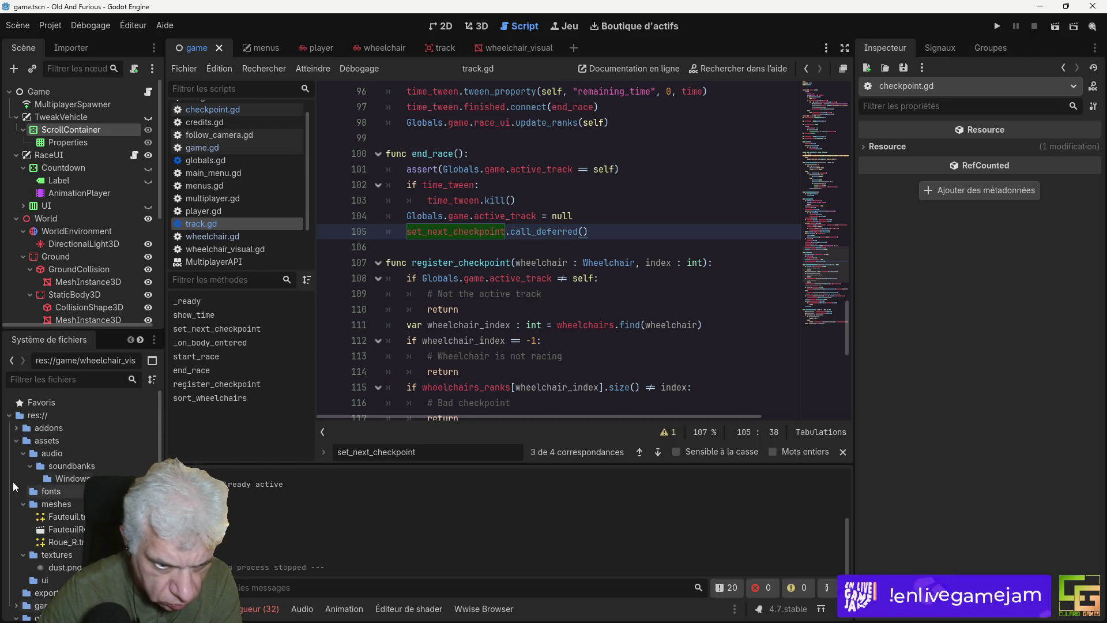
pyautogui.click(16, 428)
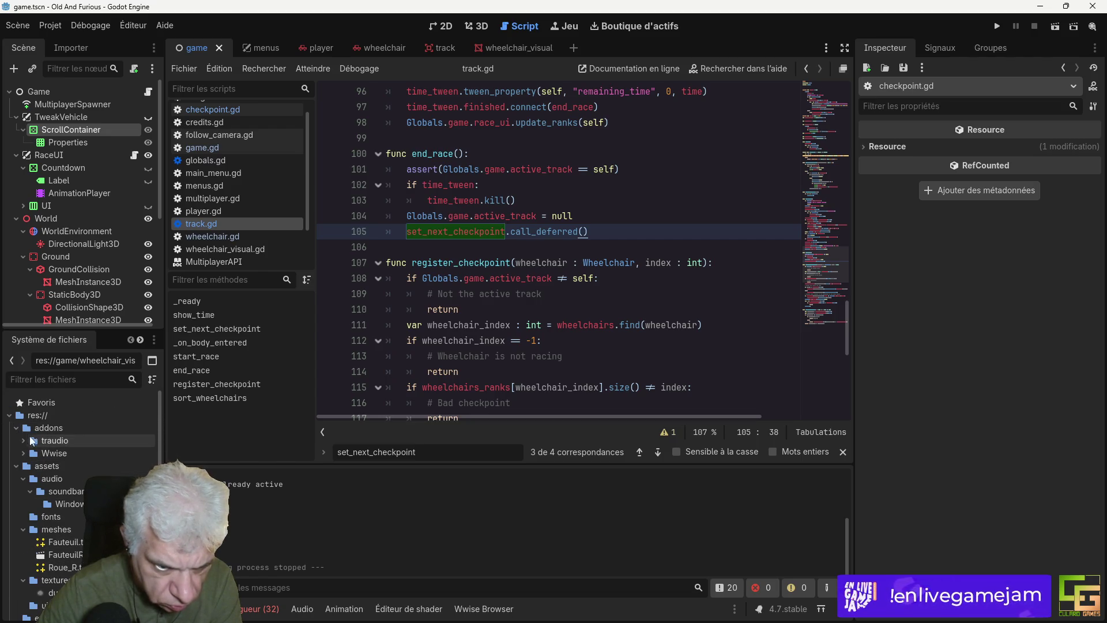
pyautogui.click(17, 429)
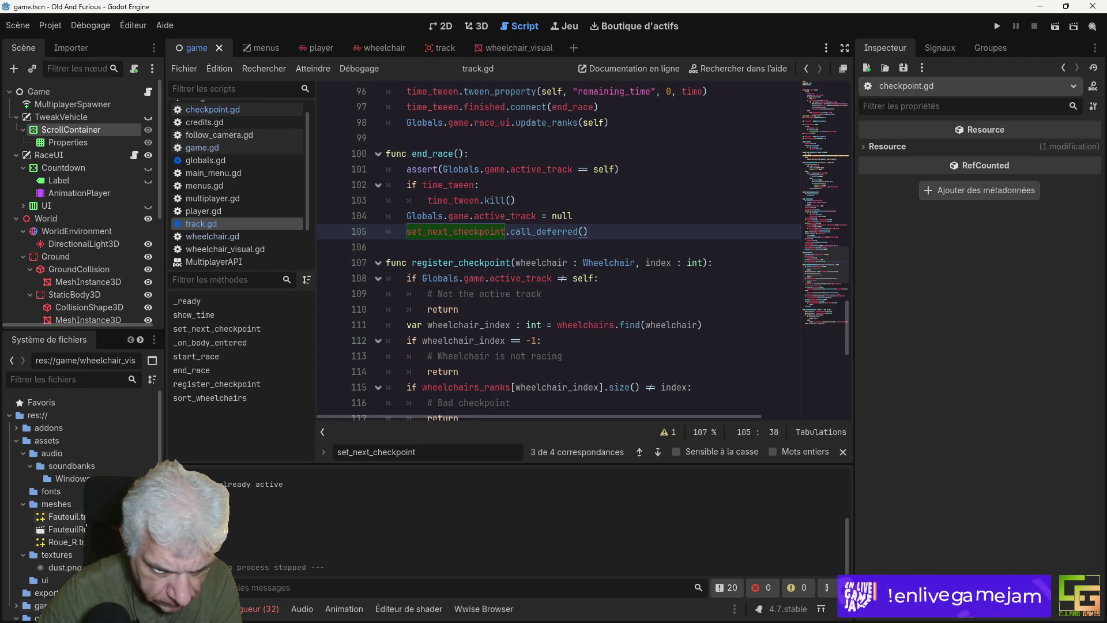
pyautogui.scroll(-2, 70, 571)
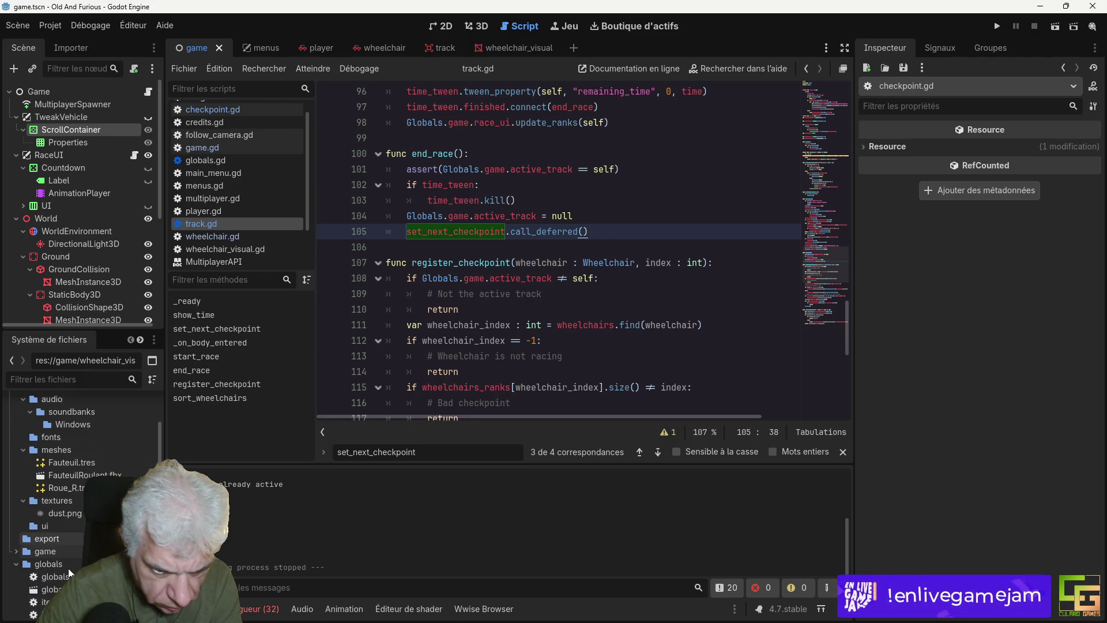
pyautogui.scroll(1, 70, 571)
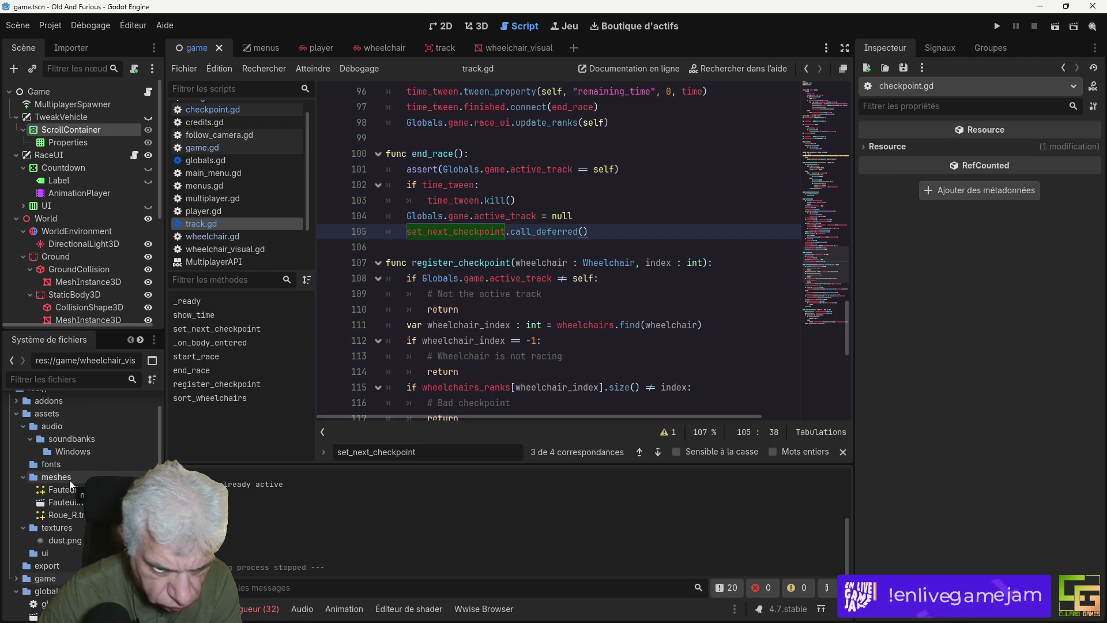
# Step: Quit to the project list via Projet > Quitter vers la liste des projets
pyautogui.moveTo(589, 620)
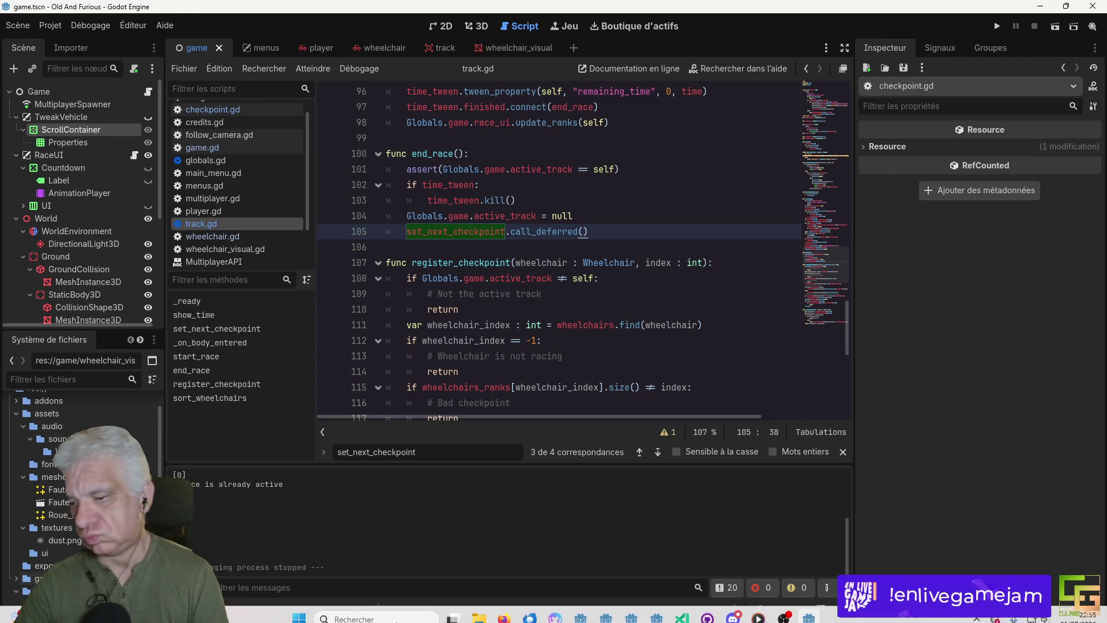
pyautogui.click(47, 26)
pyautogui.click(88, 185)
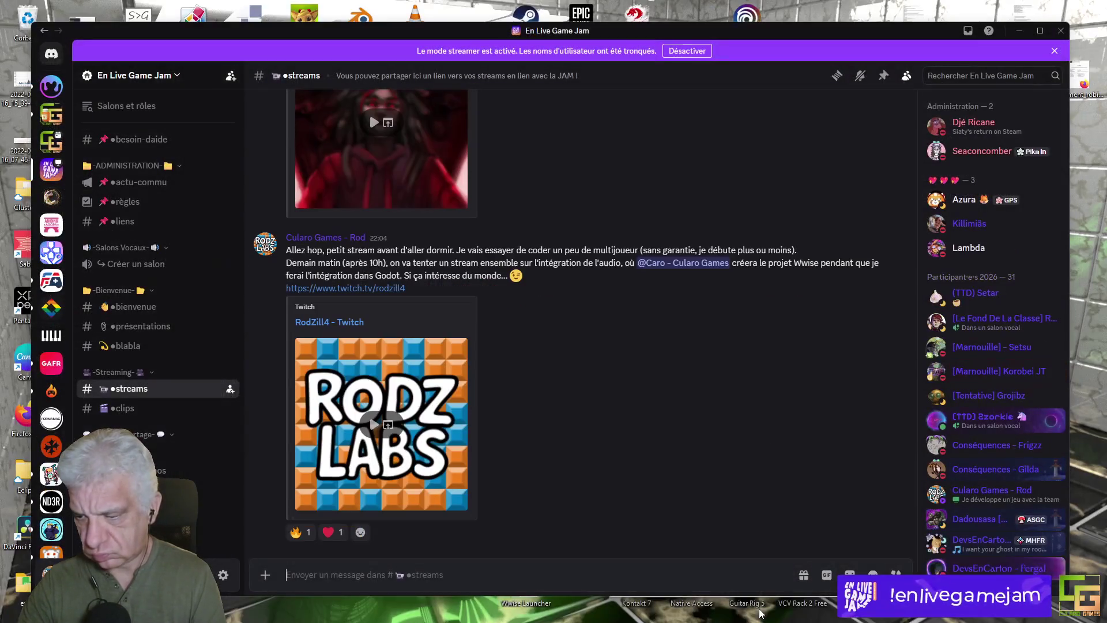
# Step: Fetch origin for the en_live_game_jam_2026 repository, then close GitHub Desktop
pyautogui.moveTo(713, 617)
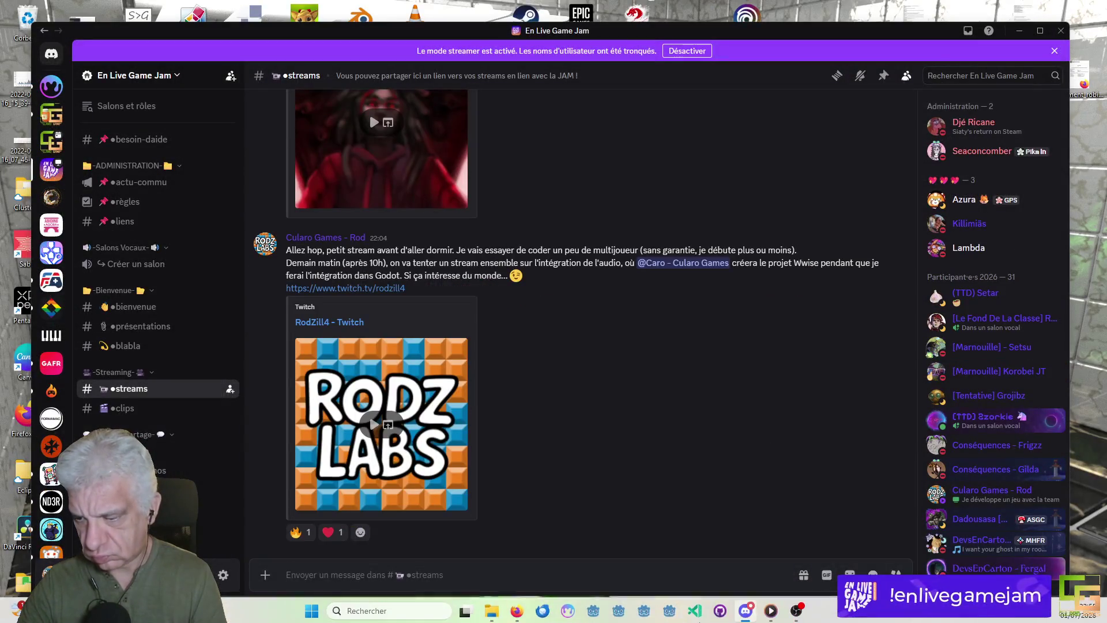
pyautogui.doubleClick(402, 317)
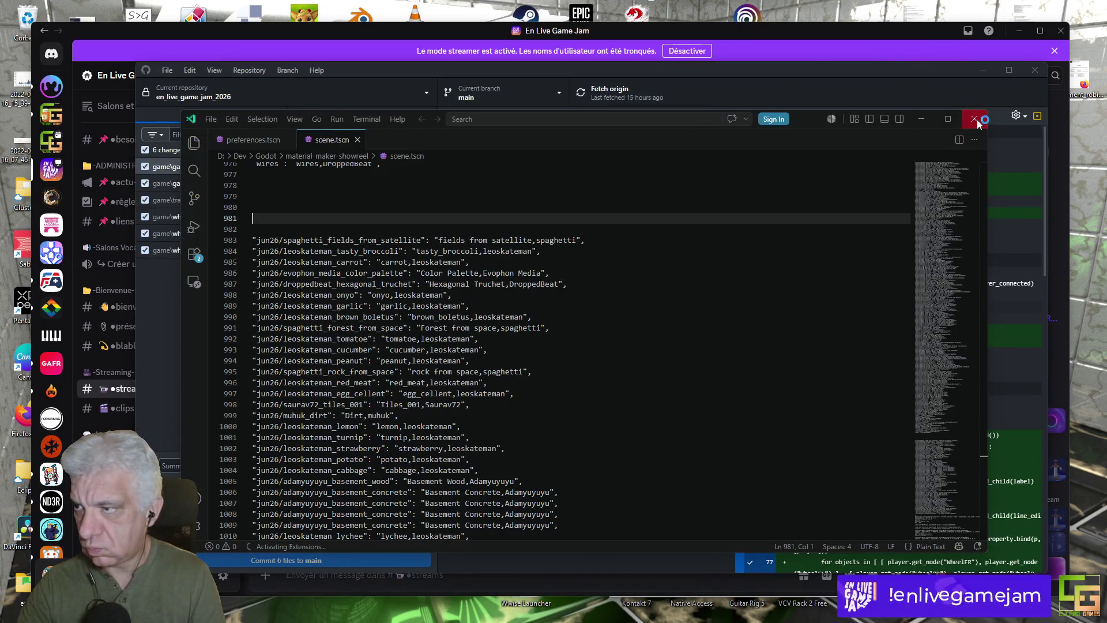
pyautogui.click(974, 119)
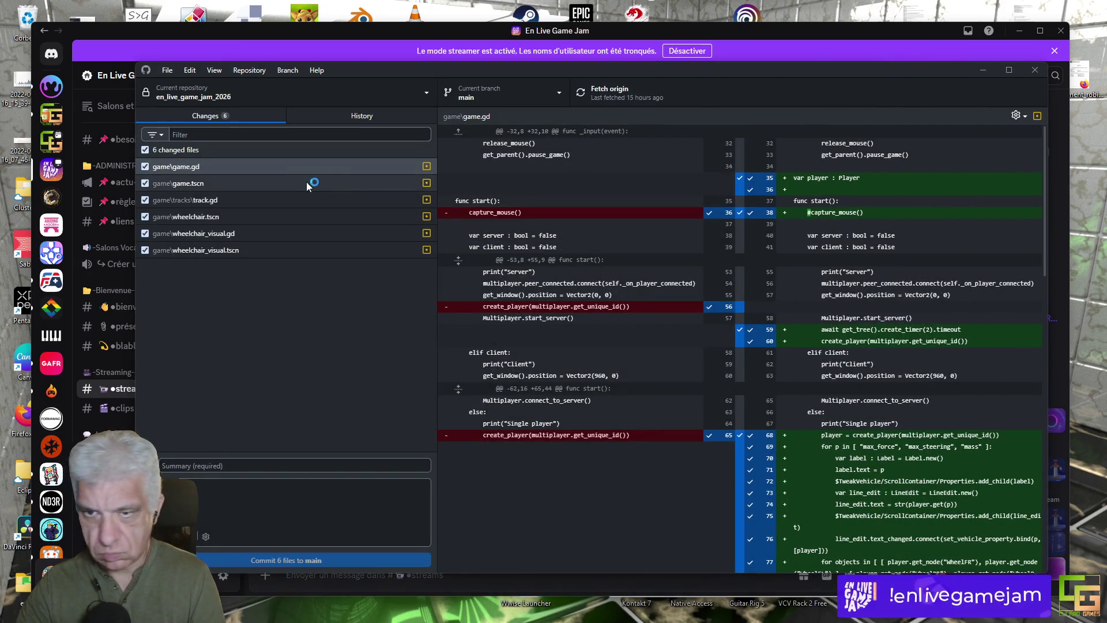
pyautogui.click(610, 92)
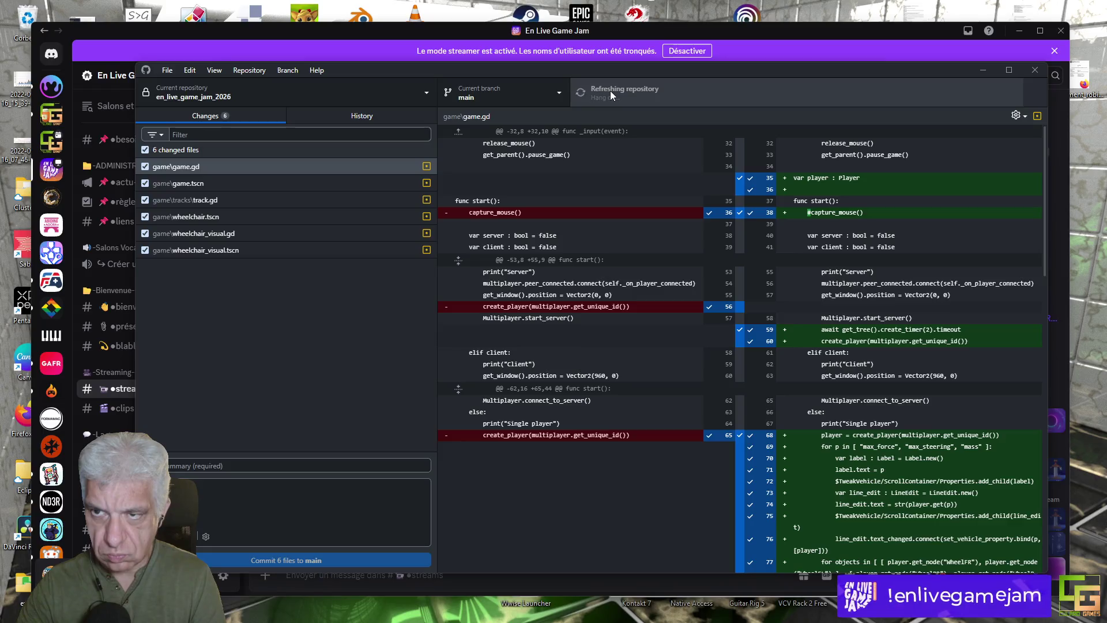
pyautogui.click(610, 91)
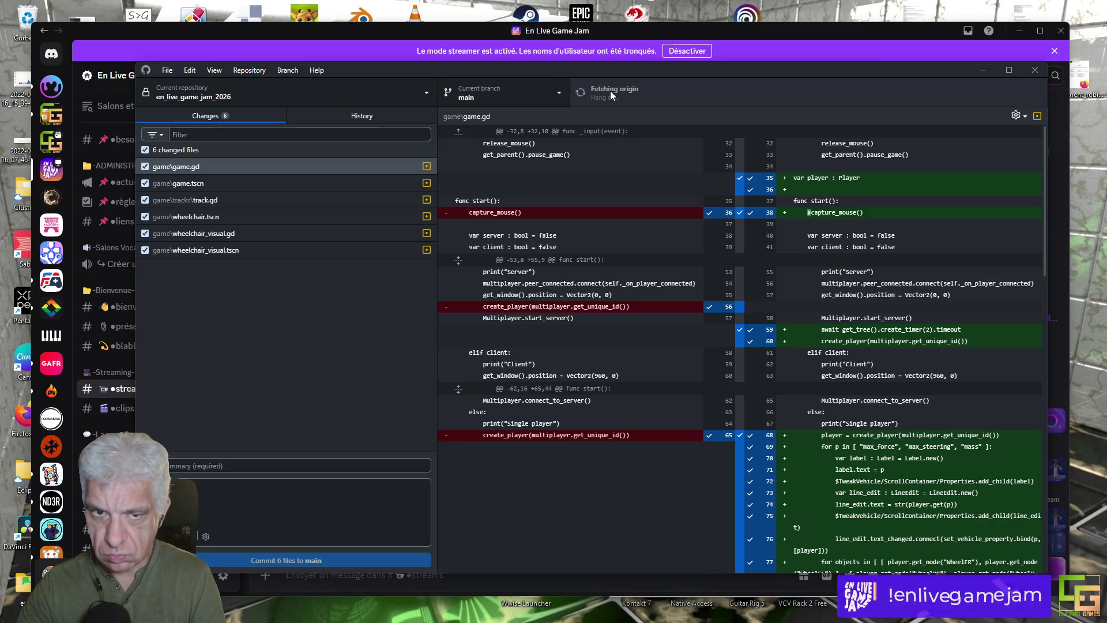
pyautogui.click(1035, 70)
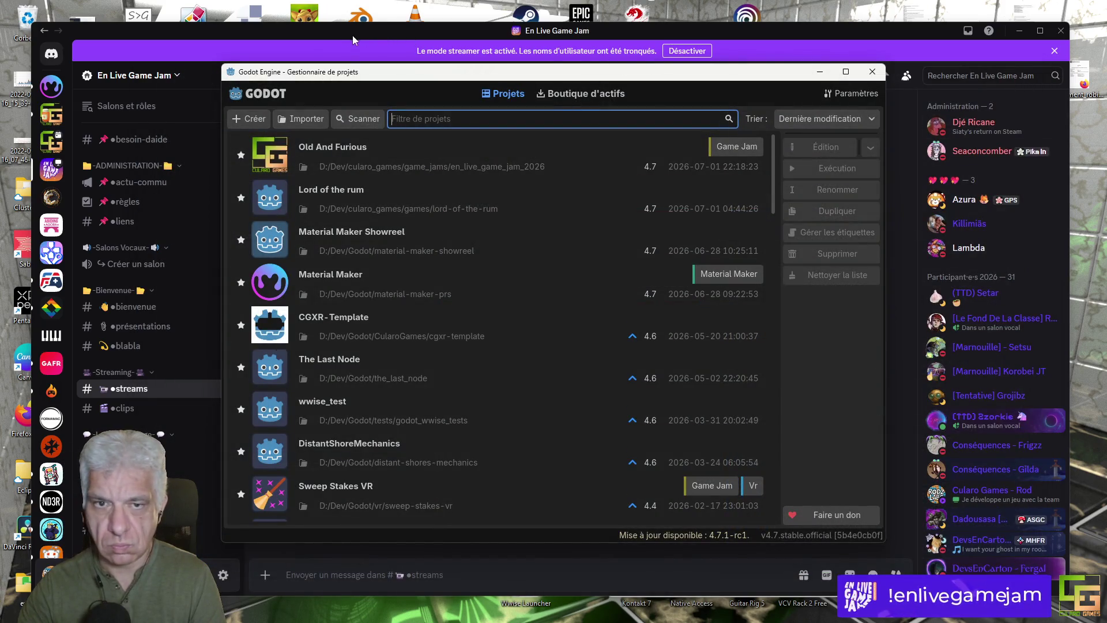
# Step: Open the Old And Furious project, dismiss the failed script load notice, and run the game
pyautogui.doubleClick(347, 150)
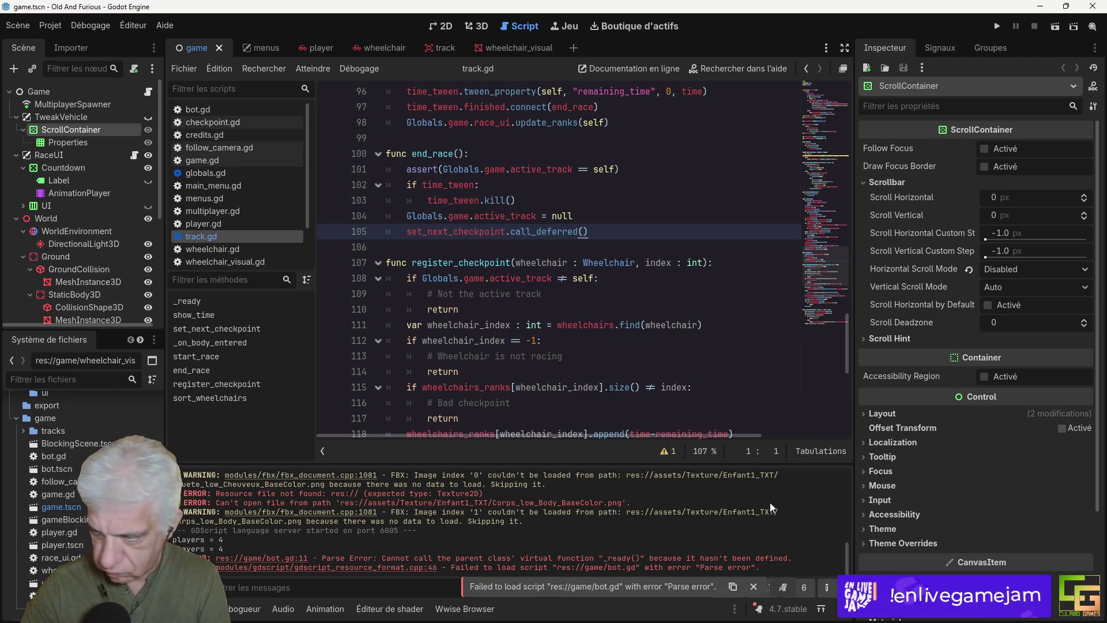
pyautogui.click(755, 586)
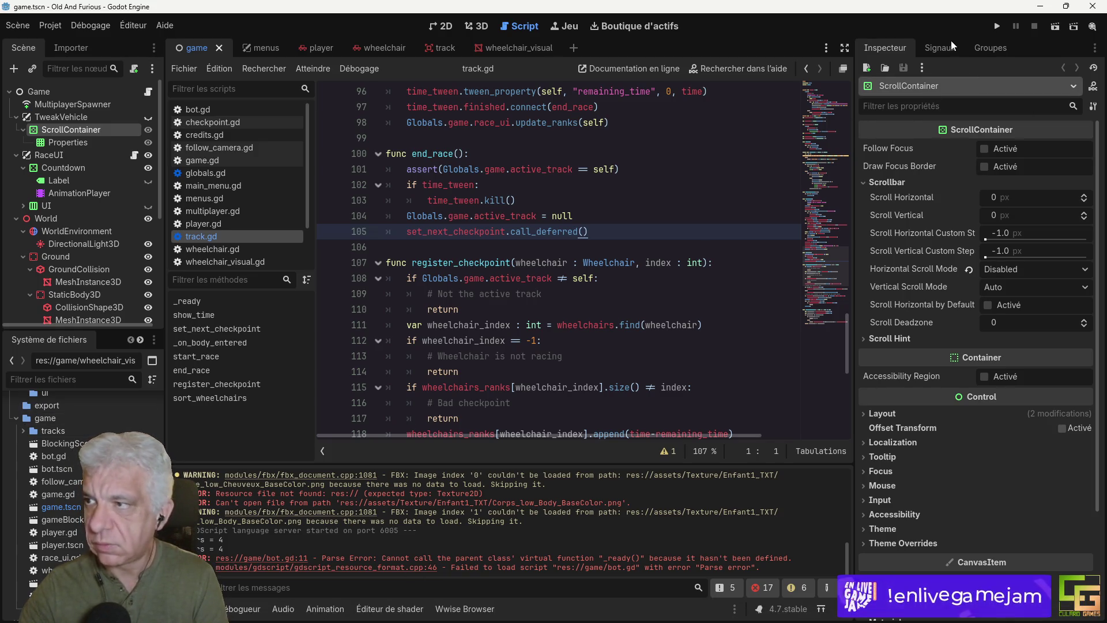
pyautogui.click(998, 26)
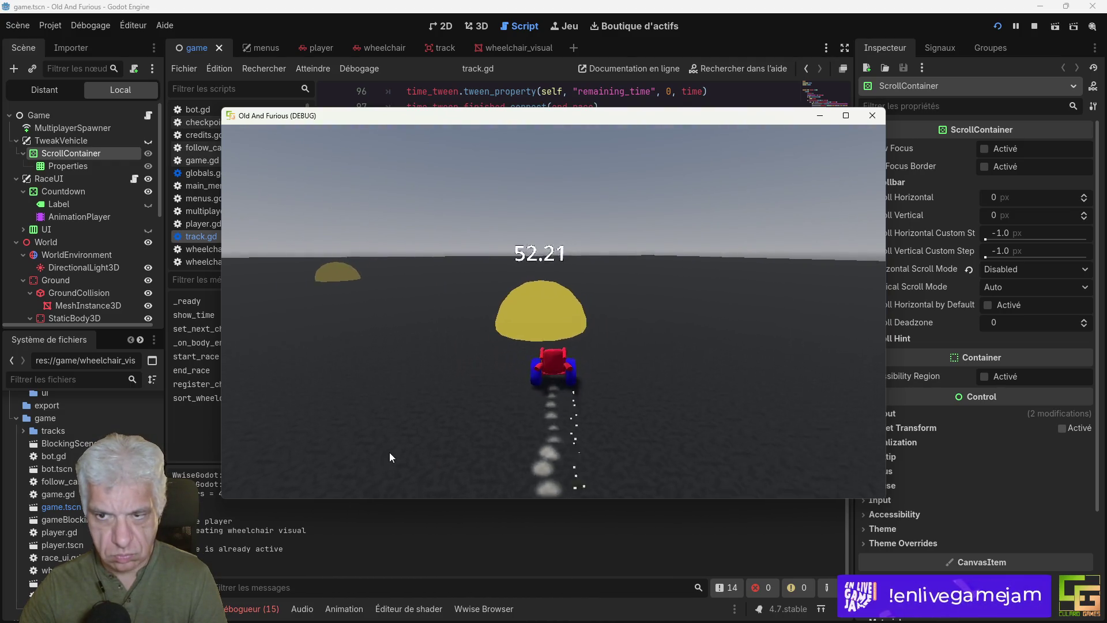
# Step: Stop the game and make the UI node and TweakVehicle panel visible in the scene
pyautogui.click(940, 222)
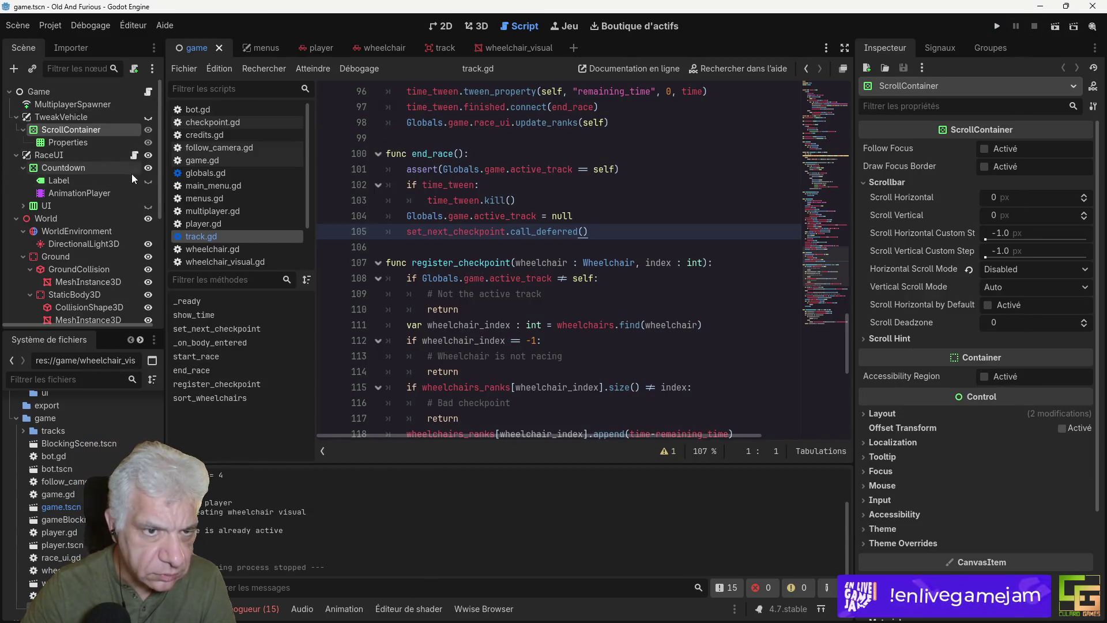
pyautogui.click(148, 181)
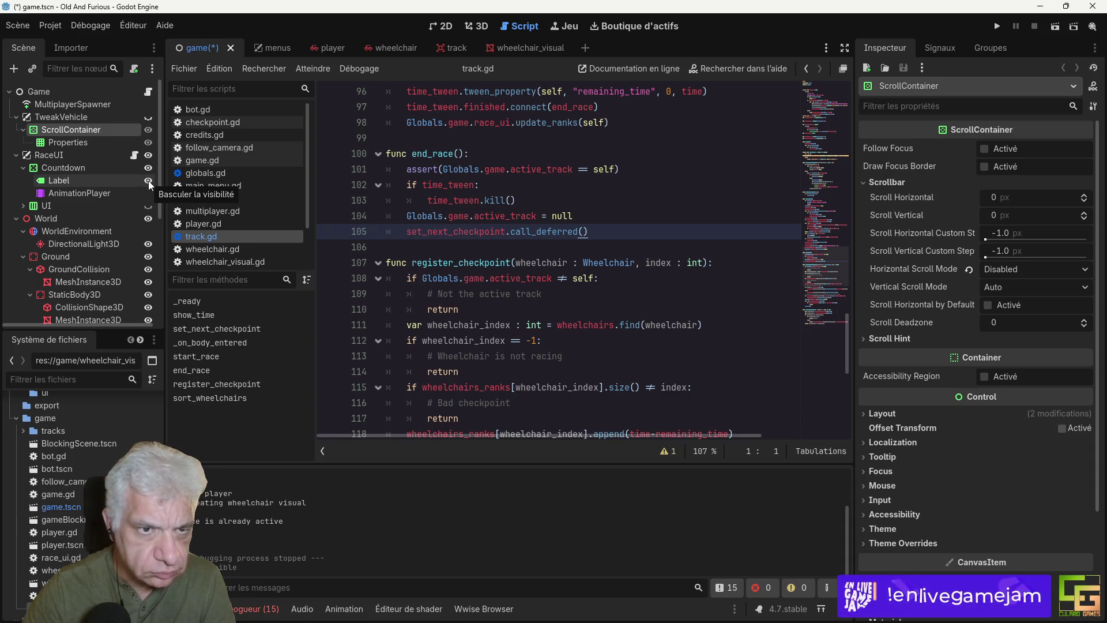
pyautogui.click(148, 181)
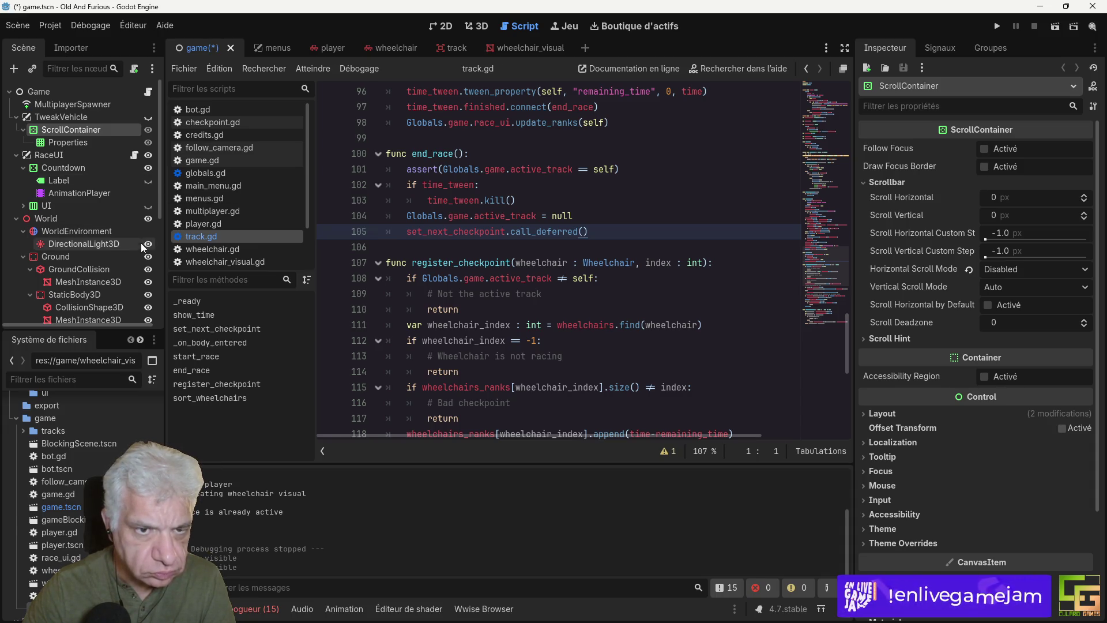
pyautogui.click(148, 206)
pyautogui.click(23, 206)
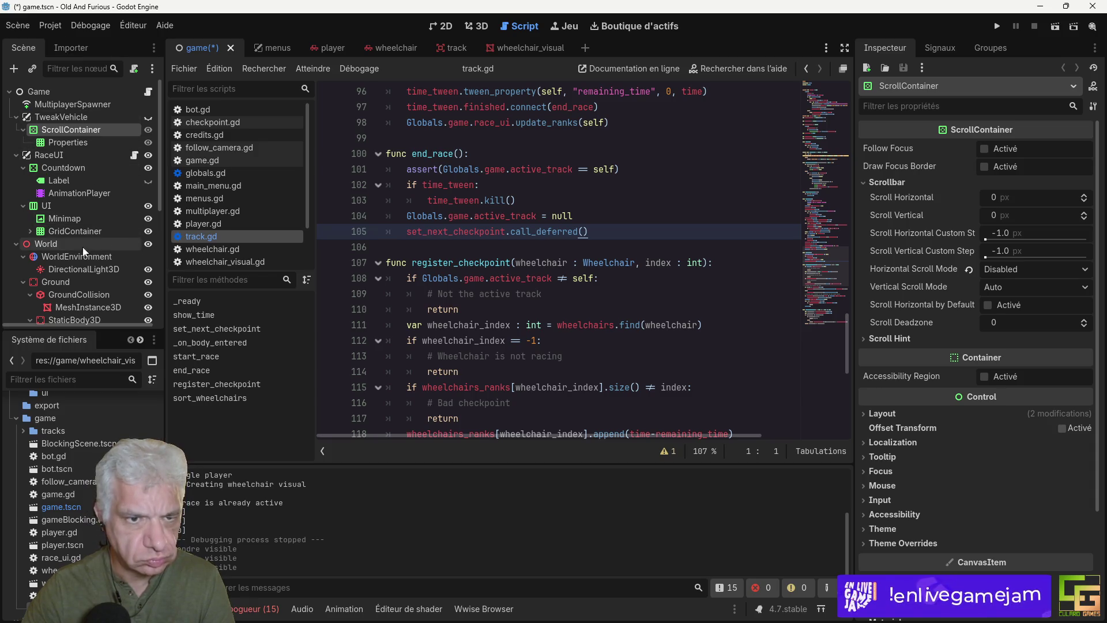
pyautogui.click(148, 119)
# Step: Test-run the game, then hide the TweakVehicle panel again and save the scene
pyautogui.click(997, 30)
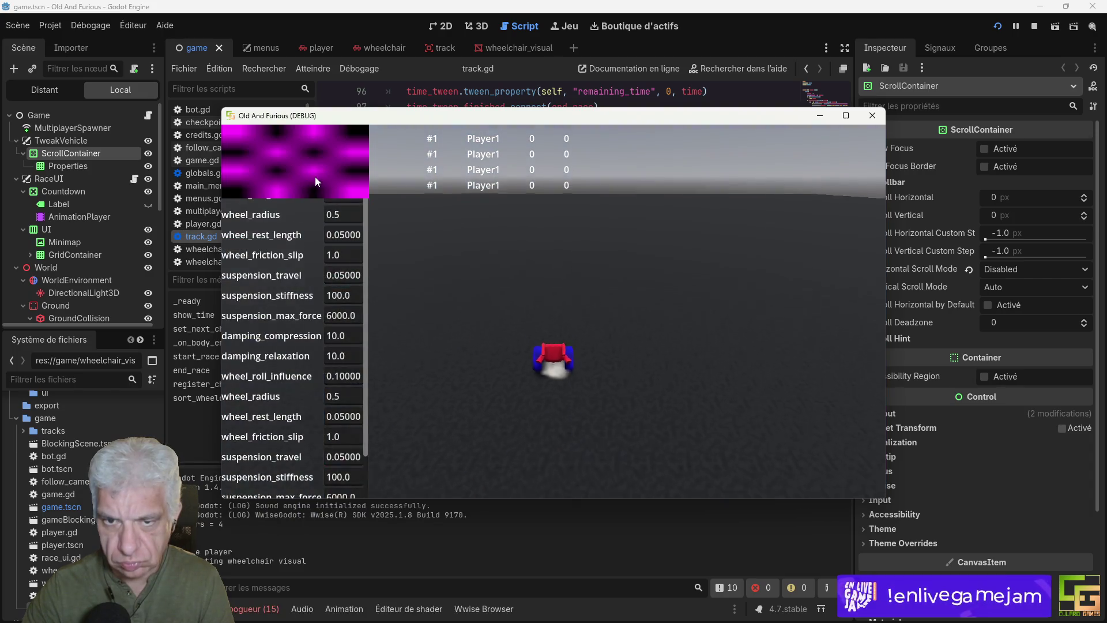
pyautogui.press('F8')
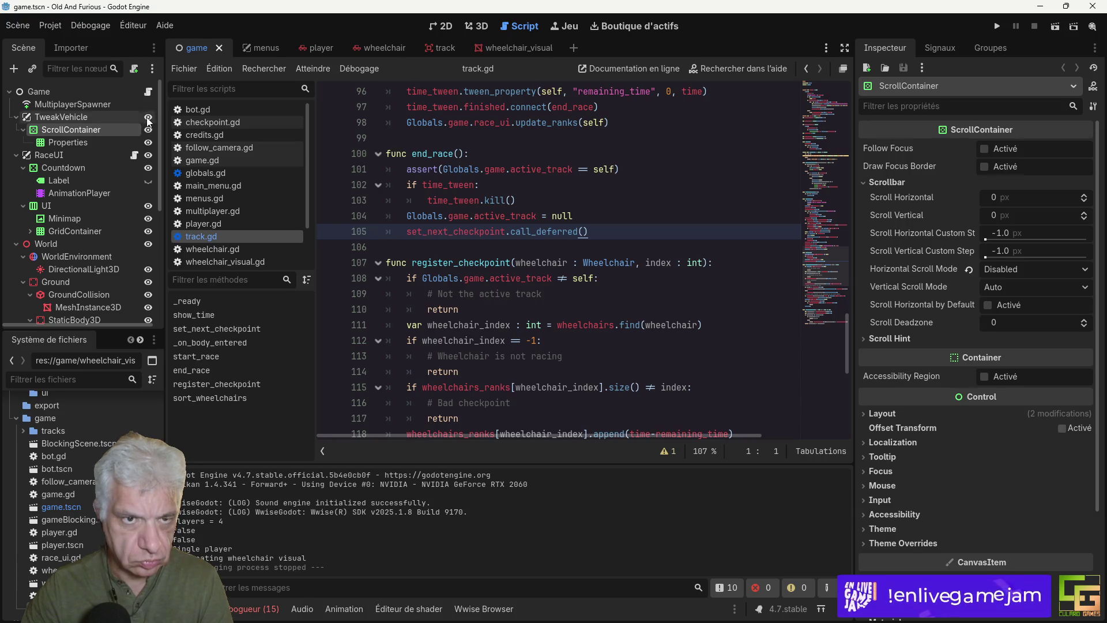
pyautogui.click(148, 118)
pyautogui.hotkey('ctrl', 's')
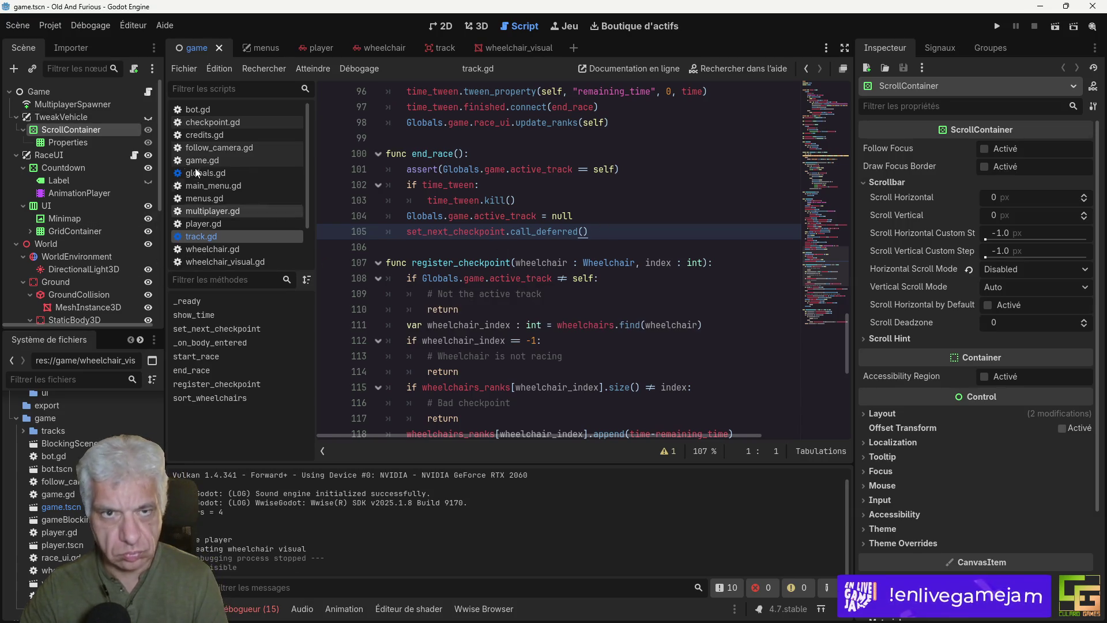
pyautogui.scroll(-5, 101, 213)
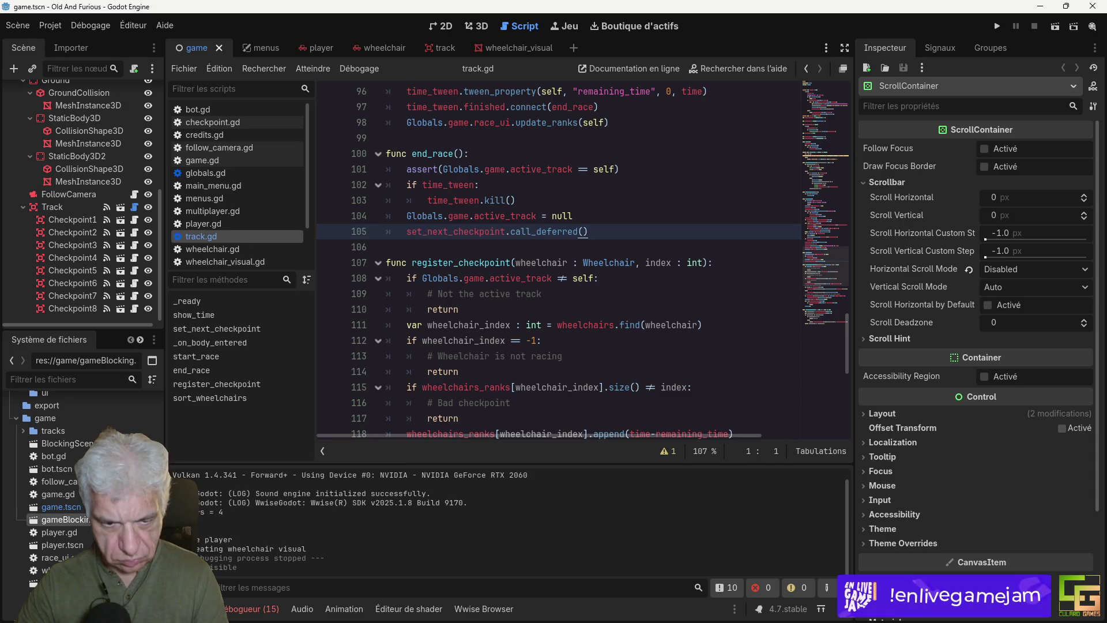
# Step: Open the gameBlocking.tscn scene in the 3D view
pyautogui.doubleClick(64, 519)
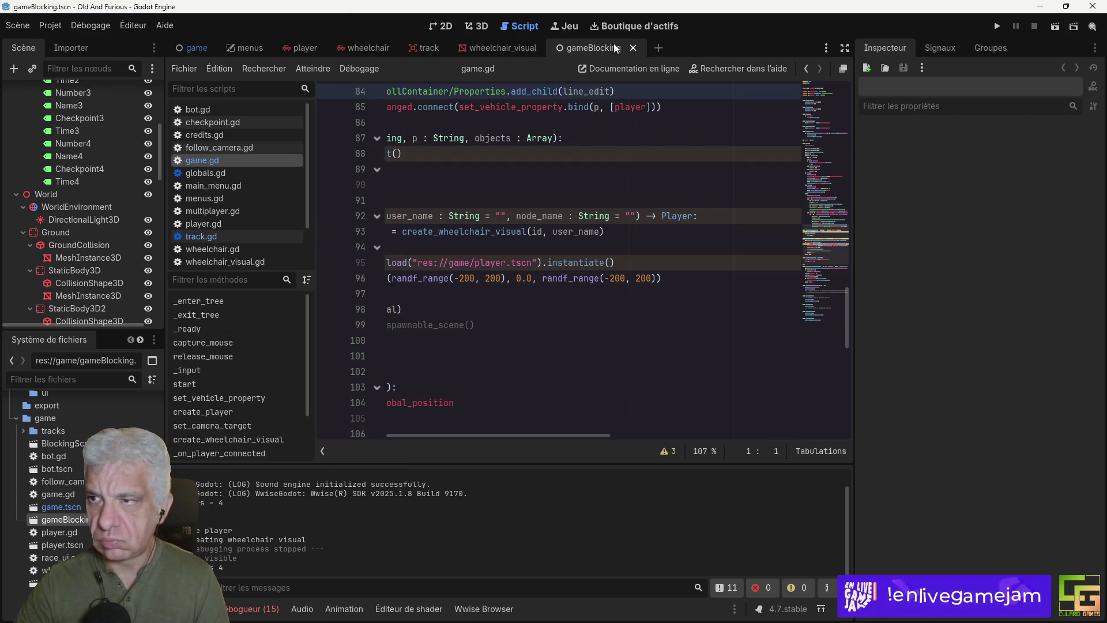
pyautogui.moveTo(536, 47)
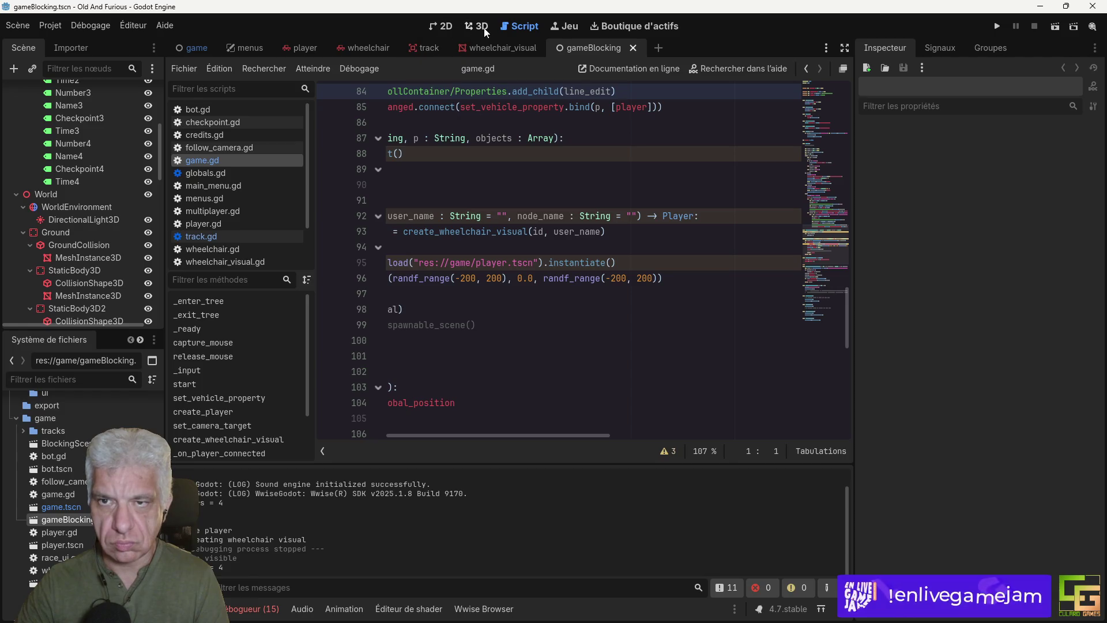
pyautogui.click(483, 28)
# Step: Focus the view on CSGGlobalShapeInterior2 and run the gameBlocking scene
pyautogui.moveTo(663, 237)
pyautogui.mouseDown()
pyautogui.moveTo(444, 228)
pyautogui.moveTo(579, 210)
pyautogui.moveTo(635, 217)
pyautogui.moveTo(567, 204)
pyautogui.moveTo(573, 231)
pyautogui.moveTo(563, 189)
pyautogui.mouseUp()
pyautogui.scroll(-3, 635, 215)
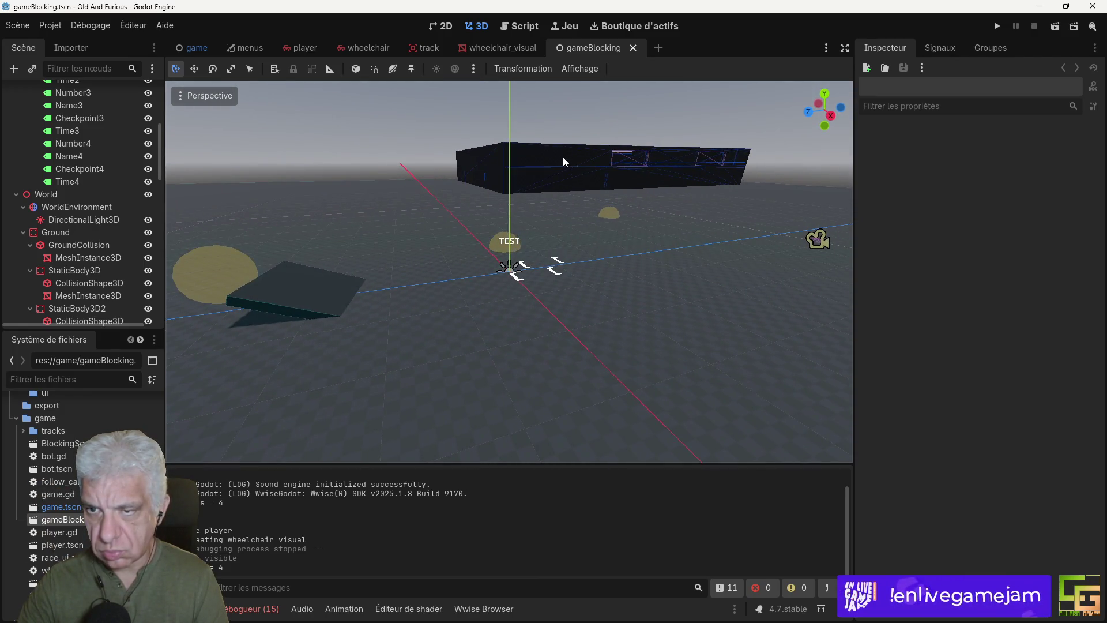
pyautogui.click(564, 162)
pyautogui.press('f')
pyautogui.moveTo(564, 162)
pyautogui.mouseDown()
pyautogui.moveTo(622, 189)
pyautogui.moveTo(621, 216)
pyautogui.moveTo(632, 165)
pyautogui.moveTo(684, 143)
pyautogui.moveTo(677, 162)
pyautogui.moveTo(422, 165)
pyautogui.mouseUp()
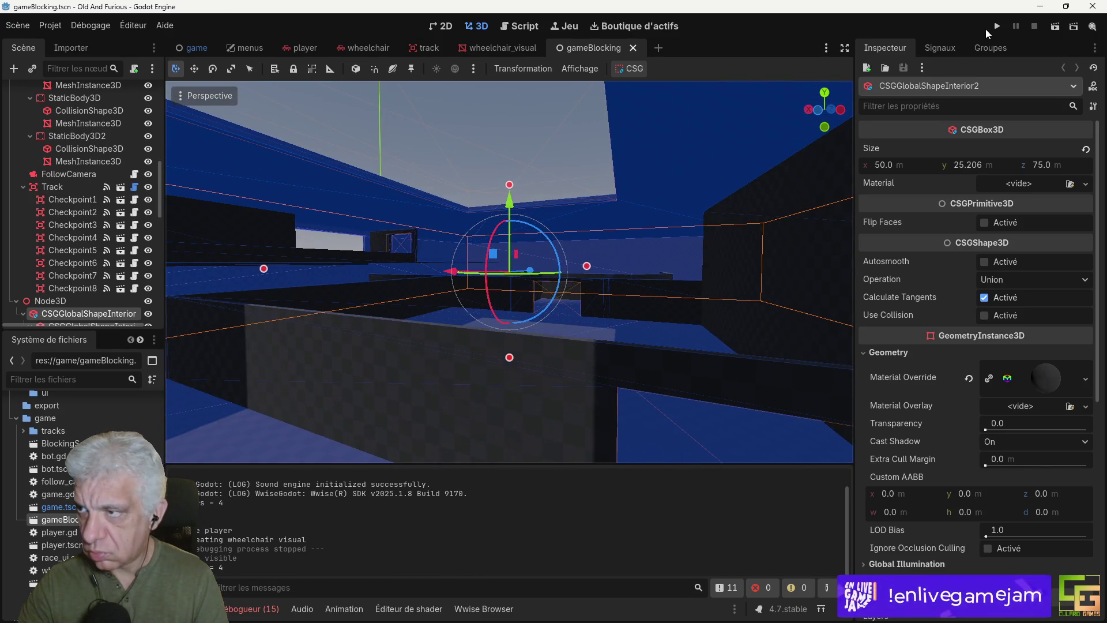
pyautogui.click(1056, 27)
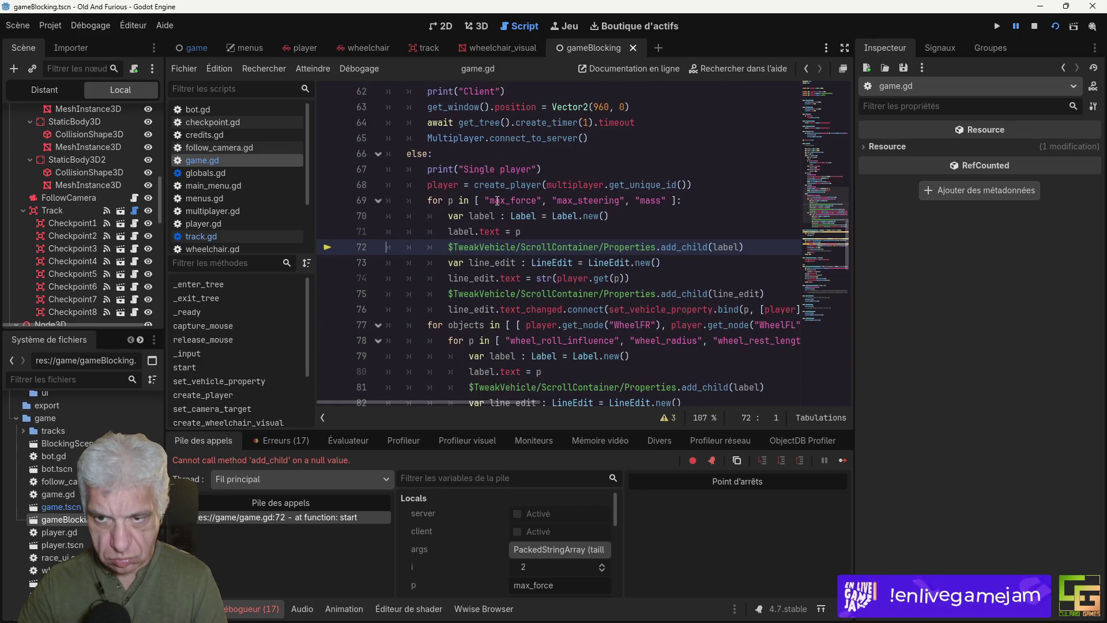
# Step: Add a 'return' line after the single-player create_player call in game.gd, save, and rerun the scene
pyautogui.scroll(-8, 639, 201)
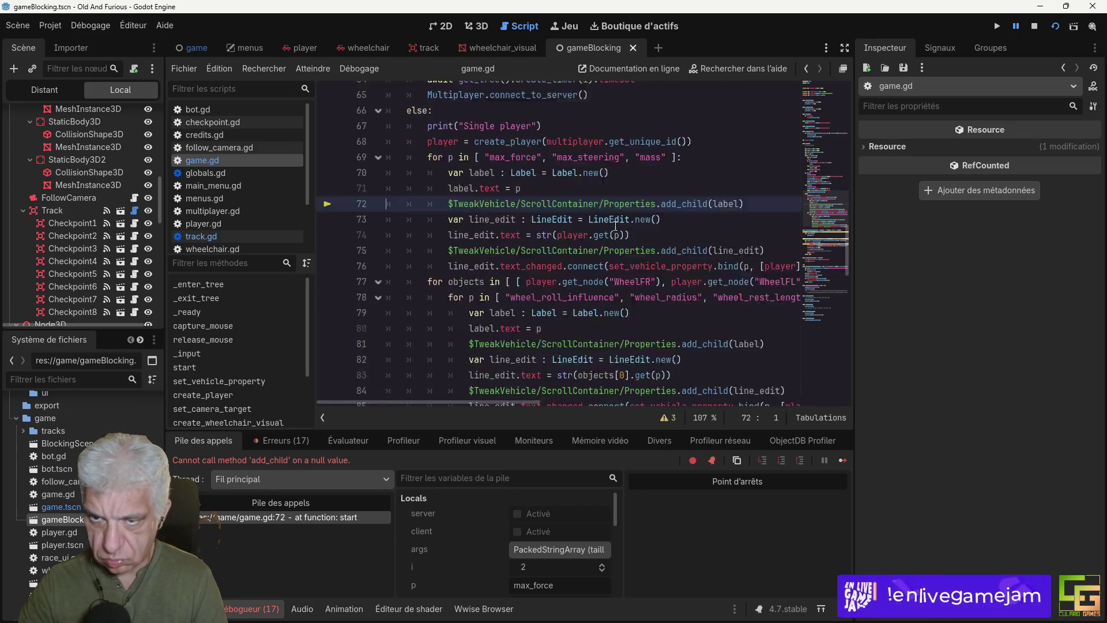
pyautogui.scroll(5, 616, 225)
pyautogui.scroll(5, 594, 223)
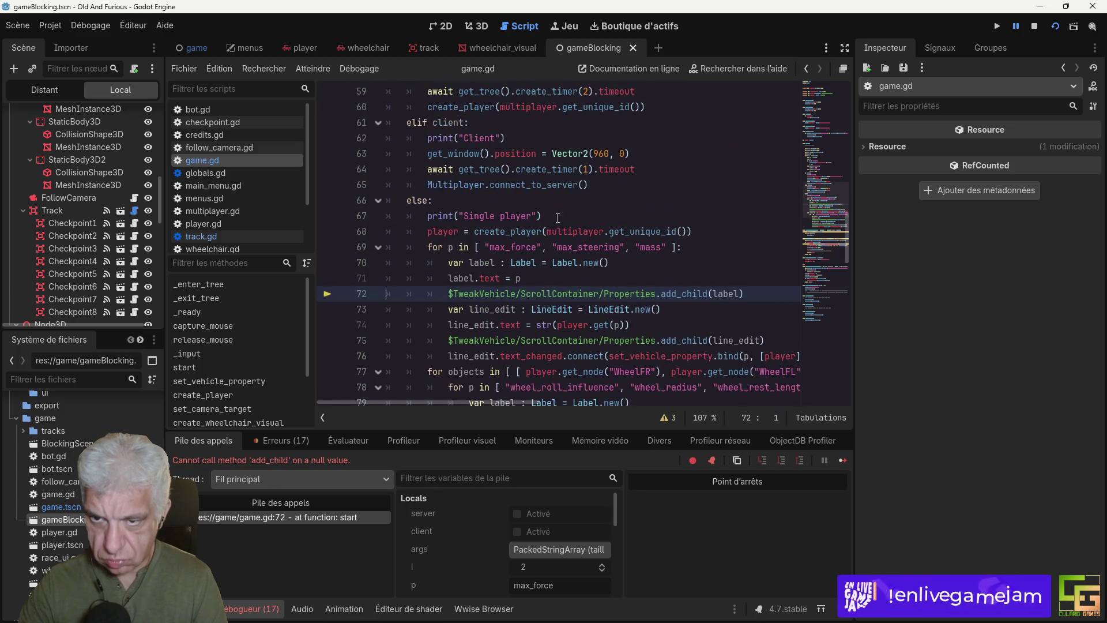
pyautogui.click(715, 232)
pyautogui.press('Return')
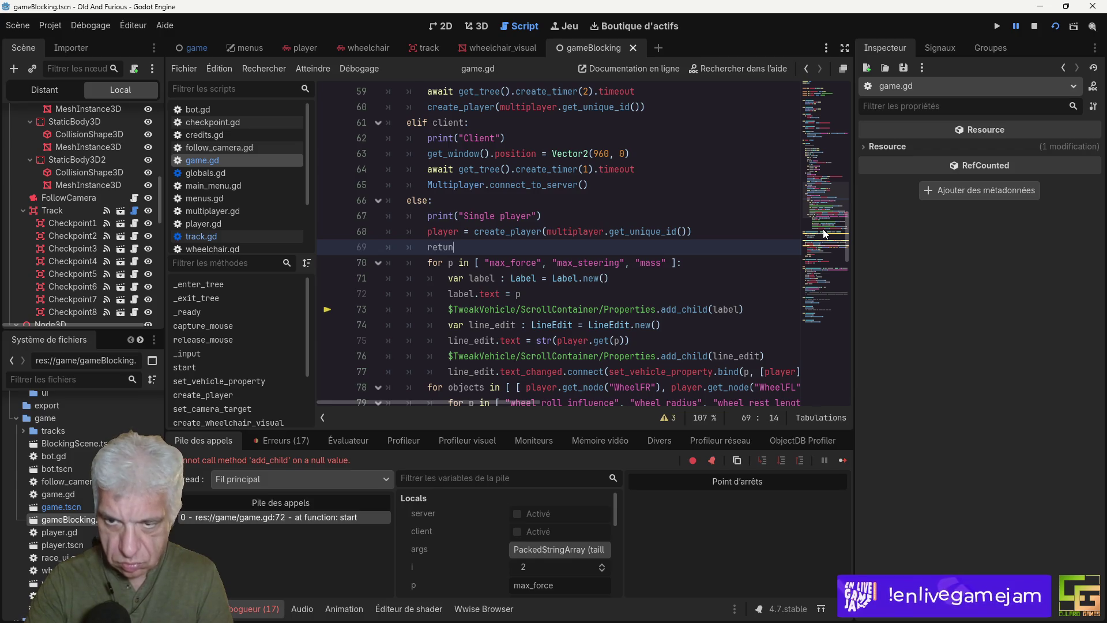
pyautogui.press('BackSpace')
pyautogui.write('r')
pyautogui.press('BackSpace')
pyautogui.write('rn')
pyautogui.hotkey('ctrl', 's')
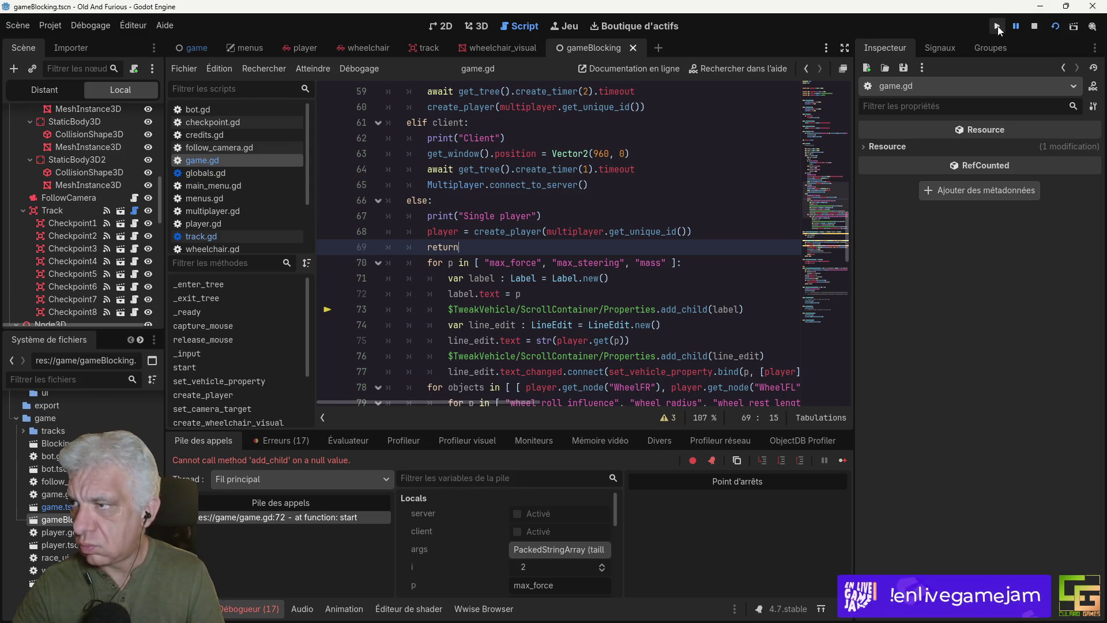
pyautogui.click(998, 27)
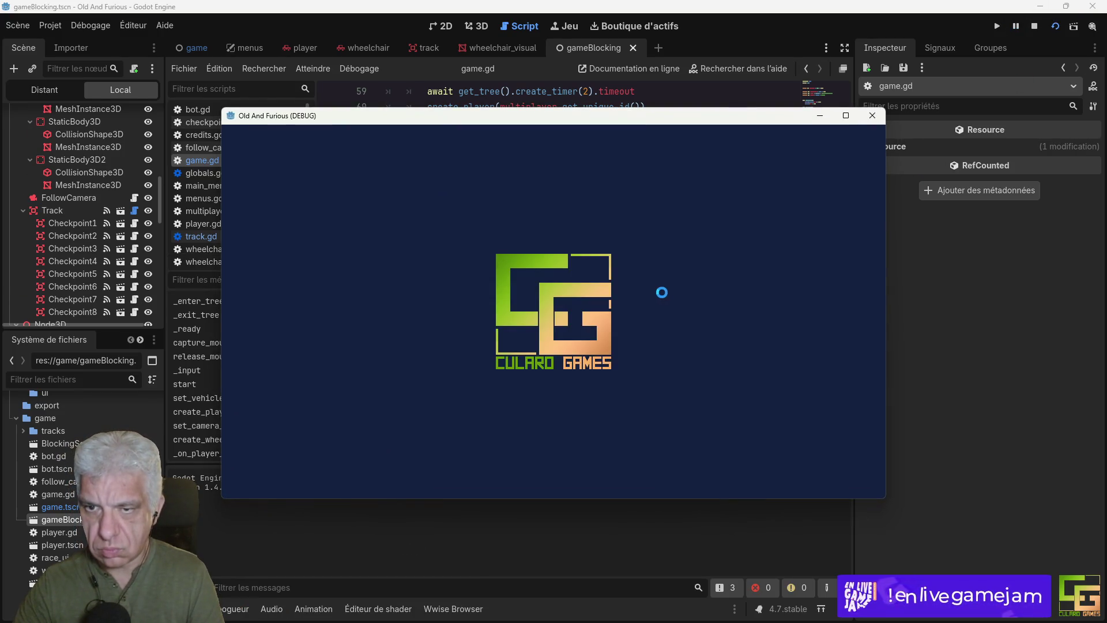
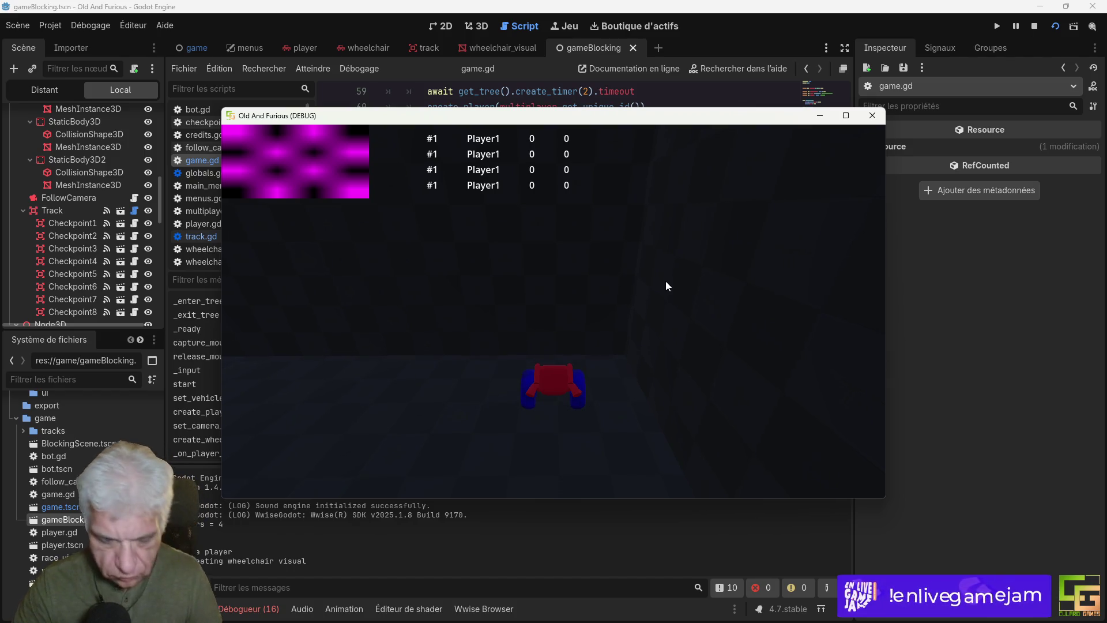
# Step: Drive the wheelchair forward with the Up arrow to watch its dust trail
pyautogui.press('Up')
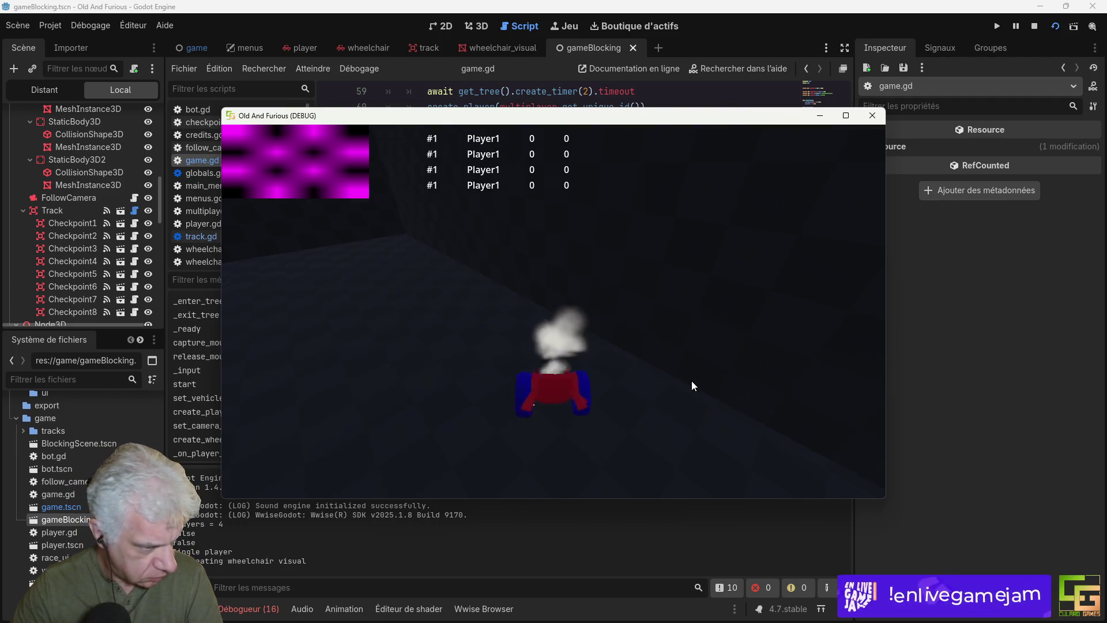
pyautogui.press('Up')
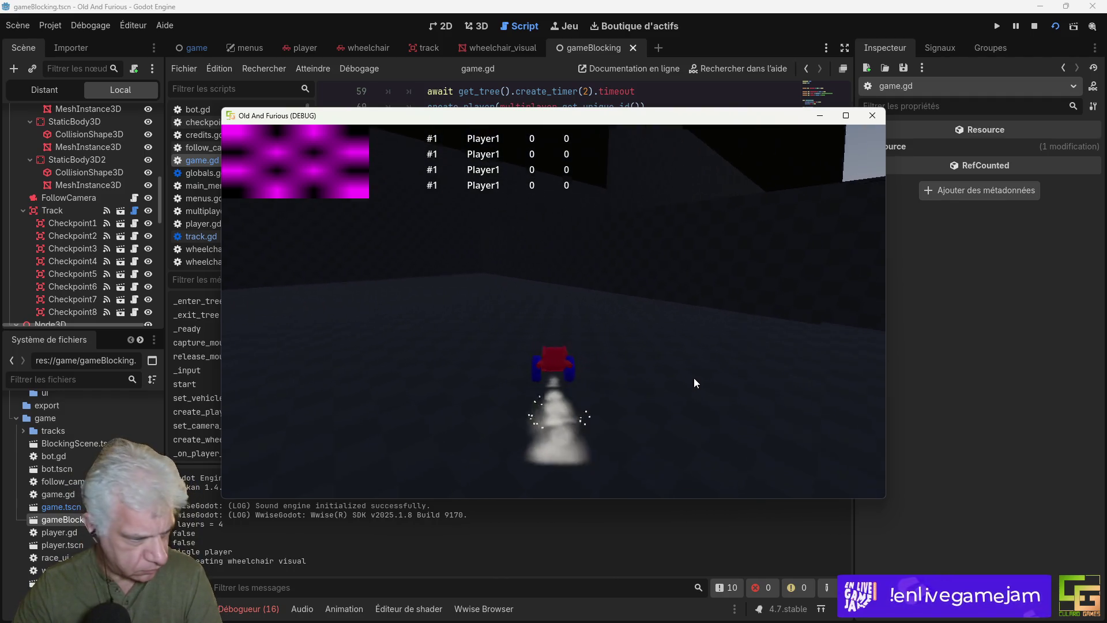
pyautogui.press('Up')
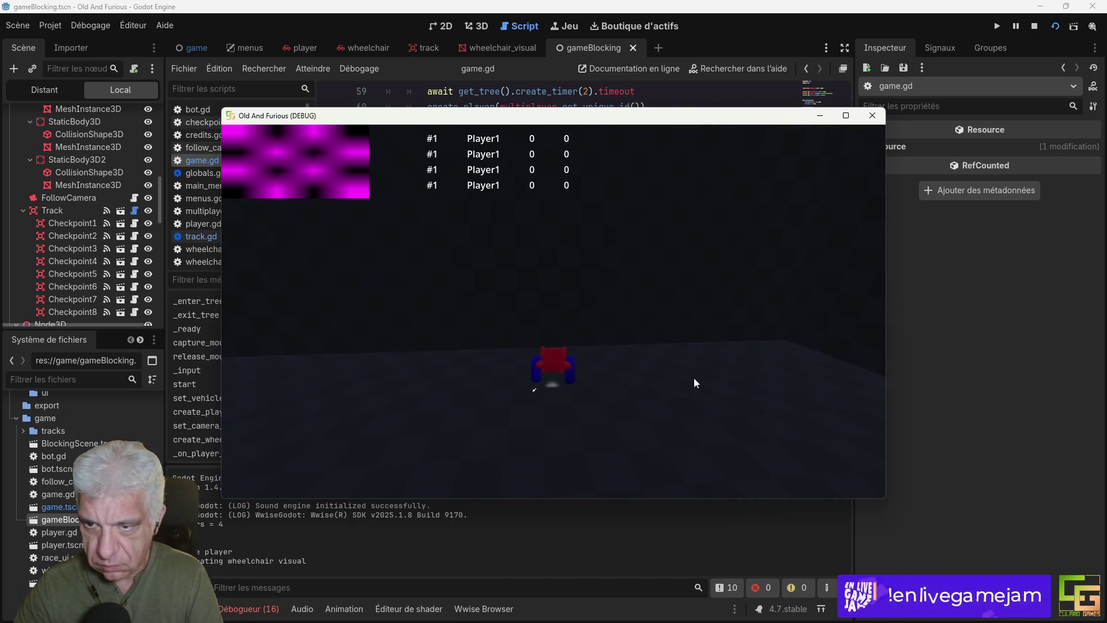
pyautogui.press('Up')
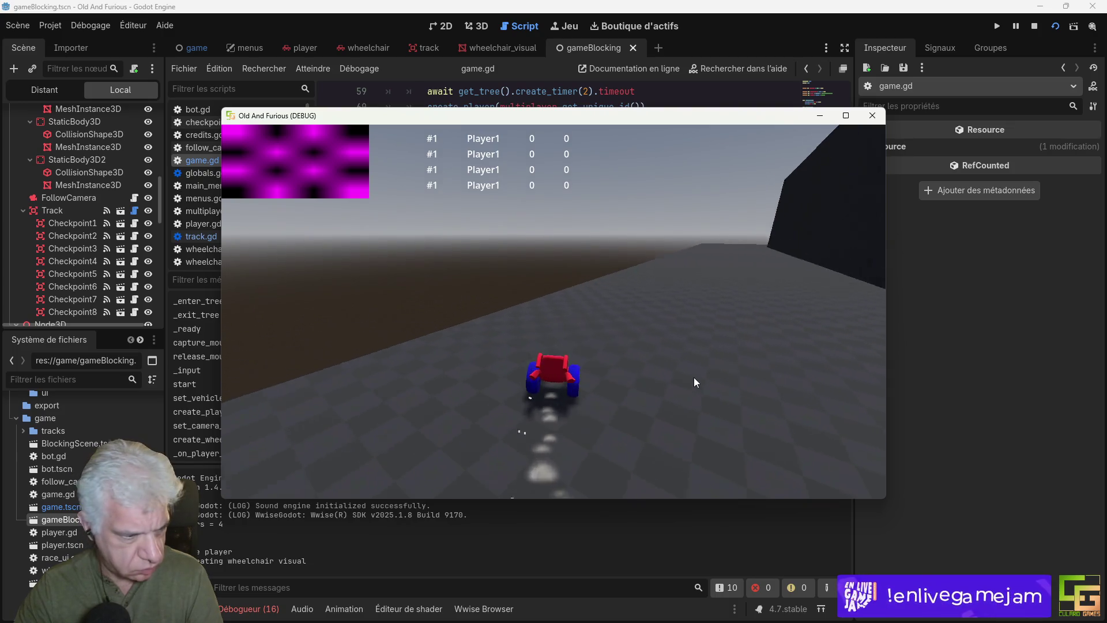
pyautogui.press('Up')
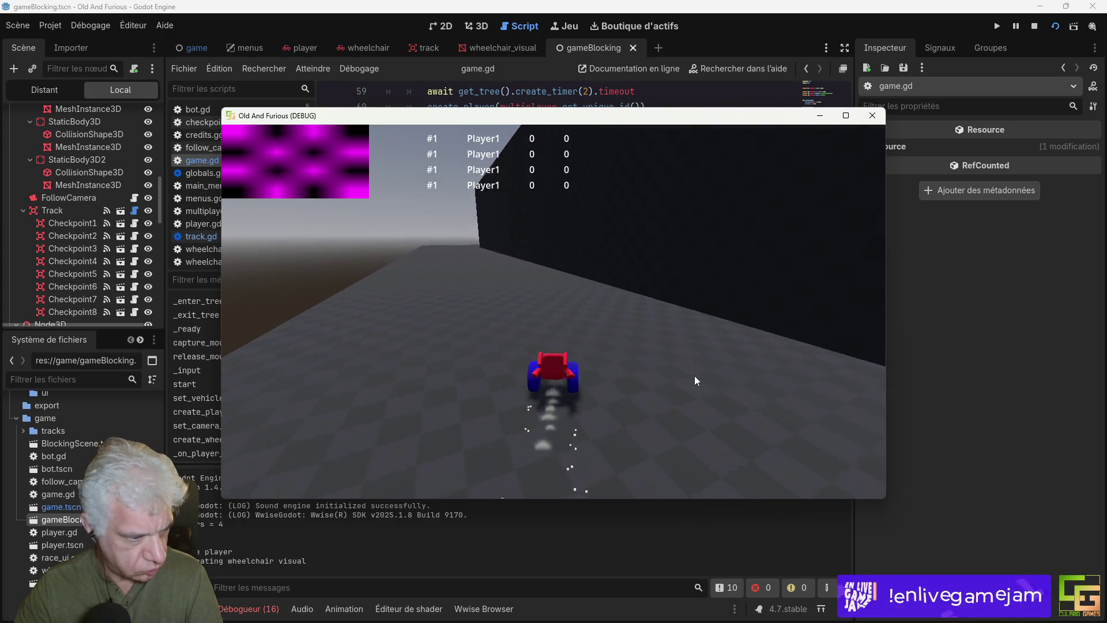
pyautogui.press('Up')
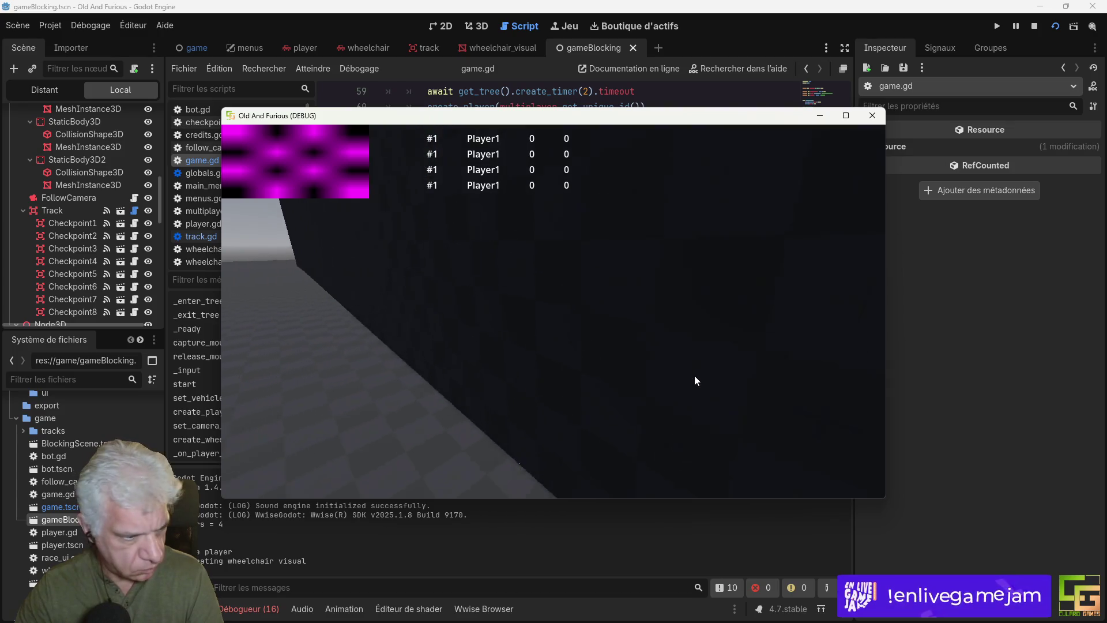
pyautogui.press('Up')
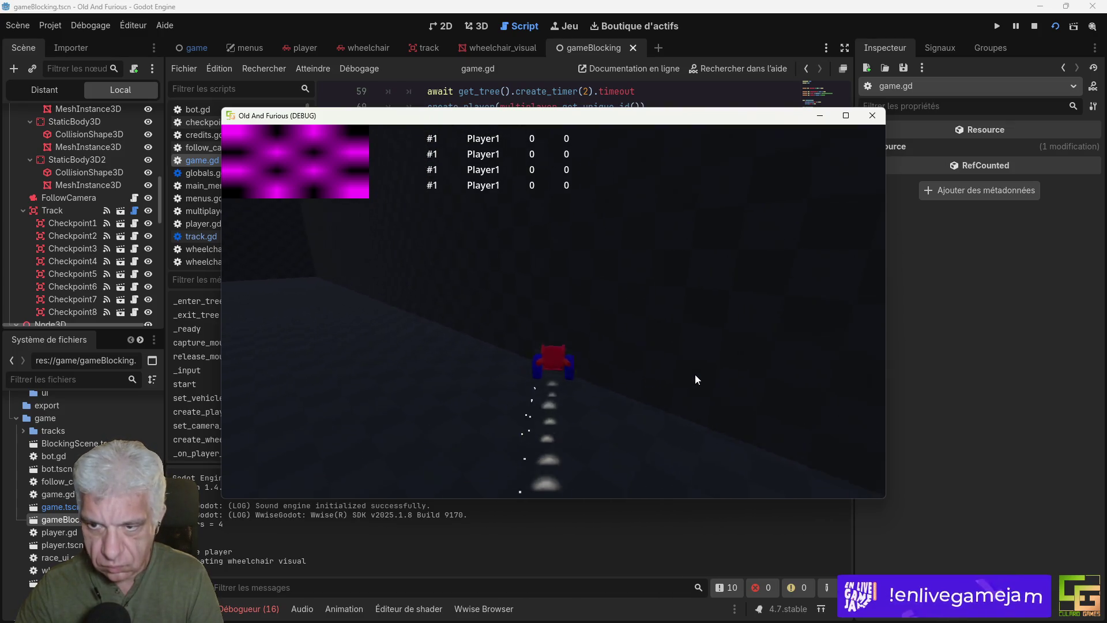
pyautogui.press('Up')
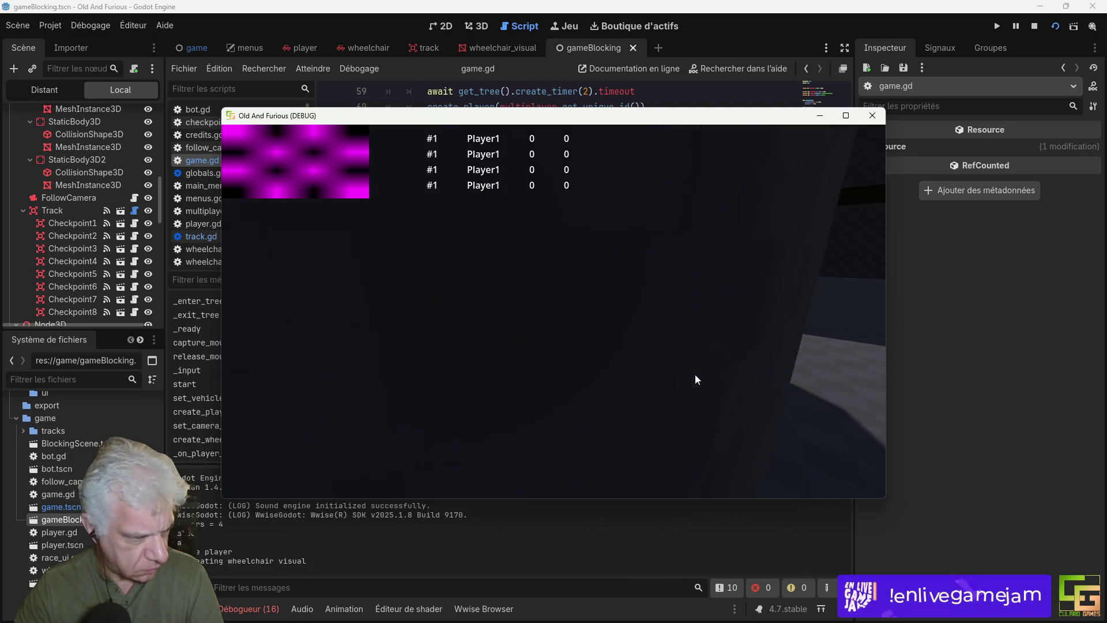
# Step: Stop the wheelchair, close the game window and return to the editor
pyautogui.press('Up')
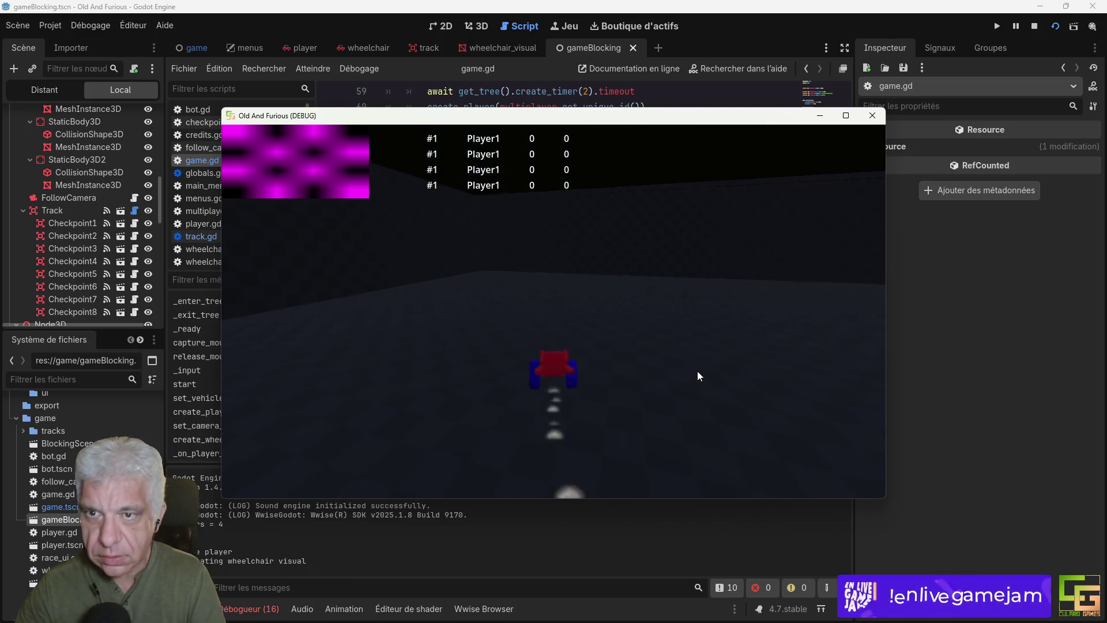
pyautogui.click(881, 116)
pyautogui.hotkey('alt', 'Tab')
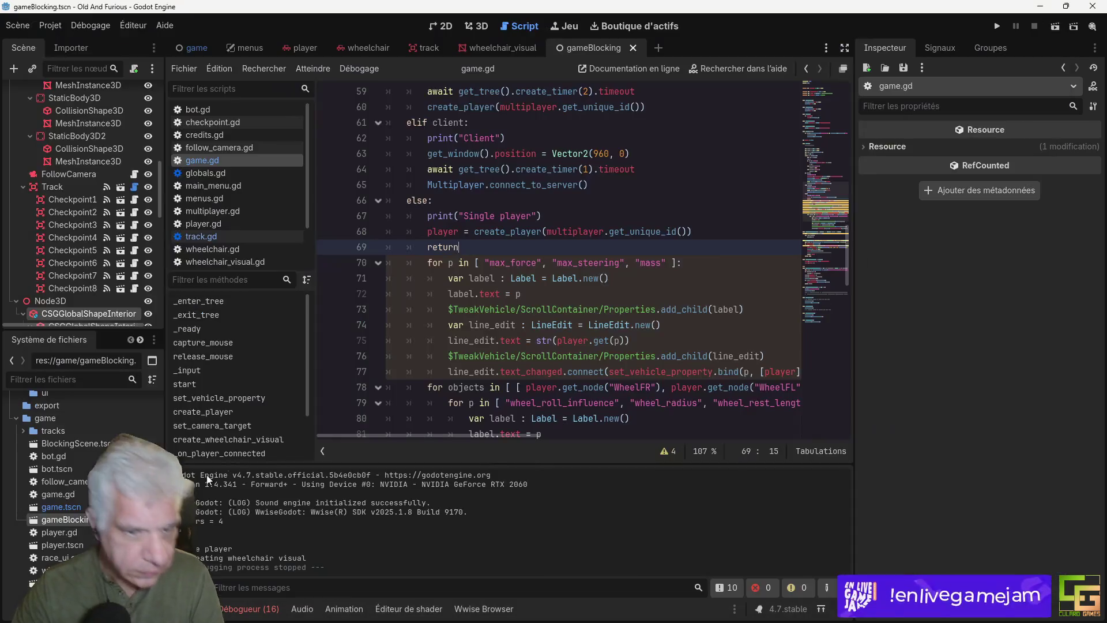
# Step: Preview the kid's body and hair base colour textures in textures/Enfant, then open EnfantT-Pose.fbx import settings
pyautogui.scroll(5, 80, 462)
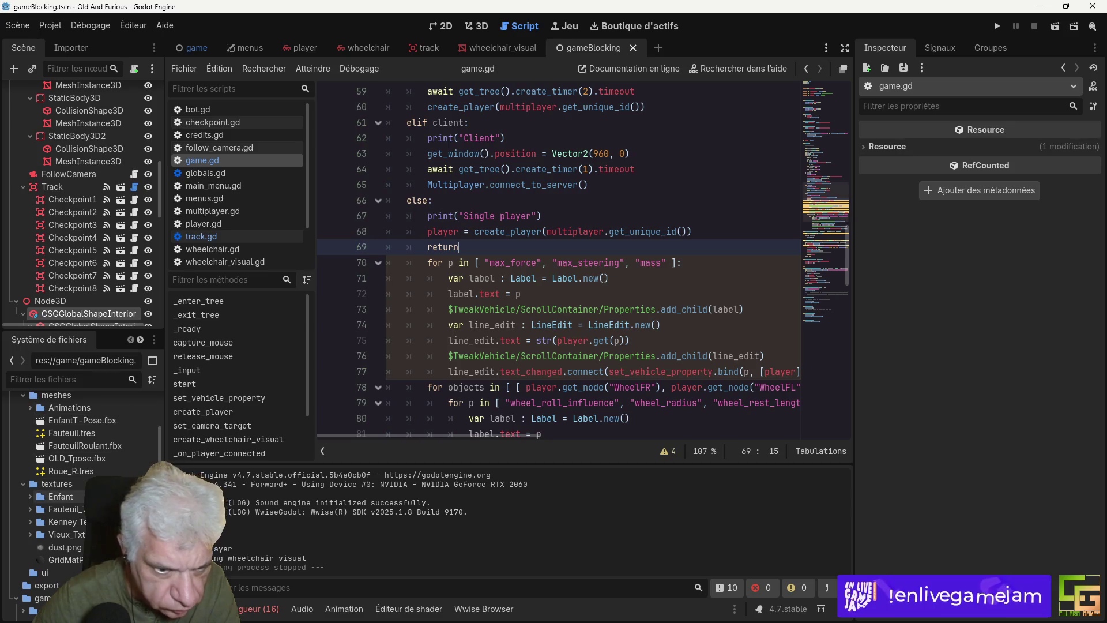
pyautogui.scroll(-1, 81, 458)
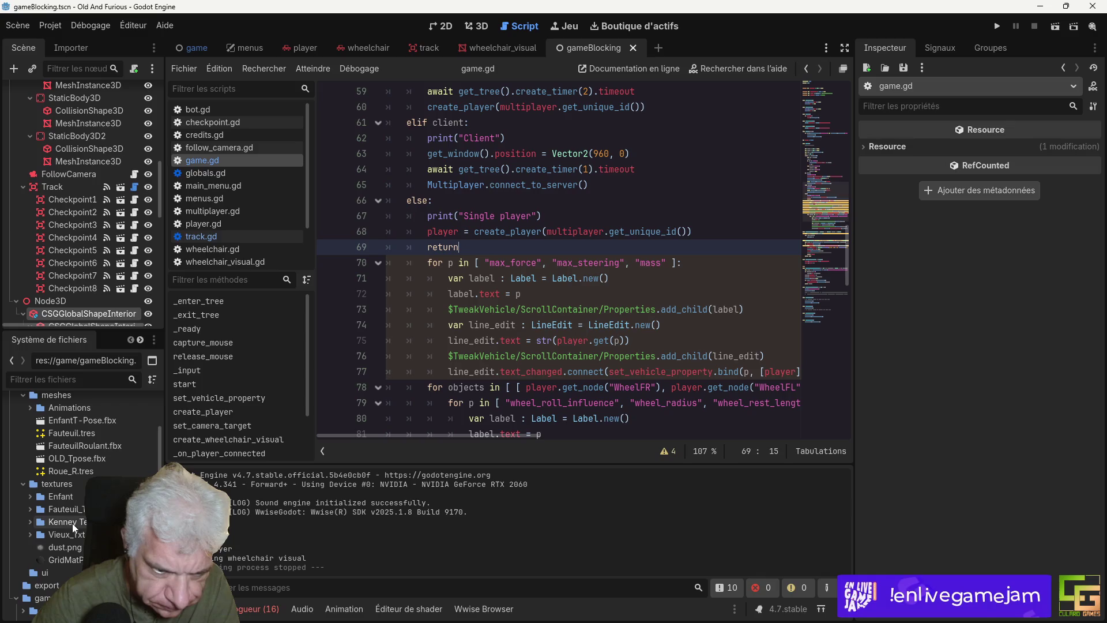
pyautogui.doubleClick(64, 497)
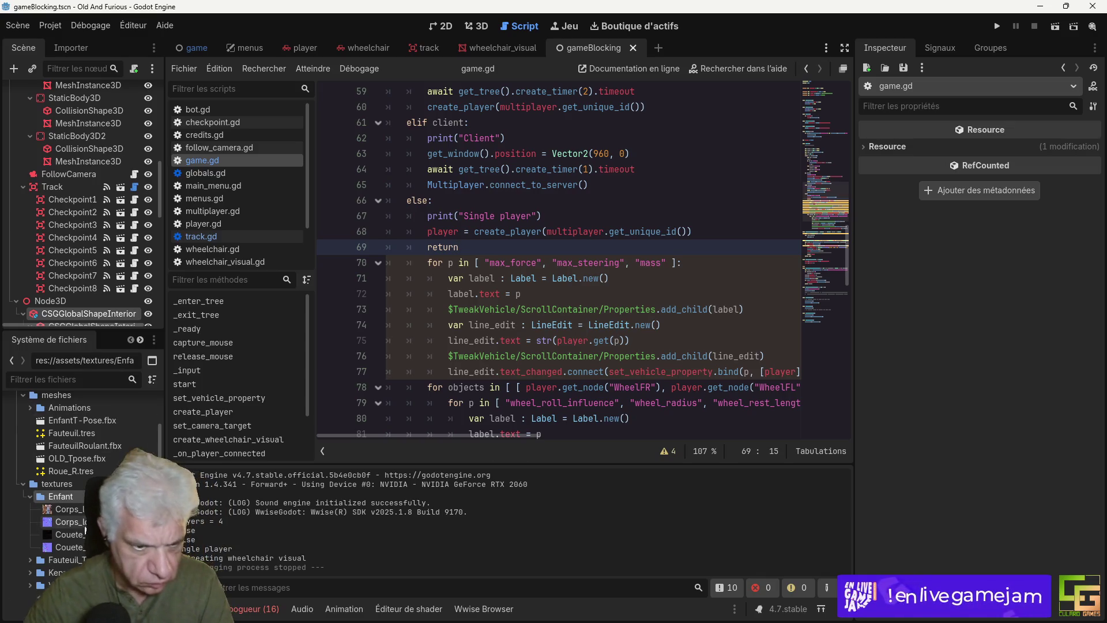
pyautogui.click(70, 509)
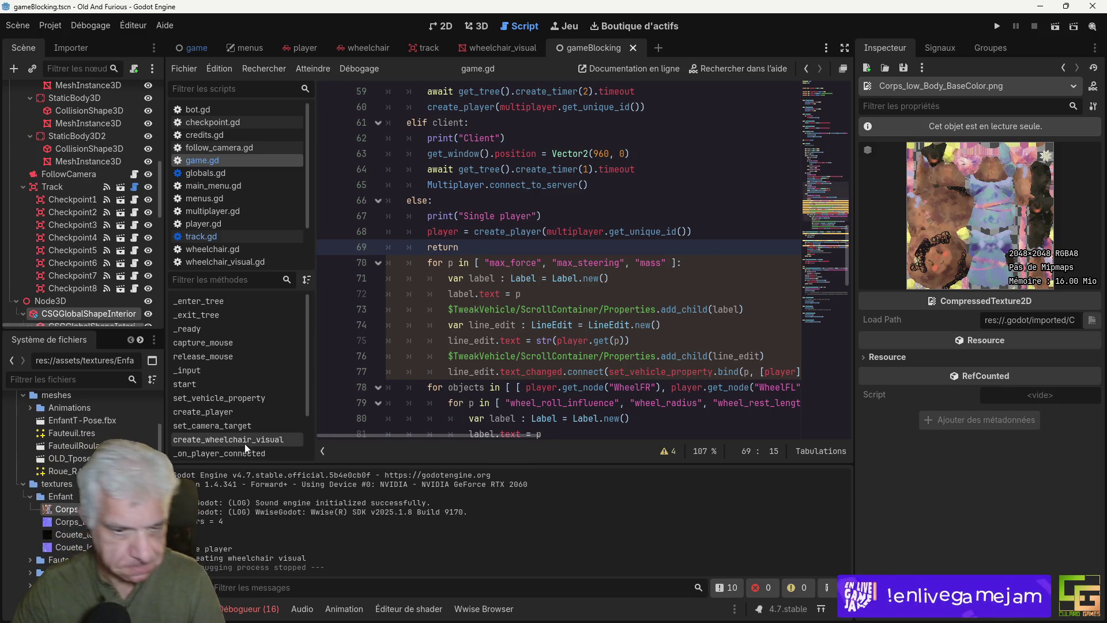
pyautogui.click(69, 522)
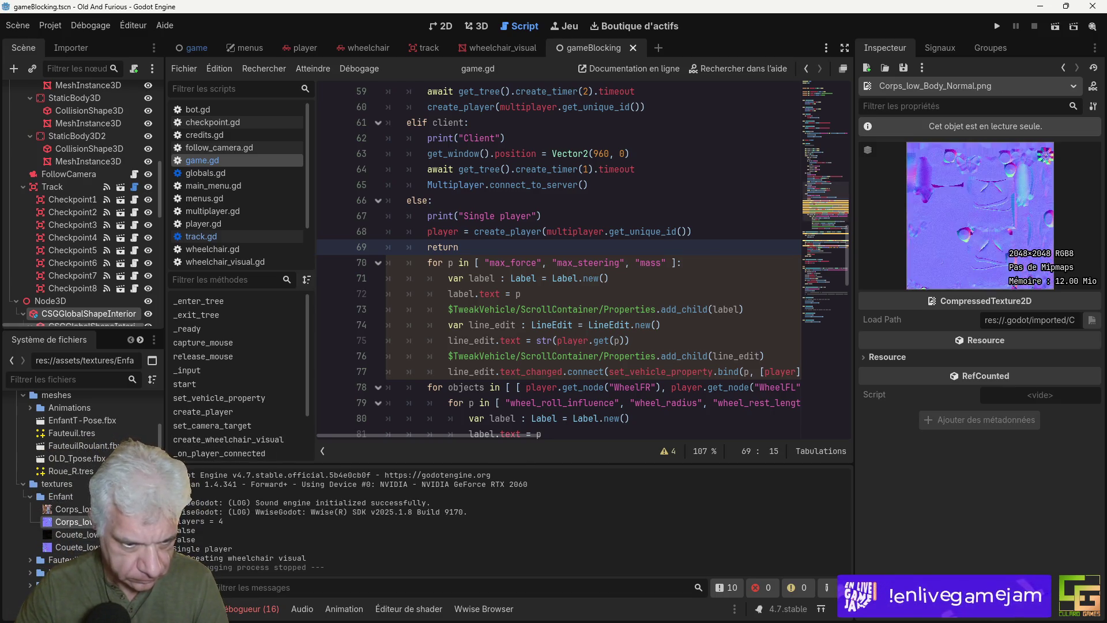
pyautogui.click(69, 534)
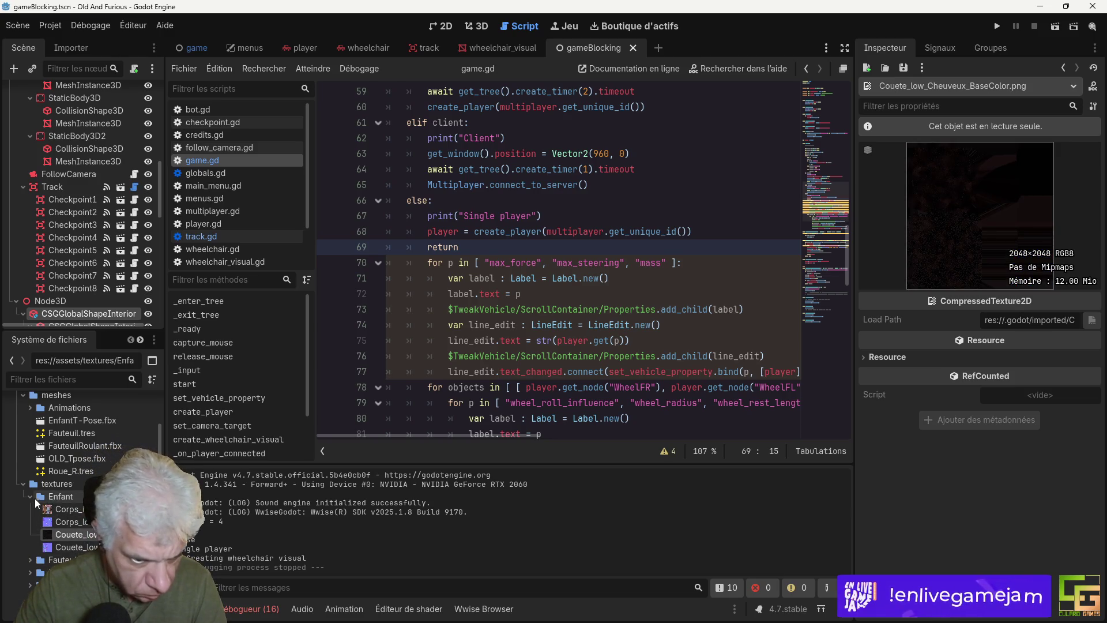
pyautogui.scroll(2, 74, 515)
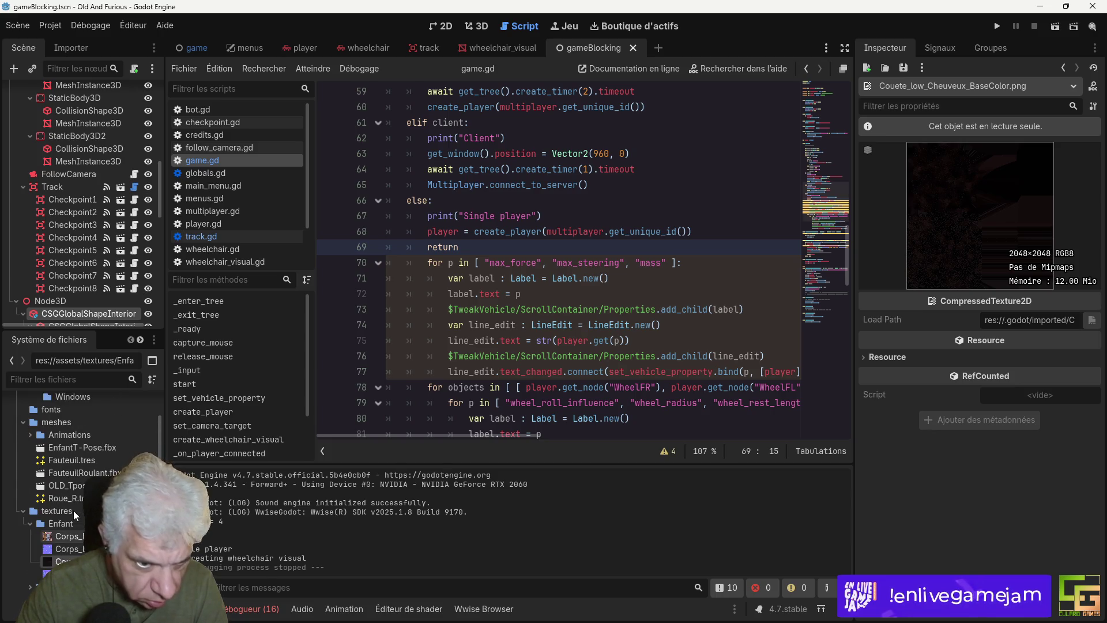
pyautogui.doubleClick(75, 447)
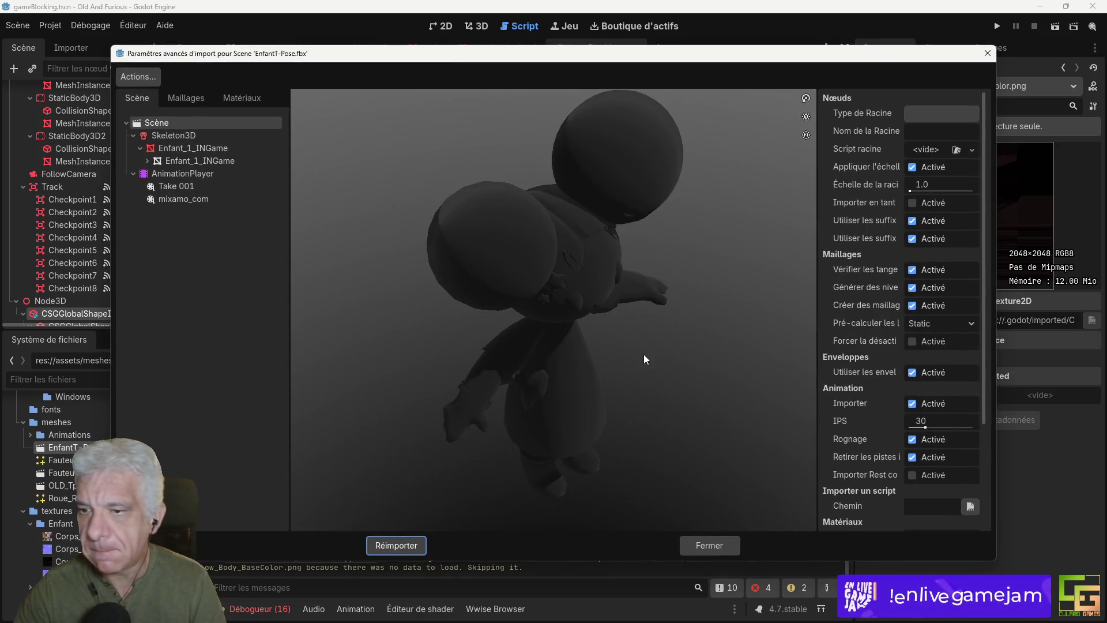
# Step: Play EnfantT-Pose's Take 001 and mixamo_com previews, close the dialog, and expand meshes/Animations
pyautogui.moveTo(524, 300)
pyautogui.mouseDown()
pyautogui.moveTo(562, 353)
pyautogui.moveTo(600, 307)
pyautogui.moveTo(660, 333)
pyautogui.moveTo(636, 312)
pyautogui.mouseUp()
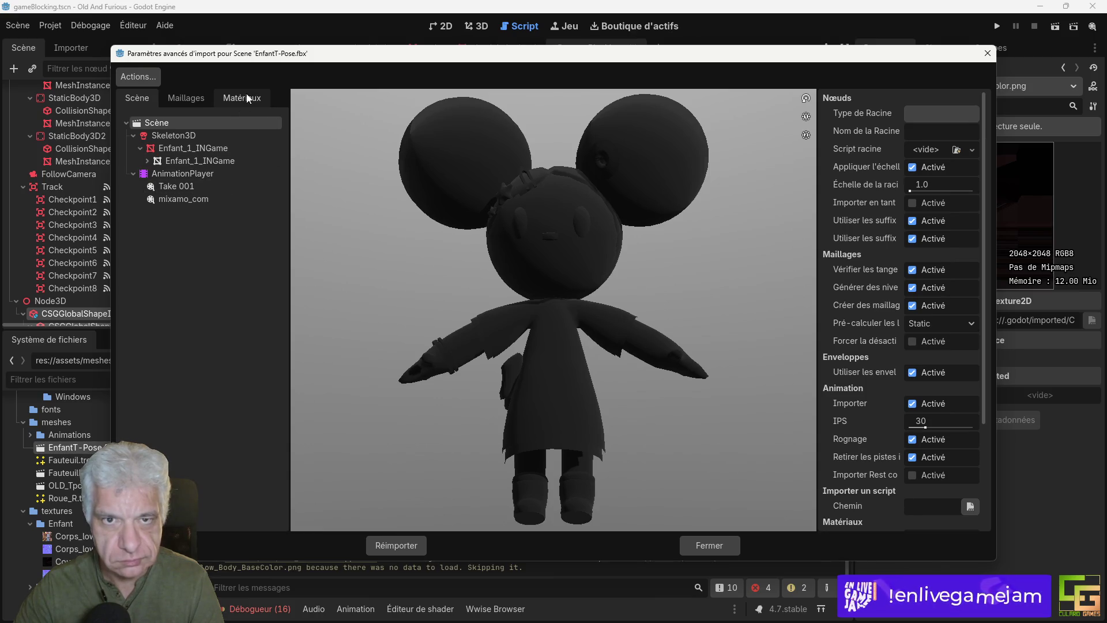
pyautogui.click(213, 187)
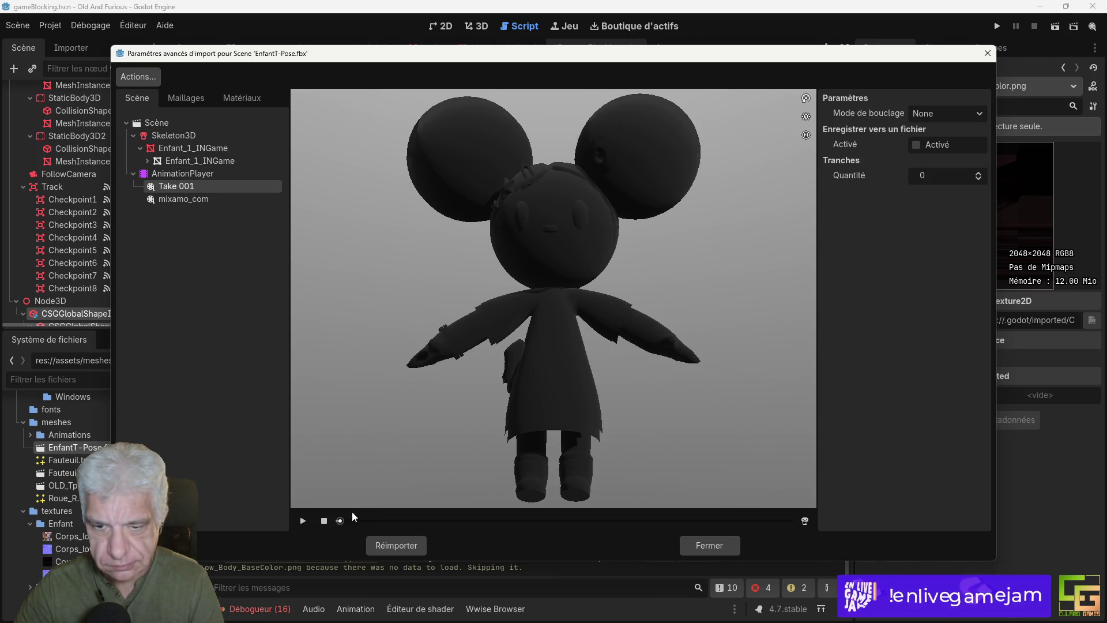
pyautogui.click(189, 200)
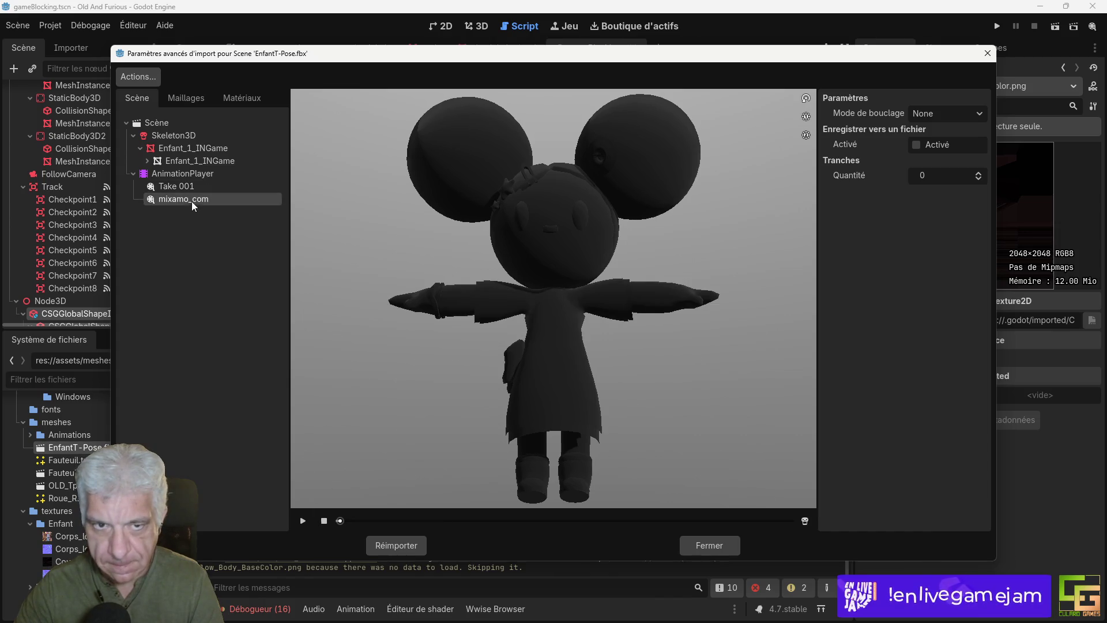
pyautogui.click(306, 520)
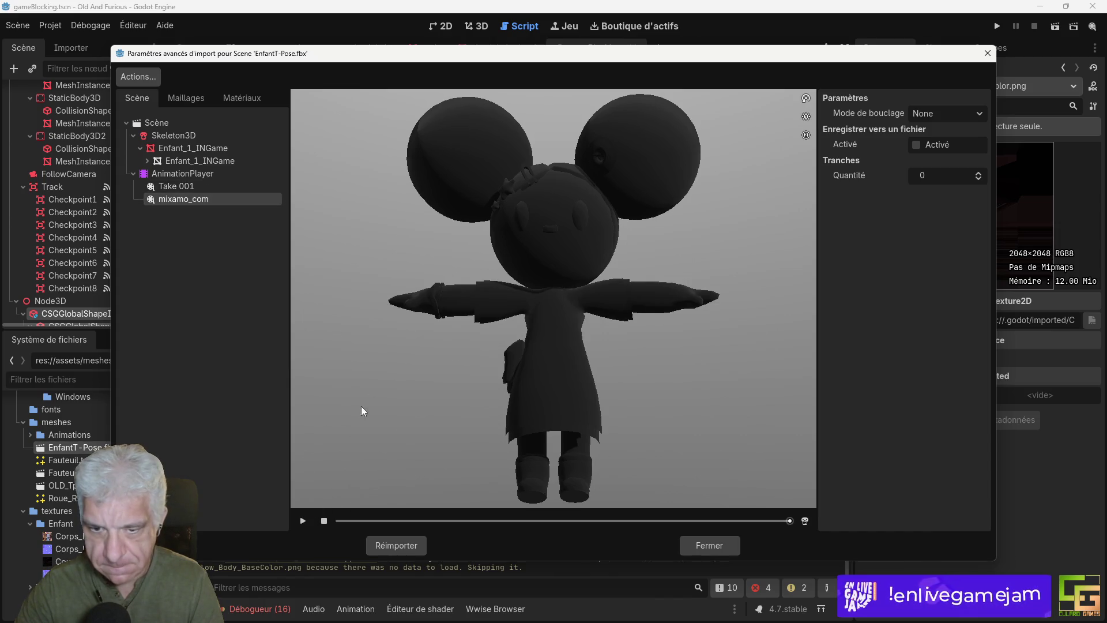
pyautogui.click(304, 521)
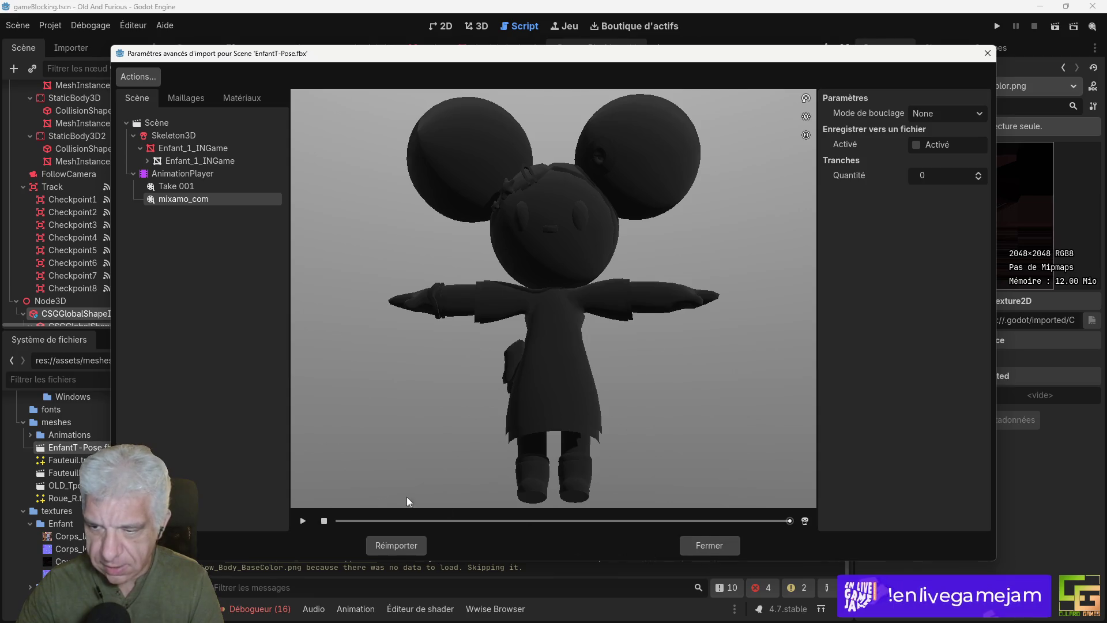
pyautogui.click(699, 548)
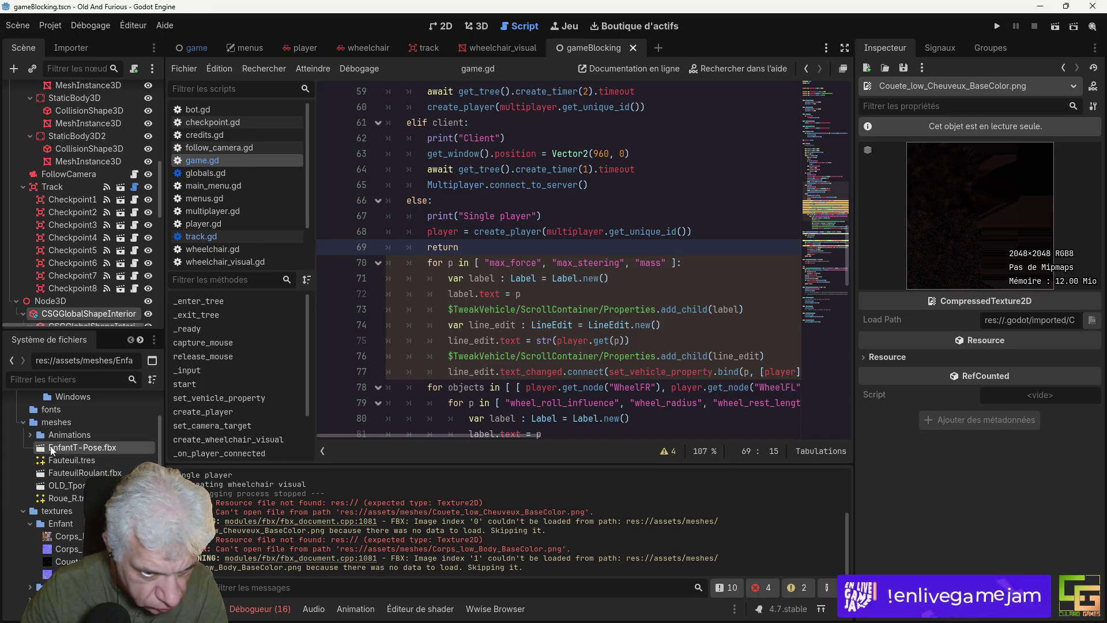
pyautogui.click(30, 435)
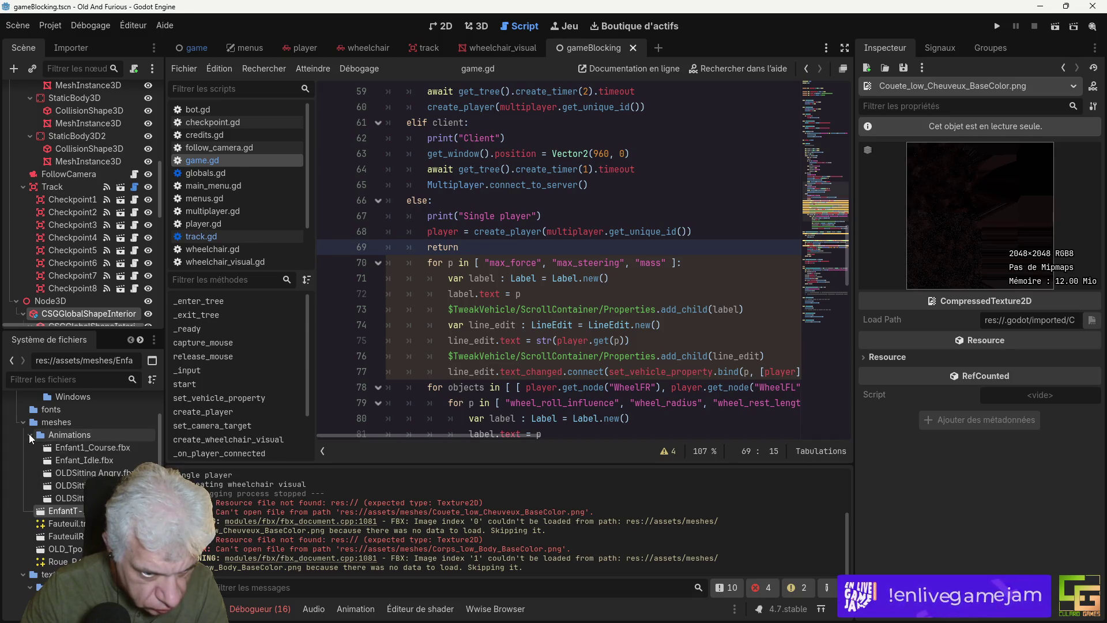
# Step: Preview Enfant1_Course.fbx's Take 001 running animation and set its loop mode to Linear
pyautogui.doubleClick(129, 446)
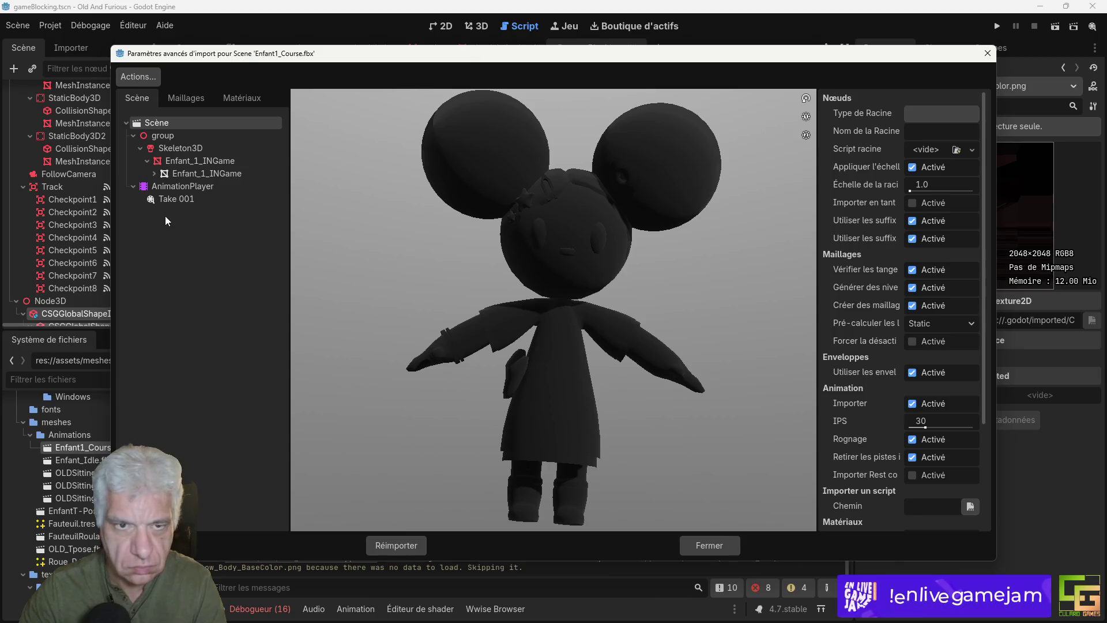
pyautogui.click(170, 199)
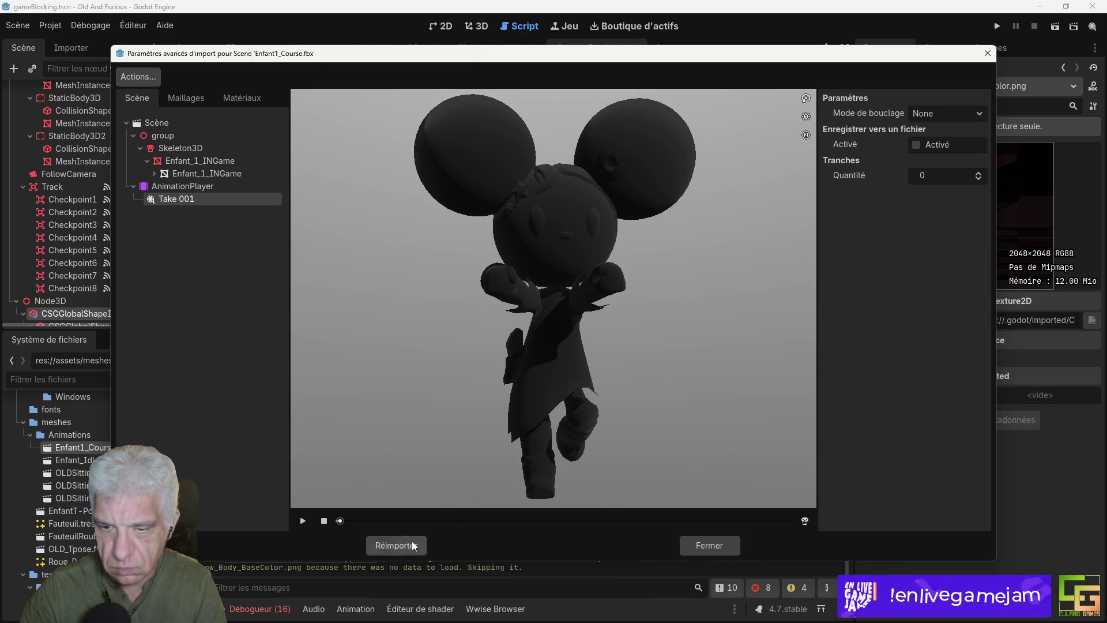
pyautogui.click(303, 521)
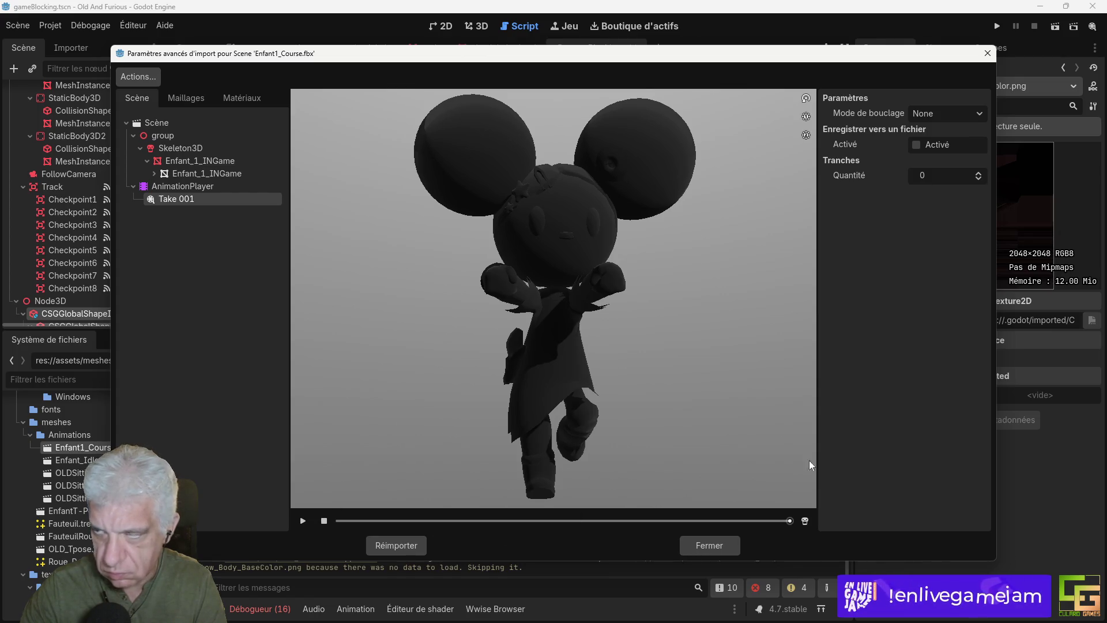
pyautogui.click(915, 116)
pyautogui.click(930, 145)
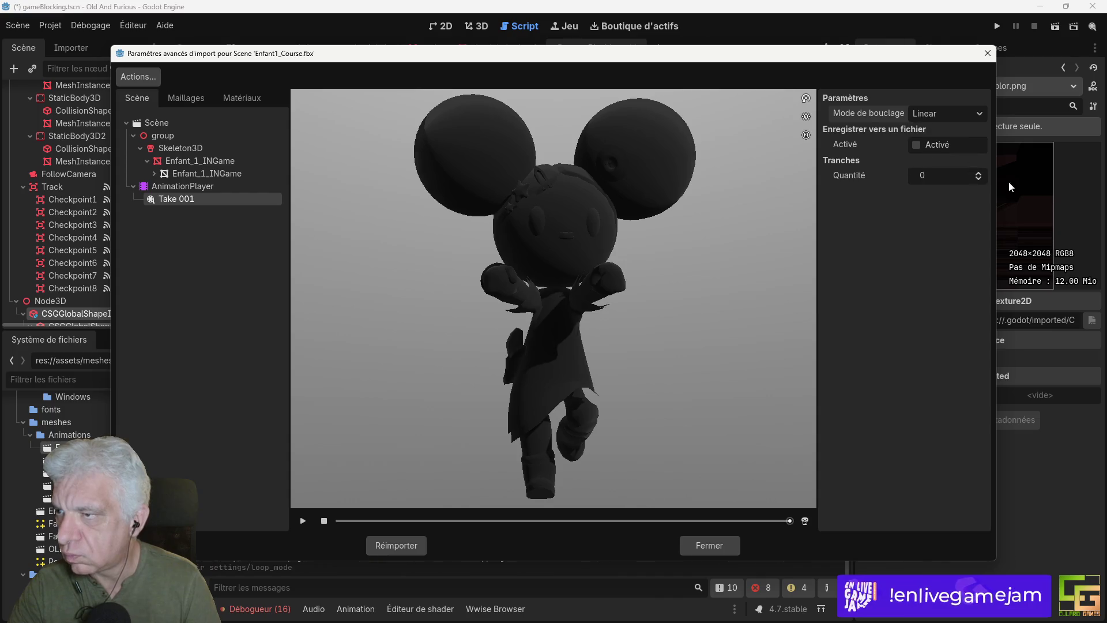
# Step: Enable Save to File for Take 001, dismissing the file browser, and bring up Actions
pyautogui.click(916, 147)
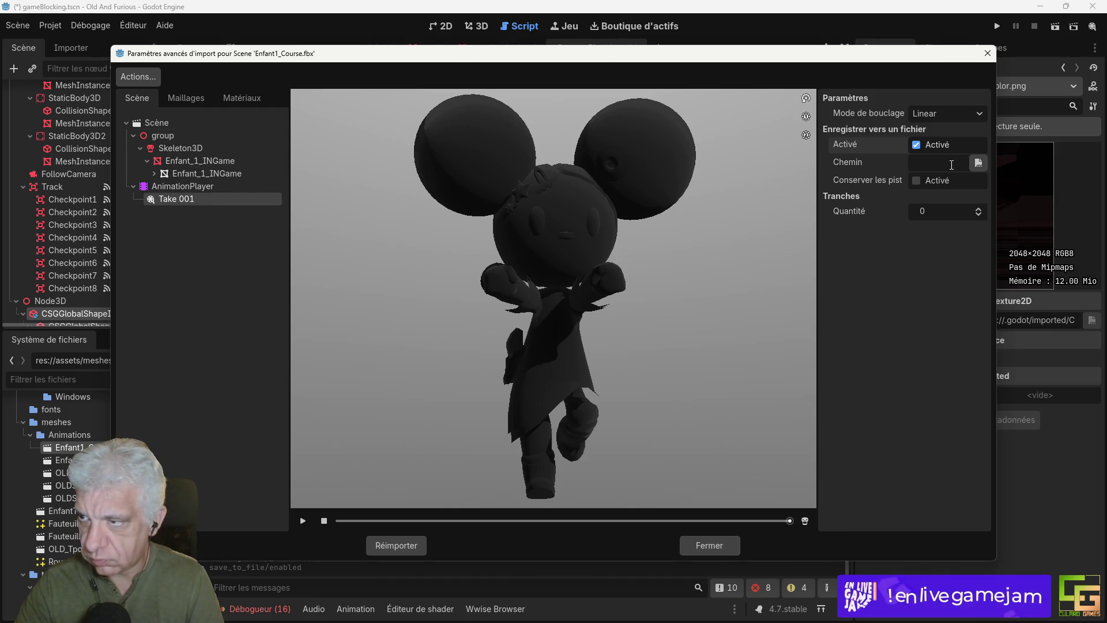
pyautogui.click(978, 163)
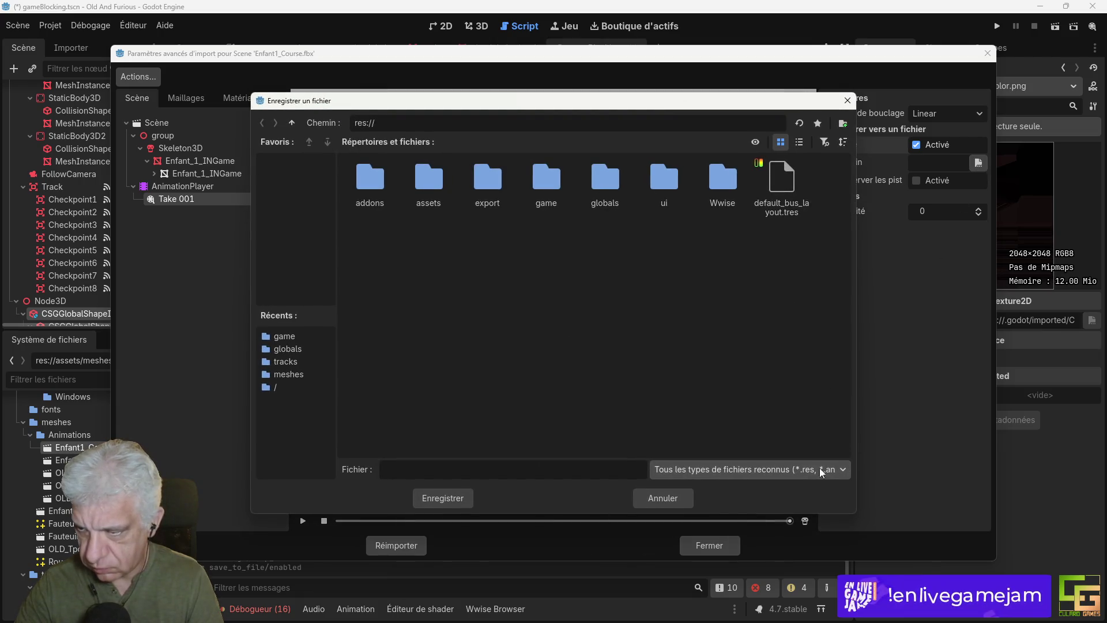
pyautogui.press('Escape')
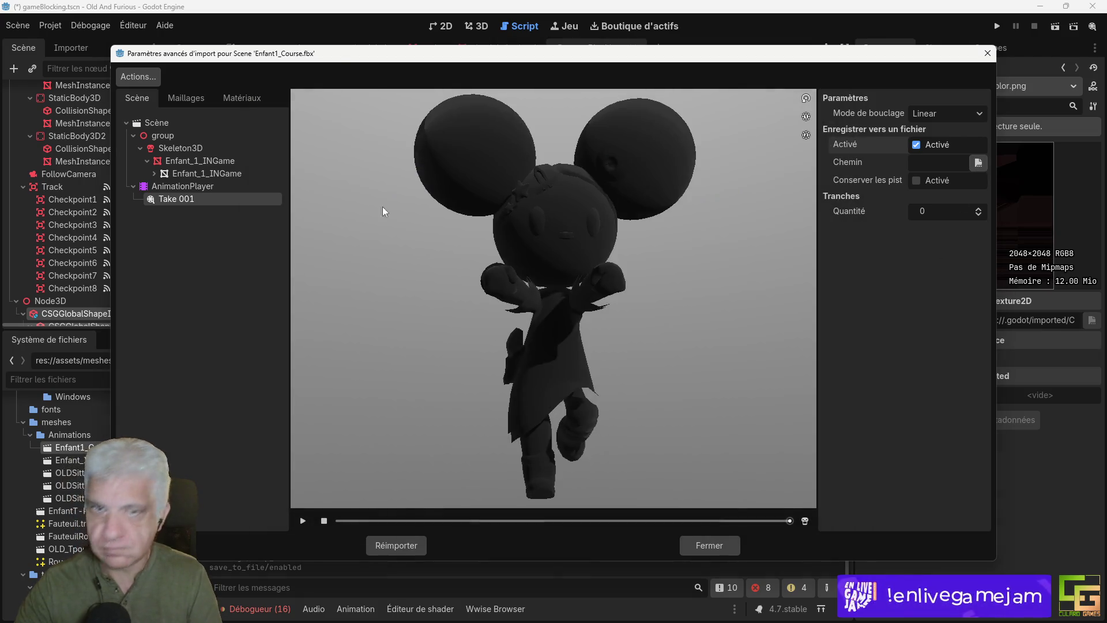
pyautogui.click(141, 77)
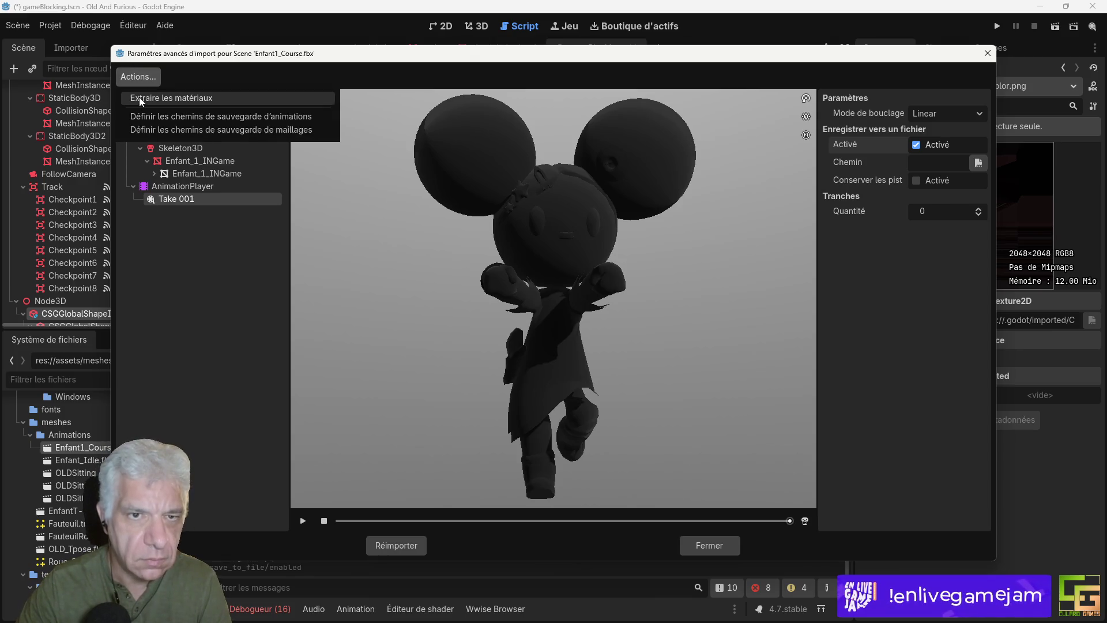
# Step: Set the animation save paths to text .tres files in the Animations folder
pyautogui.click(154, 117)
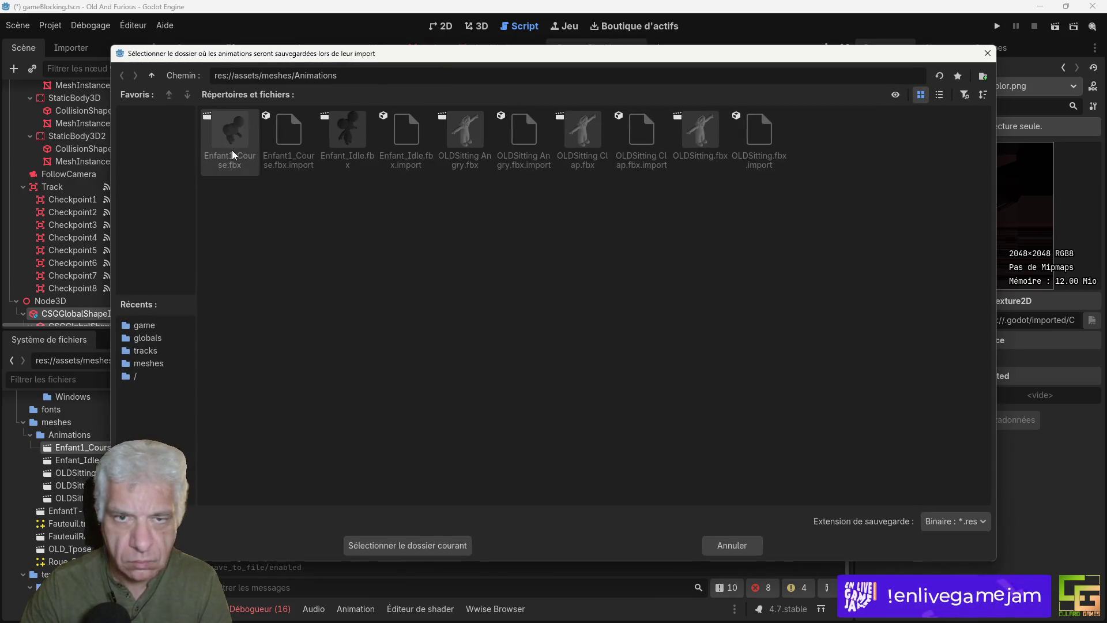
pyautogui.click(974, 526)
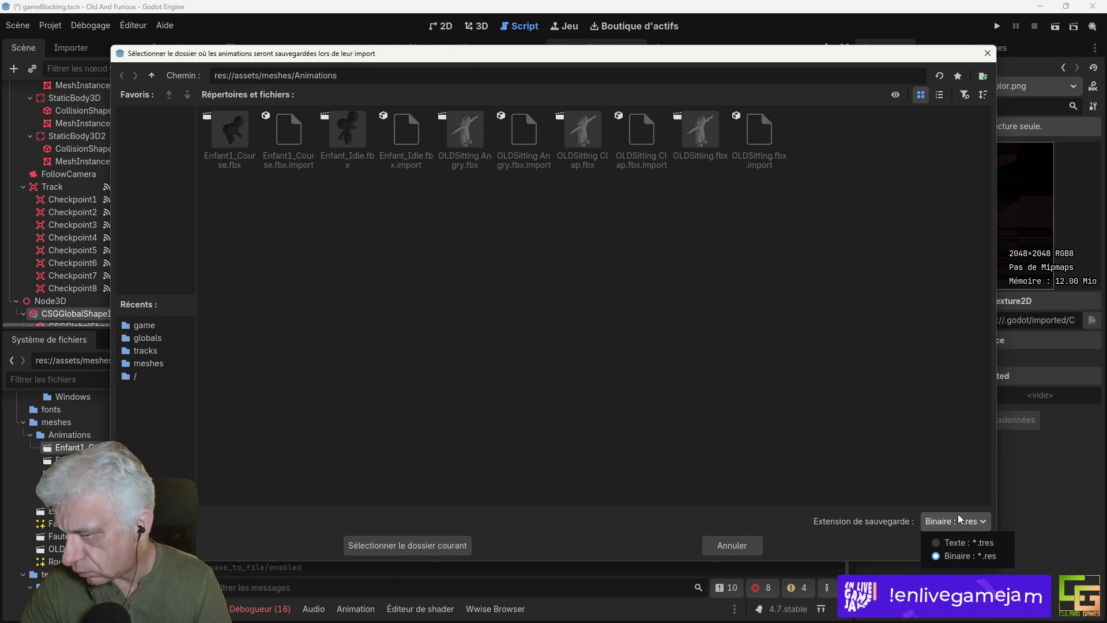
pyautogui.click(963, 544)
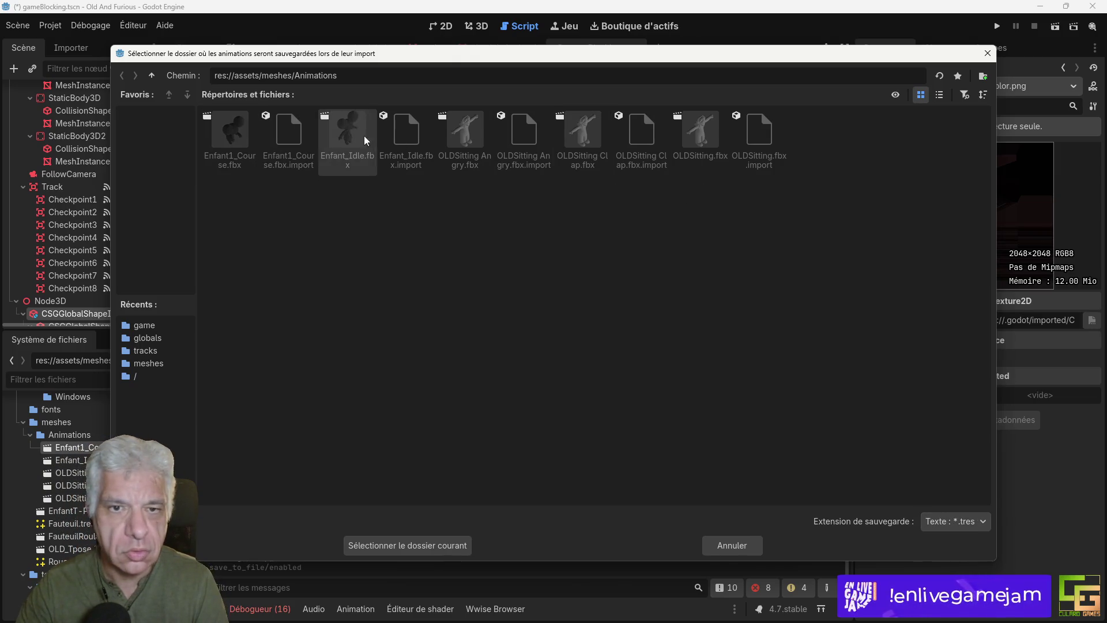
pyautogui.click(438, 555)
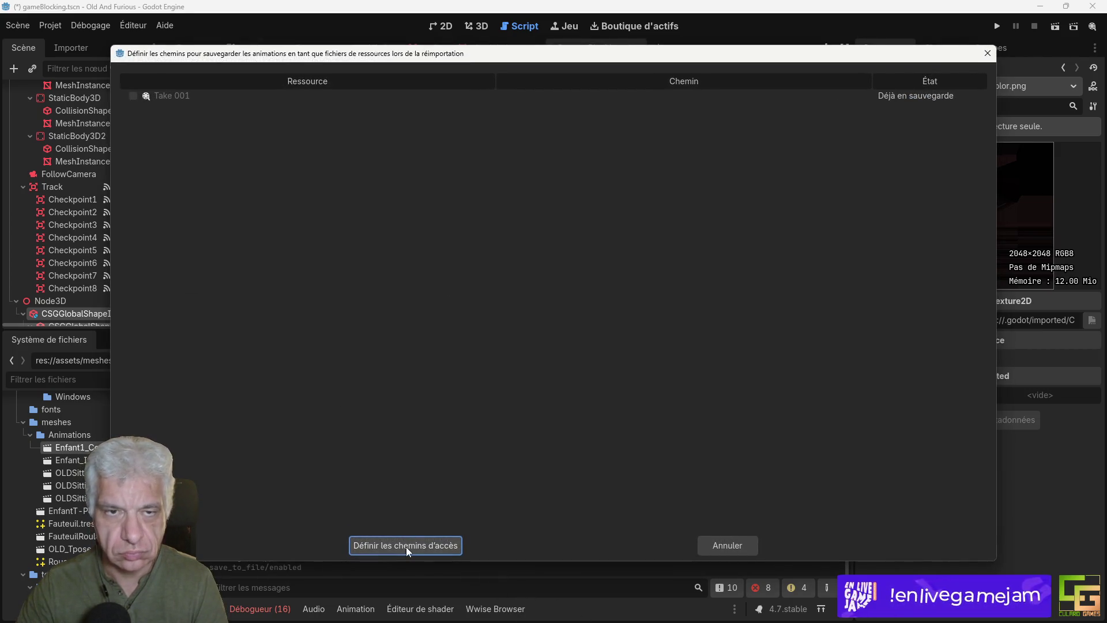
pyautogui.click(132, 97)
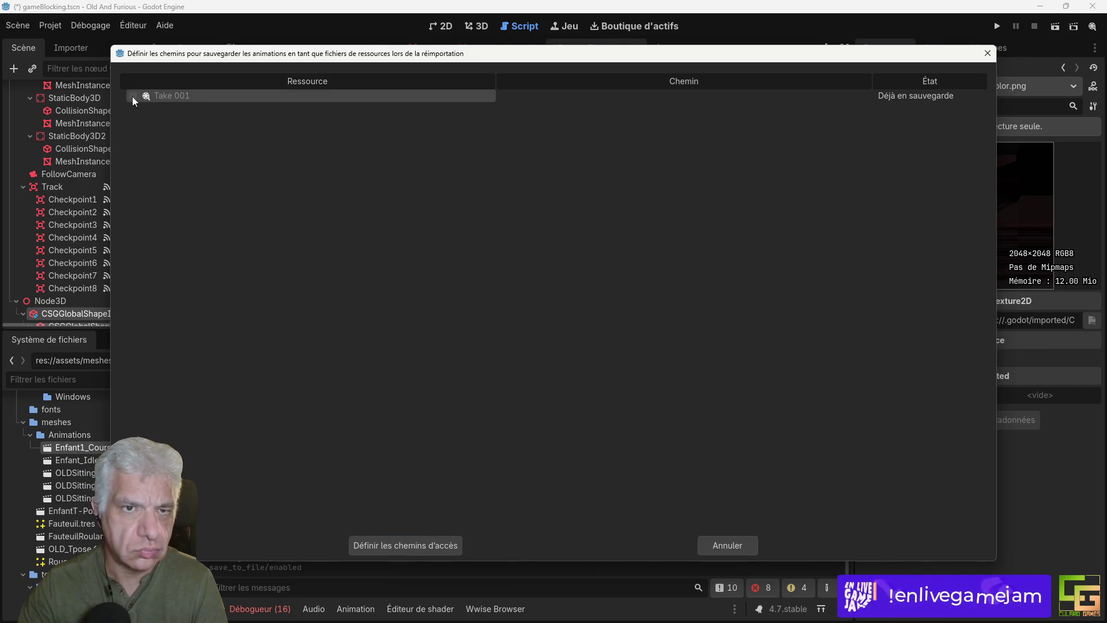
pyautogui.click(411, 543)
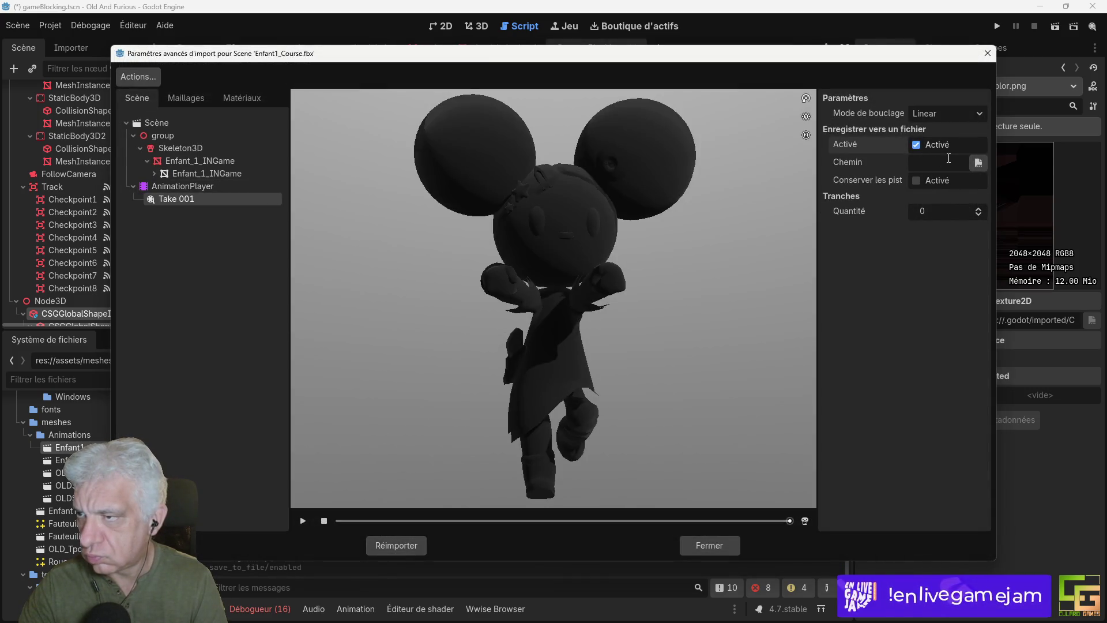
# Step: Toggle Take 001's save-to-file and reapply .tres save paths in the Animations folder
pyautogui.click(917, 146)
pyautogui.click(138, 76)
pyautogui.click(185, 122)
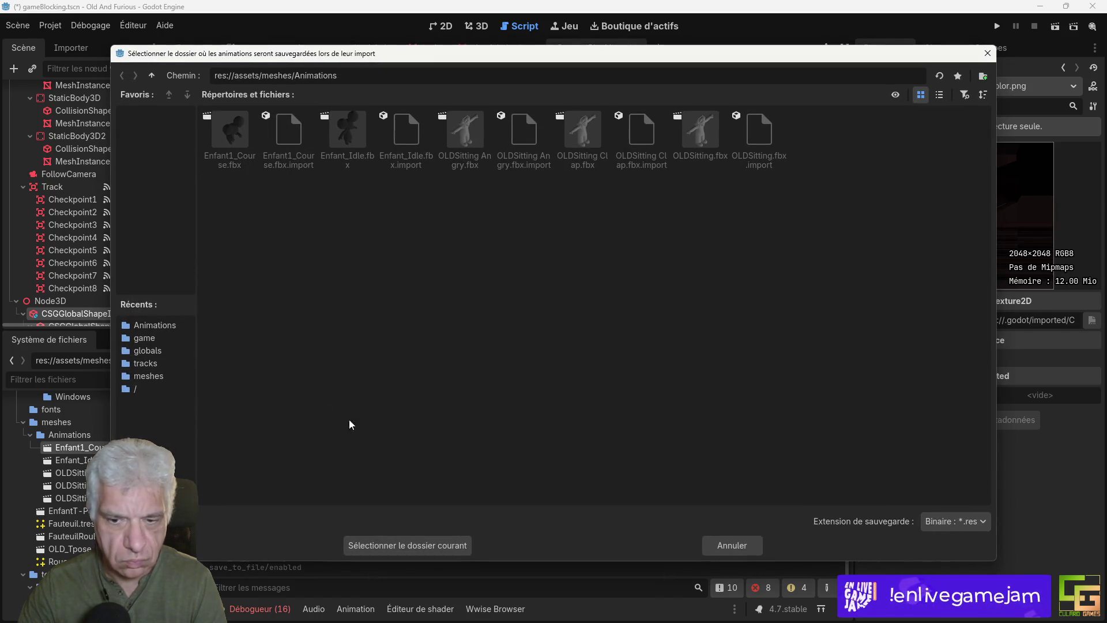
pyautogui.click(957, 521)
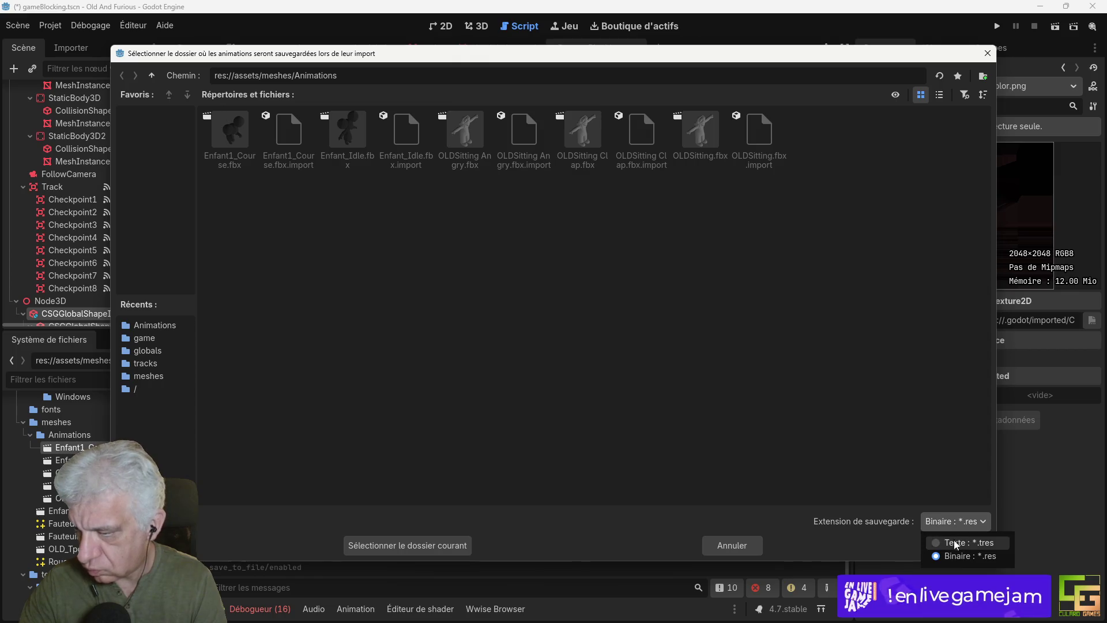
pyautogui.click(961, 542)
pyautogui.click(404, 545)
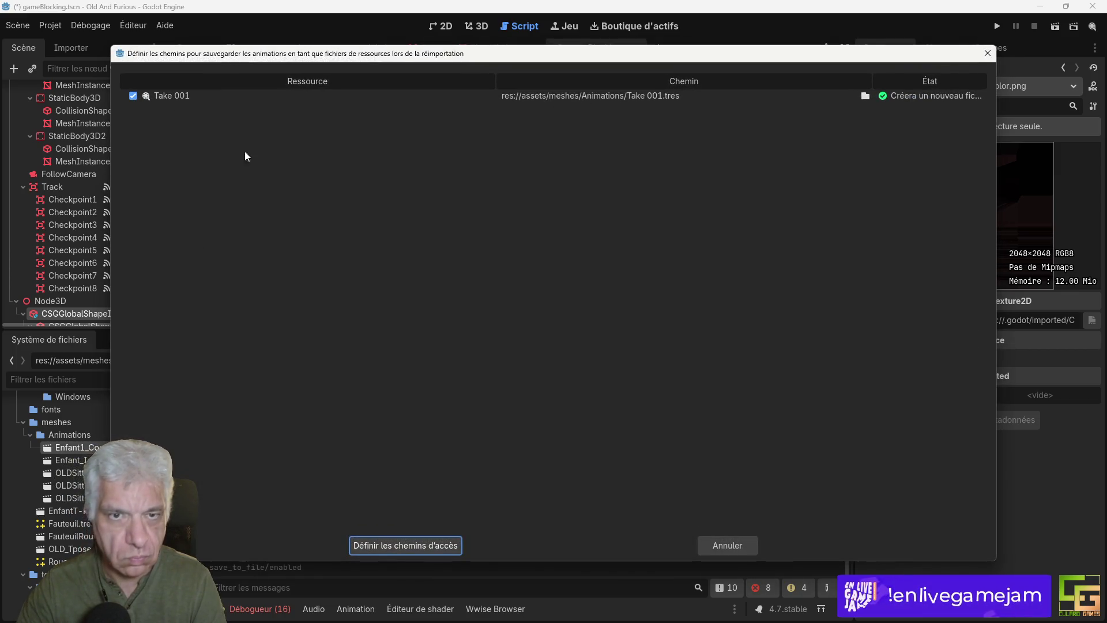
pyautogui.click(388, 545)
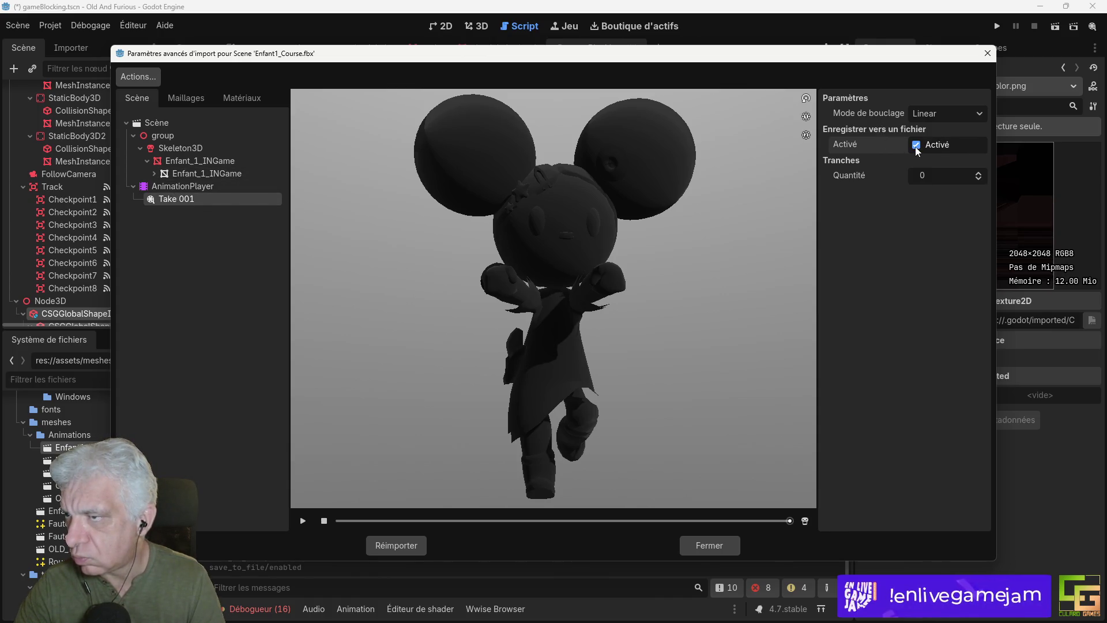
# Step: Rename Take 001's save path to run.tres and reimport the model
pyautogui.click(181, 201)
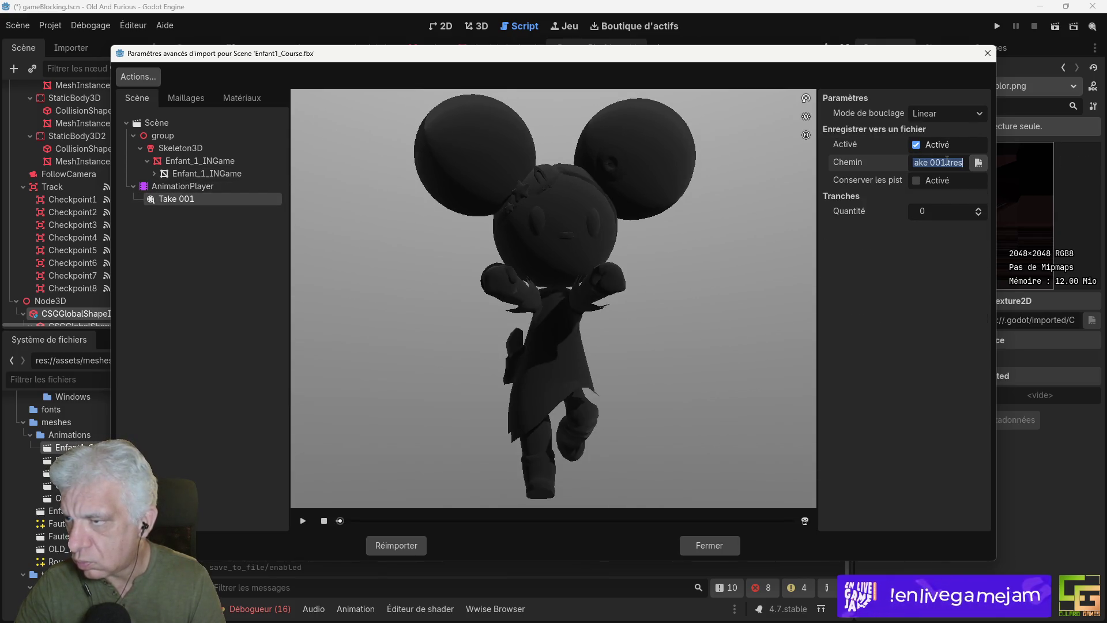
pyautogui.press('BackSpace')
pyautogui.press('BackSpace')
pyautogui.press('BackSpace')
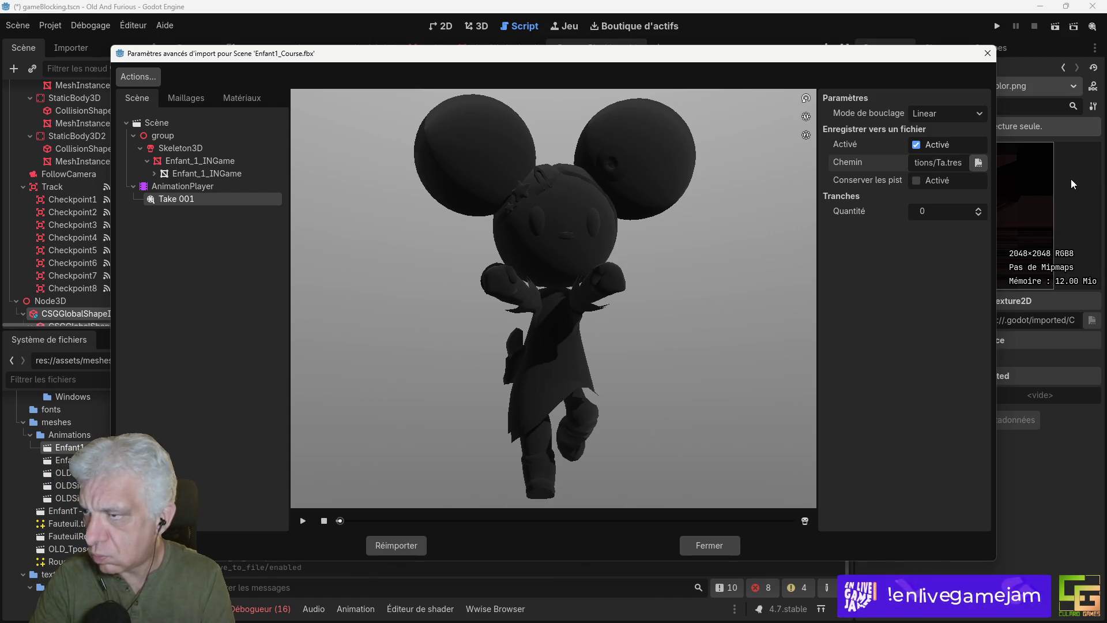
pyautogui.write('run')
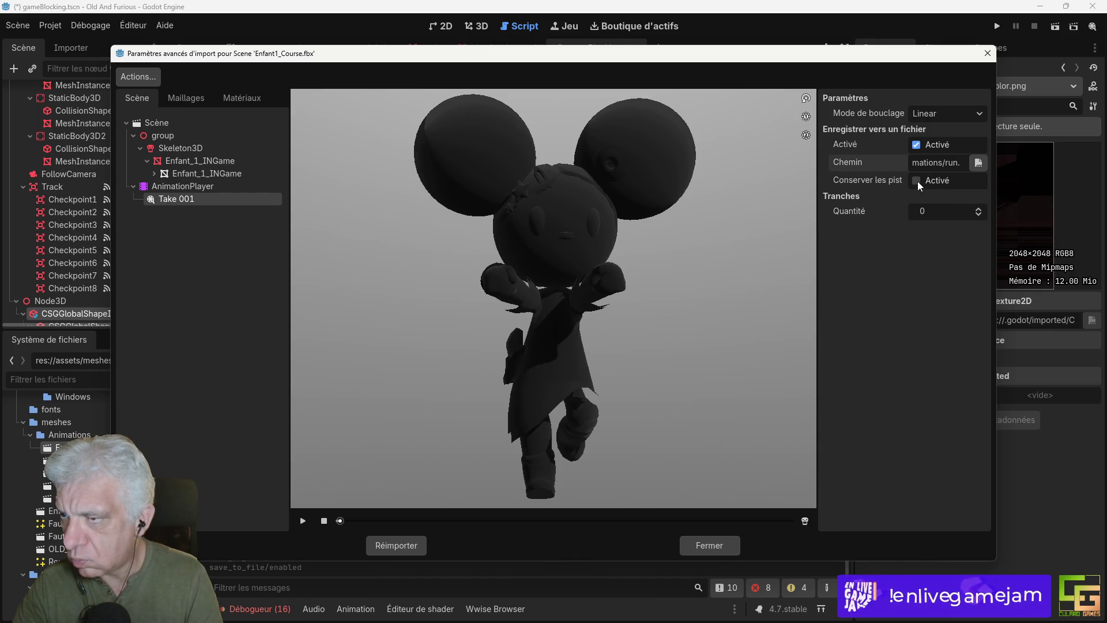
pyautogui.press('Return')
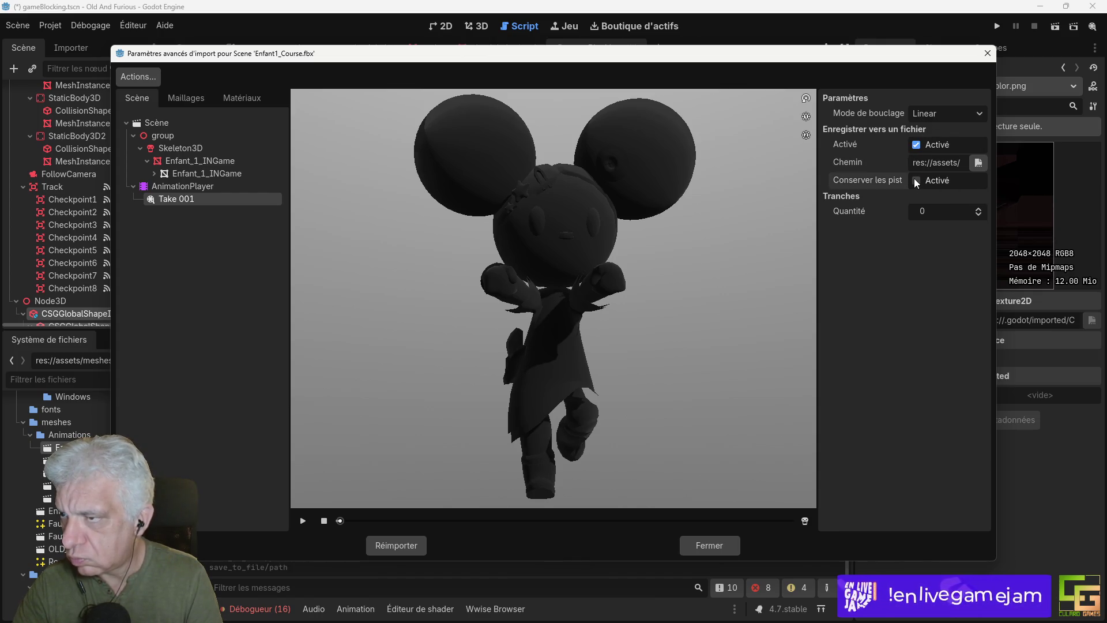
pyautogui.click(405, 546)
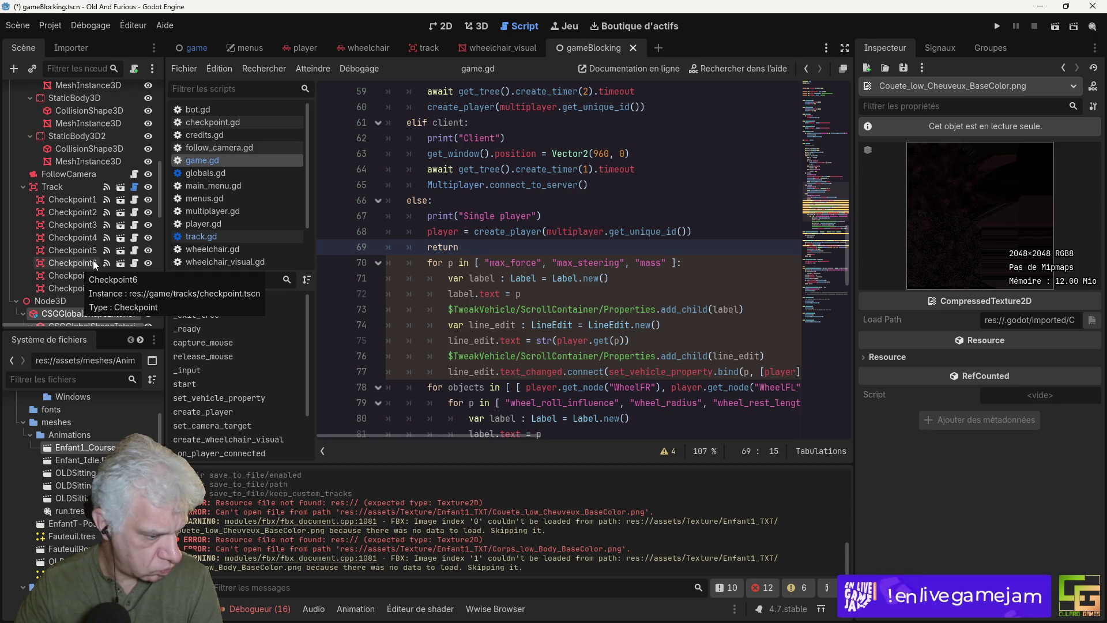
# Step: Scroll the FileSystem to find run.tres, then switch to the wheelchair_visual scene
pyautogui.scroll(-3, 94, 259)
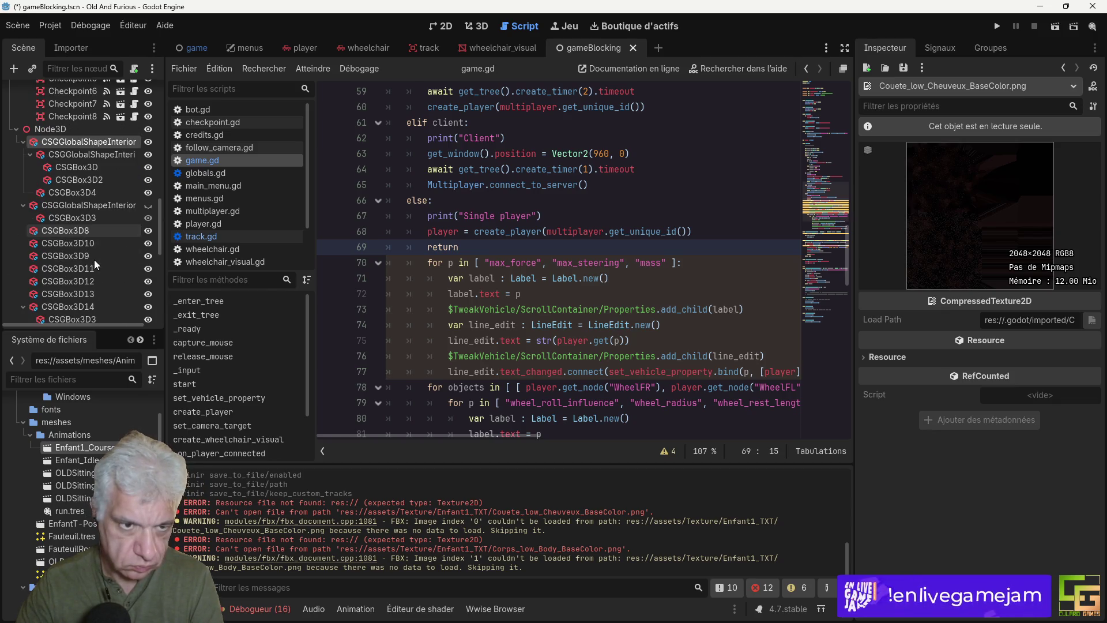
pyautogui.scroll(-1, 97, 260)
pyautogui.scroll(-2, 264, 189)
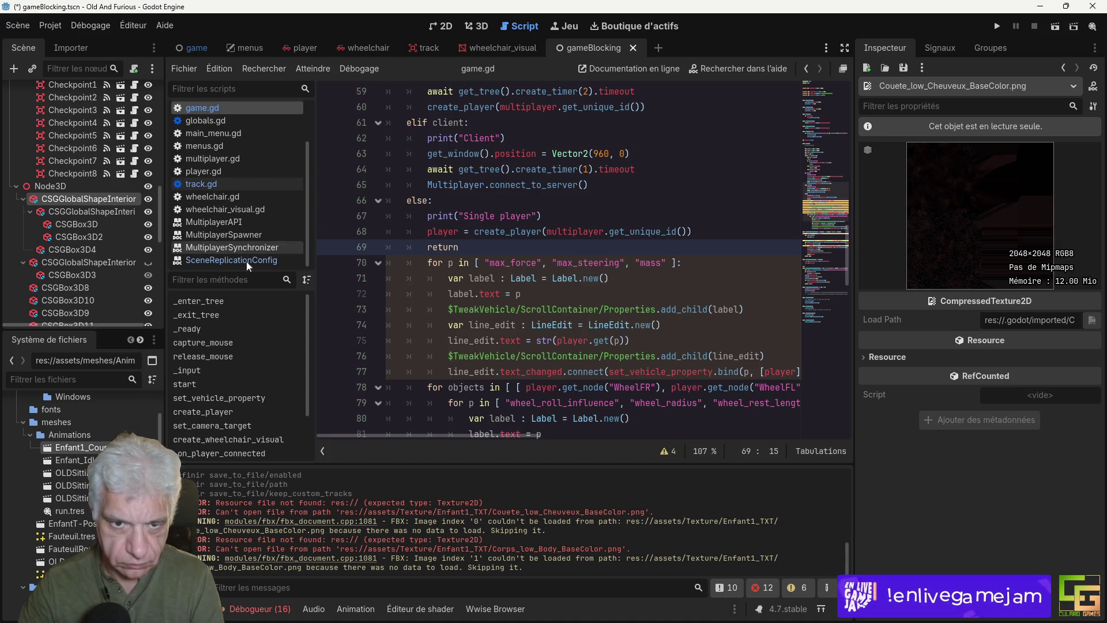
pyautogui.scroll(-2, 239, 372)
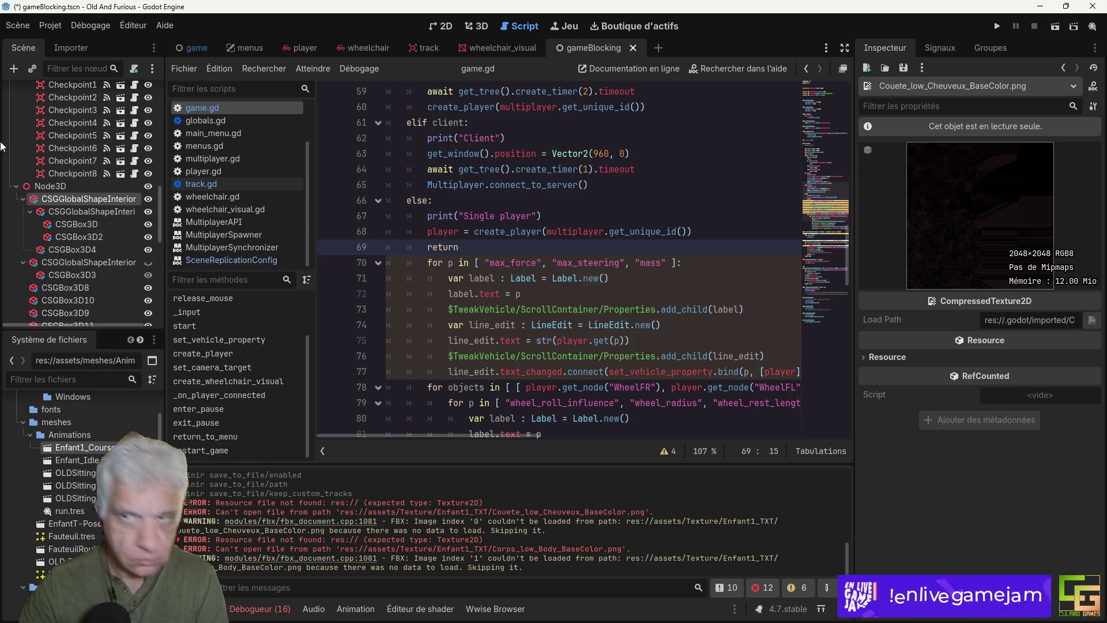
pyautogui.click(504, 46)
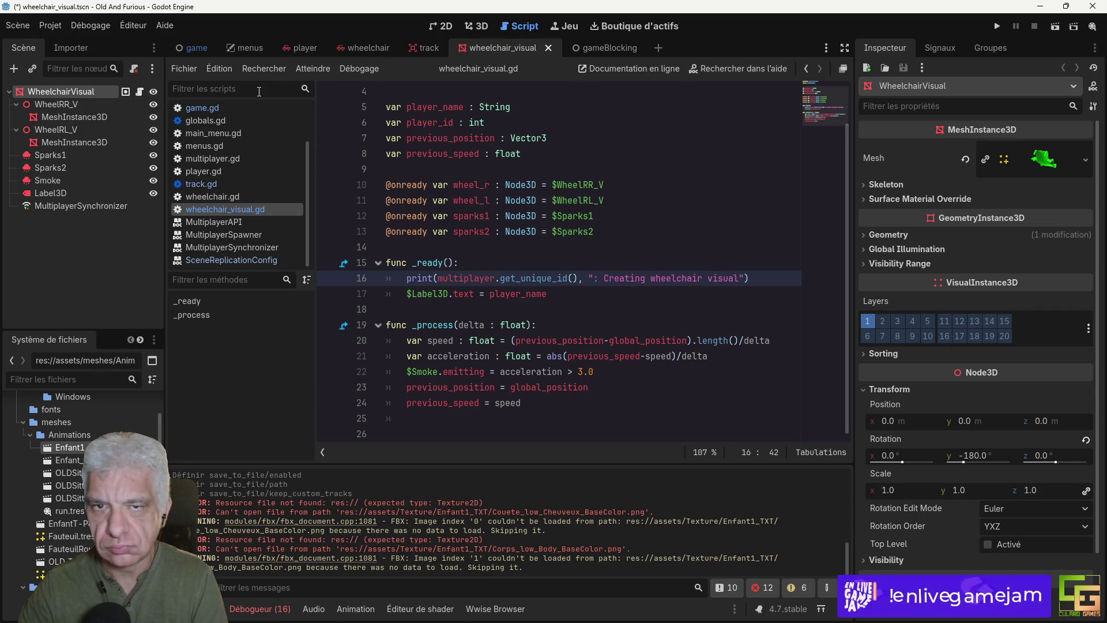
# Step: Drop EnfantT-Pose.fbx under WheelchairVisual in 3D and create a new inherited scene from it
pyautogui.click(484, 30)
pyautogui.moveTo(406, 292)
pyautogui.mouseDown()
pyautogui.moveTo(378, 272)
pyautogui.moveTo(500, 250)
pyautogui.moveTo(407, 265)
pyautogui.moveTo(258, 228)
pyautogui.moveTo(319, 233)
pyautogui.moveTo(280, 236)
pyautogui.mouseUp()
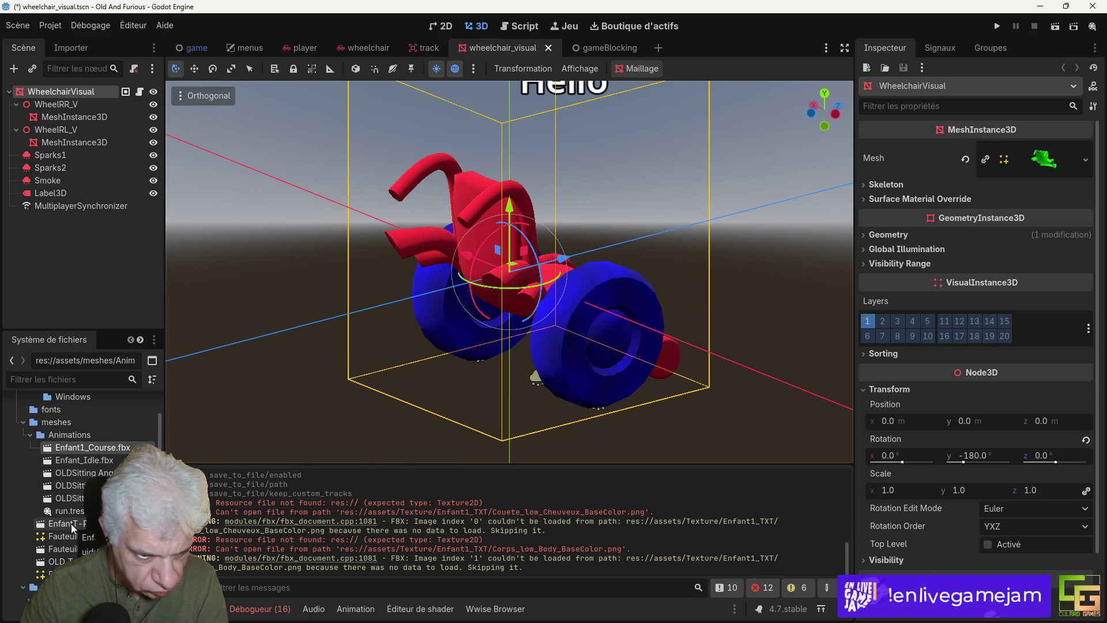
pyautogui.moveTo(71, 524)
pyautogui.mouseDown()
pyautogui.moveTo(104, 174)
pyautogui.moveTo(86, 92)
pyautogui.mouseUp()
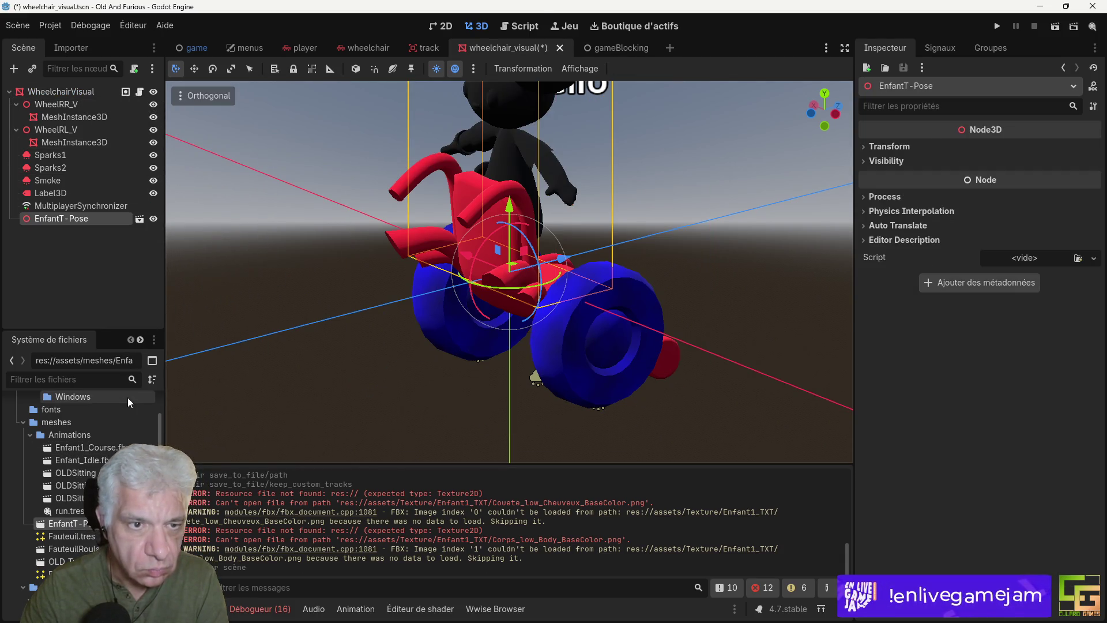
pyautogui.scroll(-2, 541, 362)
pyautogui.moveTo(540, 362)
pyautogui.mouseDown()
pyautogui.moveTo(585, 362)
pyautogui.moveTo(408, 341)
pyautogui.moveTo(472, 360)
pyautogui.moveTo(586, 352)
pyautogui.mouseUp()
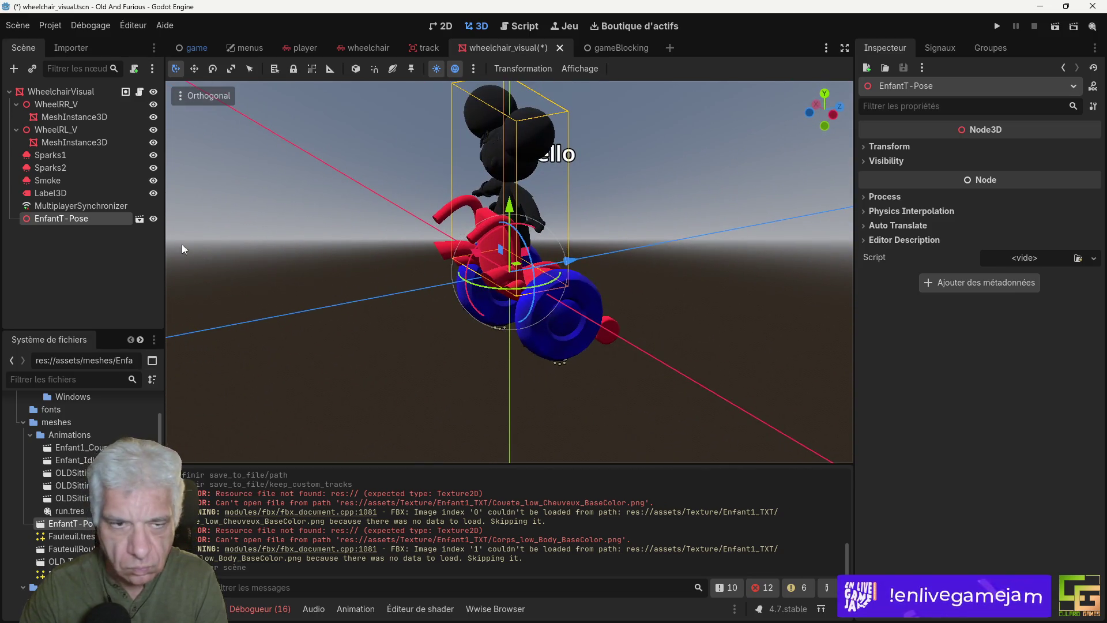
pyautogui.click(139, 219)
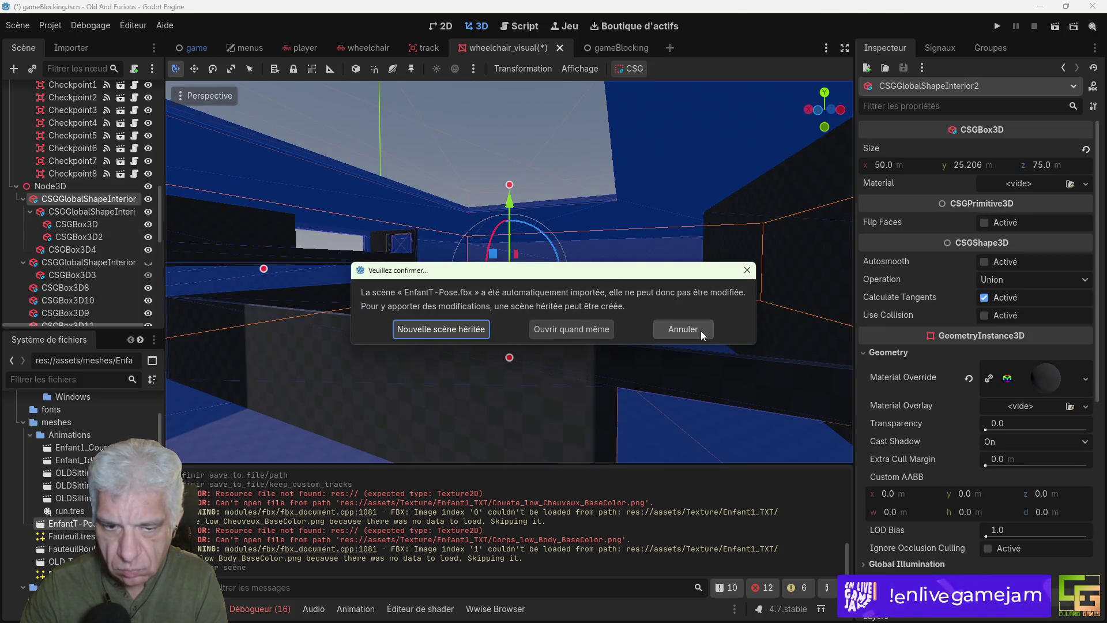
pyautogui.click(442, 330)
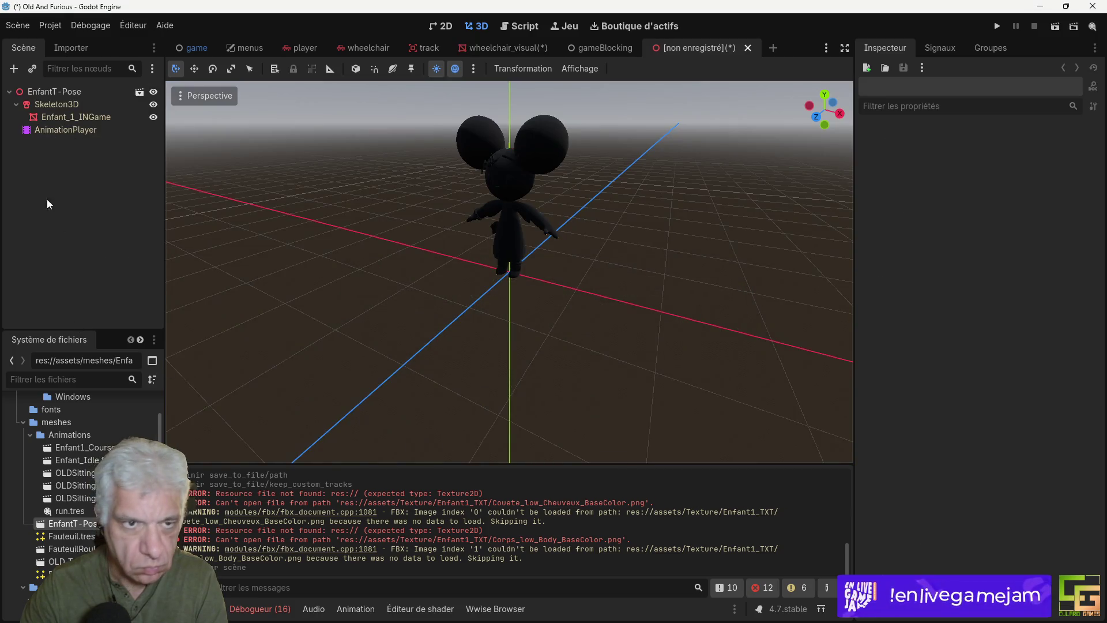
# Step: Create a new folder named wheelchair inside the game folder
pyautogui.scroll(-5, 58, 541)
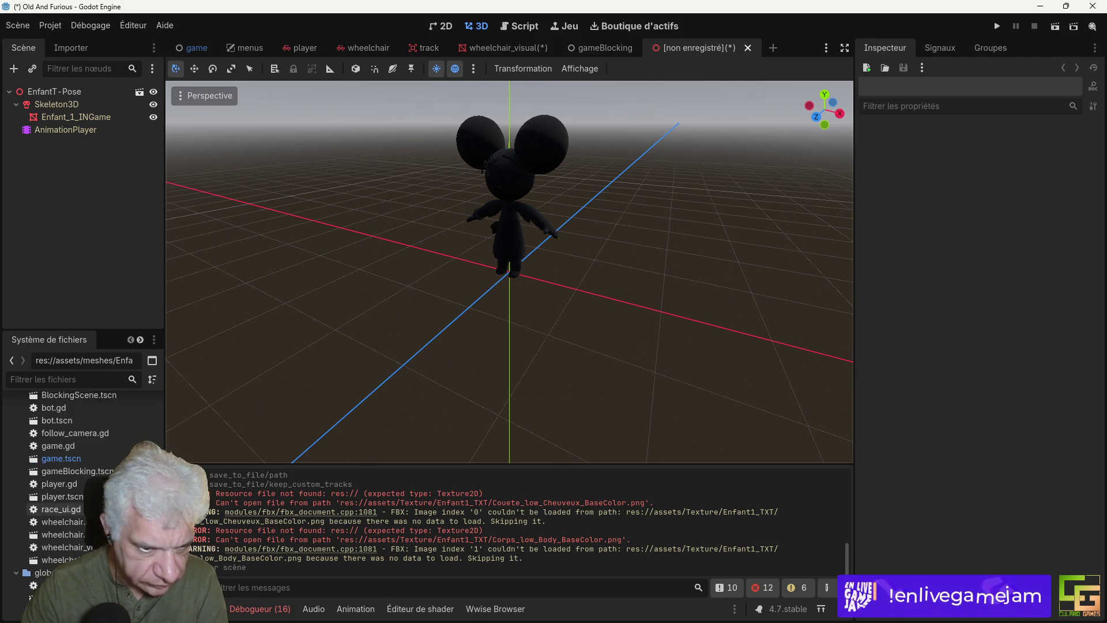
pyautogui.scroll(-1, 87, 461)
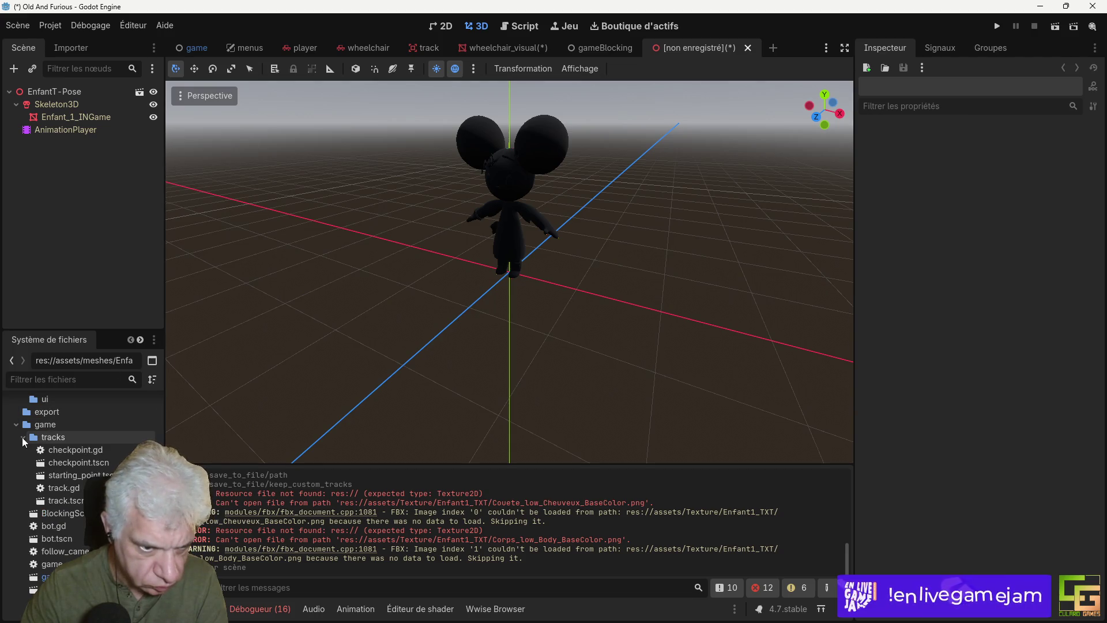
pyautogui.scroll(-2, 86, 490)
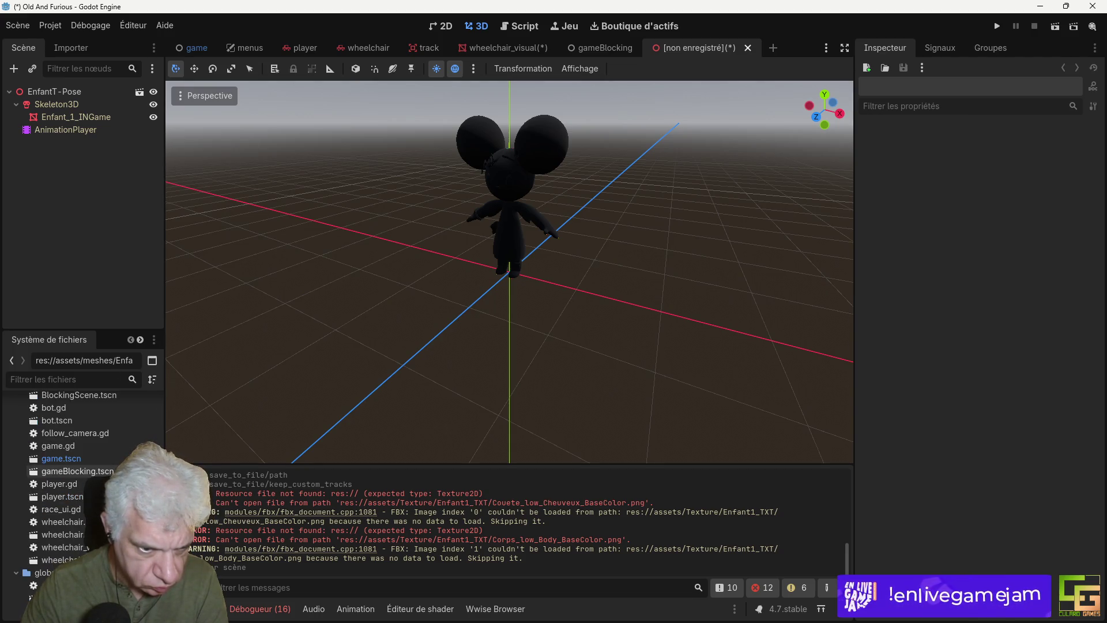
pyautogui.scroll(2, 78, 458)
pyautogui.click(47, 424)
pyautogui.rightClick(47, 424)
pyautogui.moveTo(119, 419)
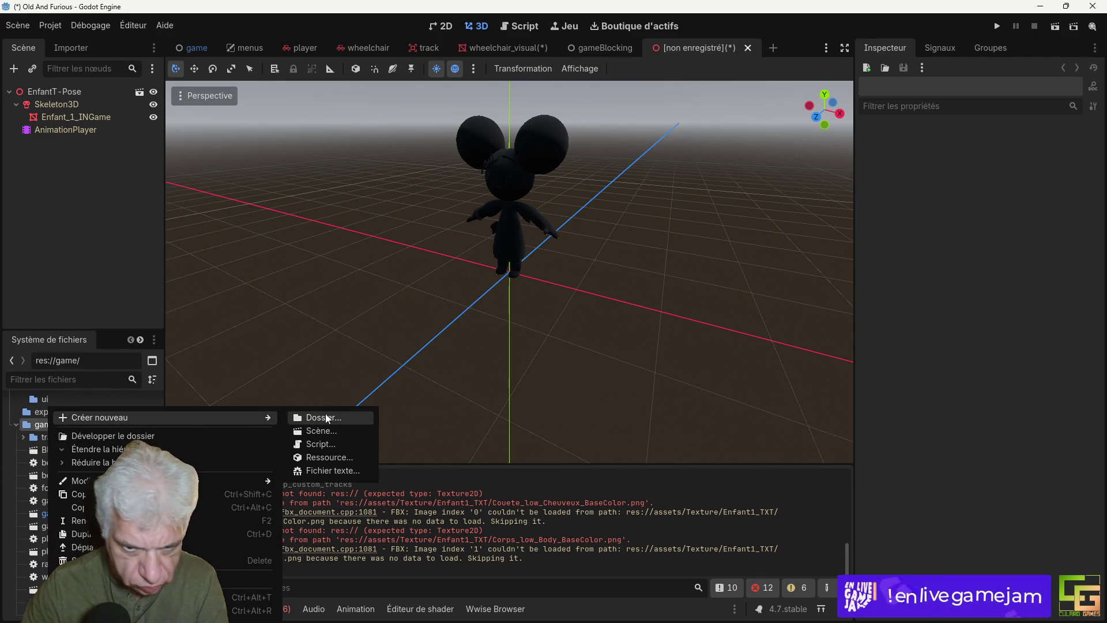
pyautogui.click(327, 415)
pyautogui.write('wheelchair')
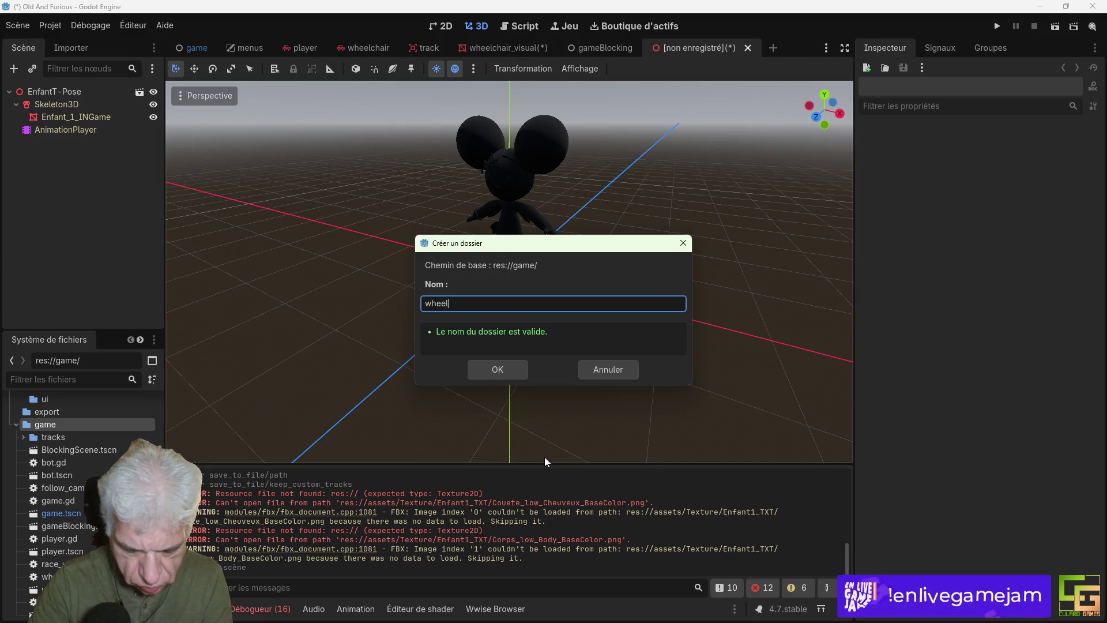
pyautogui.press('Return')
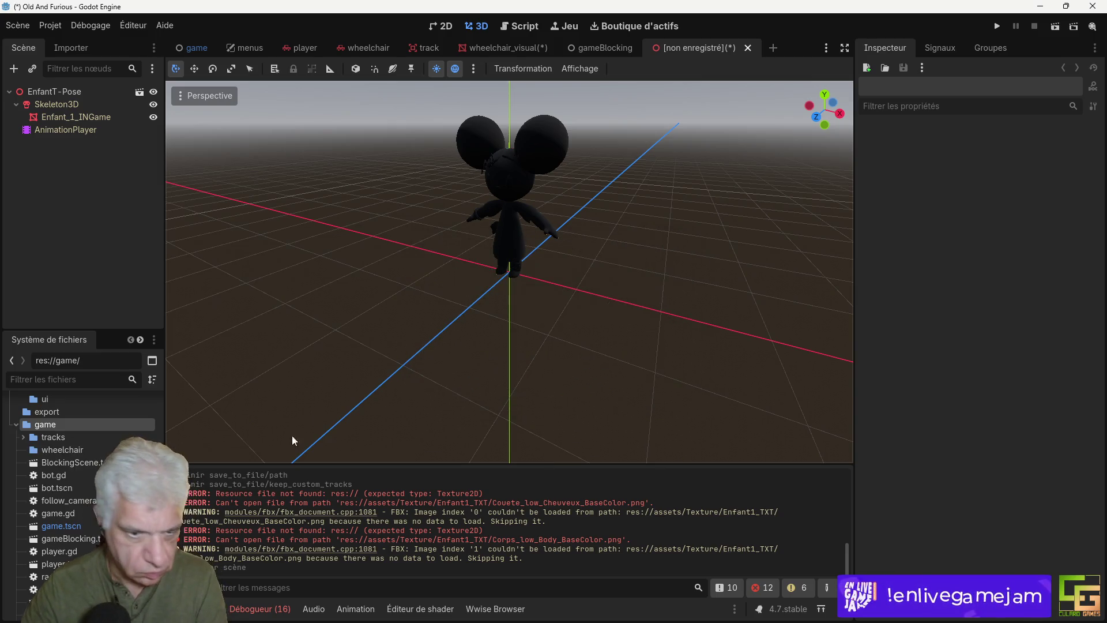
pyautogui.click(61, 449)
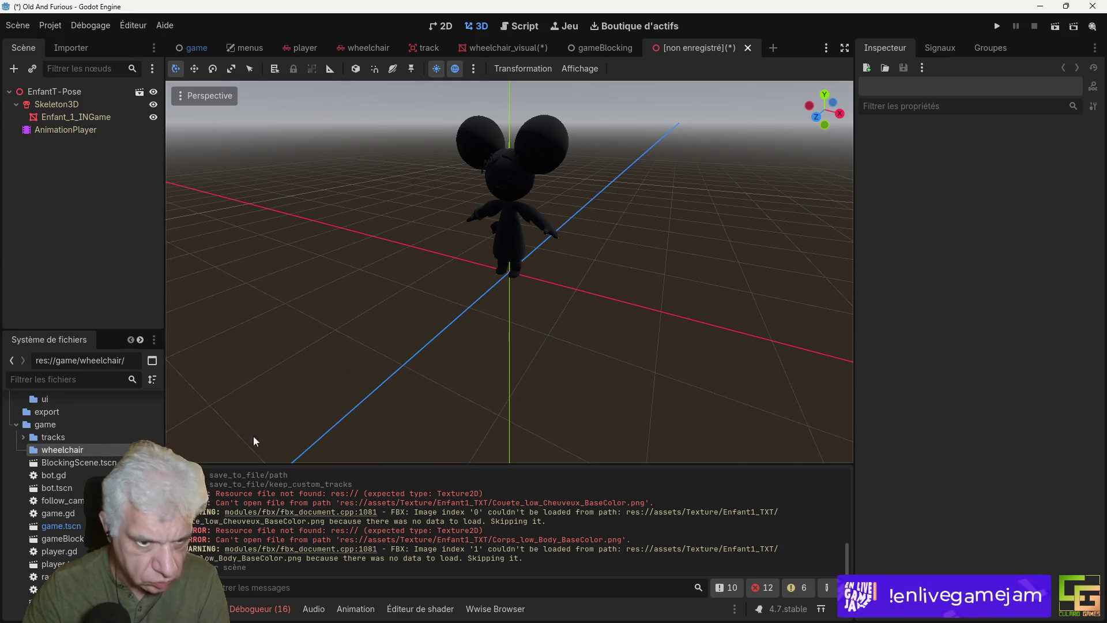
# Step: Save the inherited scene as kid.tscn in game/wheelchair and close it
pyautogui.click(17, 26)
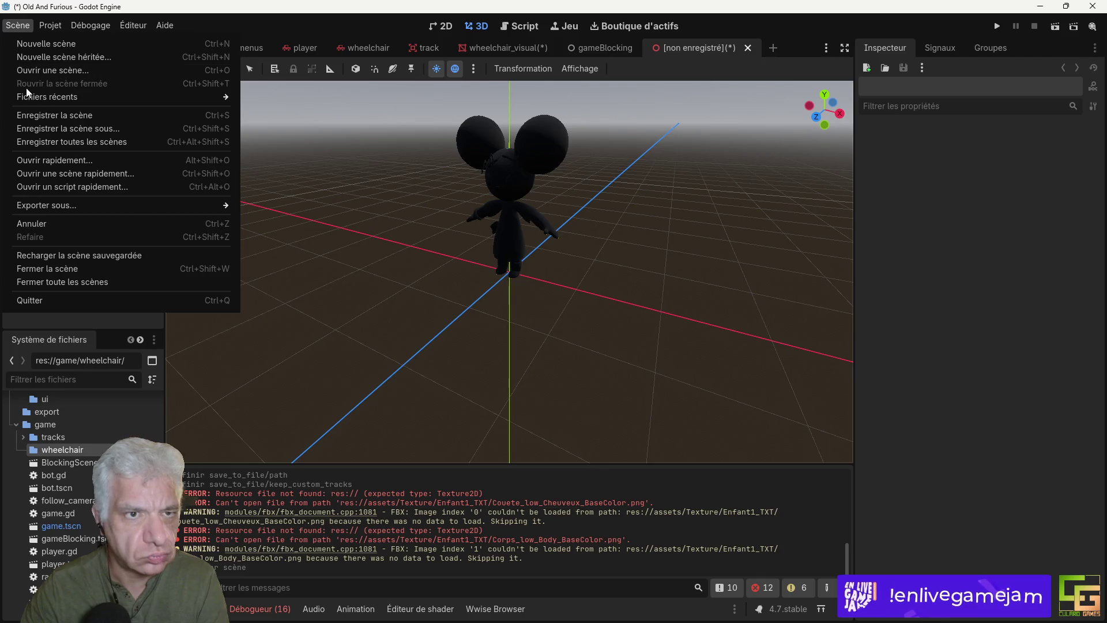
pyautogui.click(38, 128)
pyautogui.doubleClick(545, 185)
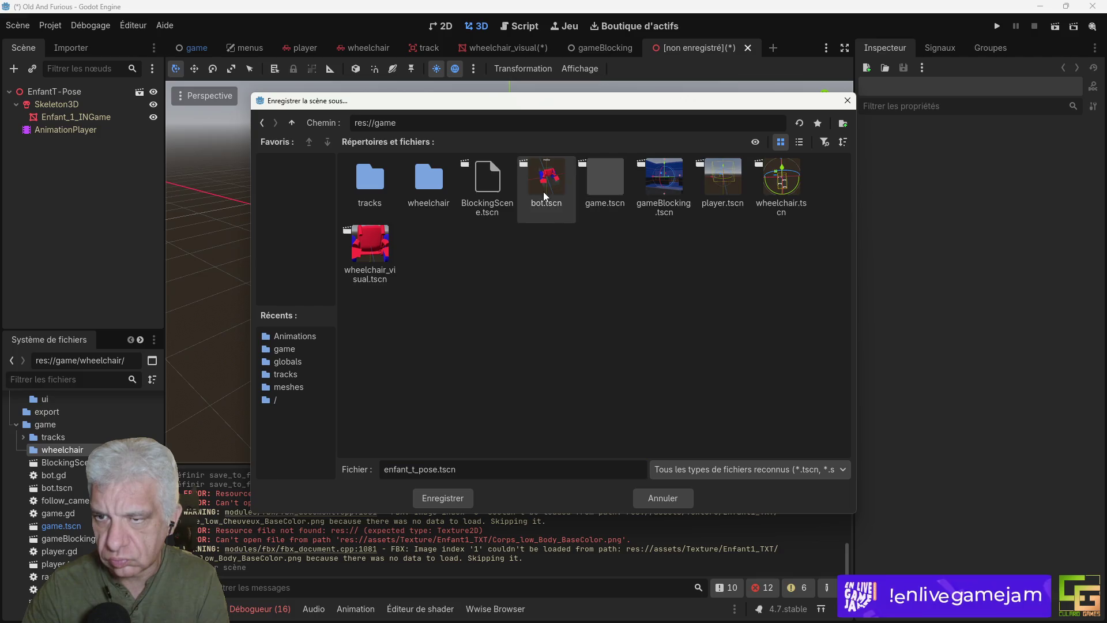
pyautogui.doubleClick(429, 185)
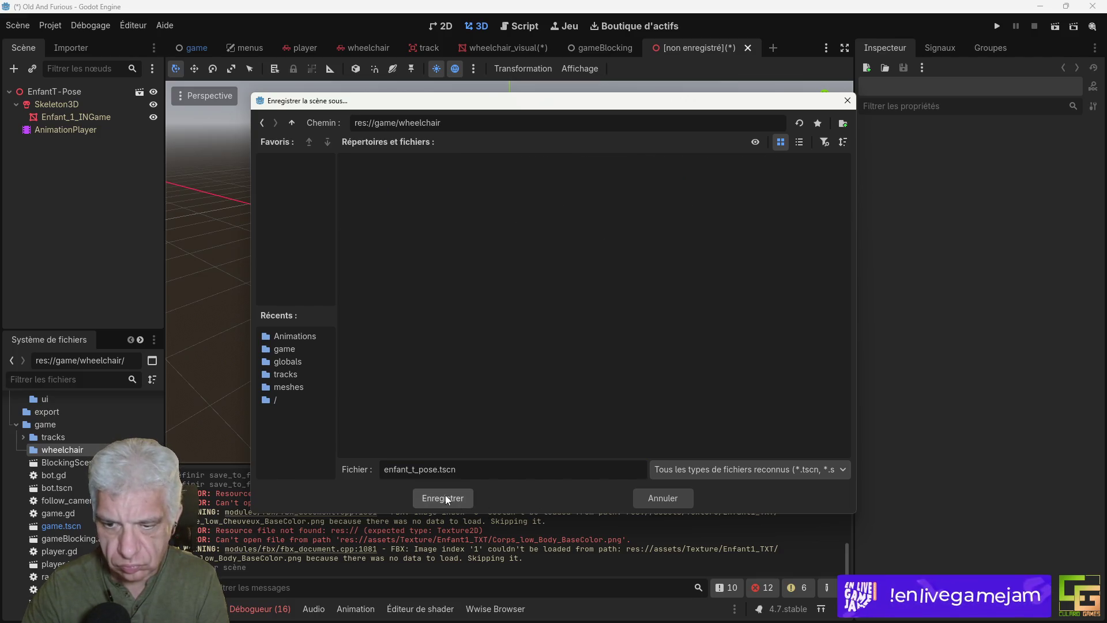
pyautogui.press('BackSpace')
pyautogui.press('BackSpace')
pyautogui.press('BackSpace')
pyautogui.press('BackSpace')
pyautogui.press('BackSpace')
pyautogui.write('kifd')
pyautogui.press('BackSpace')
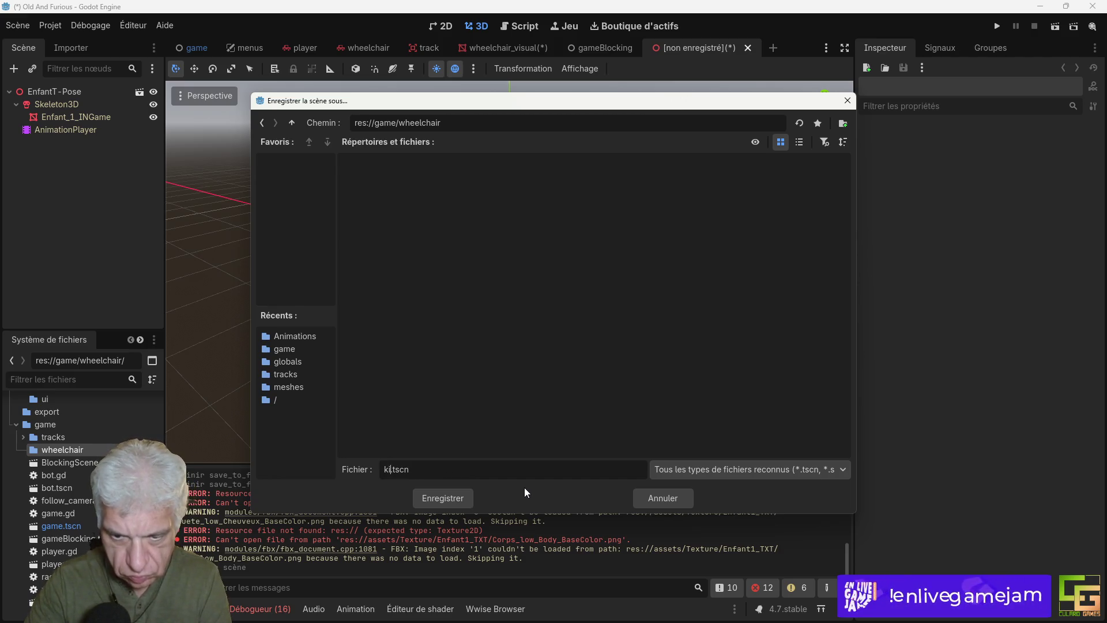
pyautogui.click(443, 497)
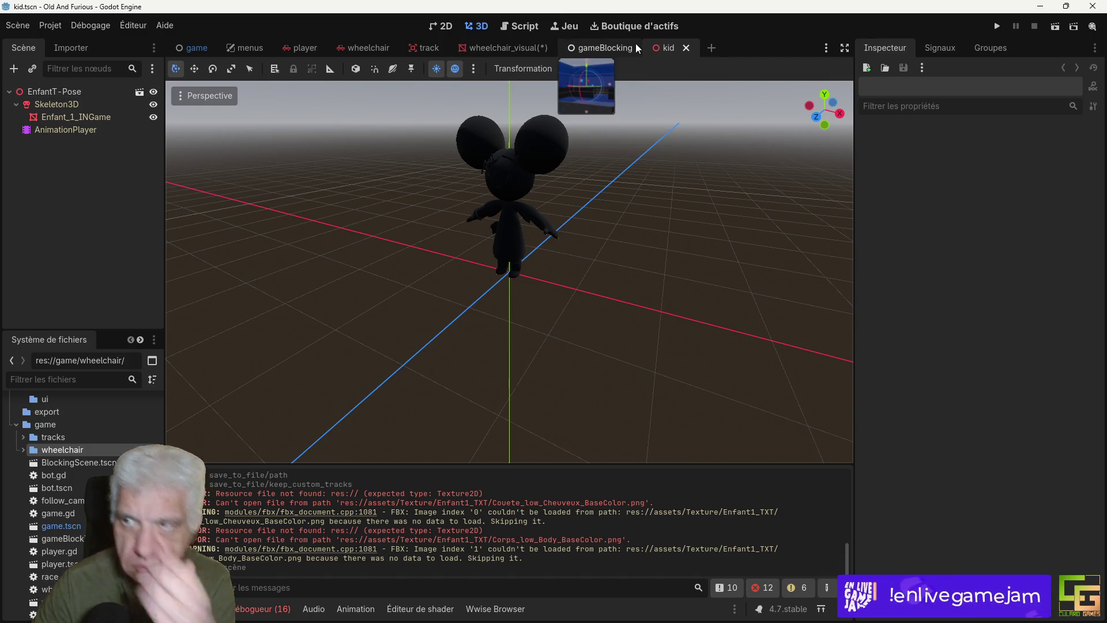
pyautogui.click(687, 48)
# Step: Delete the EnfantT-Pose node from the wheelchair_visual scene
pyautogui.click(543, 52)
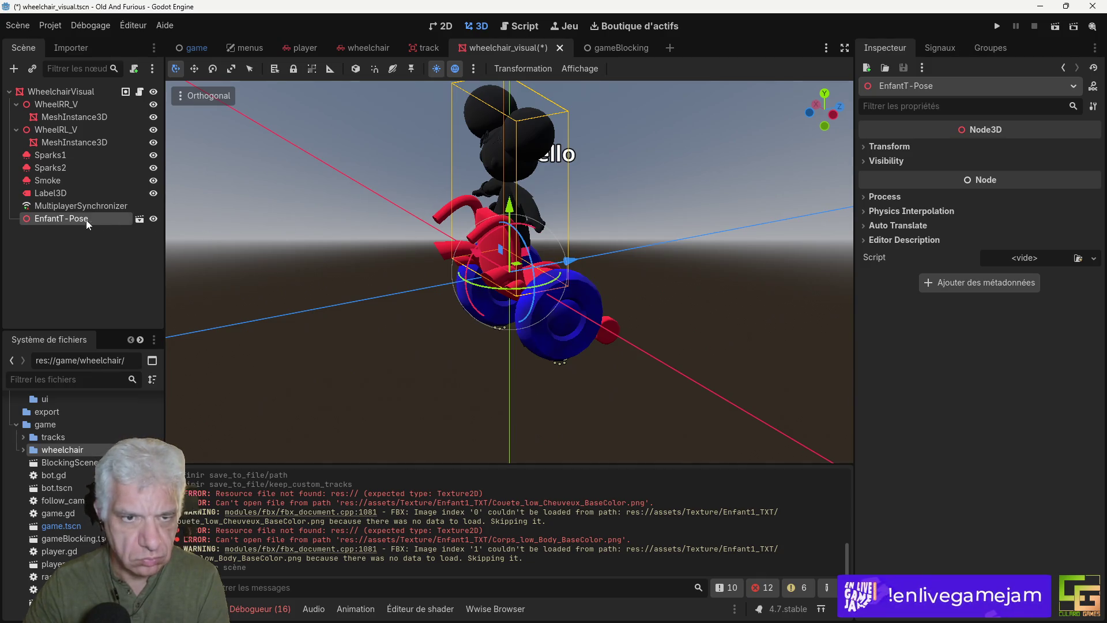
pyautogui.rightClick(64, 218)
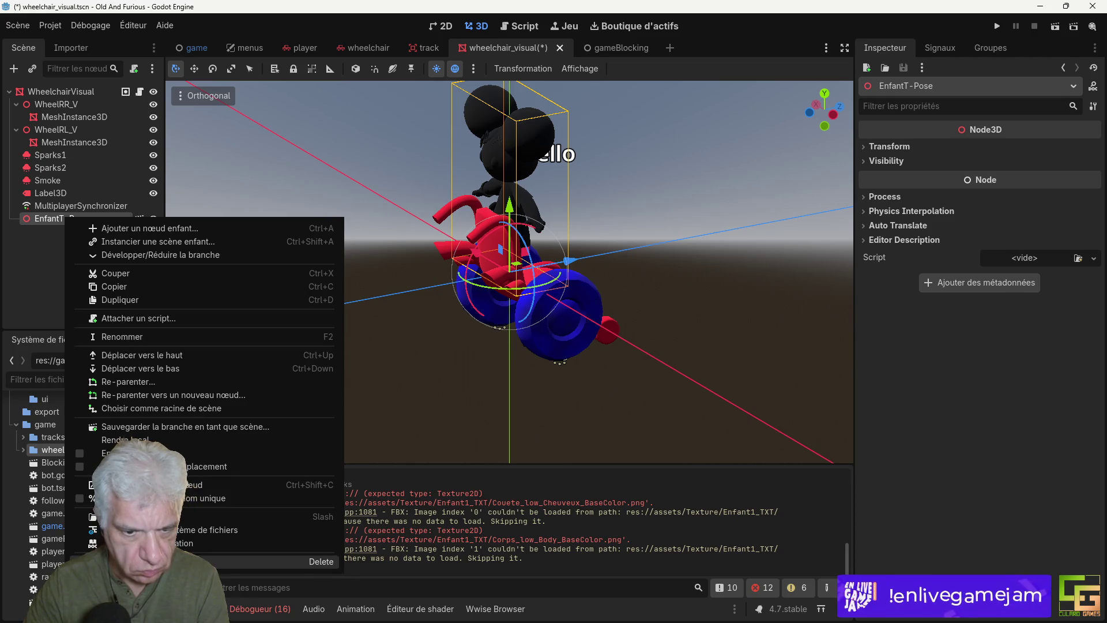
pyautogui.click(144, 561)
pyautogui.click(519, 322)
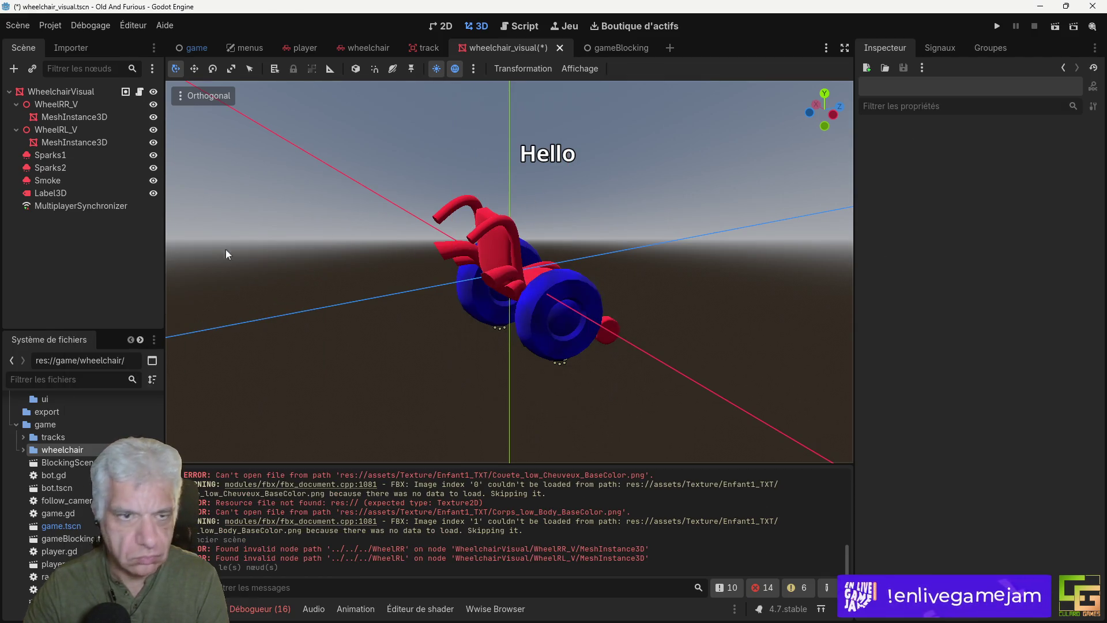
# Step: Instance kid.tscn under WheelchairVisual, rotate it 180 degrees and move it back along Z
pyautogui.click(22, 450)
pyautogui.click(62, 463)
pyautogui.moveTo(62, 463); pyautogui.dragTo(54, 148)
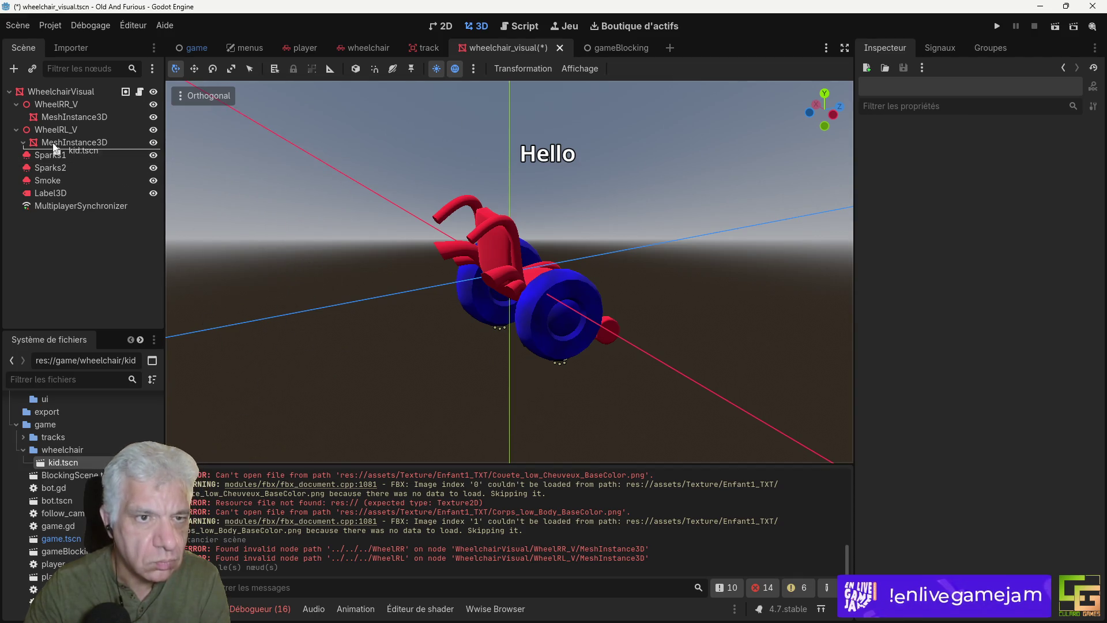
pyautogui.moveTo(60, 106); pyautogui.dragTo(62, 93)
pyautogui.moveTo(580, 297)
pyautogui.mouseDown()
pyautogui.moveTo(462, 300)
pyautogui.moveTo(603, 300)
pyautogui.moveTo(504, 306)
pyautogui.moveTo(529, 198)
pyautogui.mouseUp()
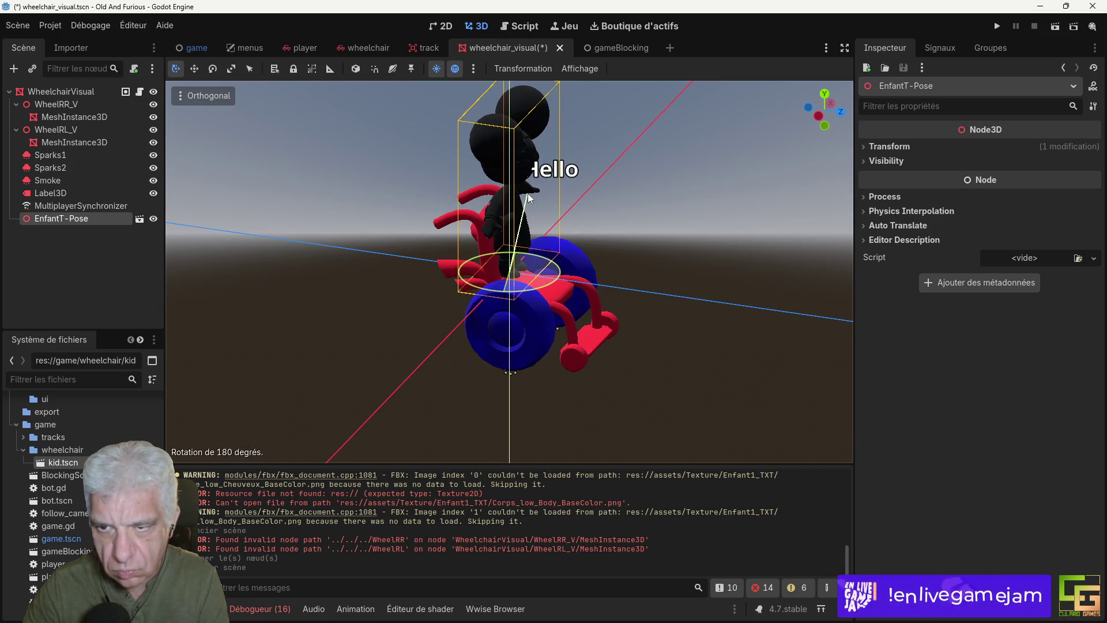
pyautogui.moveTo(507, 340)
pyautogui.mouseDown()
pyautogui.moveTo(503, 328)
pyautogui.moveTo(472, 321)
pyautogui.mouseUp()
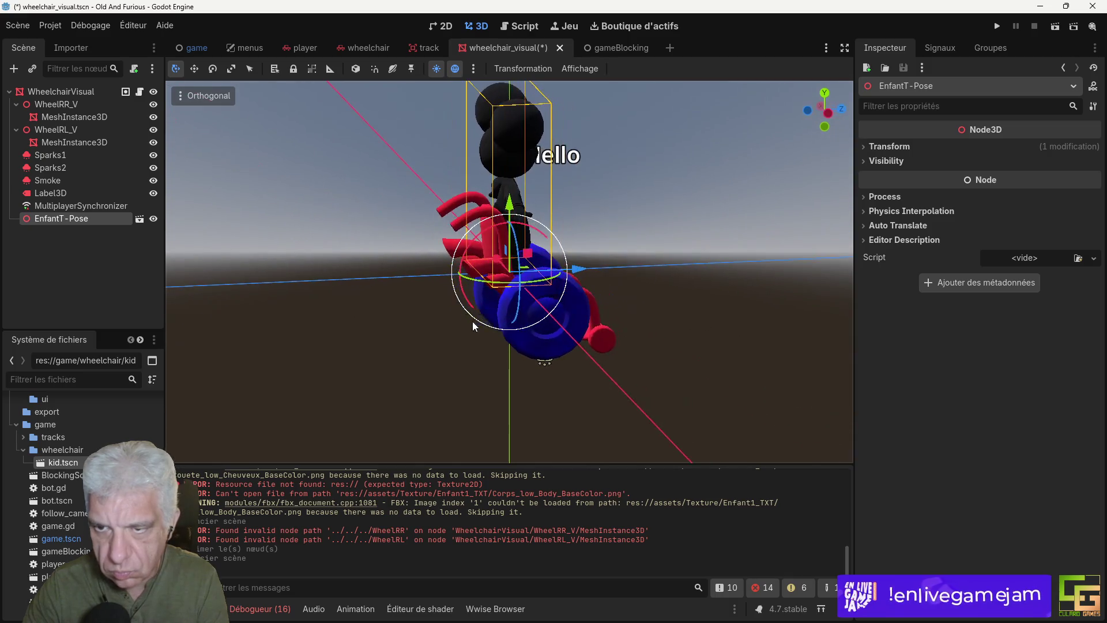
pyautogui.moveTo(574, 269)
pyautogui.mouseDown()
pyautogui.moveTo(466, 292)
pyautogui.moveTo(477, 293)
pyautogui.mouseUp()
pyautogui.moveTo(419, 243)
pyautogui.mouseDown()
pyautogui.moveTo(569, 338)
pyautogui.moveTo(531, 354)
pyautogui.moveTo(552, 343)
pyautogui.moveTo(513, 252)
pyautogui.mouseUp()
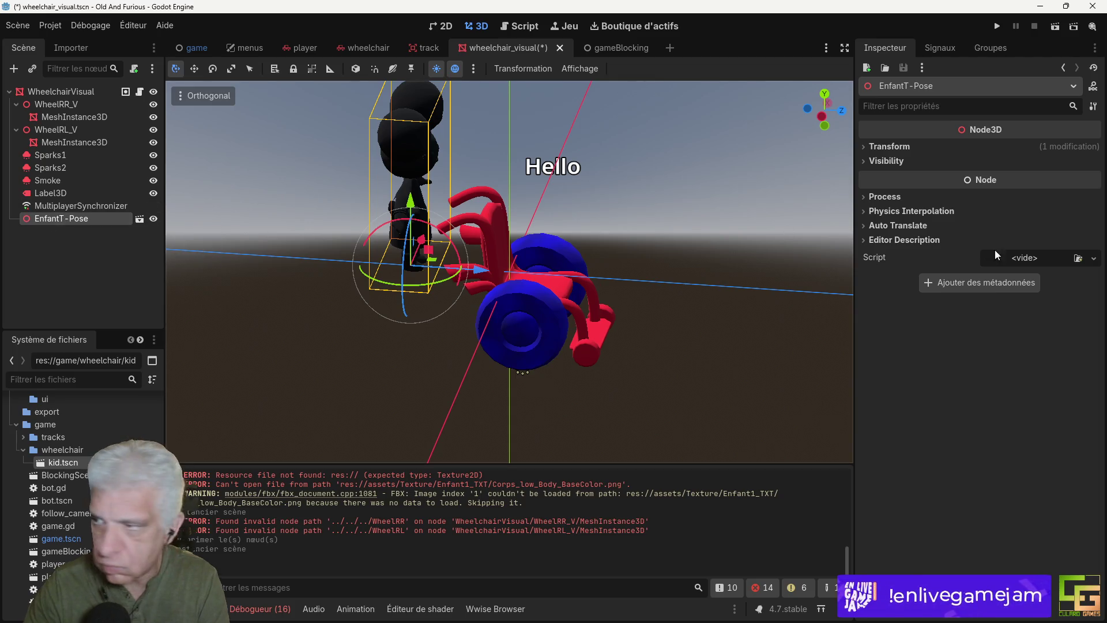
# Step: Set the kid character's scale to 1.2 in its Transform properties
pyautogui.click(890, 147)
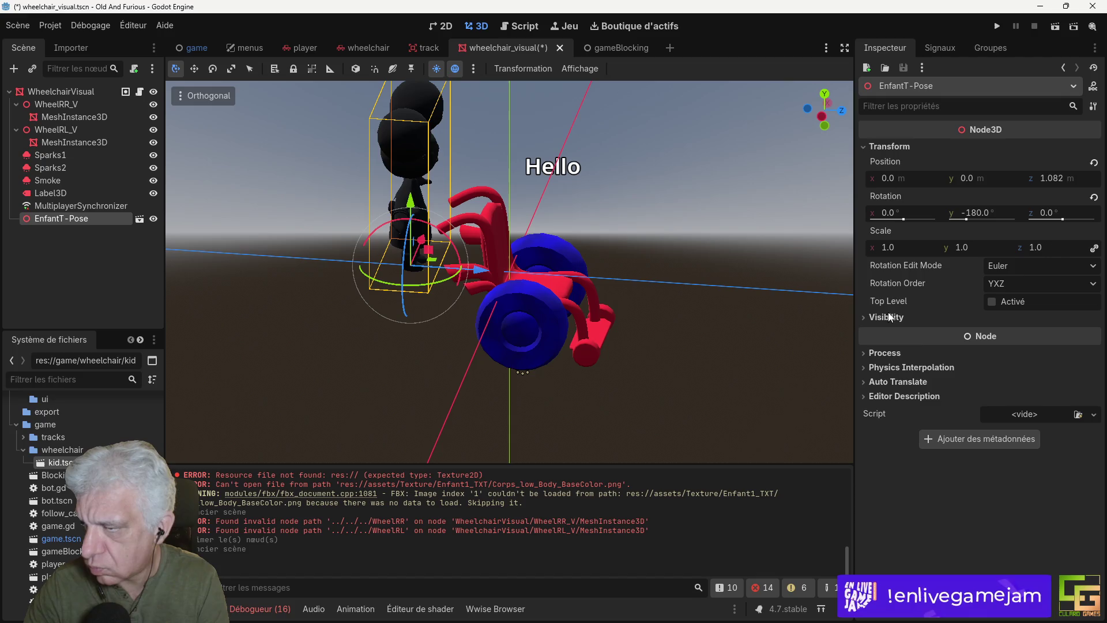
pyautogui.write('2')
pyautogui.press('Return')
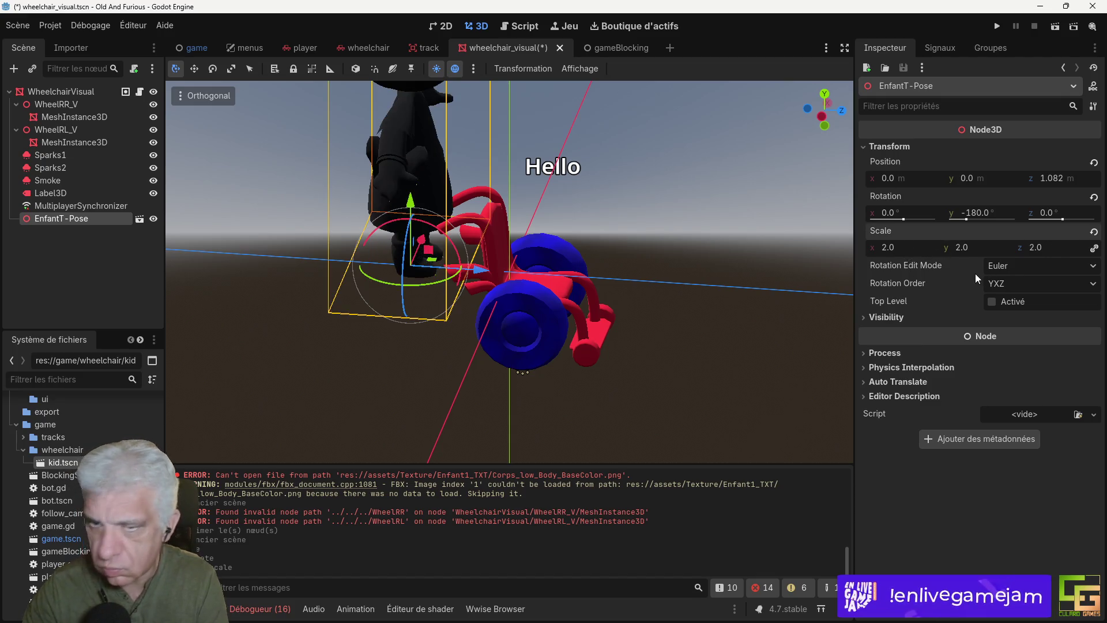
pyautogui.moveTo(503, 219)
pyautogui.mouseDown()
pyautogui.moveTo(536, 212)
pyautogui.moveTo(417, 234)
pyautogui.moveTo(411, 369)
pyautogui.moveTo(478, 346)
pyautogui.moveTo(470, 332)
pyautogui.moveTo(490, 323)
pyautogui.moveTo(594, 324)
pyautogui.moveTo(559, 342)
pyautogui.moveTo(475, 317)
pyautogui.moveTo(496, 314)
pyautogui.mouseUp()
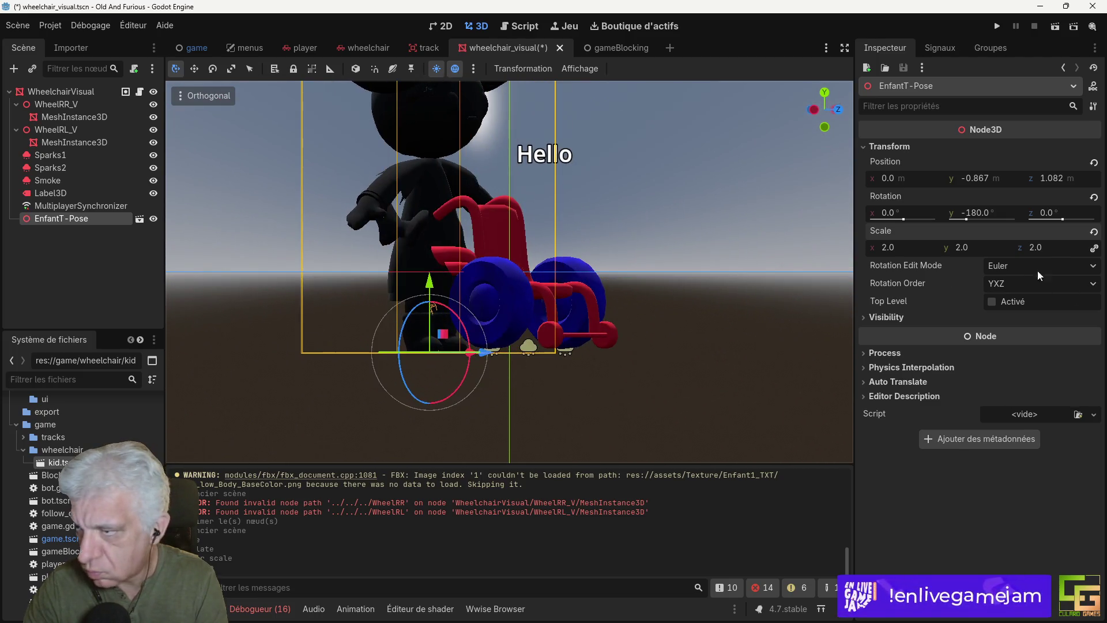
pyautogui.moveTo(889, 252); pyautogui.dragTo(908, 253)
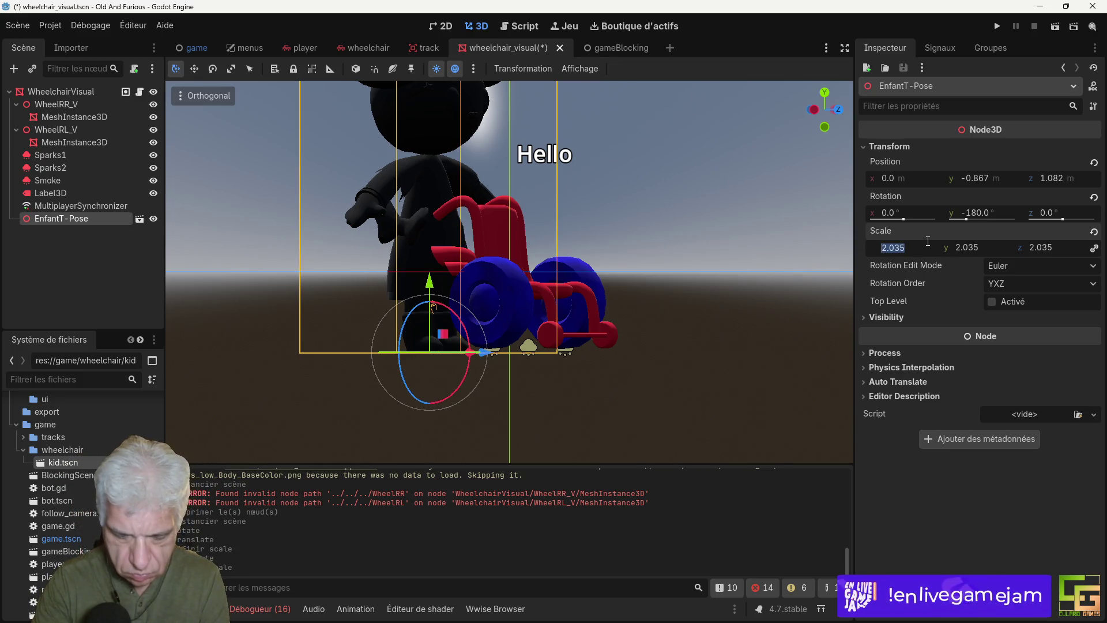
pyautogui.write('.2')
pyautogui.press('Return')
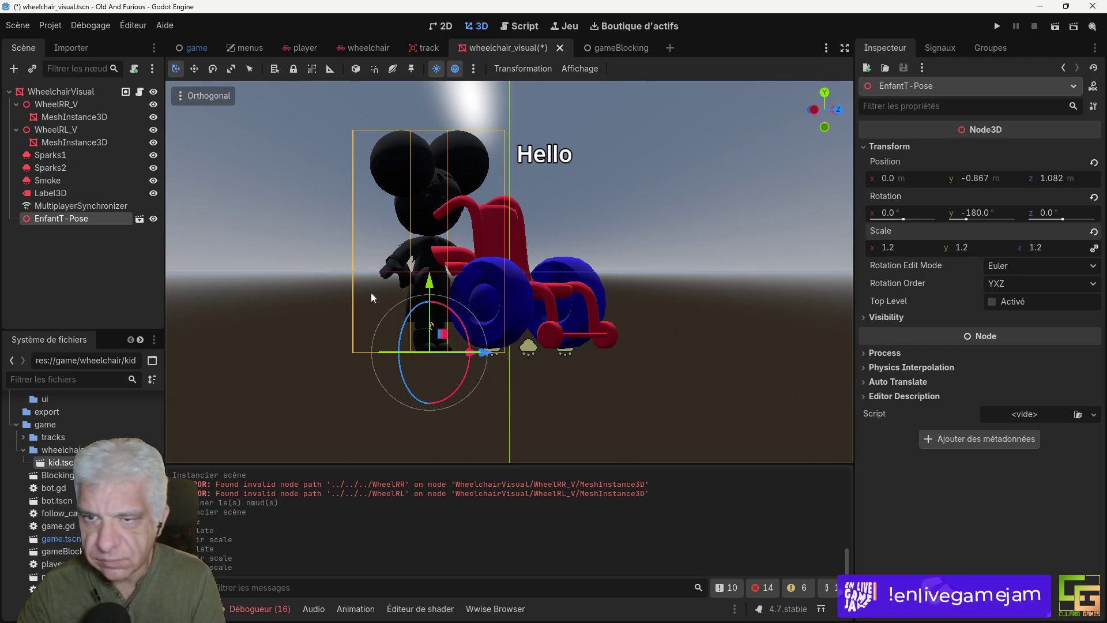
pyautogui.moveTo(403, 300)
pyautogui.mouseDown()
pyautogui.moveTo(455, 314)
pyautogui.moveTo(300, 323)
pyautogui.moveTo(464, 306)
pyautogui.moveTo(441, 310)
pyautogui.mouseUp()
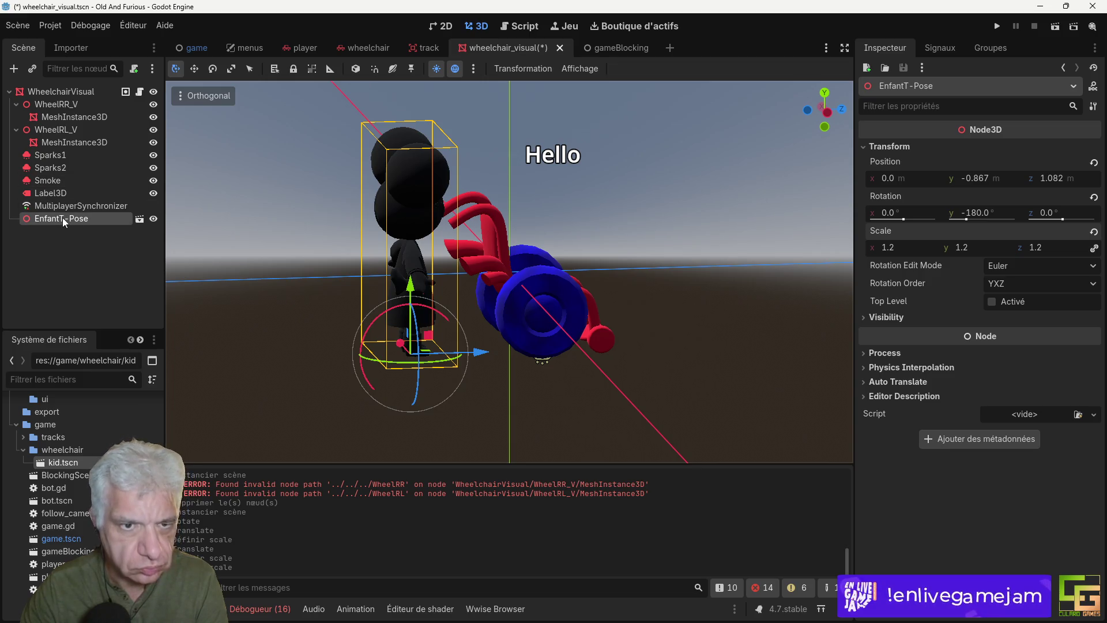
# Step: Open the kid scene and play Take 001 on its AnimationPlayer
pyautogui.click(139, 219)
pyautogui.click(110, 129)
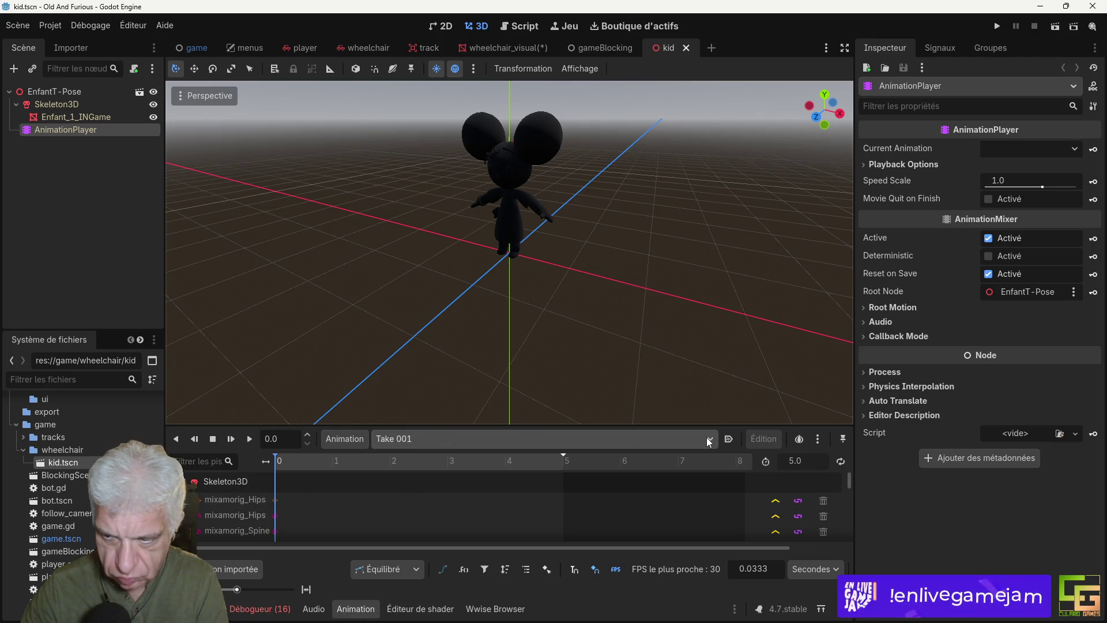
pyautogui.click(248, 438)
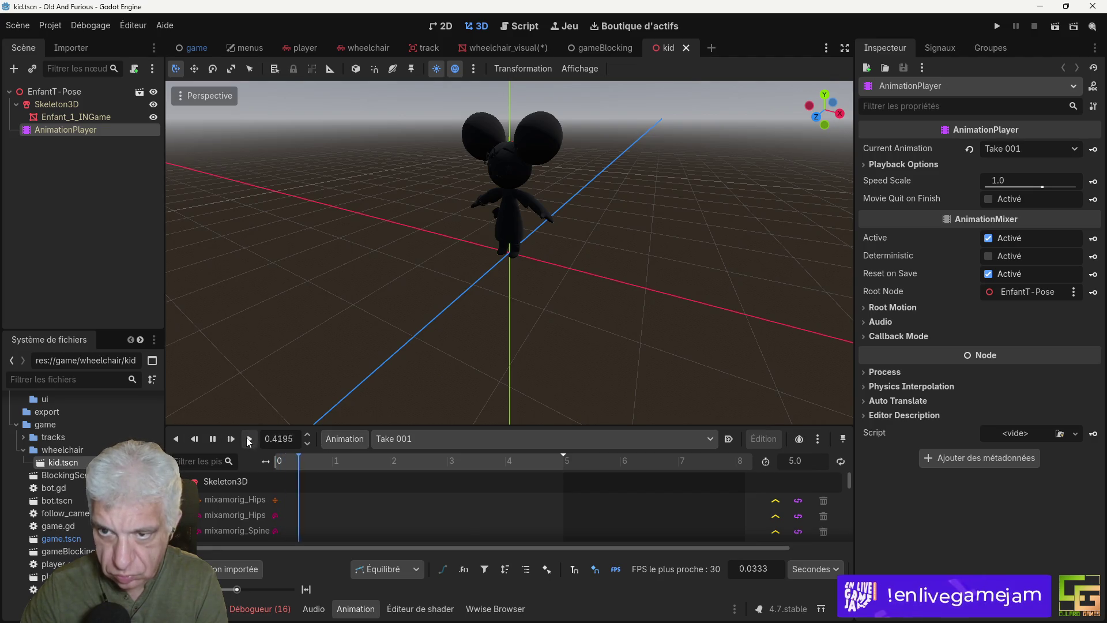
# Step: Switch the kid's AnimationPlayer to the mixamo_com animation and play it
pyautogui.click(420, 441)
pyautogui.click(461, 474)
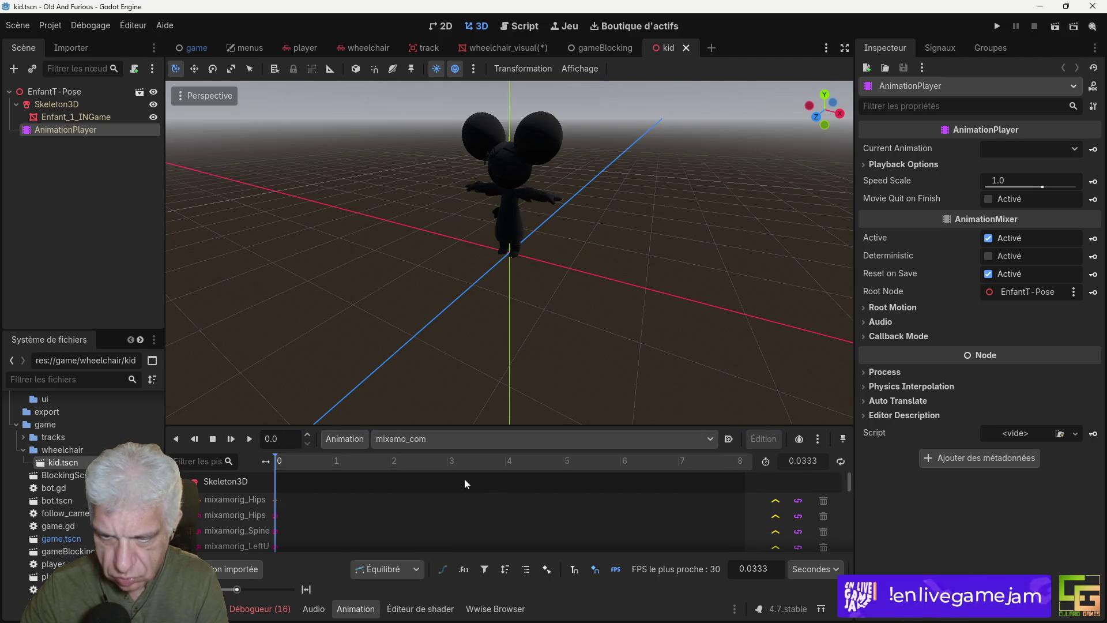
pyautogui.click(250, 439)
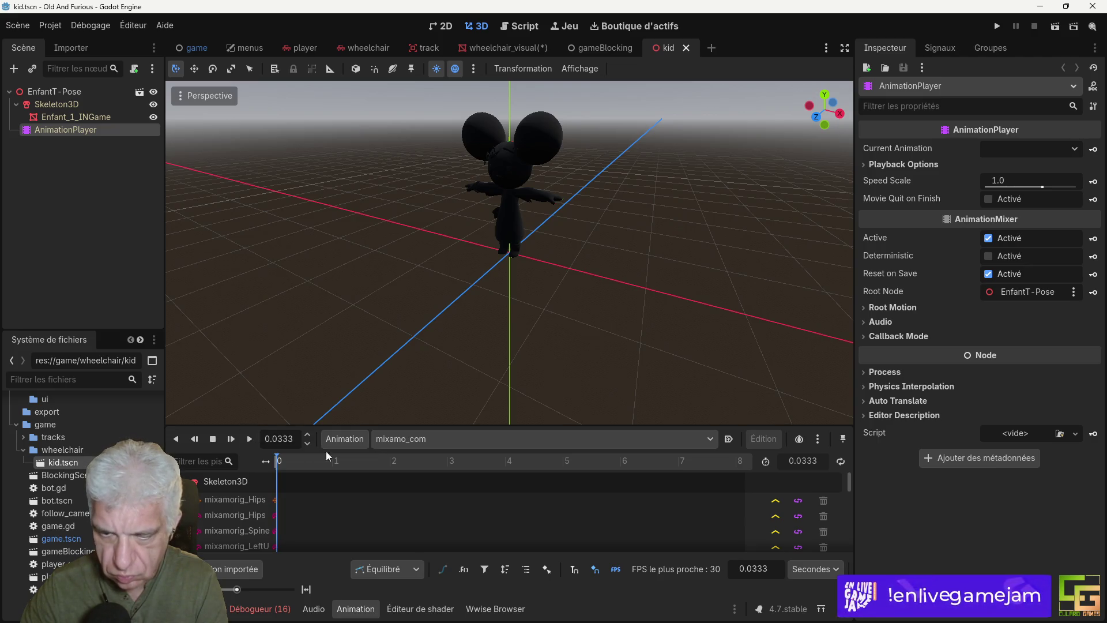
pyautogui.click(345, 439)
# Step: Delete the old animation library and create a new global library
pyautogui.click(369, 475)
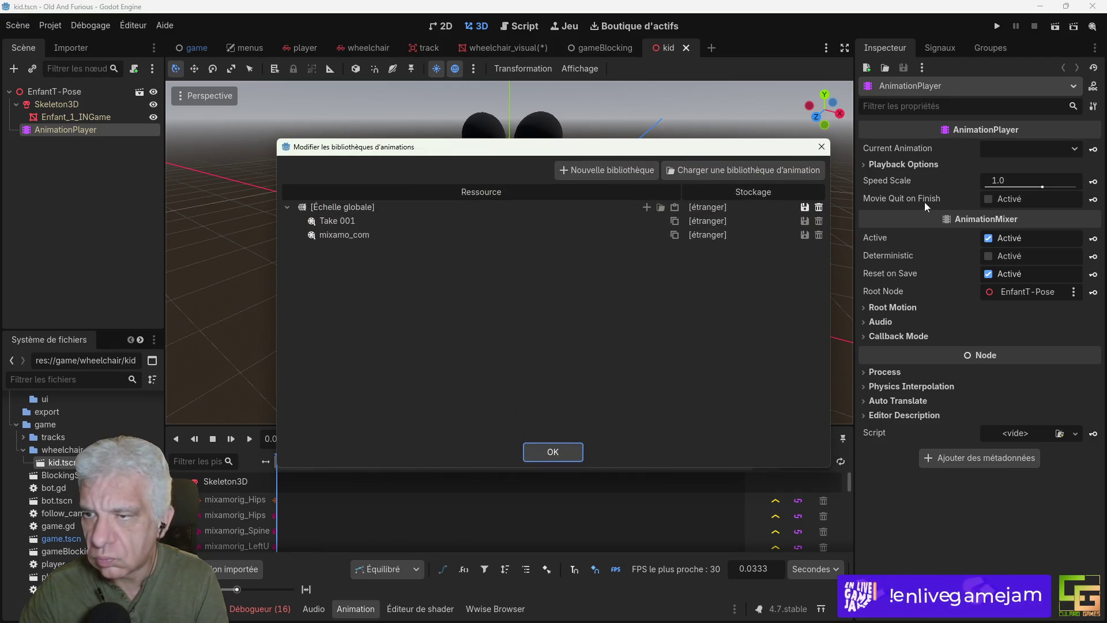
pyautogui.click(819, 208)
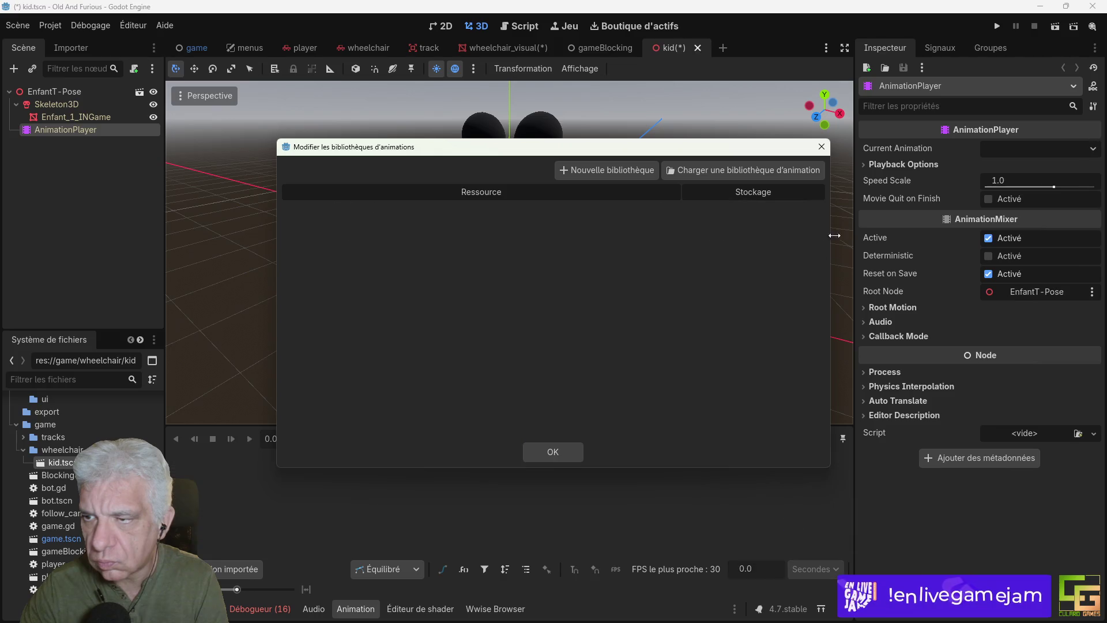
pyautogui.click(605, 171)
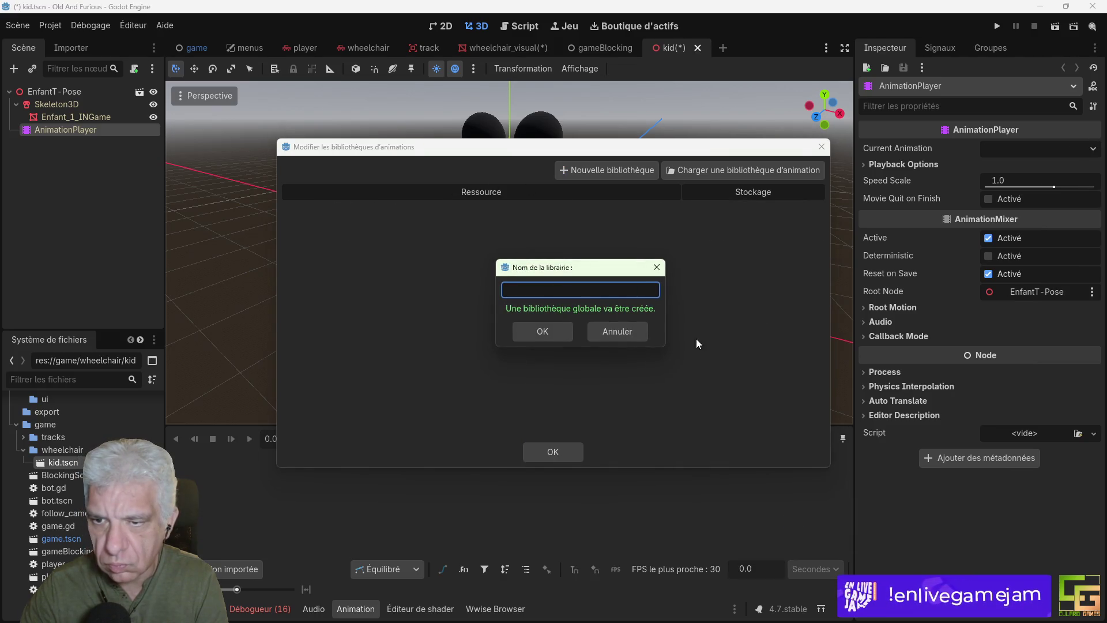
pyautogui.click(542, 331)
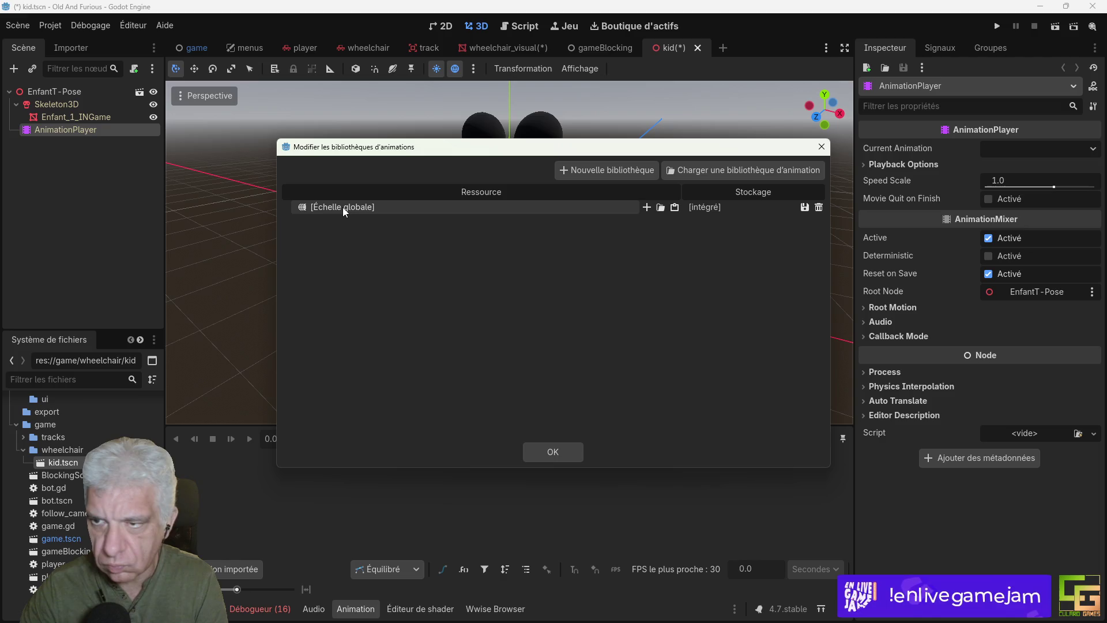
pyautogui.click(646, 208)
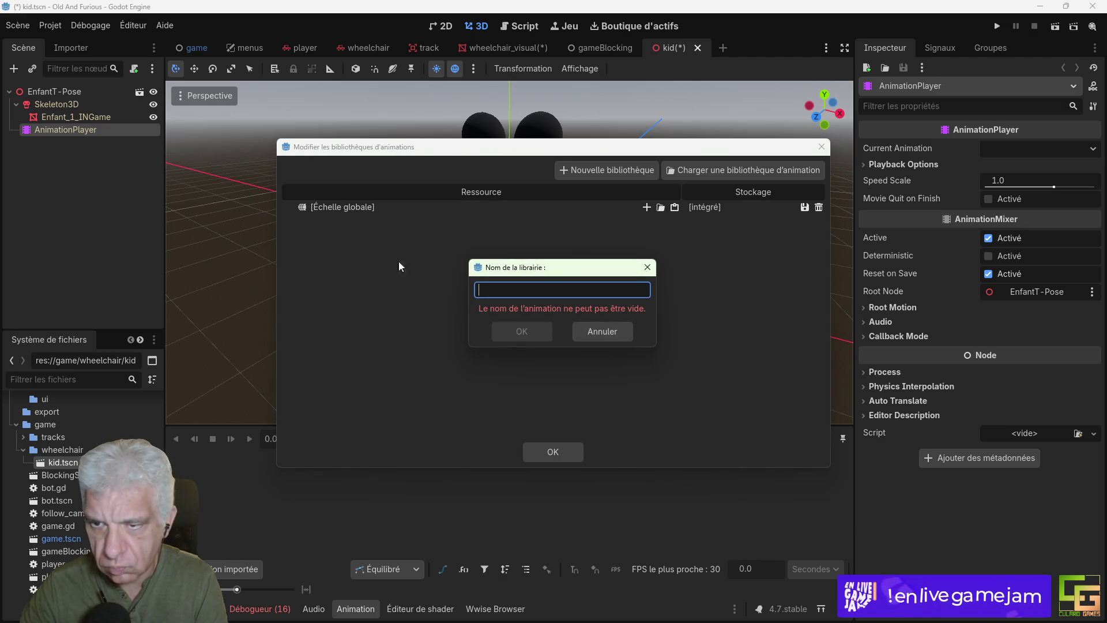
pyautogui.press('Escape')
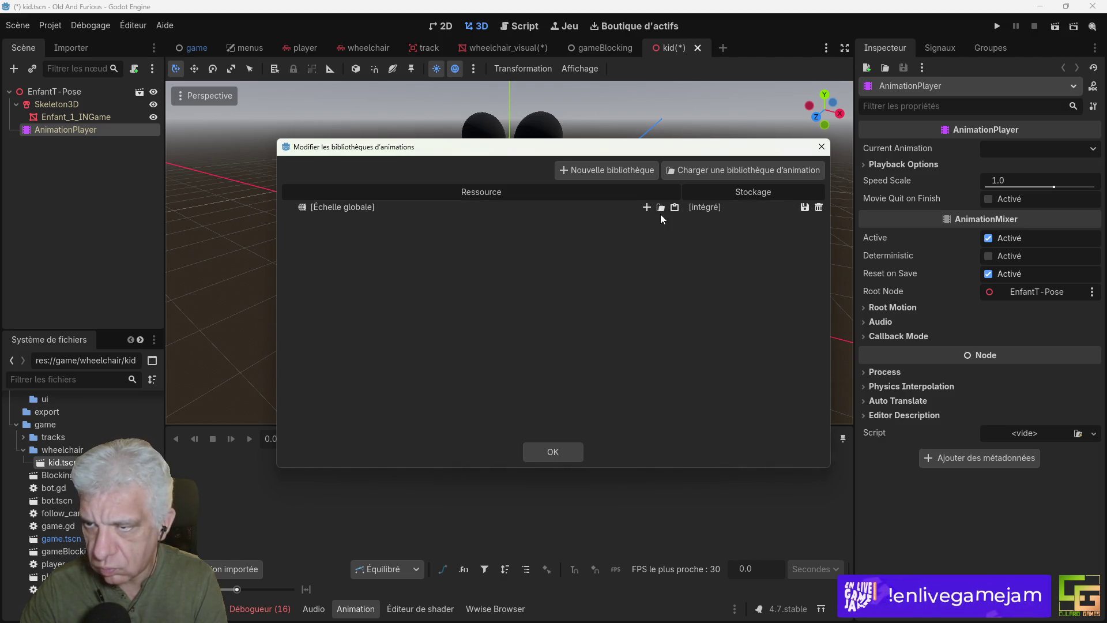
# Step: Load assets/meshes/Animations/run.tres into the global library as the run animation
pyautogui.click(660, 208)
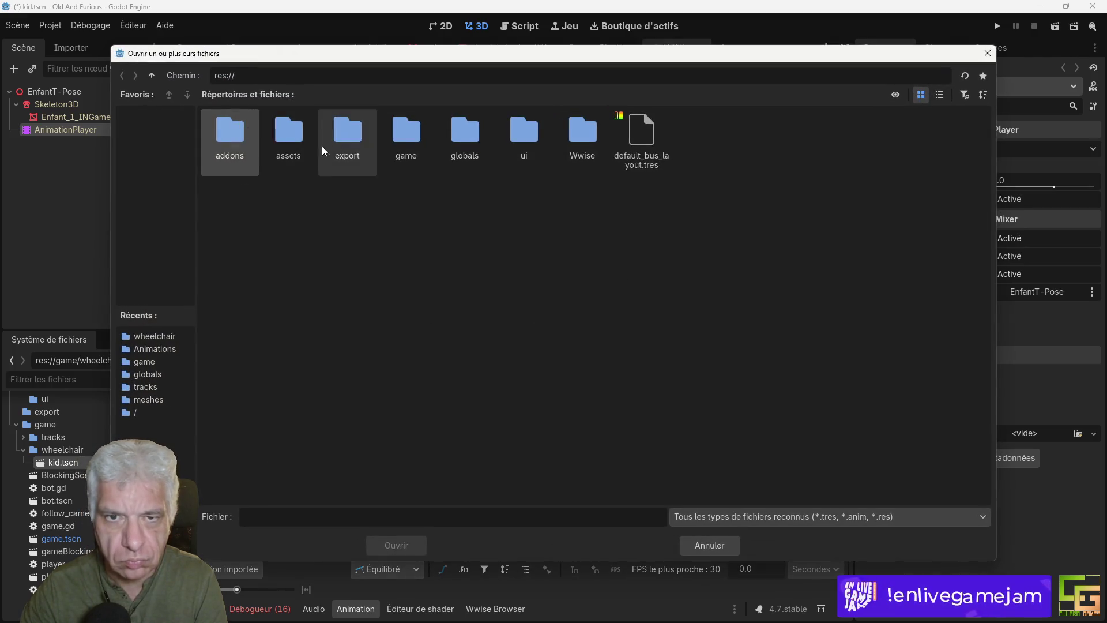
pyautogui.doubleClick(296, 148)
pyautogui.doubleClick(351, 146)
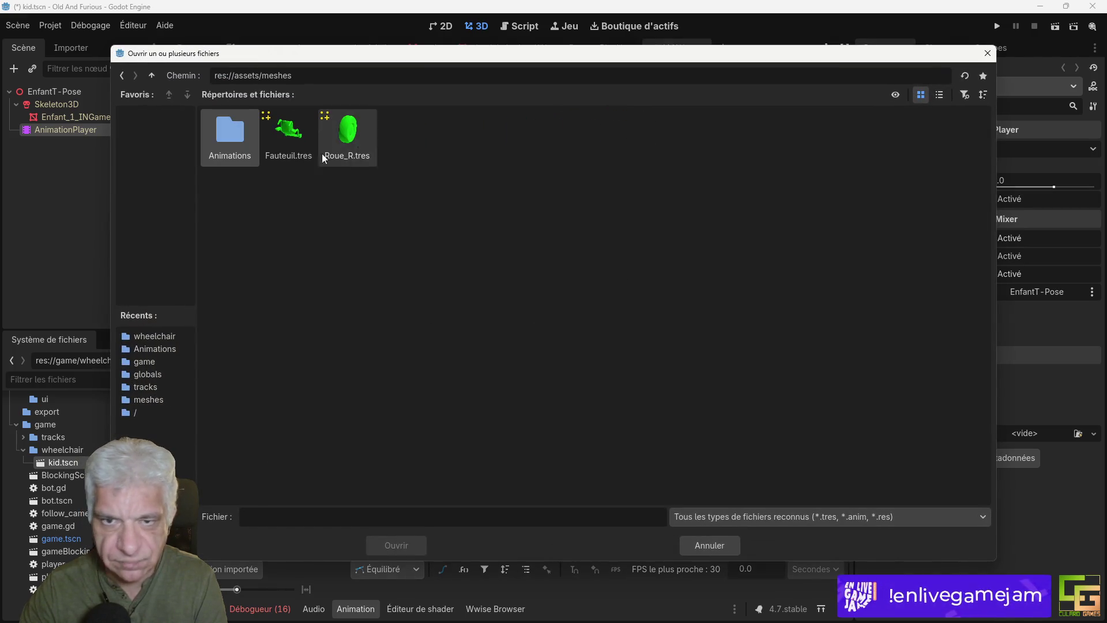
pyautogui.doubleClick(236, 143)
pyautogui.doubleClick(230, 143)
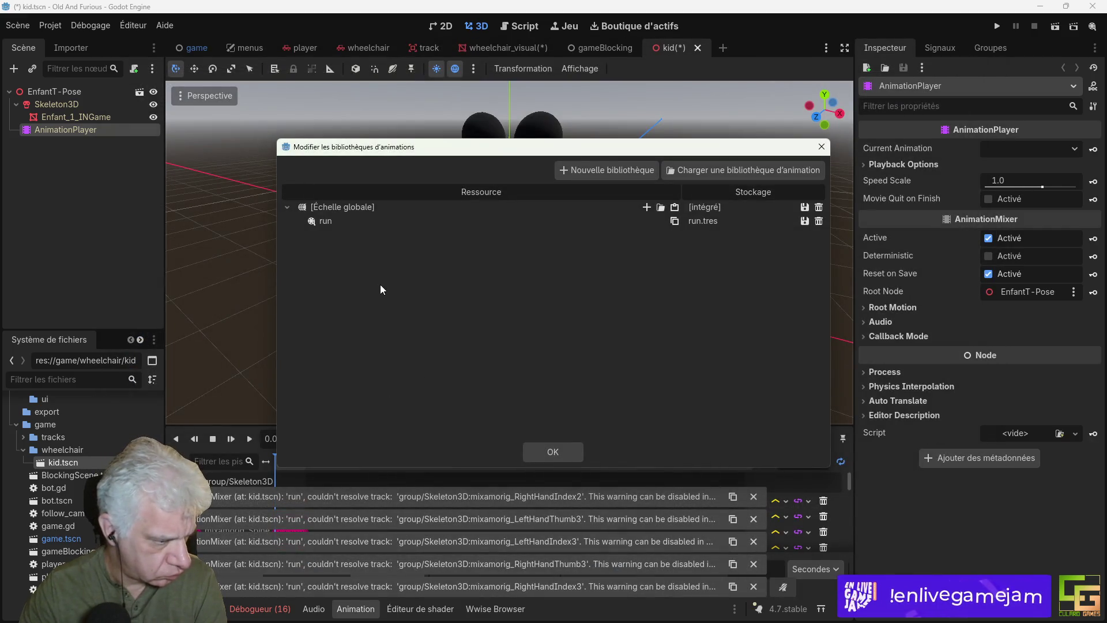
pyautogui.click(552, 452)
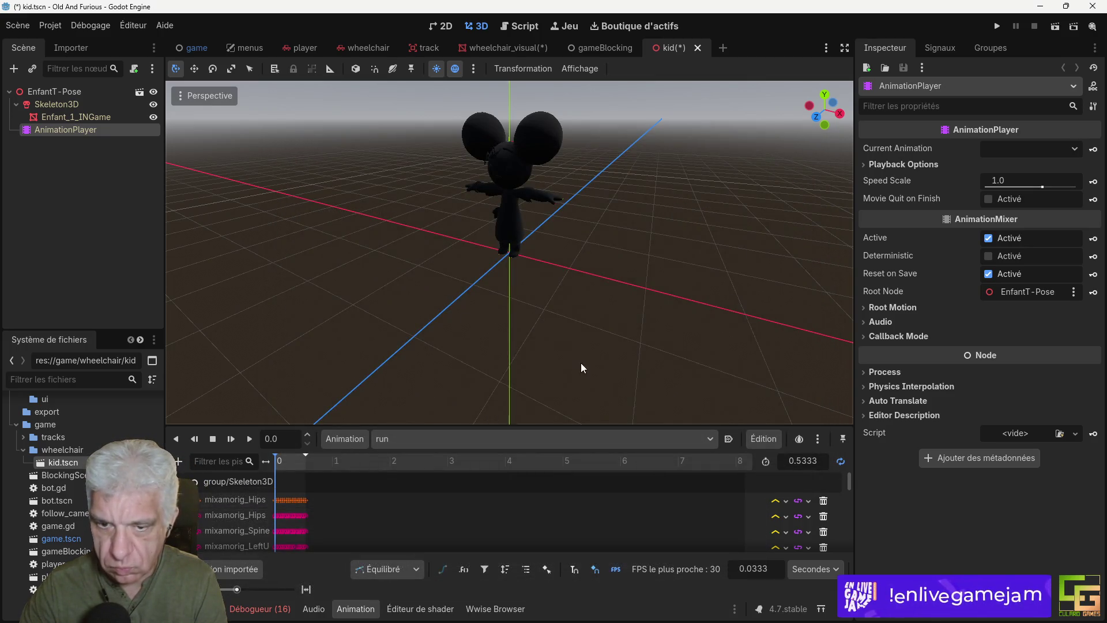
# Step: Play the looping run animation, orbit around the kid, then save kid.tscn
pyautogui.click(249, 439)
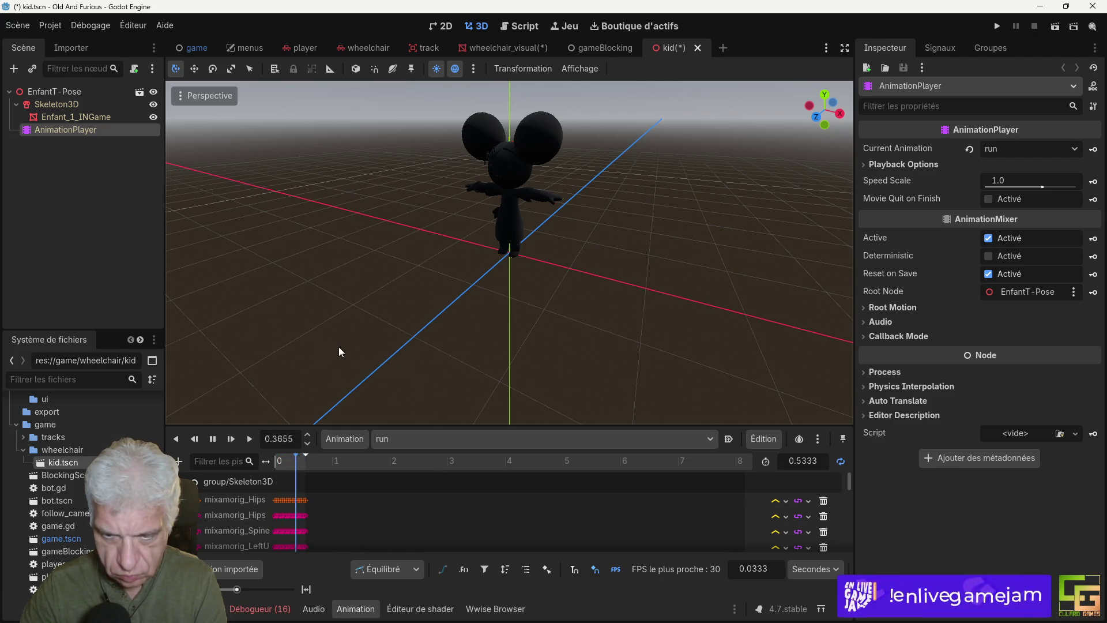
pyautogui.moveTo(323, 337)
pyautogui.mouseDown()
pyautogui.moveTo(499, 350)
pyautogui.moveTo(563, 309)
pyautogui.moveTo(526, 337)
pyautogui.moveTo(445, 346)
pyautogui.mouseUp()
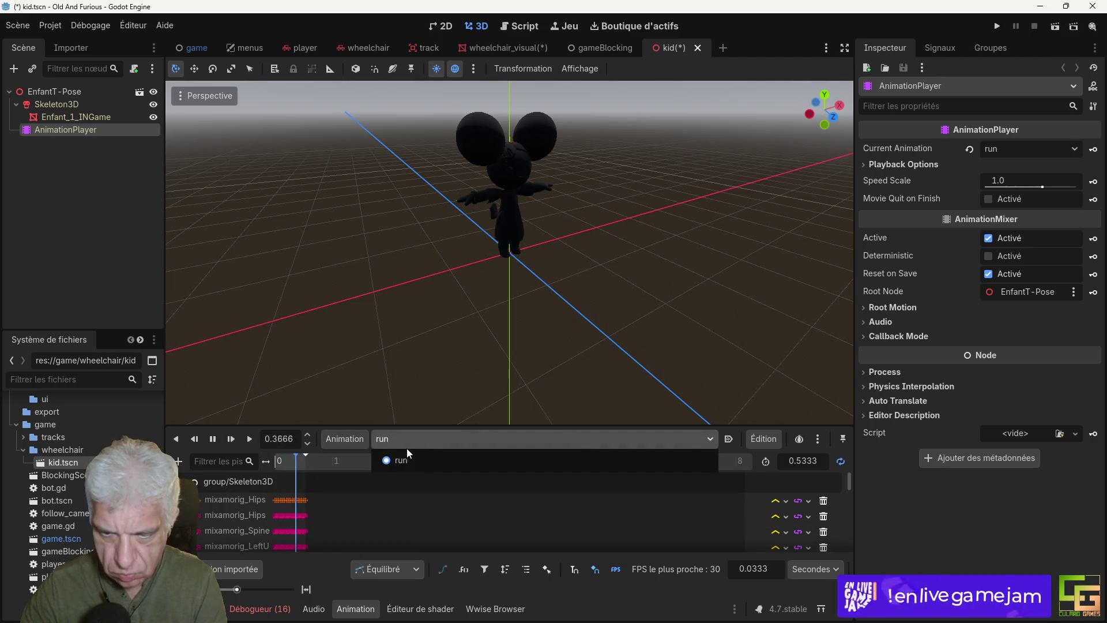
pyautogui.click(345, 441)
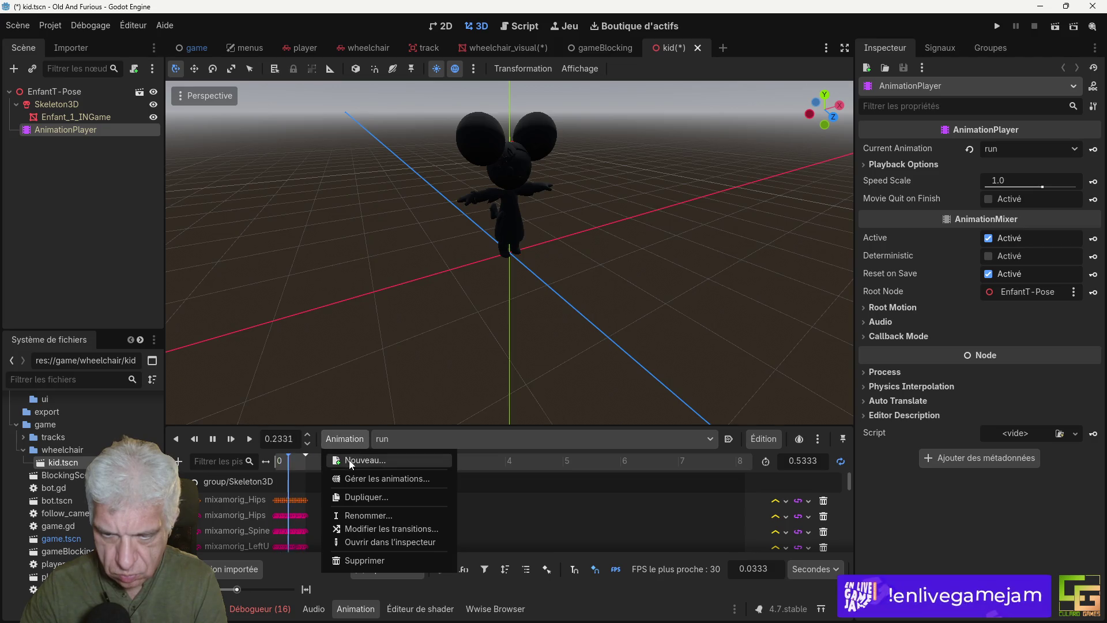
pyautogui.click(438, 294)
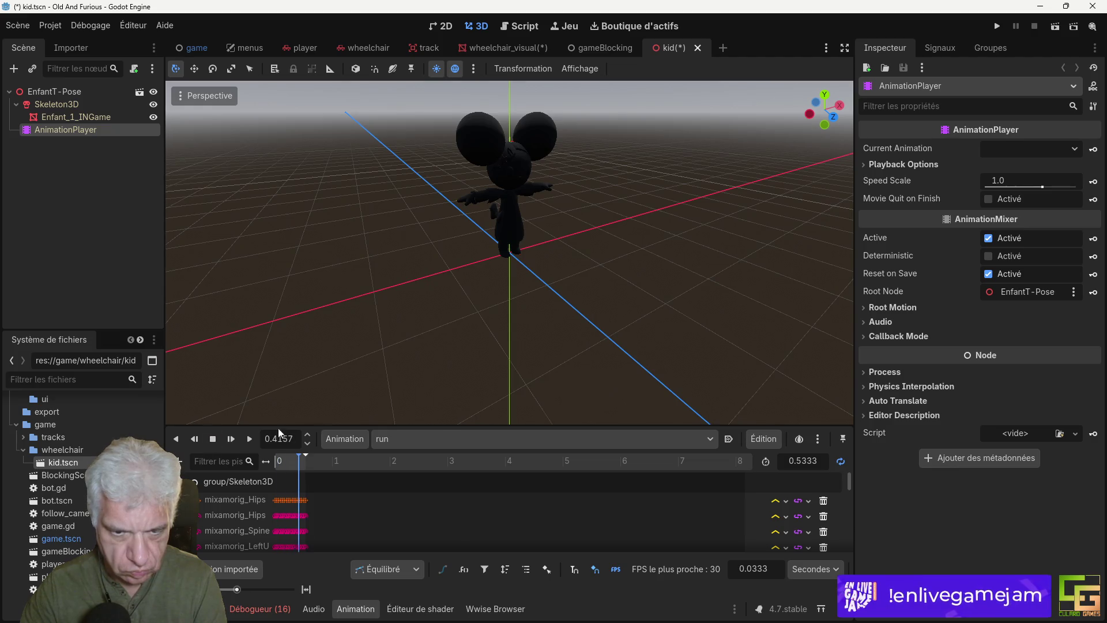
pyautogui.moveTo(402, 296)
pyautogui.mouseDown()
pyautogui.moveTo(462, 323)
pyautogui.moveTo(488, 320)
pyautogui.mouseUp()
pyautogui.hotkey('ctrl', 's')
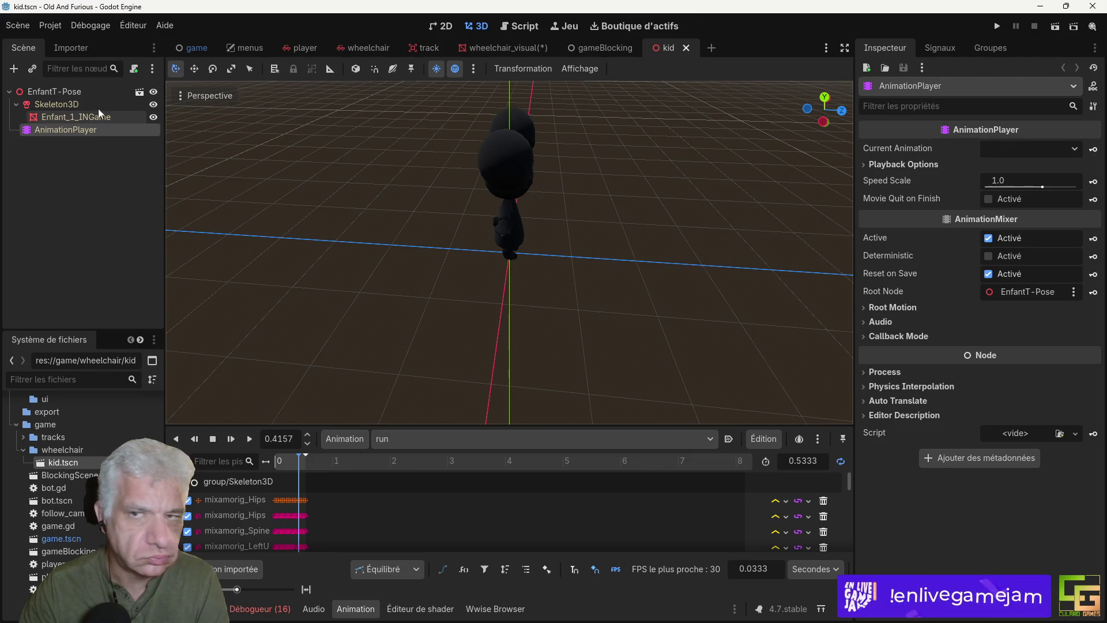
pyautogui.click(500, 46)
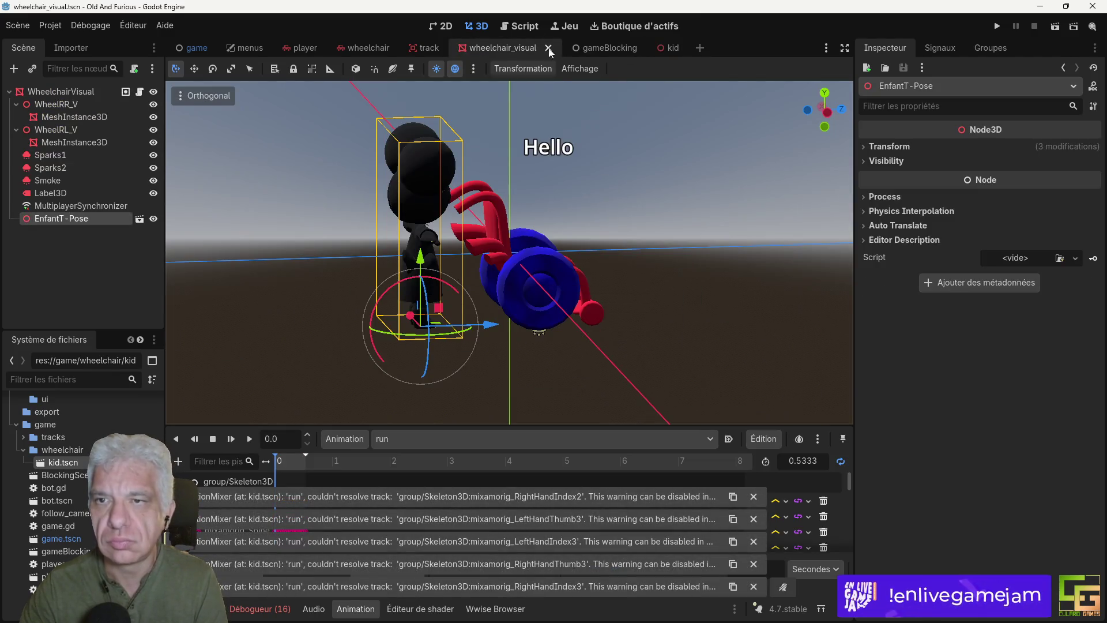
# Step: Review the import settings of Enfant1_Course.fbx and Enfant_Idle.fbx
pyautogui.scroll(5, 50, 506)
pyautogui.scroll(10, 50, 507)
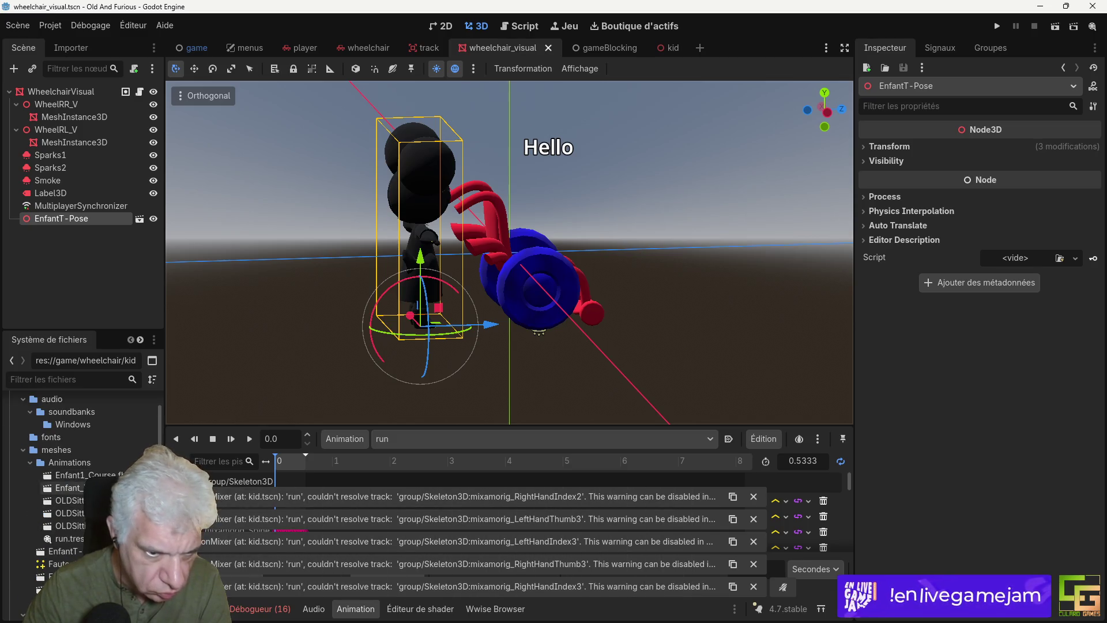
pyautogui.doubleClick(75, 475)
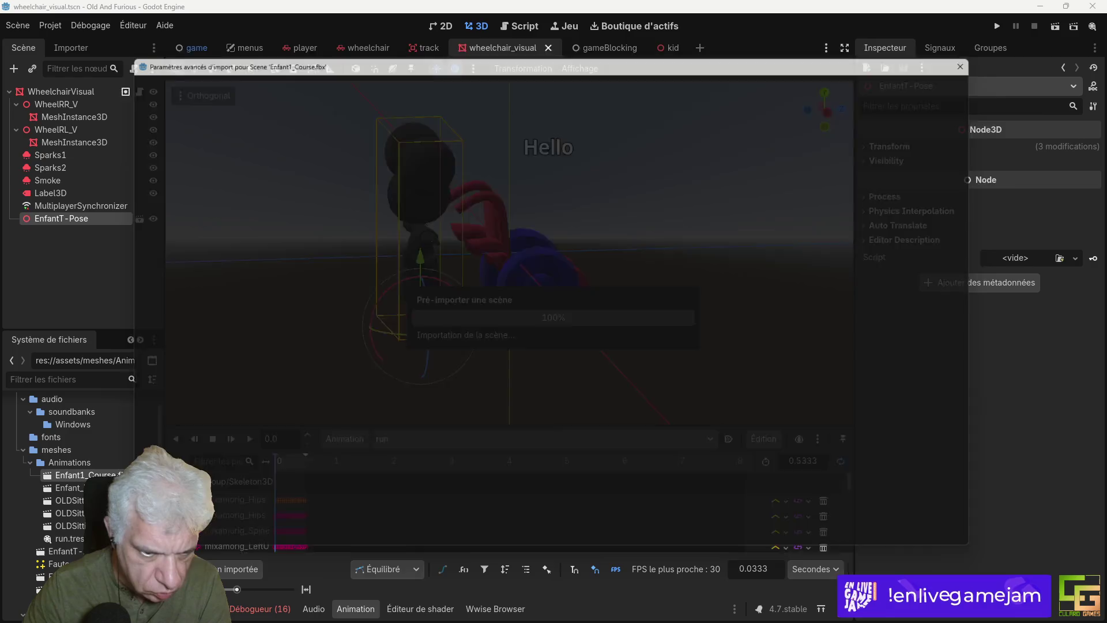
pyautogui.moveTo(542, 321)
pyautogui.mouseDown()
pyautogui.moveTo(541, 244)
pyautogui.moveTo(617, 243)
pyautogui.moveTo(466, 248)
pyautogui.moveTo(533, 246)
pyautogui.moveTo(525, 224)
pyautogui.moveTo(521, 237)
pyautogui.mouseUp()
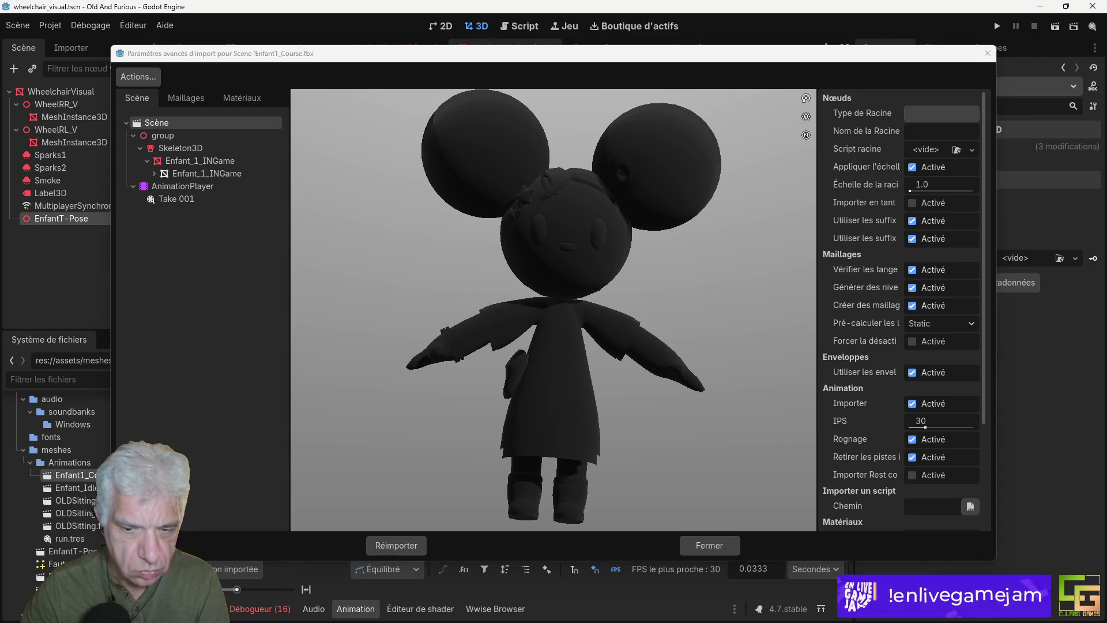
pyautogui.click(710, 545)
pyautogui.doubleClick(74, 487)
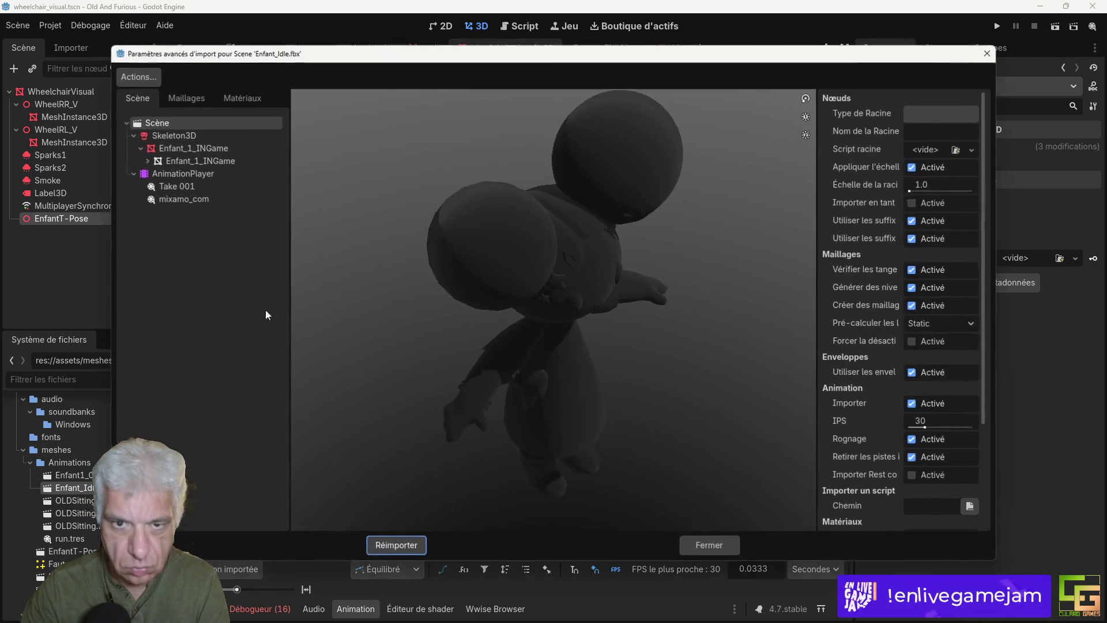
pyautogui.click(709, 545)
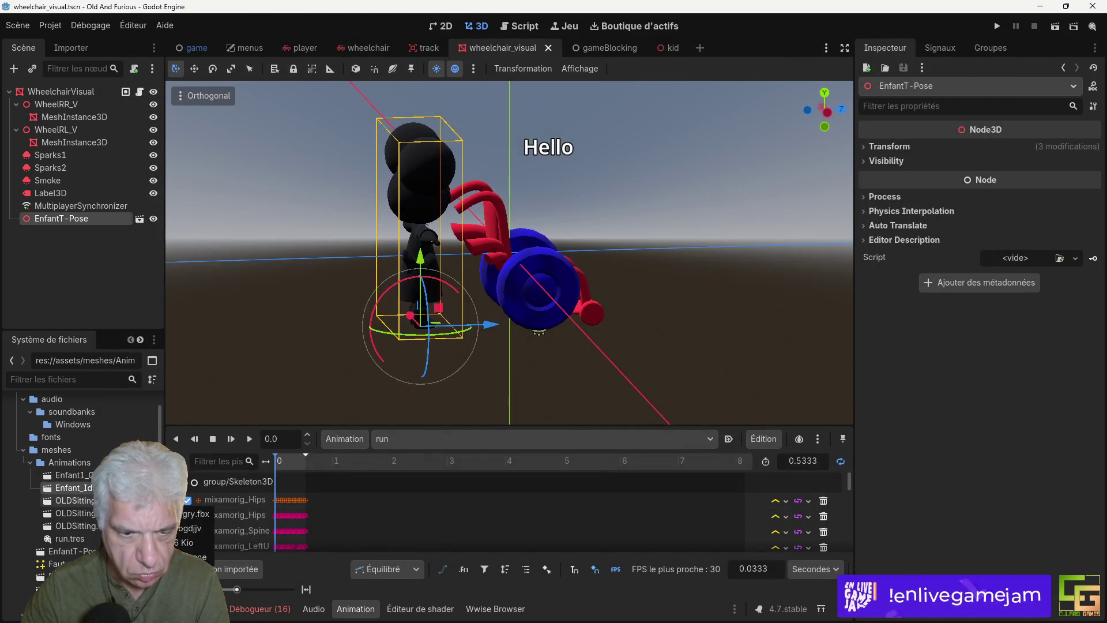
# Step: Inspect OLDSitting Angry.fbx's import settings and preview its mixamo_com sitting animation
pyautogui.doubleClick(74, 501)
pyautogui.moveTo(575, 340)
pyautogui.mouseDown()
pyautogui.moveTo(544, 325)
pyautogui.moveTo(571, 268)
pyautogui.moveTo(593, 323)
pyautogui.moveTo(557, 319)
pyautogui.moveTo(640, 316)
pyautogui.moveTo(589, 319)
pyautogui.mouseUp()
pyautogui.click(184, 314)
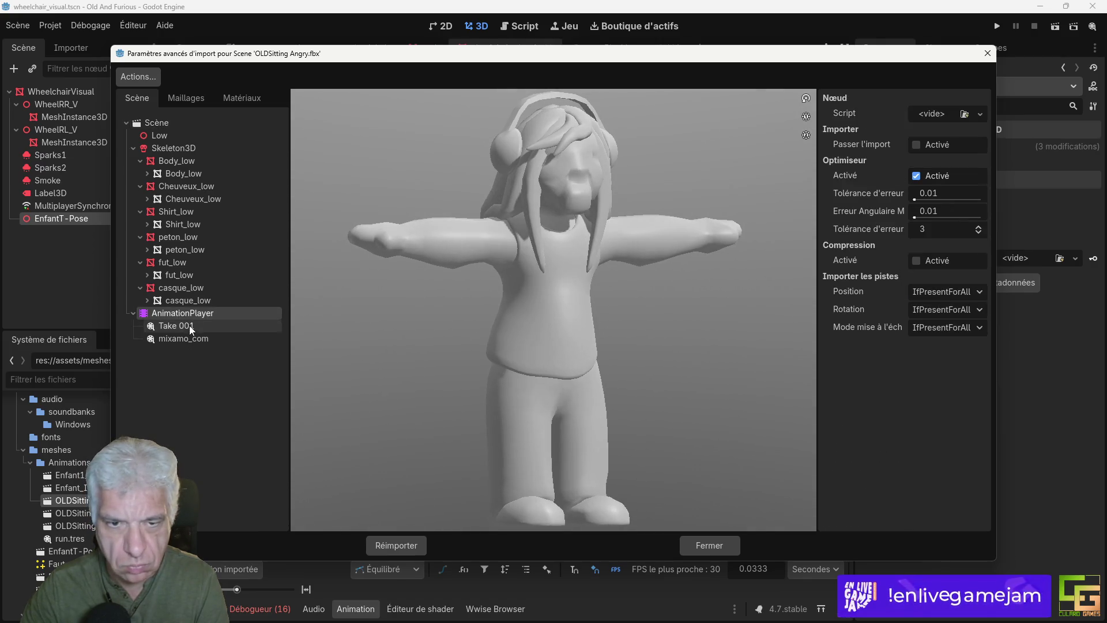
pyautogui.click(188, 326)
pyautogui.click(185, 339)
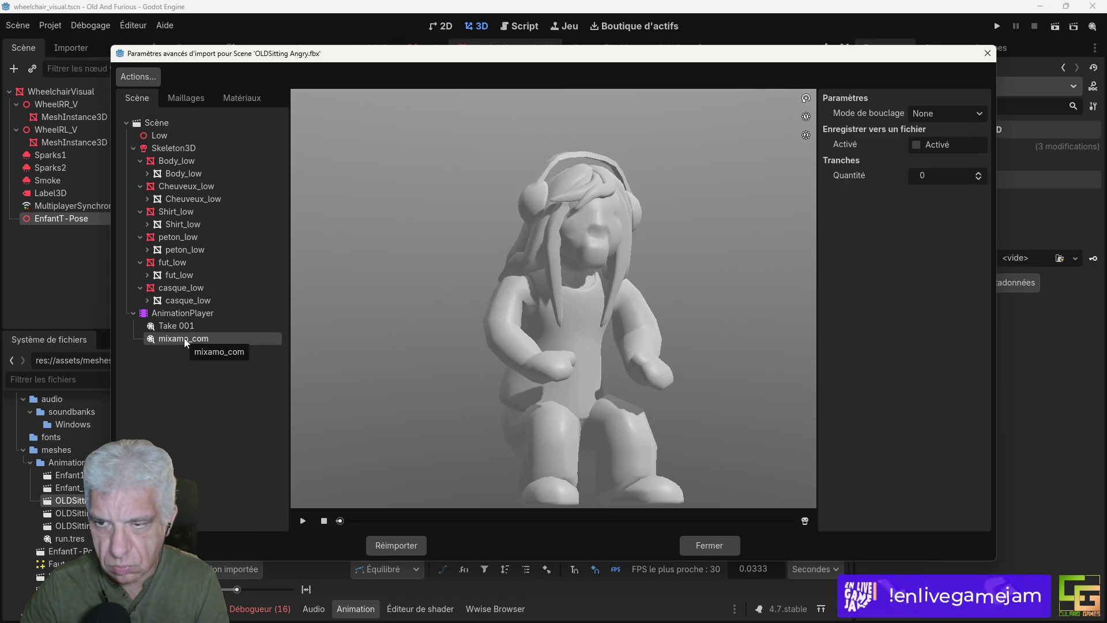
pyautogui.moveTo(658, 427)
pyautogui.mouseDown()
pyautogui.moveTo(614, 417)
pyautogui.moveTo(562, 371)
pyautogui.moveTo(490, 424)
pyautogui.moveTo(439, 397)
pyautogui.moveTo(556, 411)
pyautogui.mouseUp()
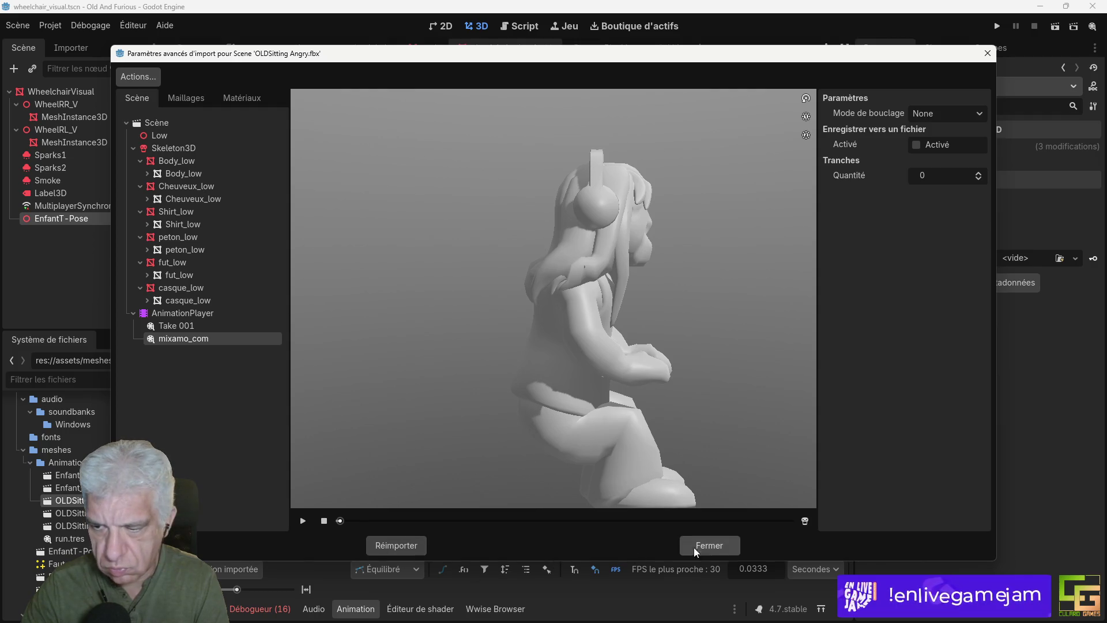
pyautogui.click(688, 547)
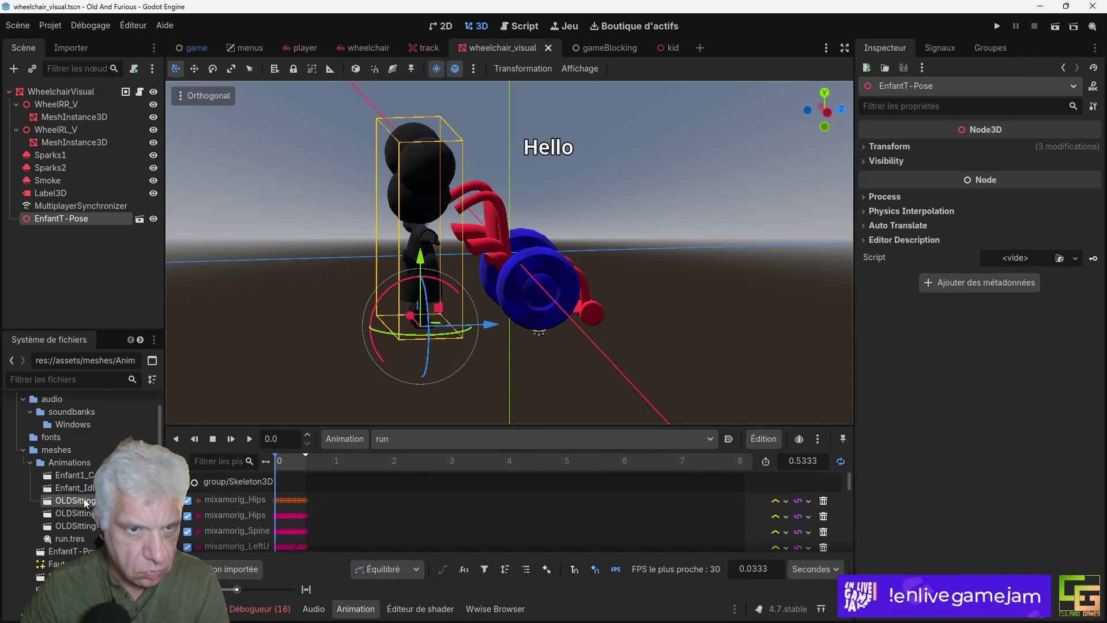
# Step: Add OLDSitting Angry to wheelchair_visual, delete it again, and recheck Enfant1_Course.fbx
pyautogui.moveTo(85, 502)
pyautogui.mouseDown()
pyautogui.moveTo(182, 169)
pyautogui.moveTo(68, 102)
pyautogui.moveTo(140, 102)
pyautogui.mouseUp()
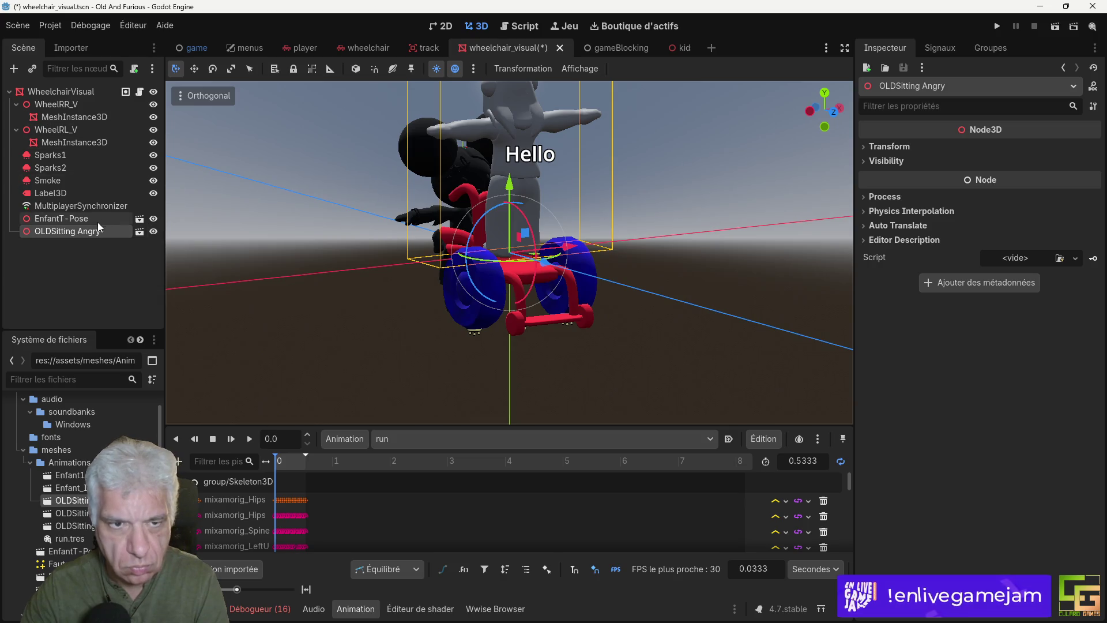
pyautogui.press('Delete')
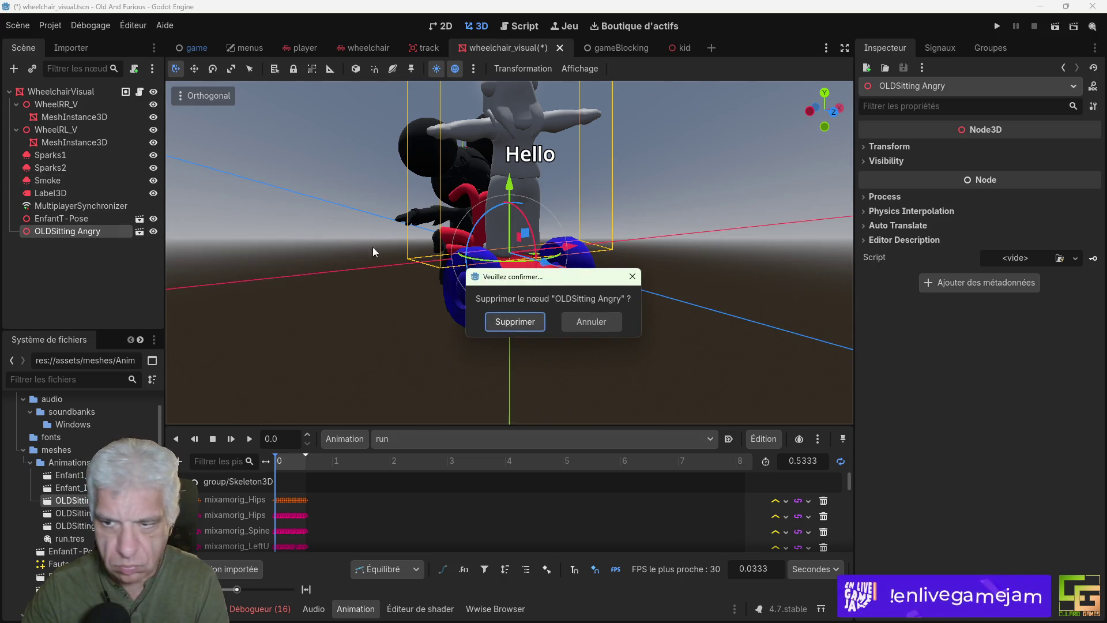
pyautogui.click(538, 328)
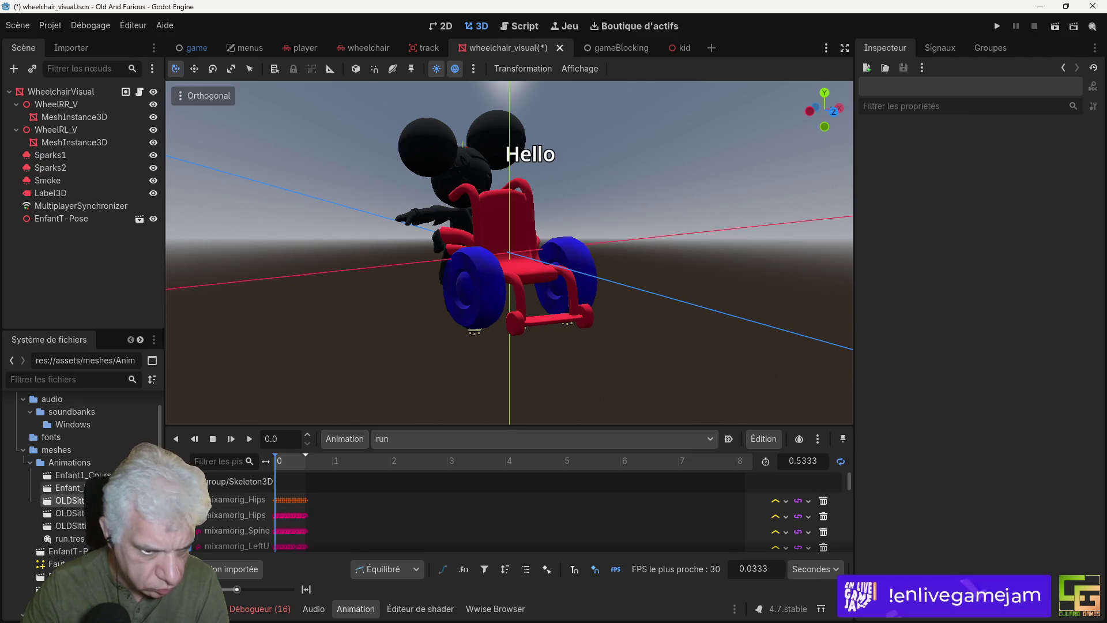
pyautogui.doubleClick(132, 474)
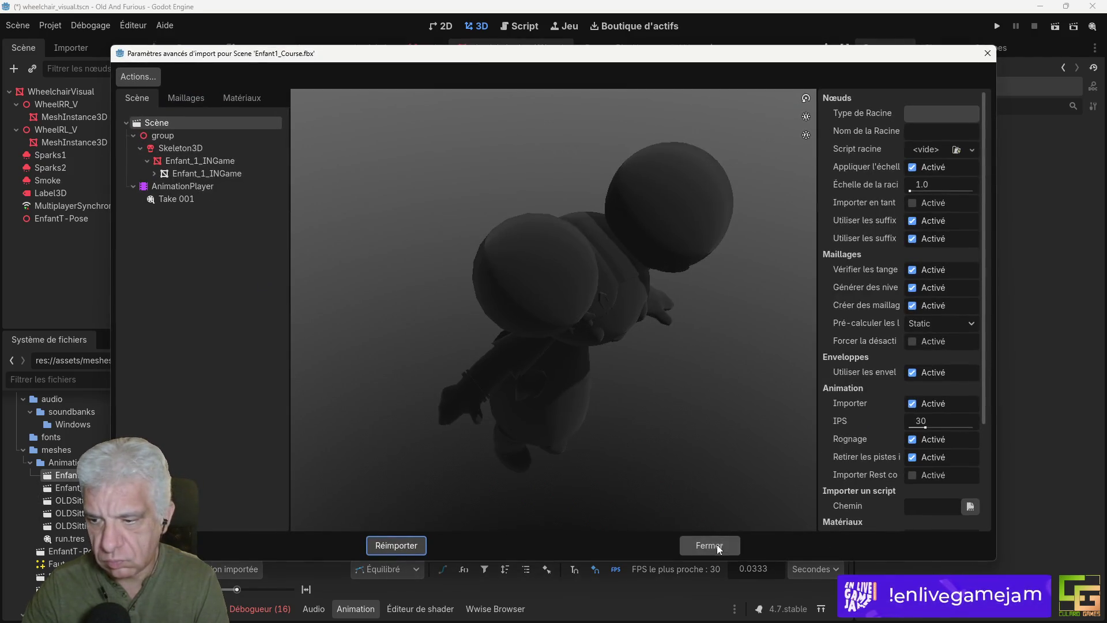
pyautogui.click(710, 545)
pyautogui.rightClick(63, 479)
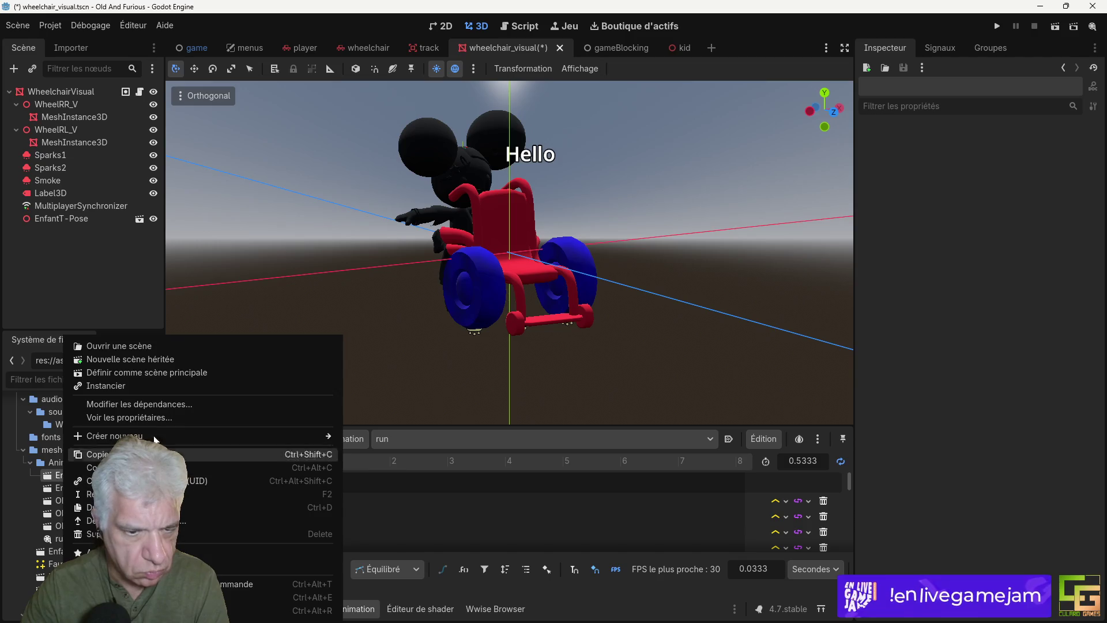
# Step: Create a new scene inherited from Enfant1_Course and attempt to save it over kid.tscn
pyautogui.click(157, 362)
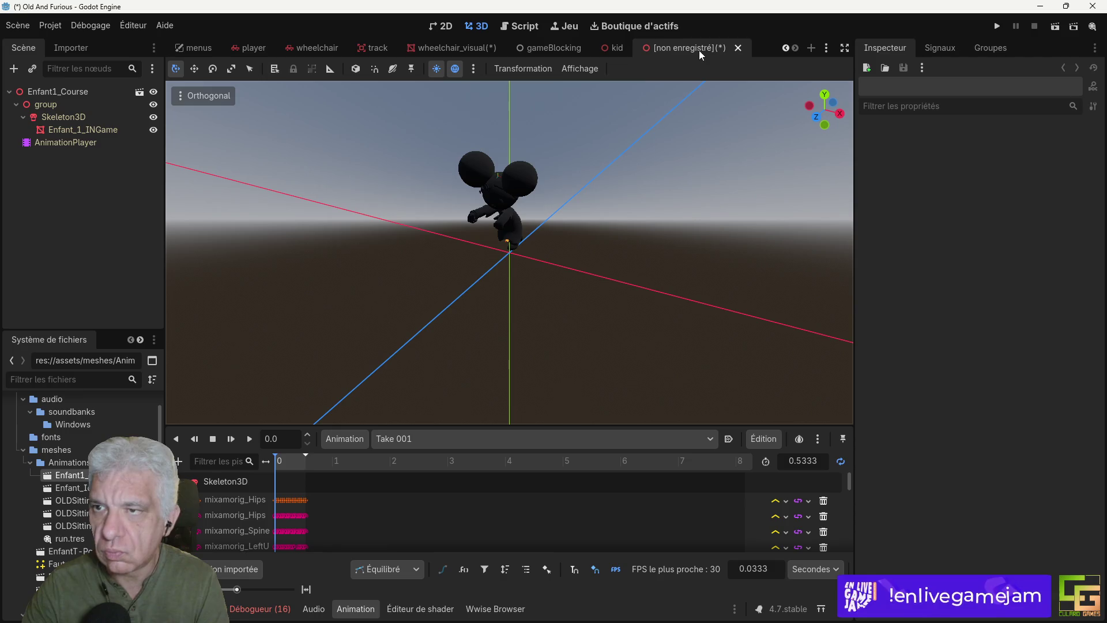
pyautogui.click(18, 26)
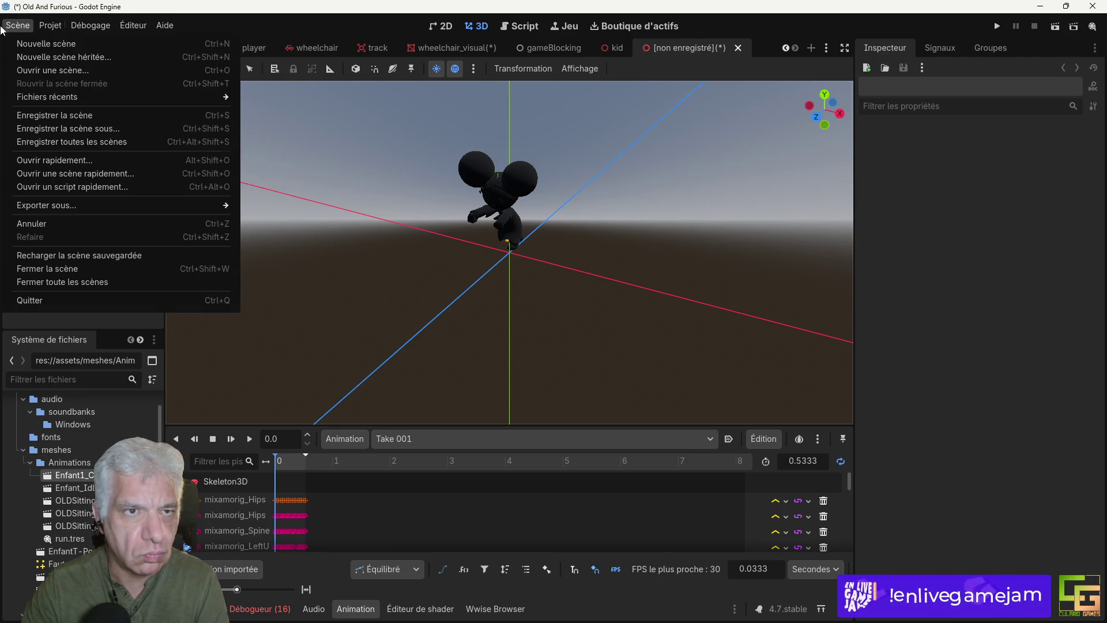
pyautogui.click(39, 131)
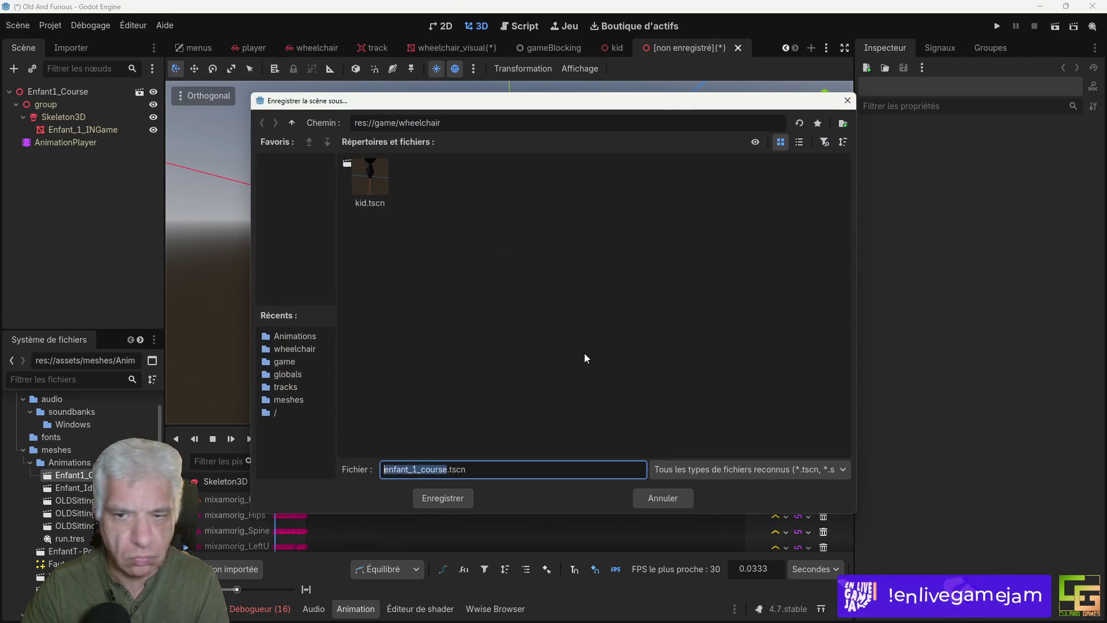
pyautogui.click(461, 499)
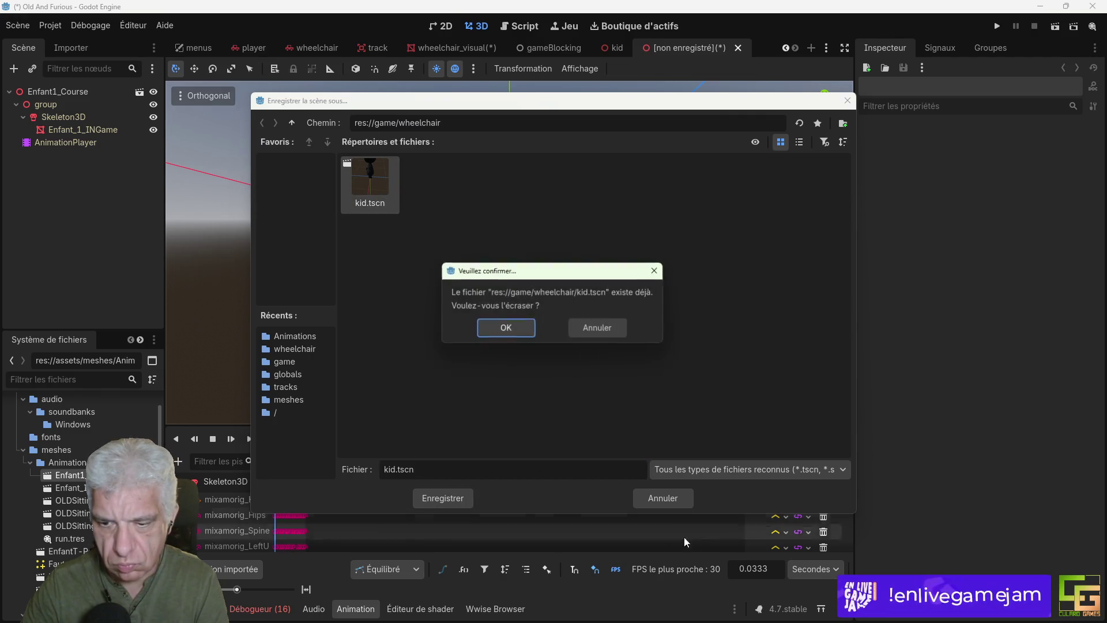
pyautogui.click(505, 330)
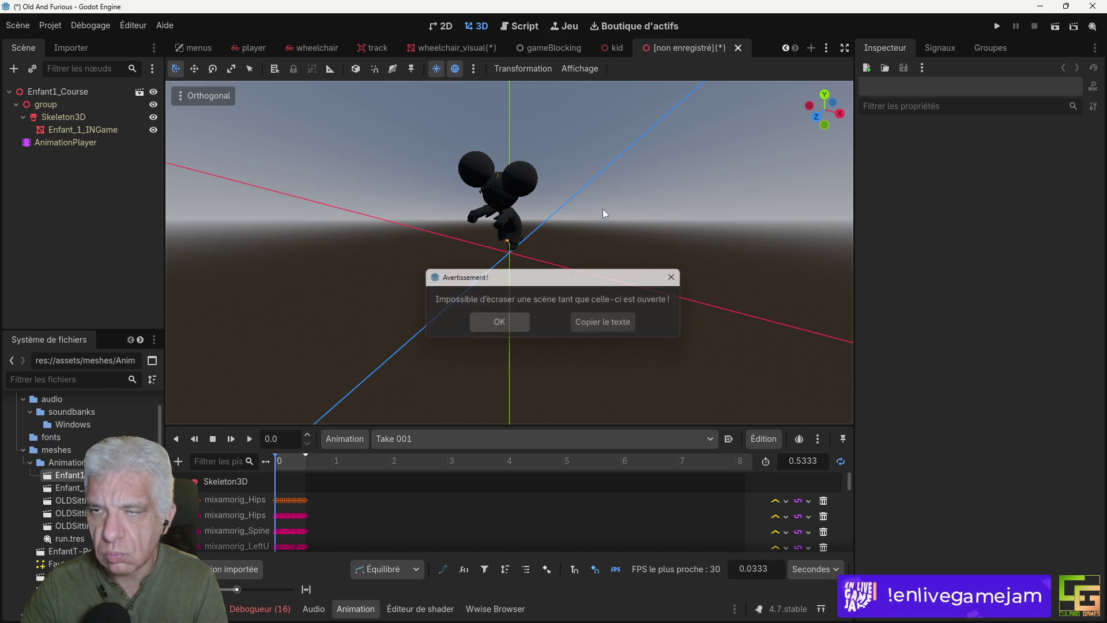
pyautogui.press('Return')
# Step: Close the open kid tab, then save the inherited scene over kid.tscn
pyautogui.click(617, 48)
pyautogui.click(635, 48)
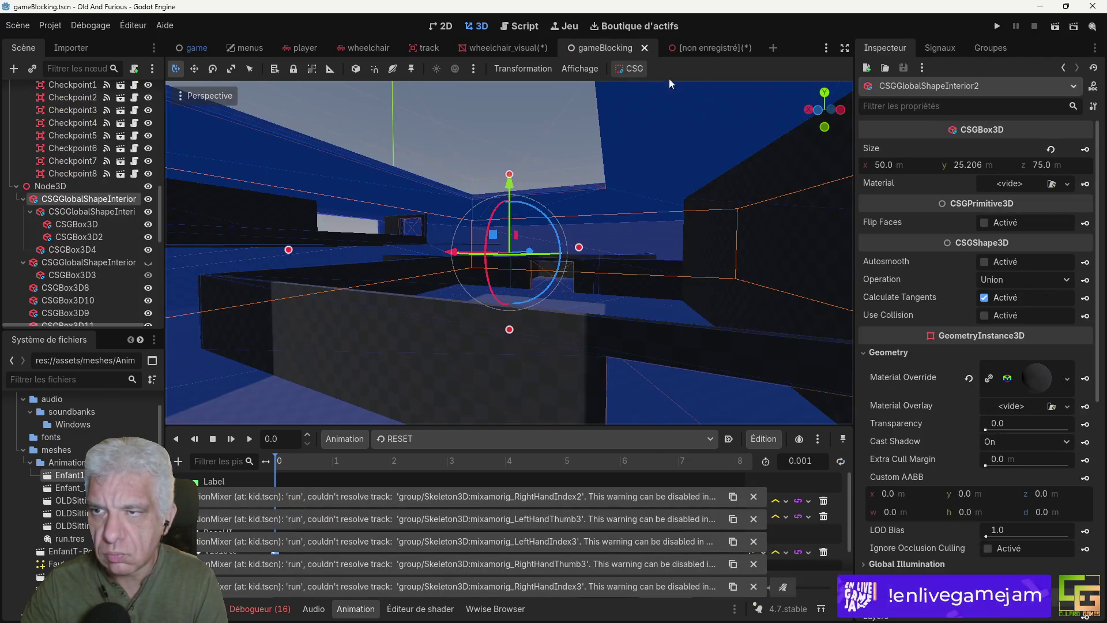
pyautogui.click(711, 50)
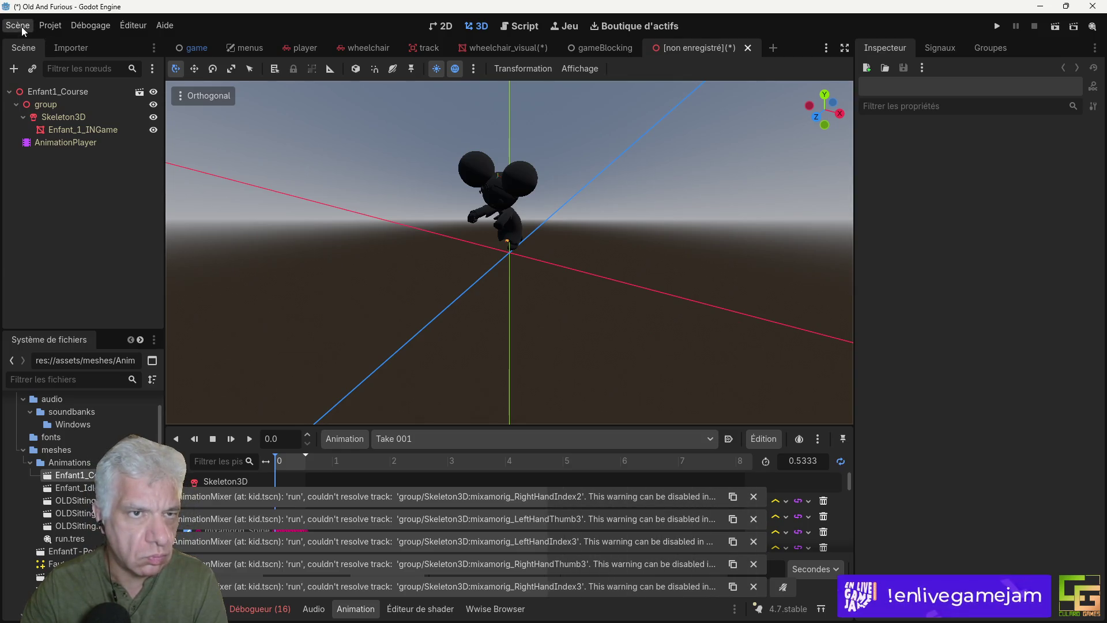
pyautogui.click(17, 26)
pyautogui.click(27, 134)
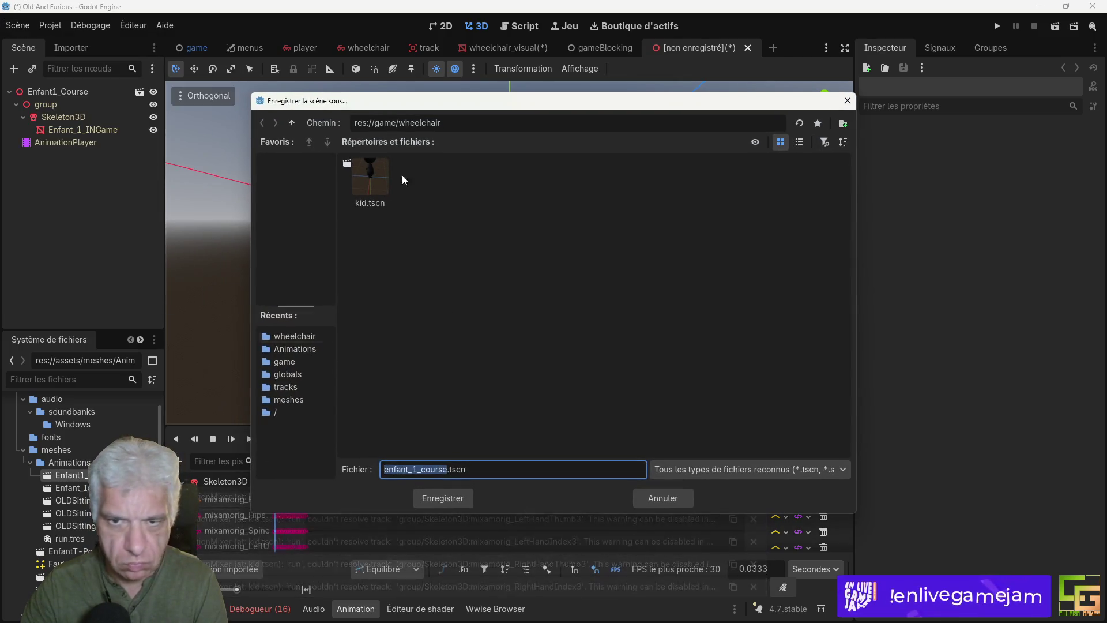
pyautogui.doubleClick(372, 185)
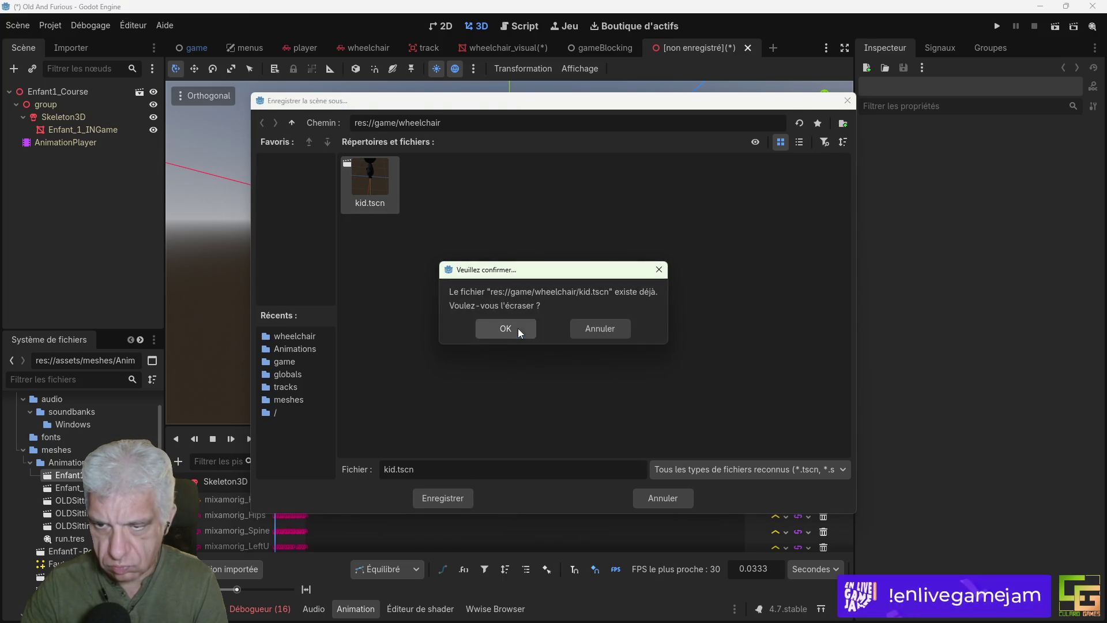
pyautogui.click(518, 326)
pyautogui.moveTo(451, 302)
pyautogui.mouseDown()
pyautogui.moveTo(646, 282)
pyautogui.moveTo(574, 296)
pyautogui.moveTo(510, 272)
pyautogui.moveTo(393, 275)
pyautogui.moveTo(424, 287)
pyautogui.mouseUp()
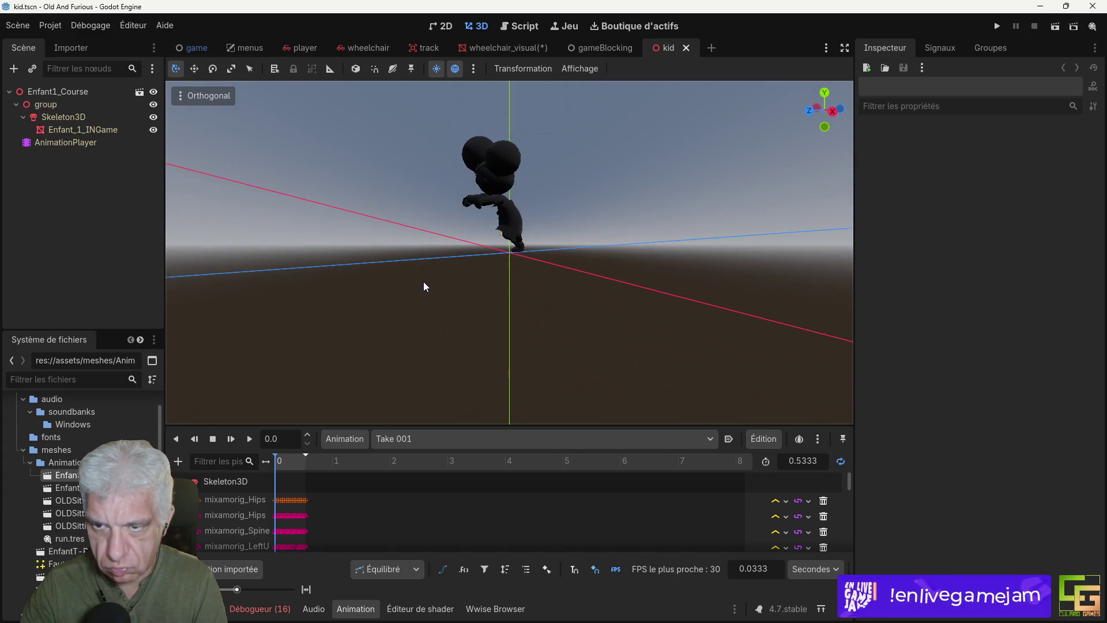
# Step: Play and stop the kid's running animation, then view wheelchair_visual side-on
pyautogui.click(250, 440)
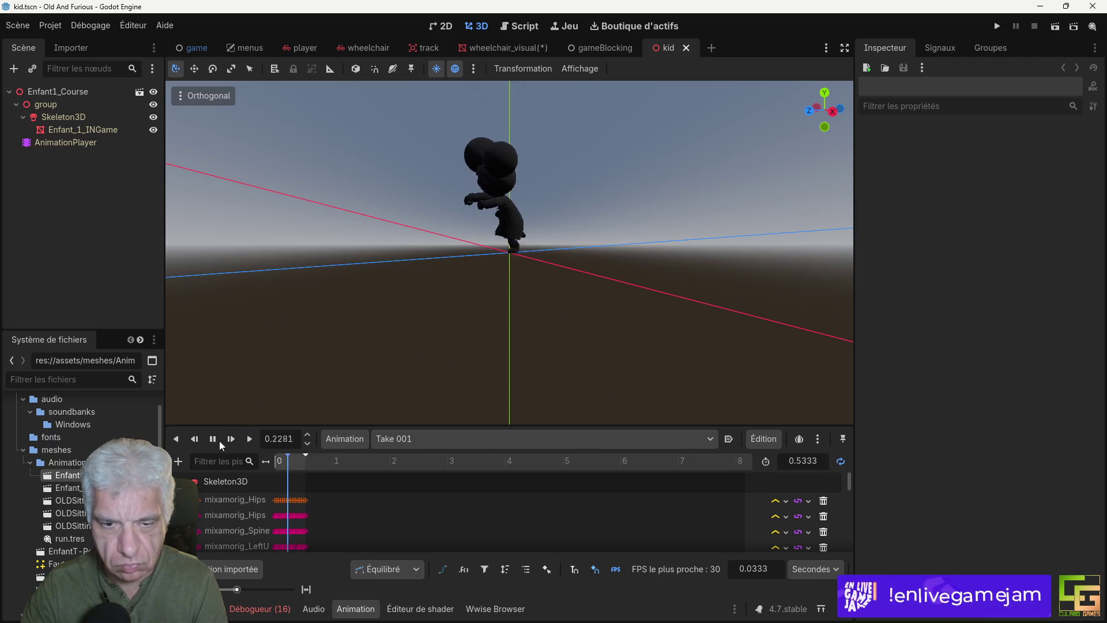
pyautogui.press('s')
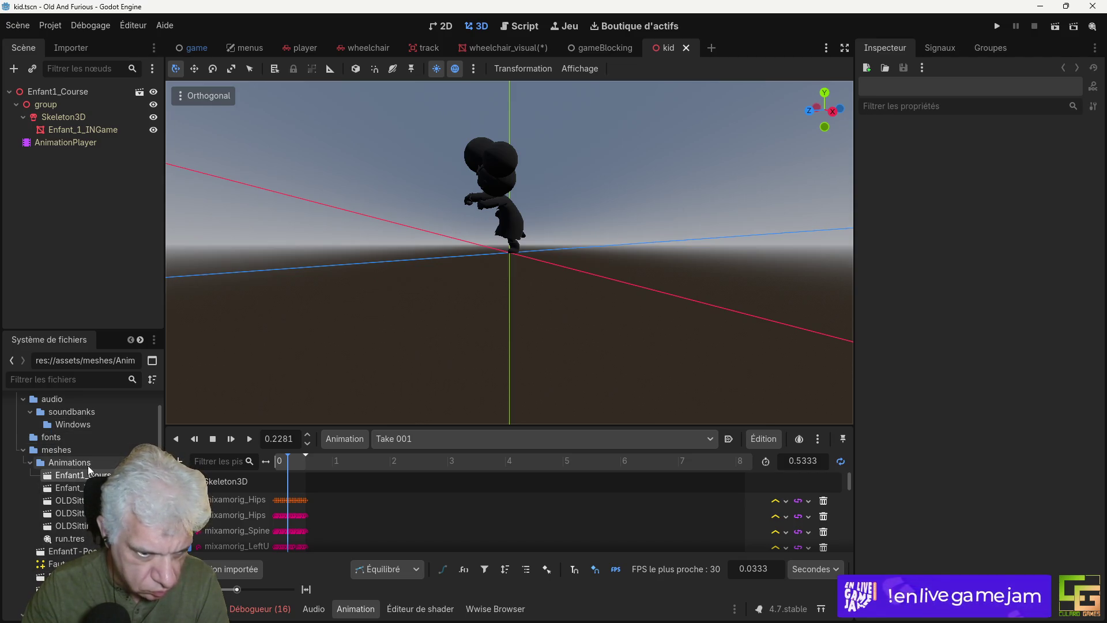
pyautogui.scroll(-5, 96, 533)
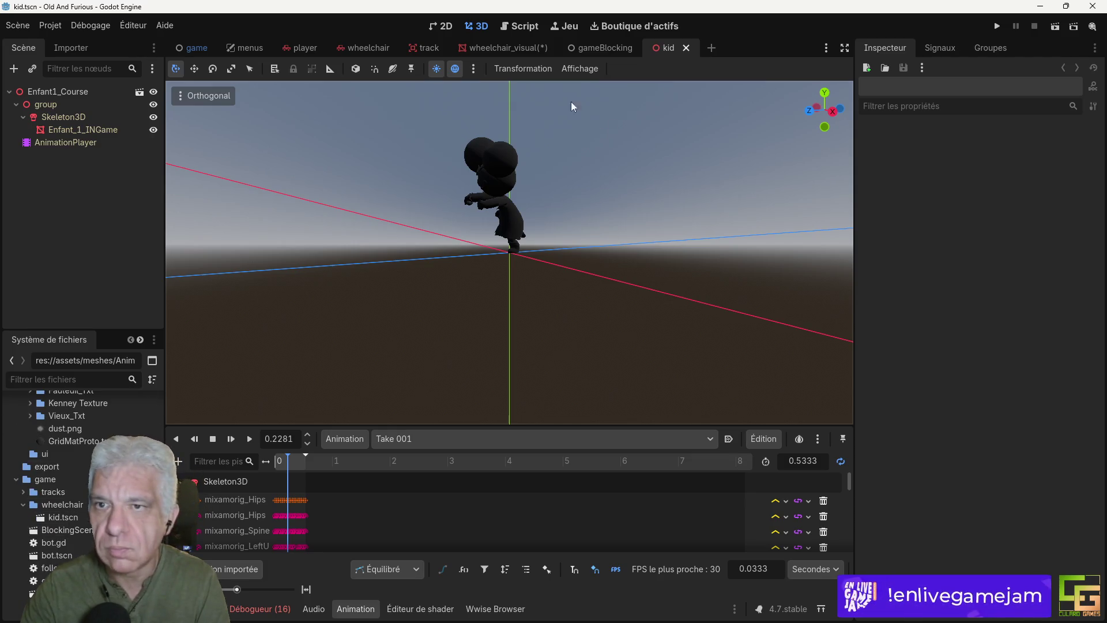
pyautogui.click(502, 48)
pyautogui.moveTo(341, 399)
pyautogui.mouseDown()
pyautogui.moveTo(521, 253)
pyautogui.moveTo(510, 258)
pyautogui.mouseUp()
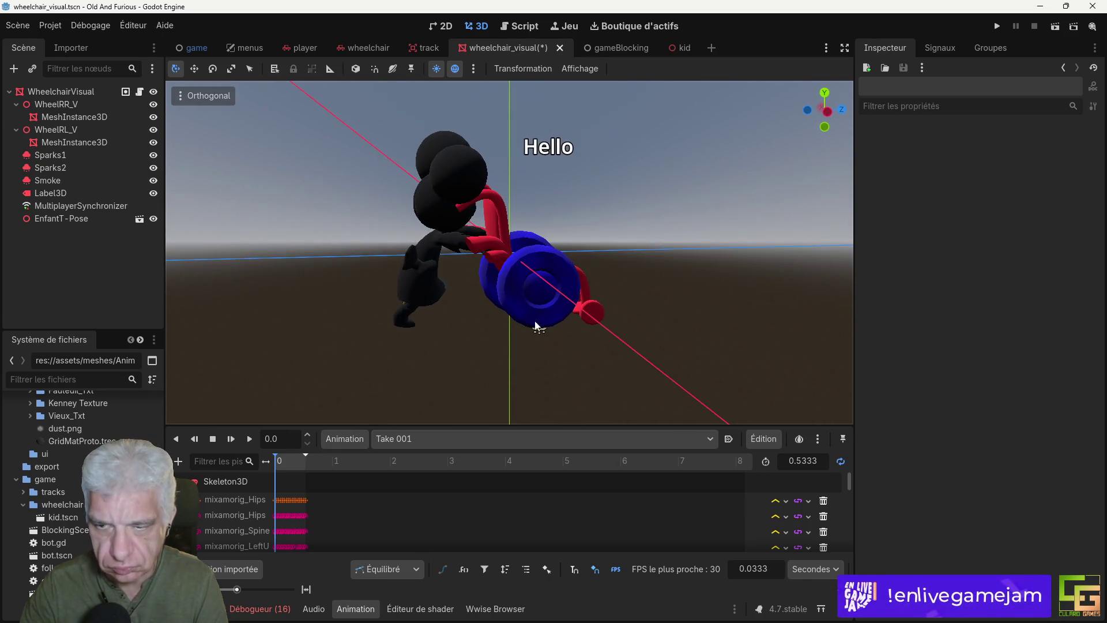
# Step: Scale the EnfantT-Pose kid uniformly to 1.5 and move it along Z
pyautogui.click(83, 220)
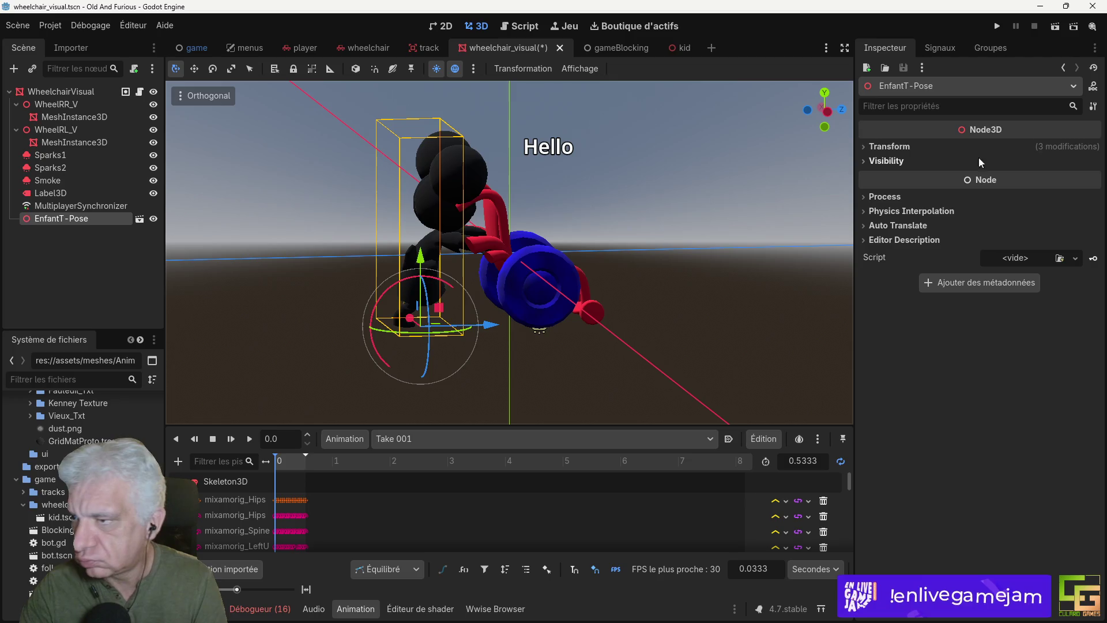
pyautogui.click(892, 149)
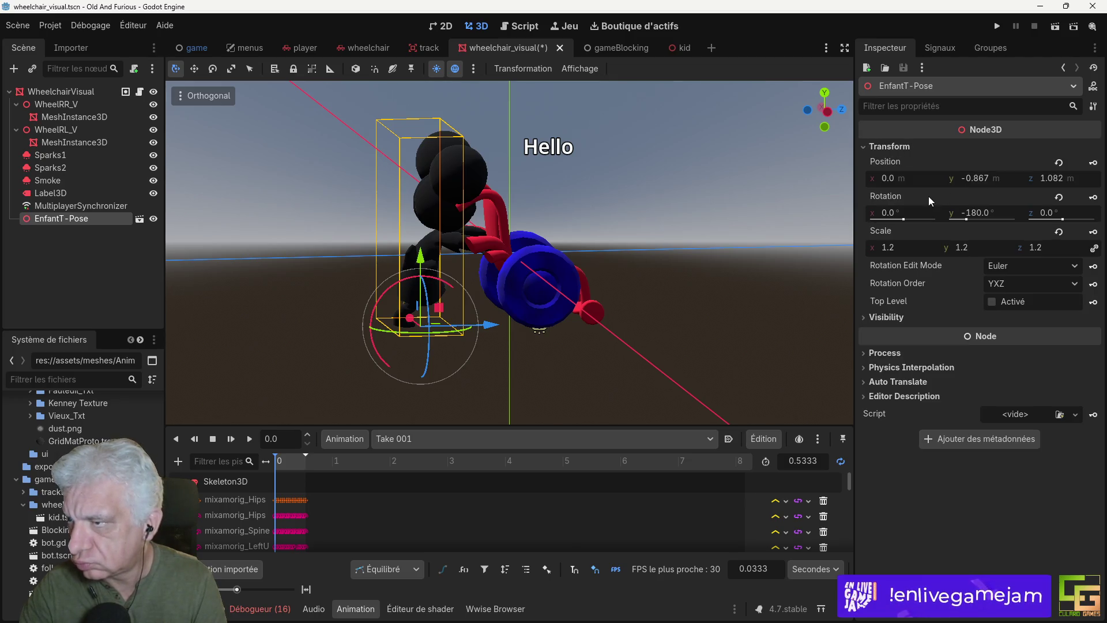
pyautogui.click(902, 248)
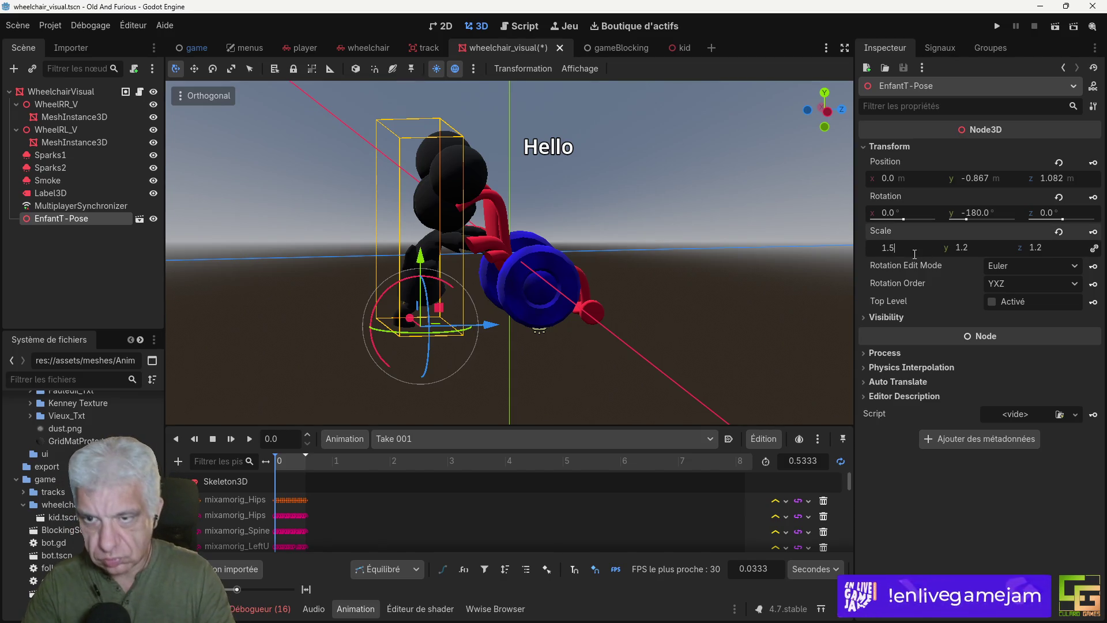
pyautogui.press('Return')
pyautogui.moveTo(482, 330)
pyautogui.mouseDown()
pyautogui.moveTo(424, 324)
pyautogui.moveTo(464, 350)
pyautogui.moveTo(383, 362)
pyautogui.moveTo(397, 378)
pyautogui.moveTo(545, 325)
pyautogui.moveTo(518, 330)
pyautogui.moveTo(602, 259)
pyautogui.moveTo(628, 322)
pyautogui.moveTo(542, 271)
pyautogui.moveTo(549, 255)
pyautogui.moveTo(538, 264)
pyautogui.moveTo(658, 263)
pyautogui.moveTo(614, 291)
pyautogui.moveTo(549, 282)
pyautogui.moveTo(535, 267)
pyautogui.mouseUp()
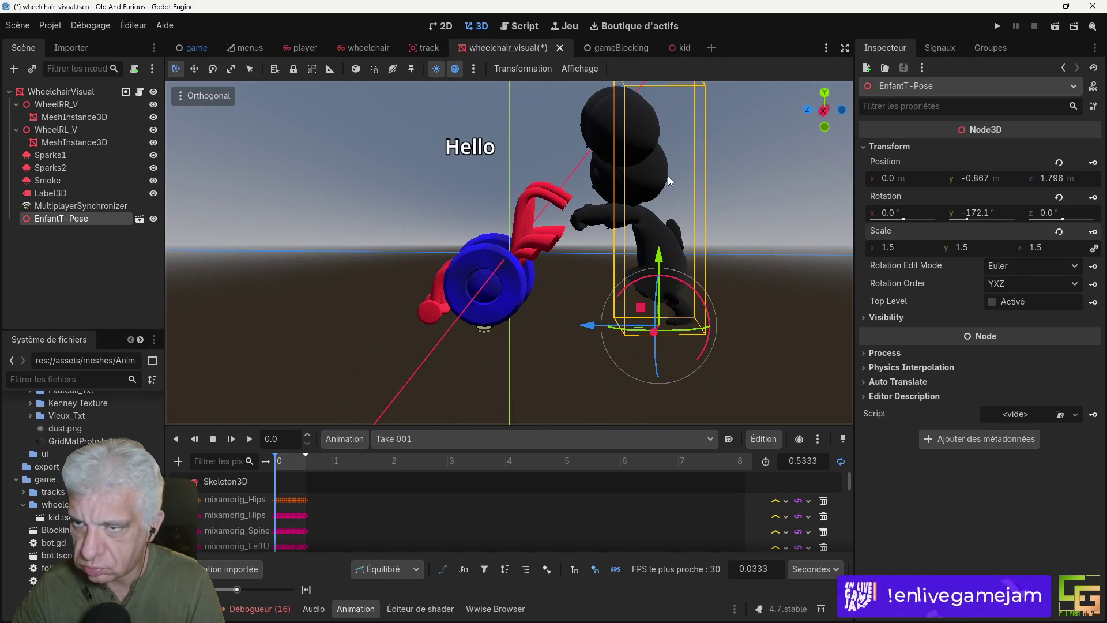
pyautogui.moveTo(445, 297)
pyautogui.mouseDown()
pyautogui.moveTo(423, 297)
pyautogui.moveTo(503, 299)
pyautogui.mouseUp()
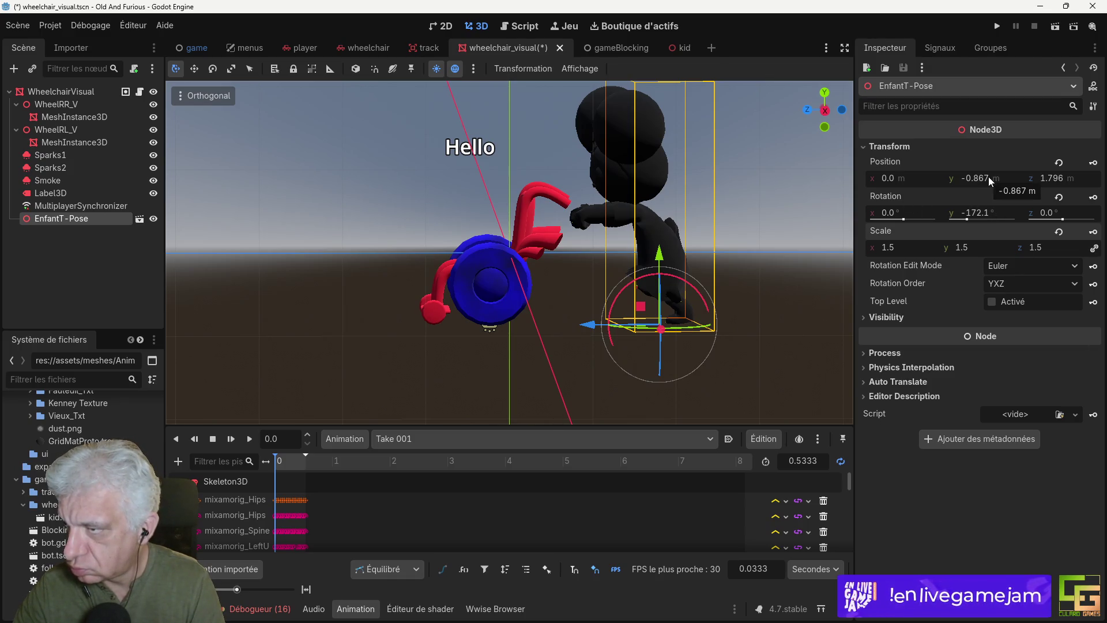
# Step: Reset the kid's scale to 1.0, move it against the wheelchair, and save wheelchair_visual
pyautogui.write('1')
pyautogui.press('Return')
pyautogui.moveTo(750, 304)
pyautogui.mouseDown()
pyautogui.moveTo(678, 321)
pyautogui.moveTo(718, 301)
pyautogui.moveTo(737, 317)
pyautogui.mouseUp()
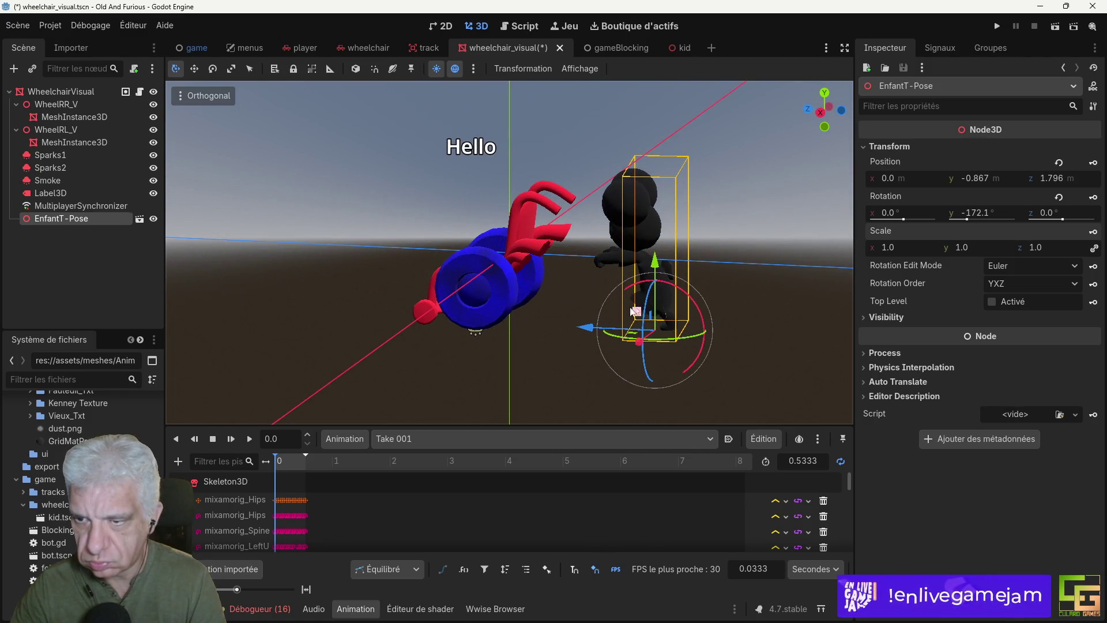
pyautogui.moveTo(590, 329)
pyautogui.mouseDown()
pyautogui.moveTo(531, 306)
pyautogui.moveTo(569, 300)
pyautogui.moveTo(686, 355)
pyautogui.moveTo(695, 339)
pyautogui.moveTo(613, 330)
pyautogui.moveTo(549, 285)
pyautogui.moveTo(558, 294)
pyautogui.moveTo(522, 318)
pyautogui.moveTo(548, 319)
pyautogui.moveTo(451, 338)
pyautogui.moveTo(464, 337)
pyautogui.moveTo(418, 326)
pyautogui.moveTo(481, 326)
pyautogui.mouseUp()
pyautogui.hotkey('ctrl', 's')
# Step: Preview the kid's pose, then select the Enfant_1_INGame mesh in the kid scene
pyautogui.click(247, 440)
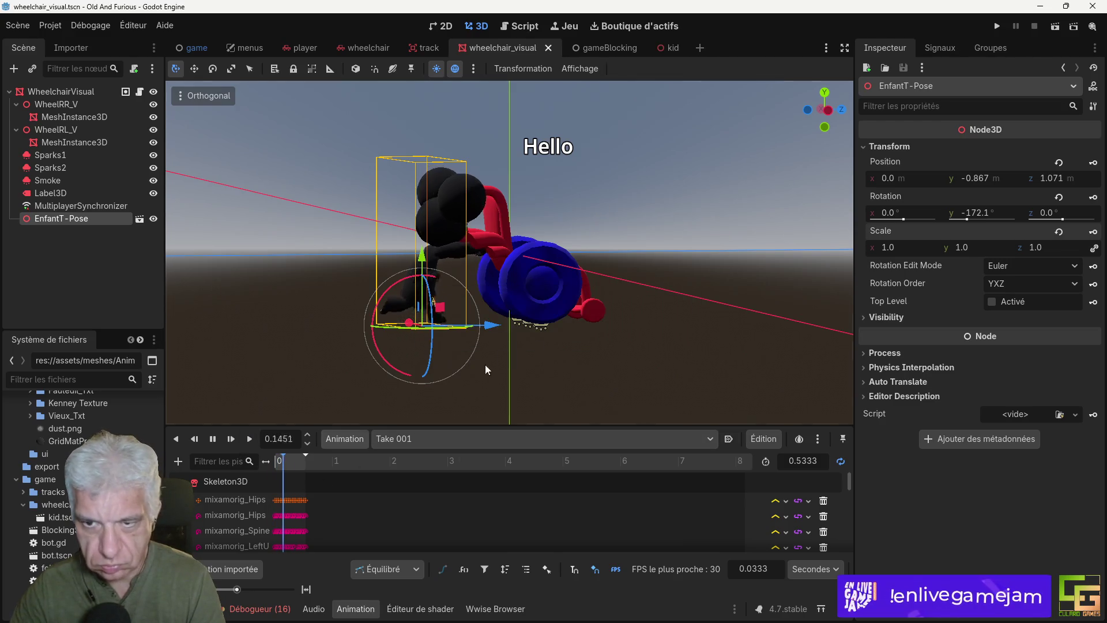
pyautogui.moveTo(560, 353)
pyautogui.mouseDown()
pyautogui.moveTo(489, 370)
pyautogui.moveTo(506, 378)
pyautogui.moveTo(745, 358)
pyautogui.mouseUp()
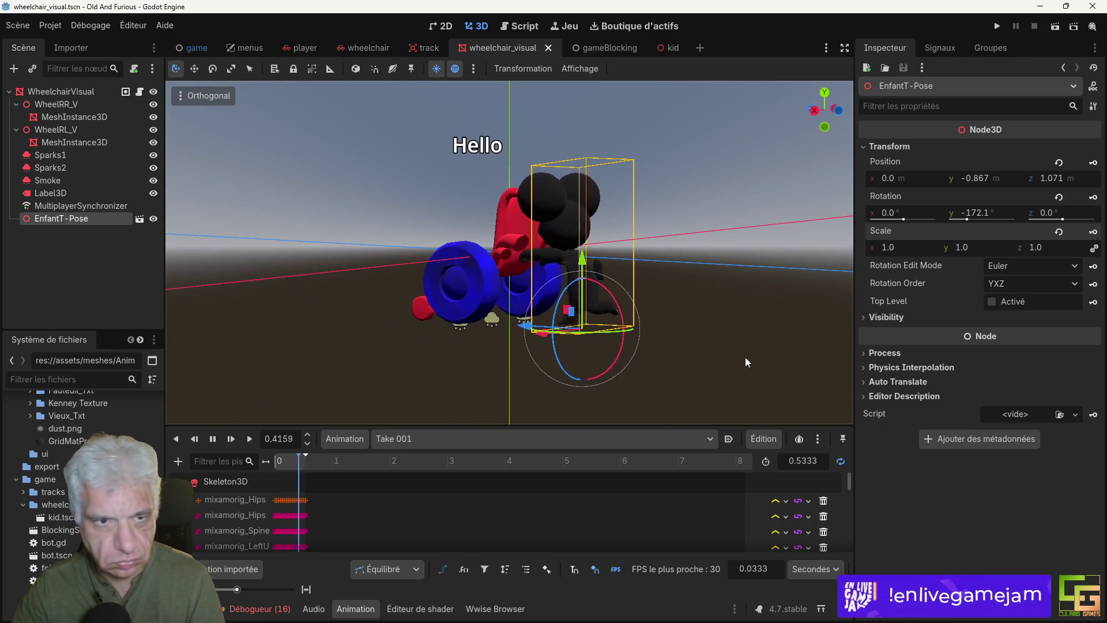
pyautogui.moveTo(606, 56)
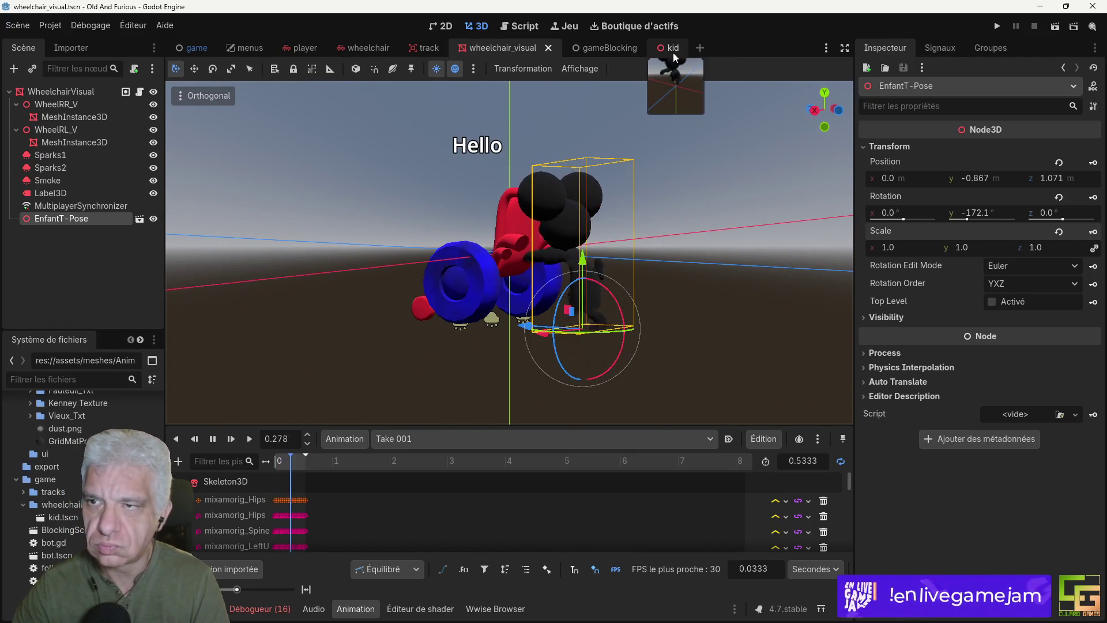
pyautogui.click(670, 50)
pyautogui.click(74, 129)
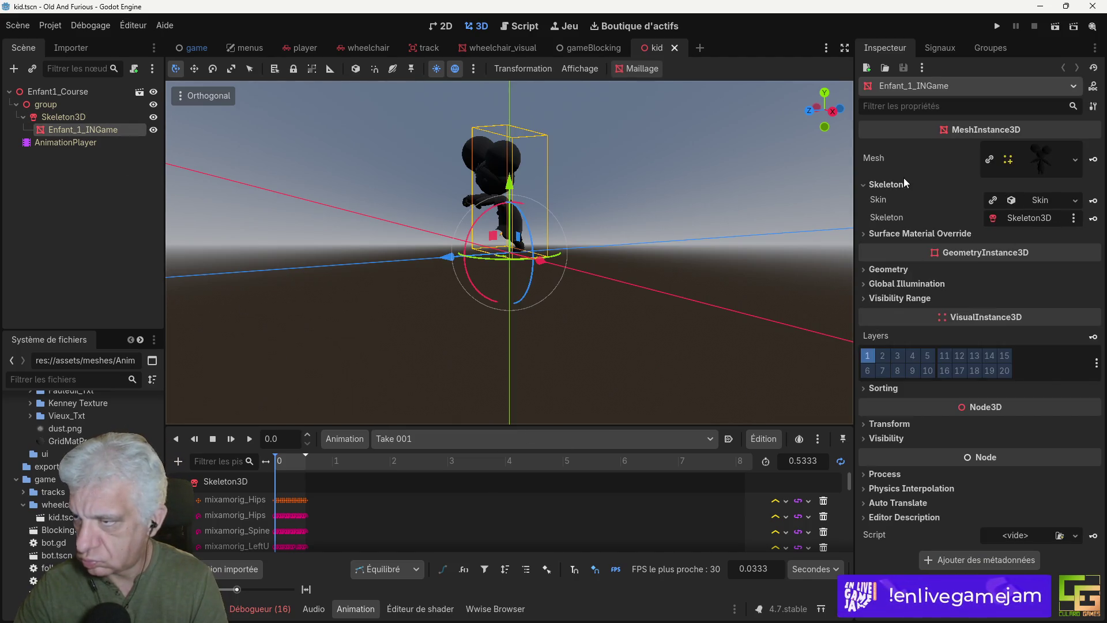
# Step: Give the Enfant_1_INGame mesh a new StandardMaterial3D material override
pyautogui.click(891, 269)
pyautogui.click(1086, 285)
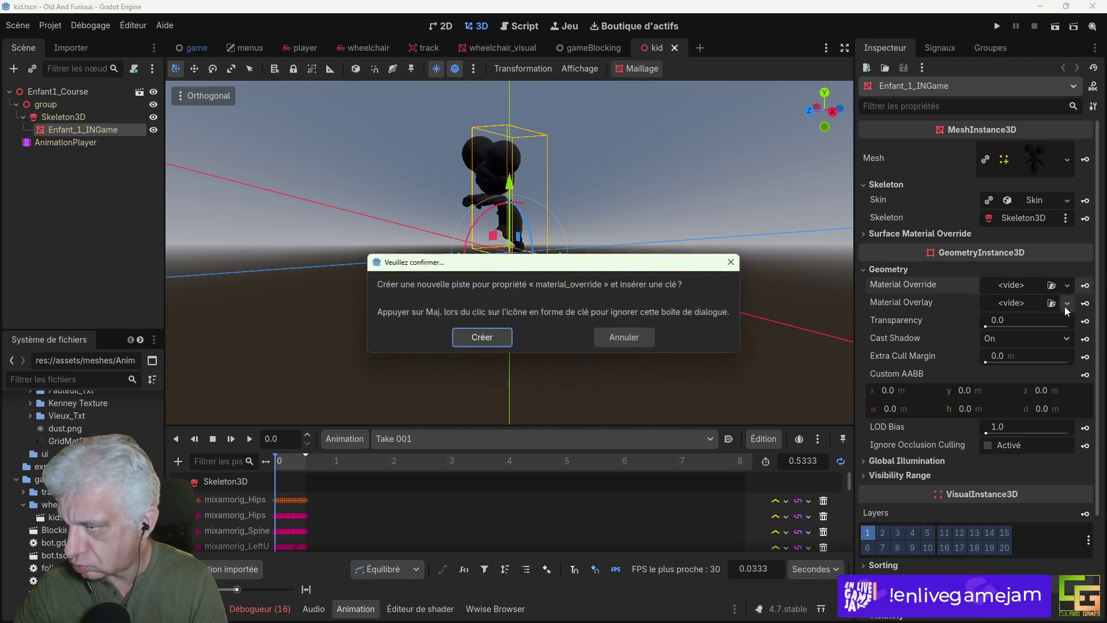
pyautogui.press('Escape')
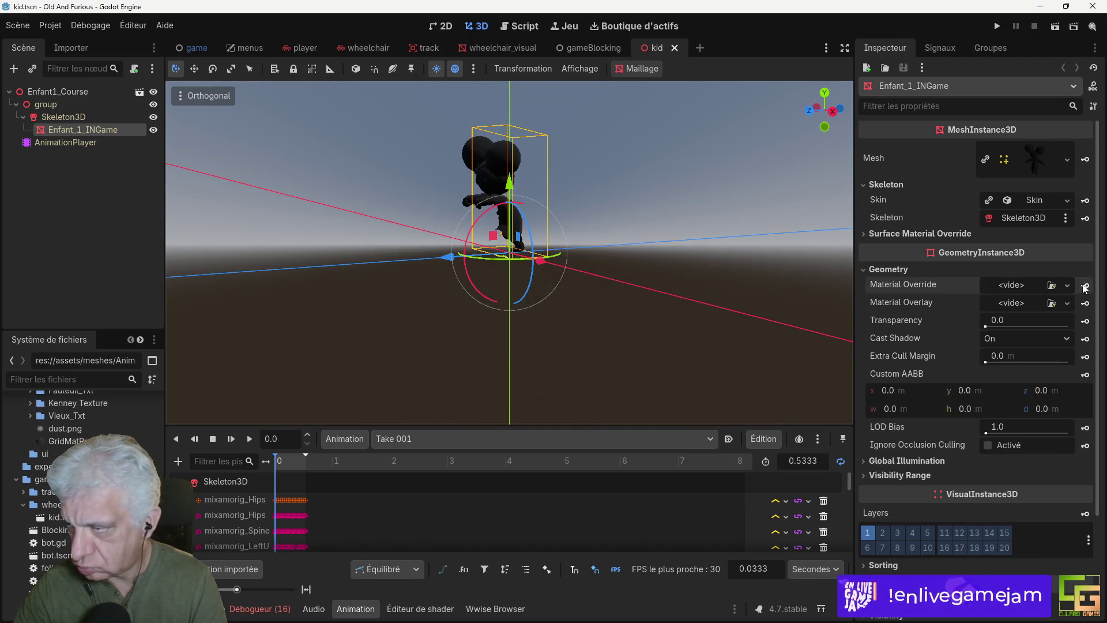
pyautogui.click(1067, 285)
pyautogui.click(1009, 318)
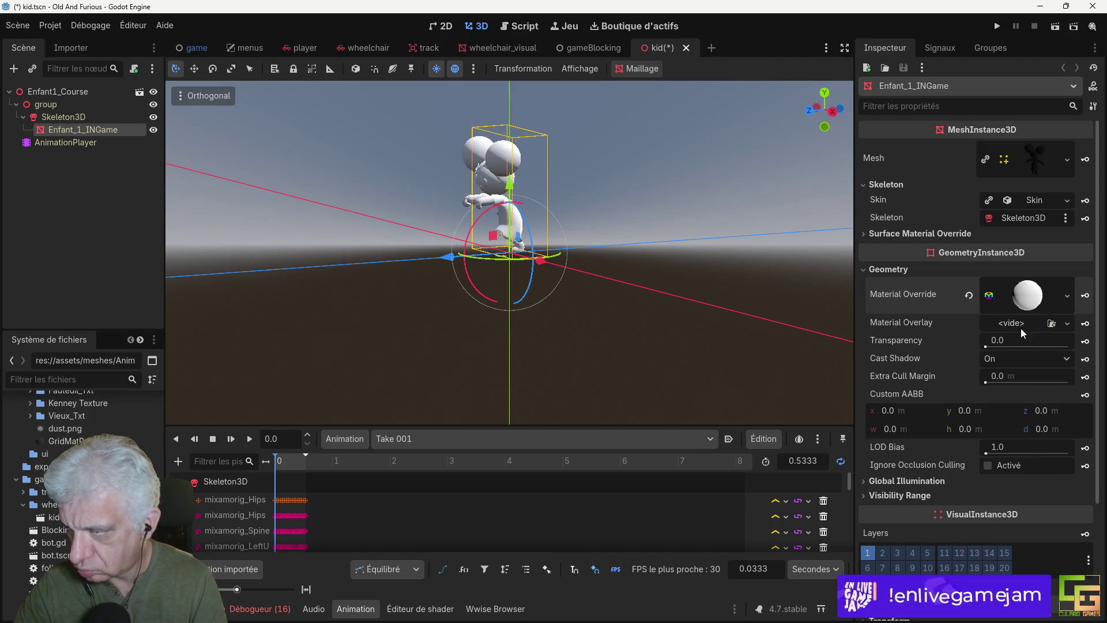
pyautogui.click(1029, 299)
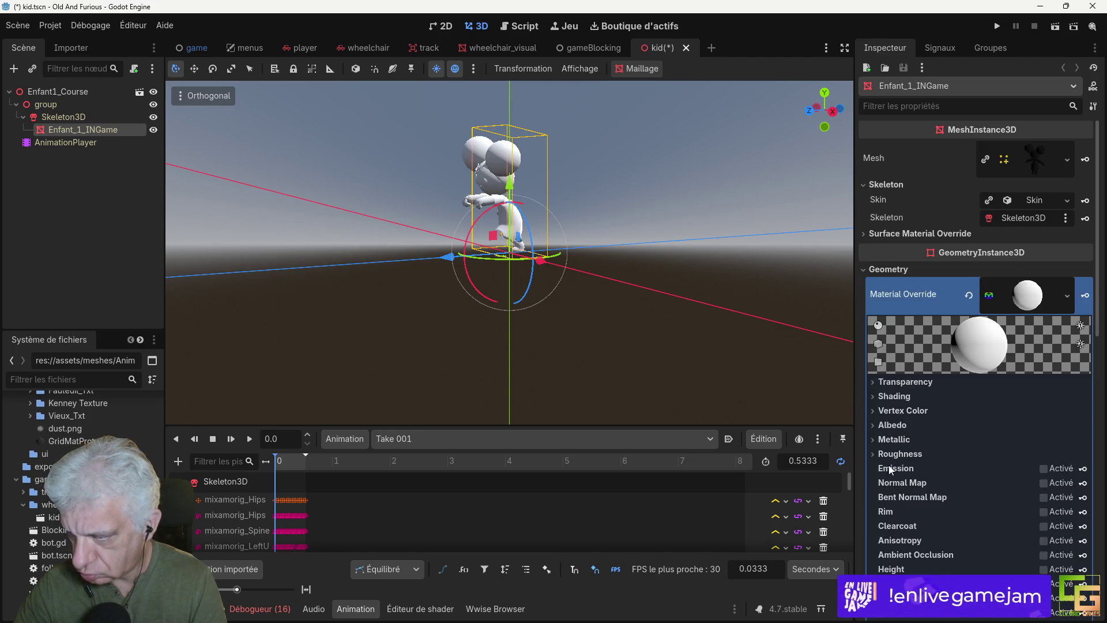
# Step: Drop the kid's Corps_low texture from textures/Enfant onto the material's Albedo slot
pyautogui.click(893, 426)
pyautogui.scroll(-5, 81, 461)
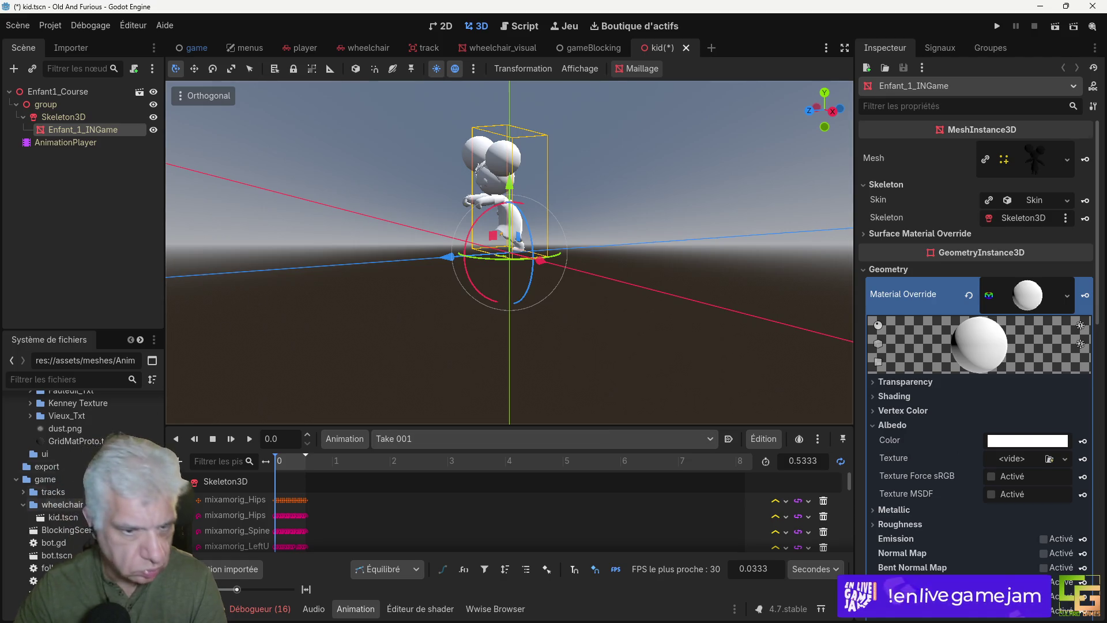
pyautogui.scroll(5, 80, 461)
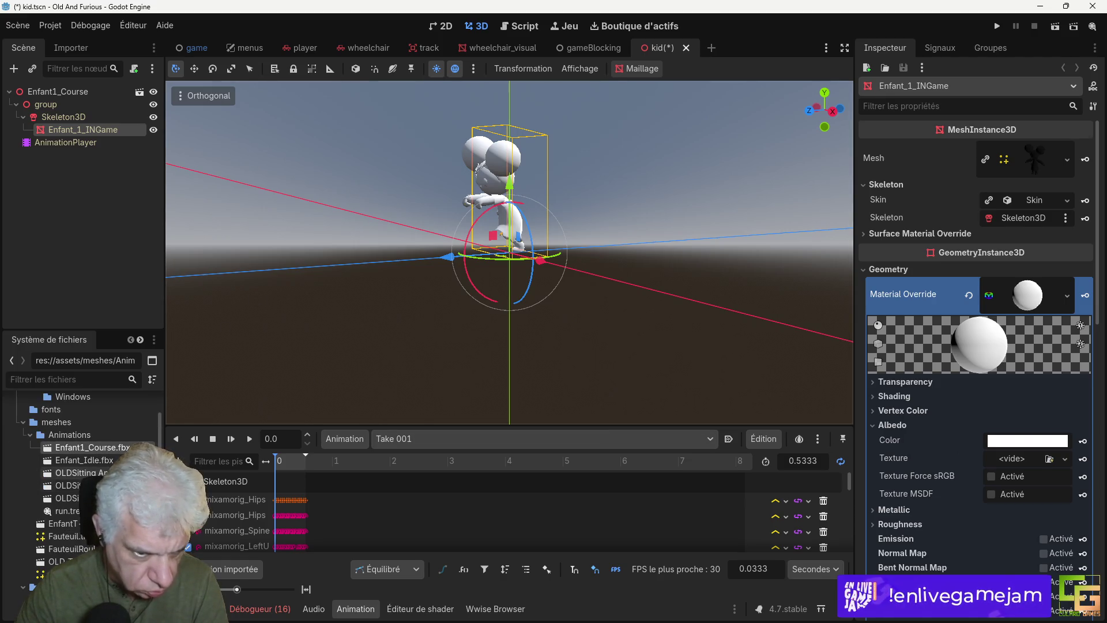
pyautogui.scroll(-3, 53, 506)
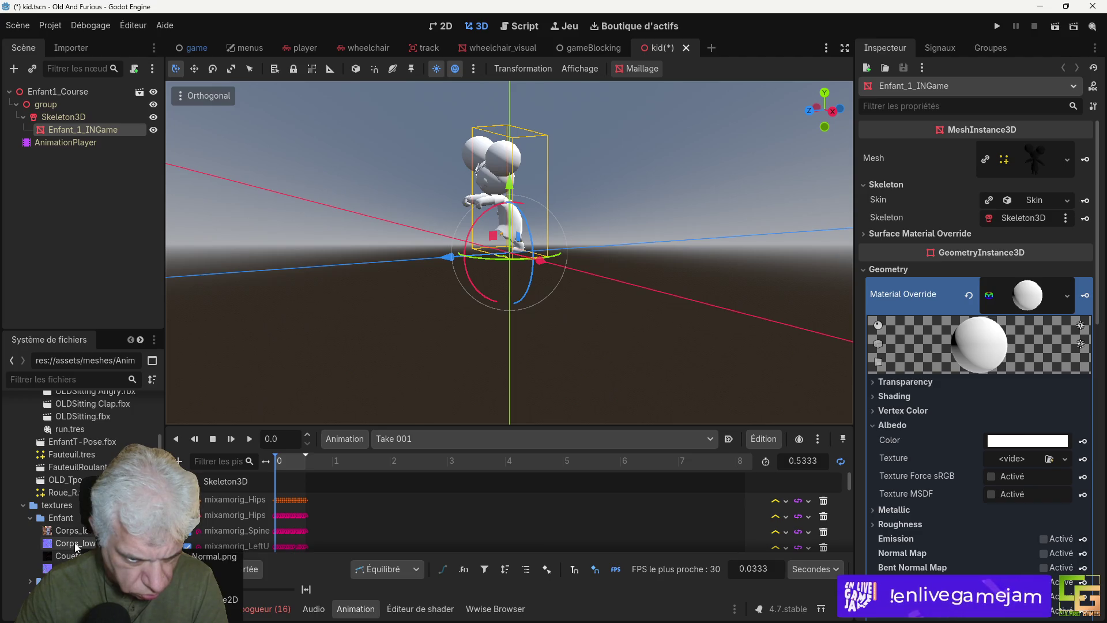
pyautogui.moveTo(74, 542)
pyautogui.mouseDown()
pyautogui.moveTo(231, 565)
pyautogui.moveTo(750, 519)
pyautogui.moveTo(1014, 477)
pyautogui.moveTo(1013, 460)
pyautogui.mouseUp()
# Step: Swap the coloured body texture into Albedo and inspect the kid up close
pyautogui.moveTo(355, 320)
pyautogui.mouseDown()
pyautogui.moveTo(528, 339)
pyautogui.moveTo(552, 310)
pyautogui.moveTo(463, 329)
pyautogui.mouseUp()
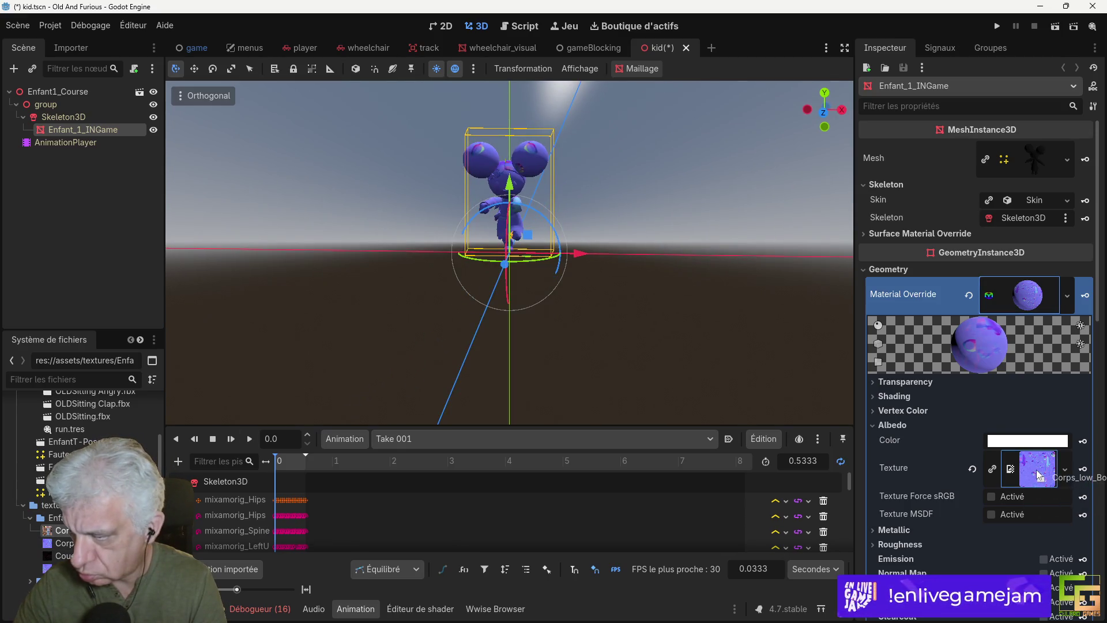
pyautogui.moveTo(1038, 474); pyautogui.dragTo(1039, 474)
pyautogui.moveTo(565, 295)
pyautogui.mouseDown()
pyautogui.moveTo(679, 298)
pyautogui.moveTo(604, 344)
pyautogui.moveTo(542, 300)
pyautogui.mouseUp()
pyautogui.scroll(5, 541, 300)
pyautogui.moveTo(547, 231)
pyautogui.mouseDown()
pyautogui.moveTo(324, 216)
pyautogui.moveTo(228, 227)
pyautogui.moveTo(850, 227)
pyautogui.moveTo(344, 230)
pyautogui.moveTo(548, 251)
pyautogui.mouseUp()
pyautogui.scroll(-3, 549, 250)
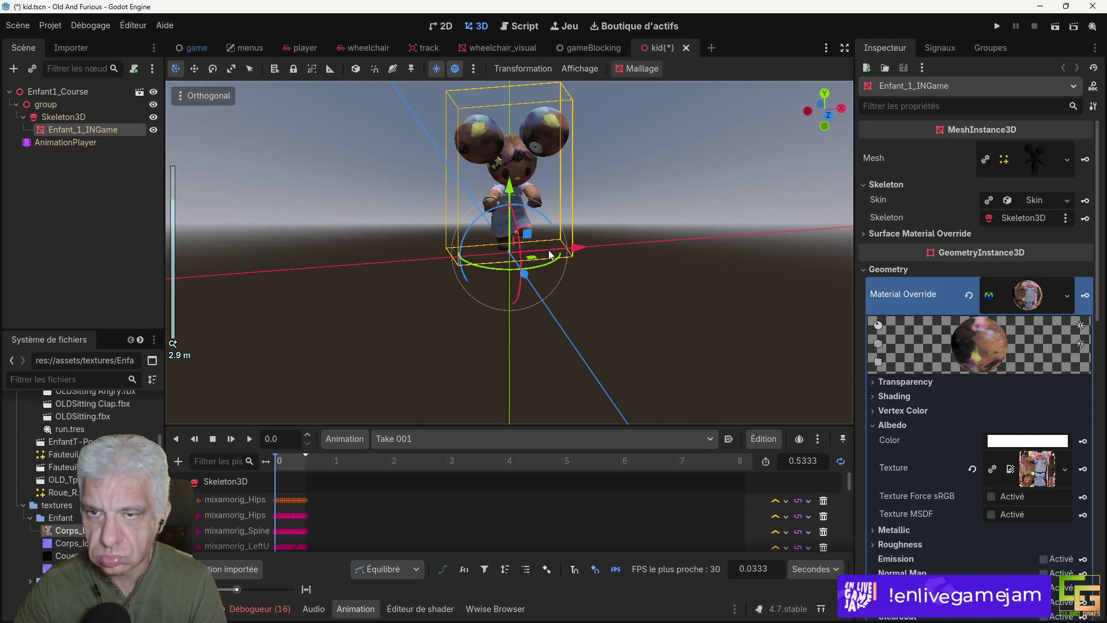
pyautogui.scroll(3, 548, 251)
pyautogui.moveTo(649, 214)
pyautogui.mouseDown()
pyautogui.moveTo(586, 375)
pyautogui.moveTo(566, 338)
pyautogui.moveTo(455, 309)
pyautogui.moveTo(373, 261)
pyautogui.moveTo(320, 265)
pyautogui.moveTo(465, 289)
pyautogui.moveTo(620, 295)
pyautogui.moveTo(600, 329)
pyautogui.moveTo(610, 313)
pyautogui.moveTo(507, 325)
pyautogui.mouseUp()
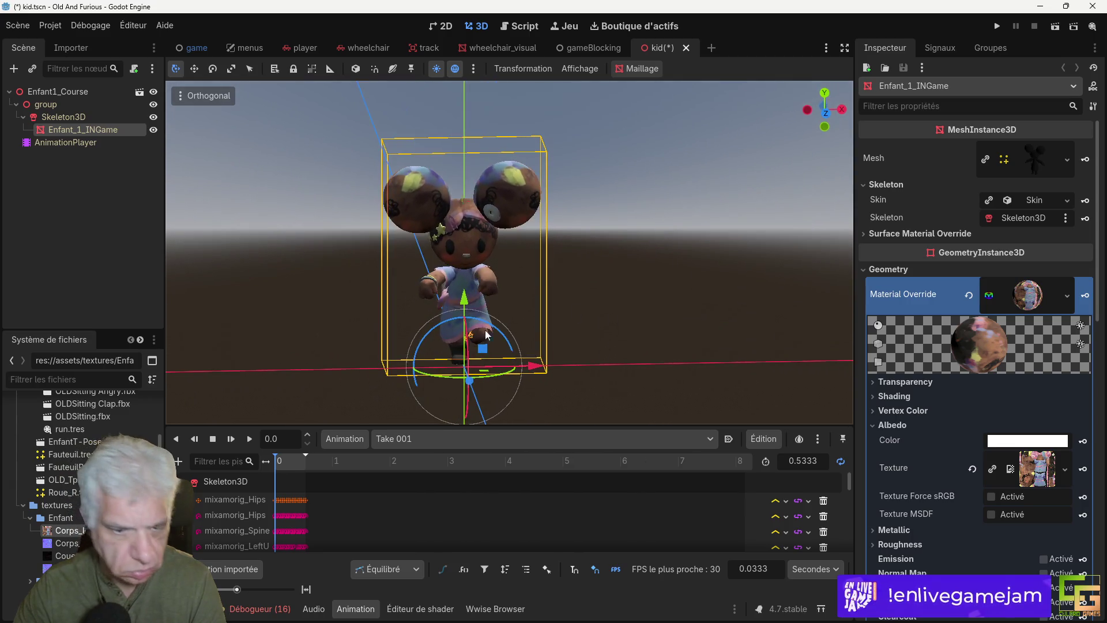
# Step: Restore the body colour texture on Albedo and assign the normal map texture
pyautogui.moveTo(58, 556)
pyautogui.mouseDown()
pyautogui.moveTo(115, 461)
pyautogui.moveTo(179, 144)
pyautogui.moveTo(577, 323)
pyautogui.moveTo(1019, 327)
pyautogui.moveTo(1043, 305)
pyautogui.moveTo(1036, 472)
pyautogui.mouseUp()
pyautogui.moveTo(685, 326)
pyautogui.mouseDown()
pyautogui.moveTo(497, 339)
pyautogui.moveTo(465, 325)
pyautogui.moveTo(698, 310)
pyautogui.mouseUp()
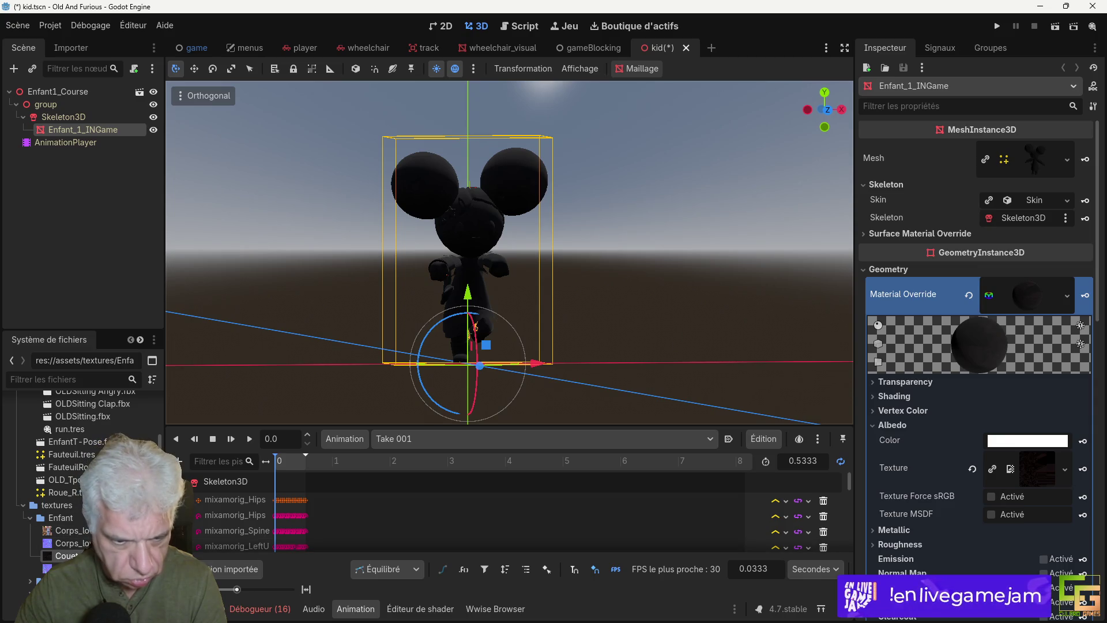
pyautogui.moveTo(63, 530)
pyautogui.mouseDown()
pyautogui.moveTo(1023, 449)
pyautogui.moveTo(1041, 472)
pyautogui.mouseUp()
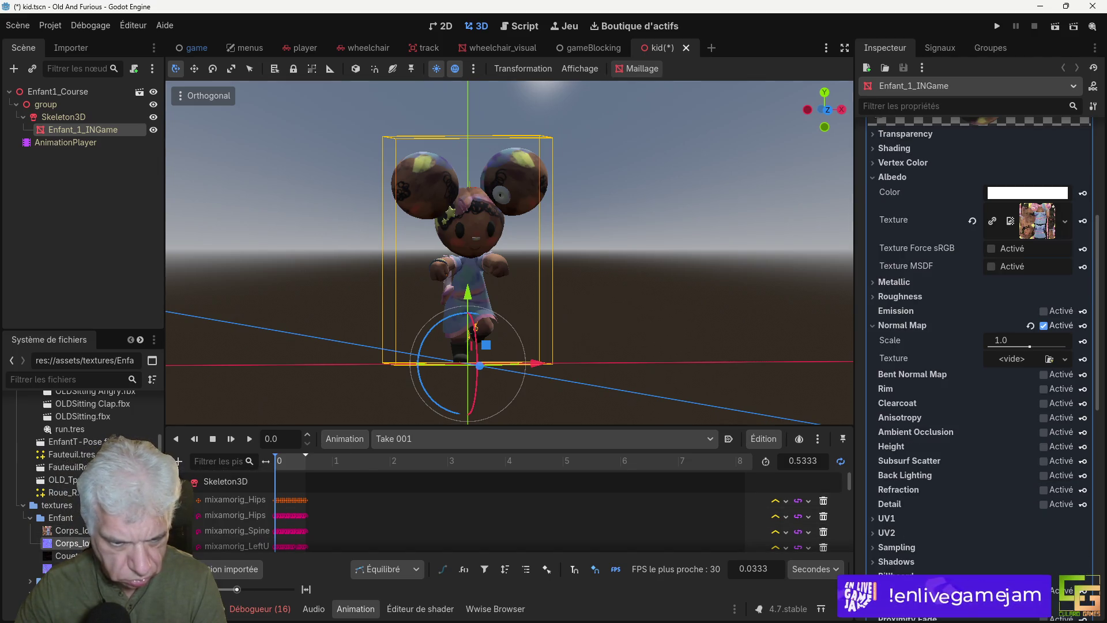
pyautogui.moveTo(69, 543); pyautogui.dragTo(1021, 423)
pyautogui.moveTo(1019, 363); pyautogui.dragTo(1016, 365)
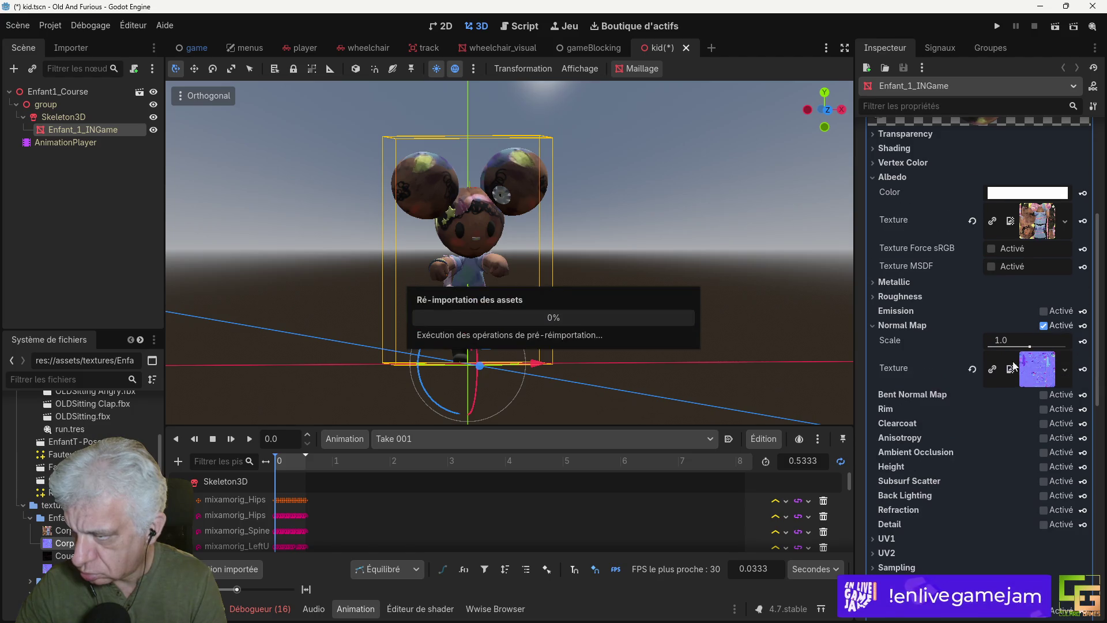
# Step: Inspect the normal-mapped kid from all sides, then save and run Old And Furious
pyautogui.moveTo(333, 366)
pyautogui.mouseDown()
pyautogui.moveTo(587, 348)
pyautogui.moveTo(423, 339)
pyautogui.moveTo(435, 301)
pyautogui.moveTo(368, 288)
pyautogui.moveTo(400, 336)
pyautogui.moveTo(525, 357)
pyautogui.moveTo(686, 346)
pyautogui.moveTo(655, 309)
pyautogui.moveTo(635, 330)
pyautogui.mouseUp()
pyautogui.scroll(5, 635, 330)
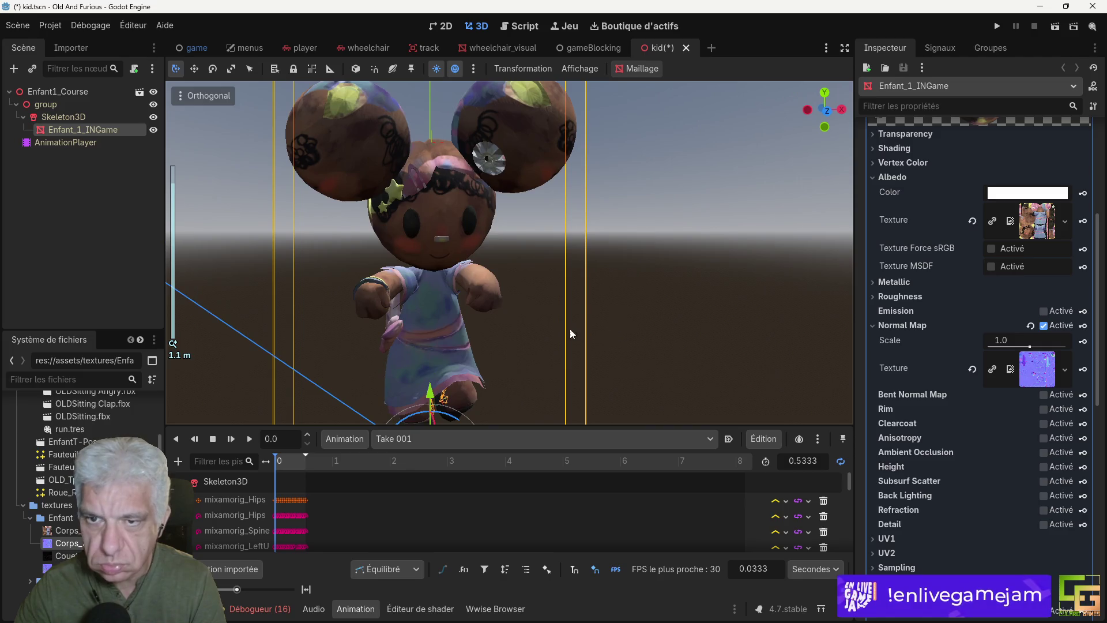
pyautogui.moveTo(515, 335)
pyautogui.mouseDown()
pyautogui.moveTo(364, 310)
pyautogui.moveTo(205, 342)
pyautogui.moveTo(253, 326)
pyautogui.moveTo(532, 342)
pyautogui.mouseUp()
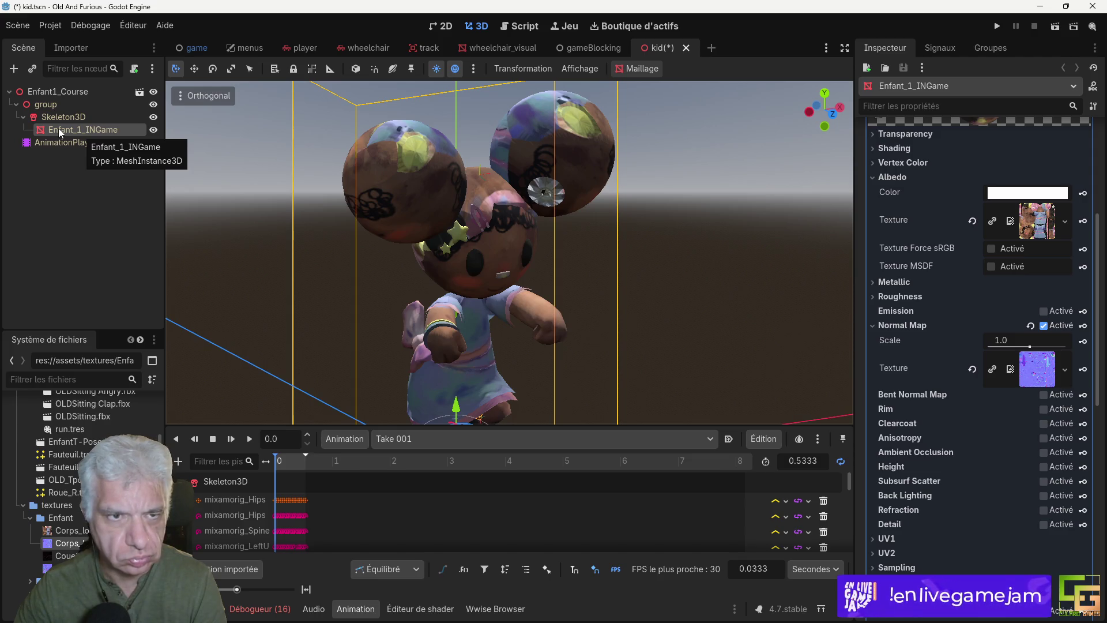
pyautogui.click(998, 26)
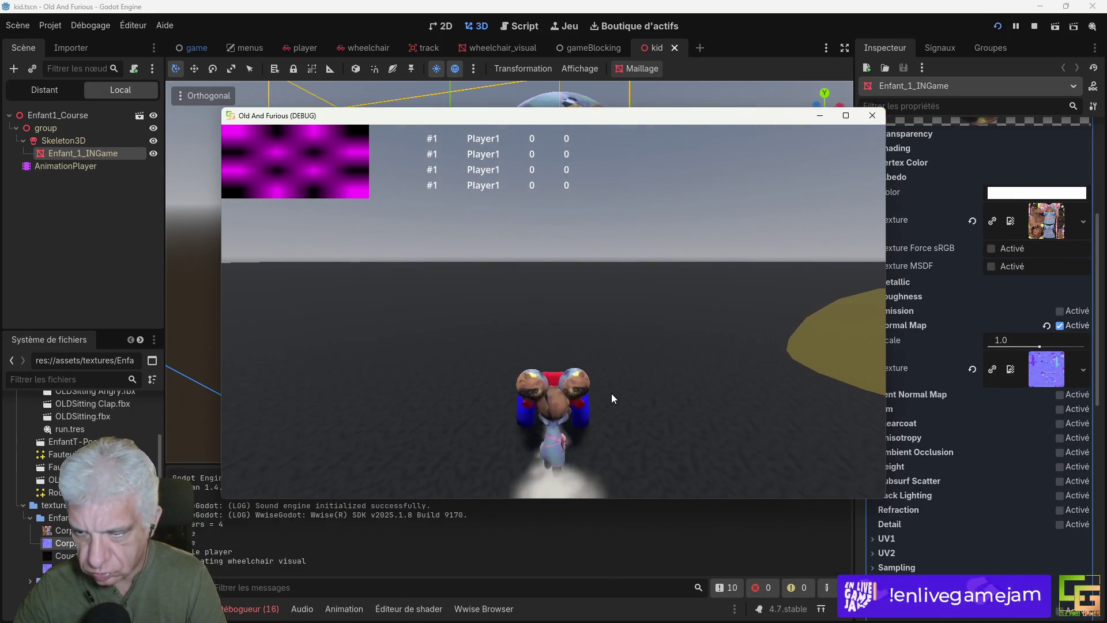
# Step: Drive the wheelchair forward, steer right and left, then close the game window
pyautogui.press('Up')
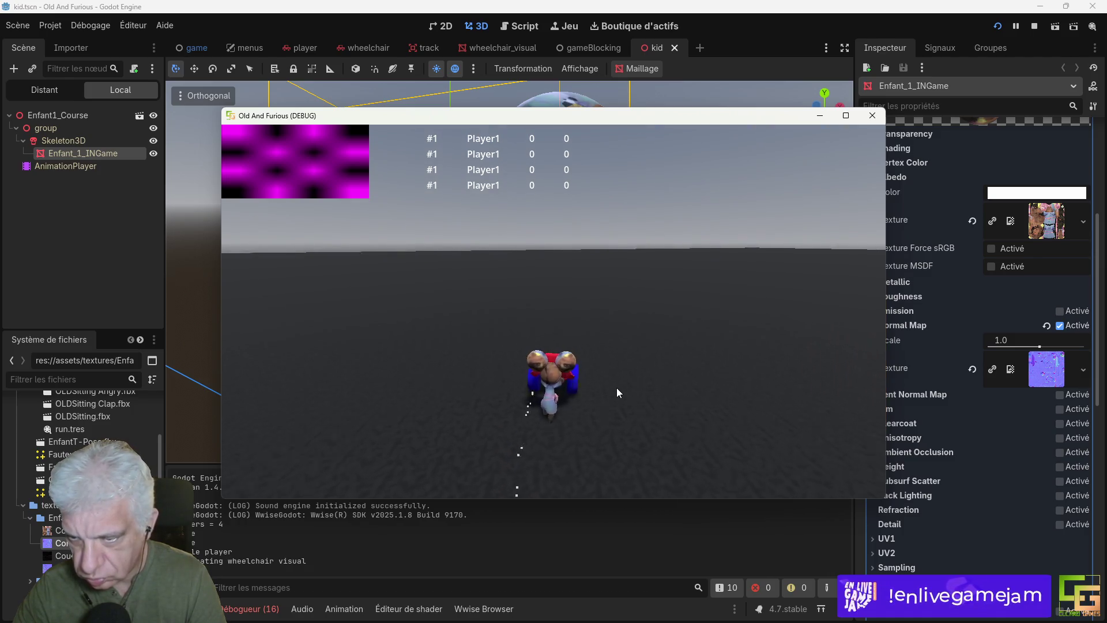
pyautogui.press('Right')
pyautogui.press('Left')
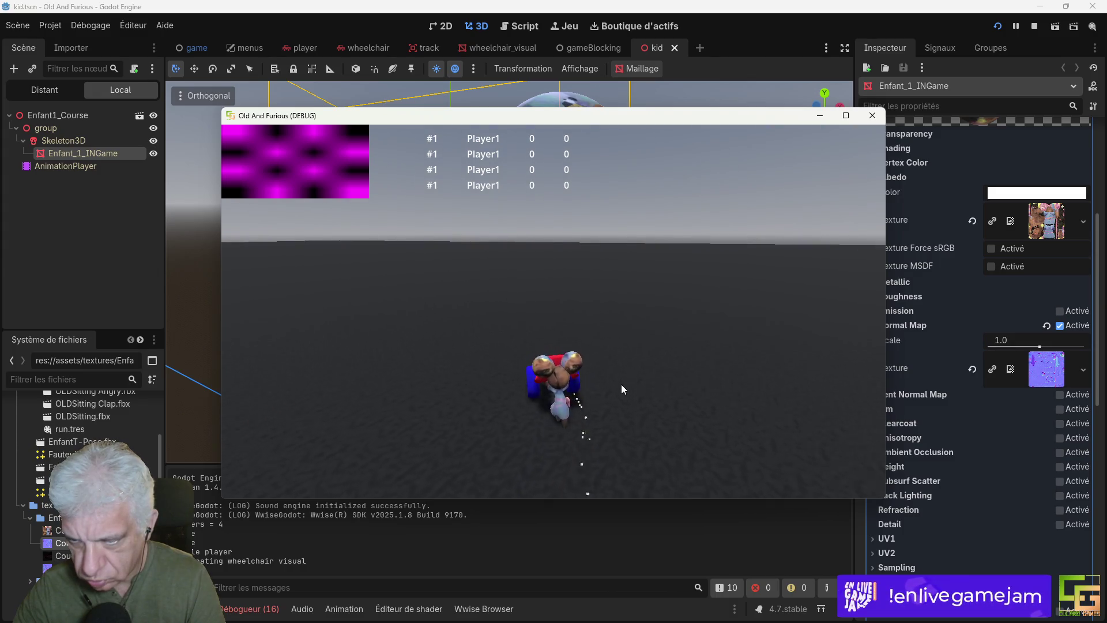
pyautogui.press('Up')
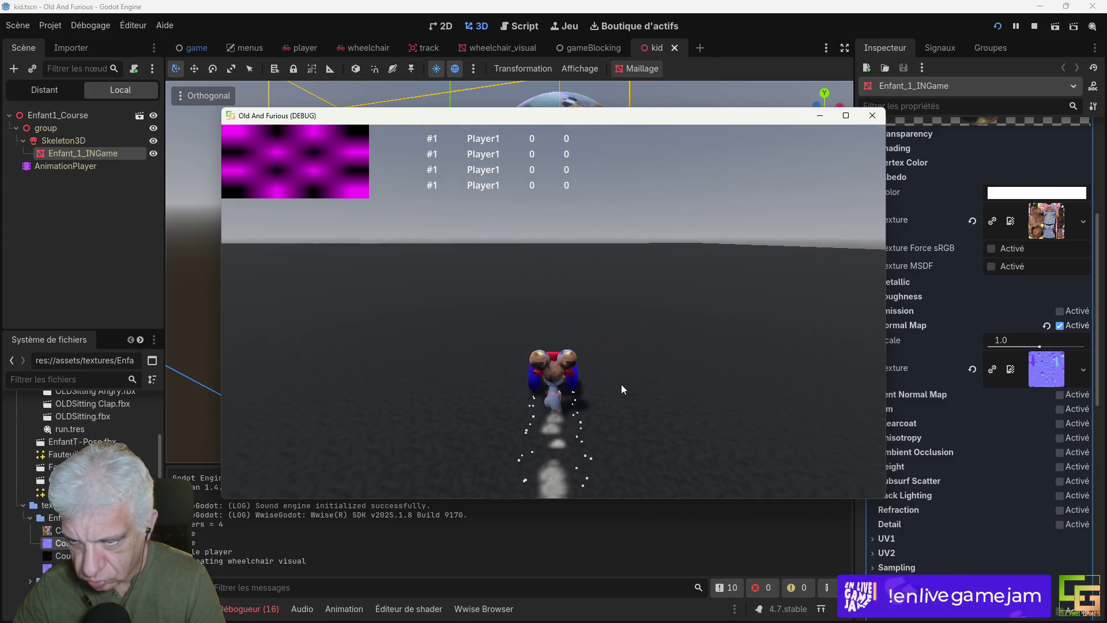
pyautogui.click(872, 116)
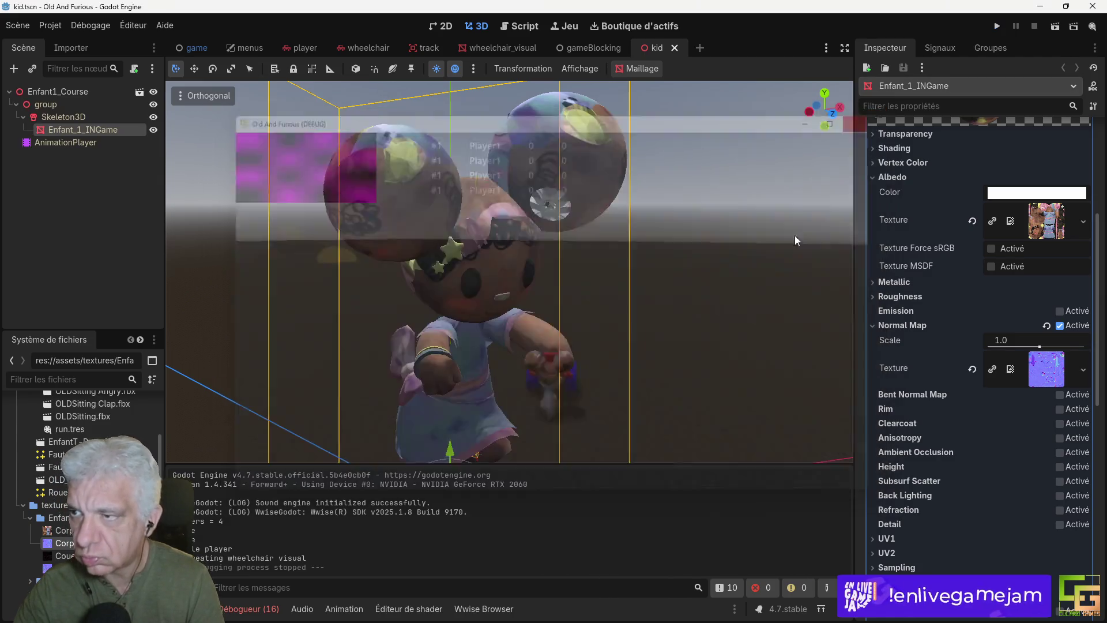
# Step: Set the kid's AnimationPlayer to autoplay Take 001 on load, then test-run and close the game
pyautogui.click(90, 142)
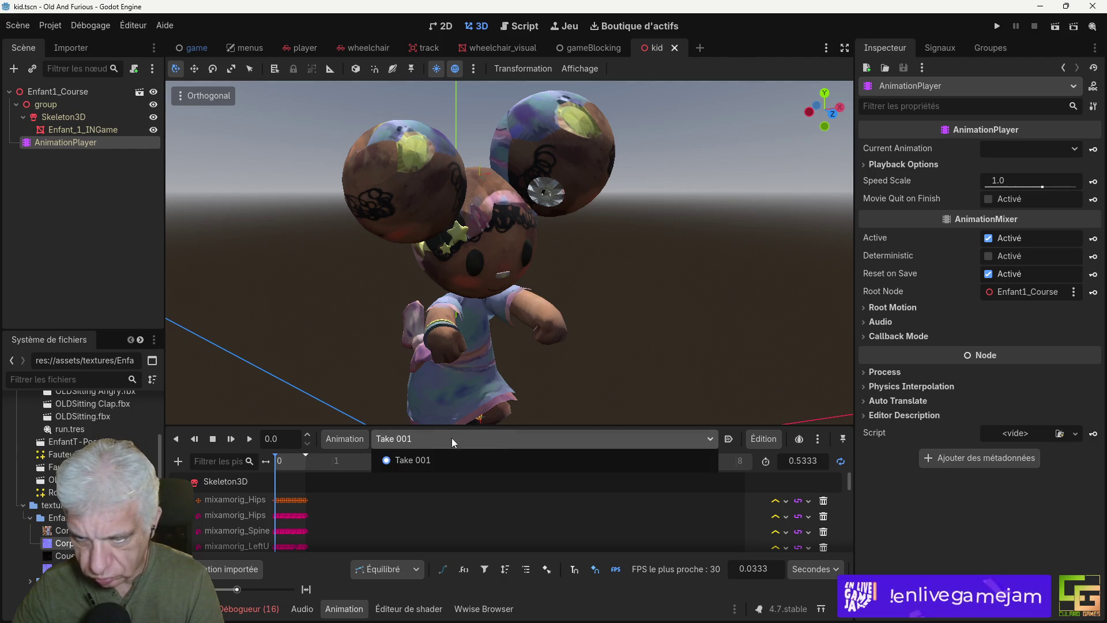
pyautogui.click(730, 439)
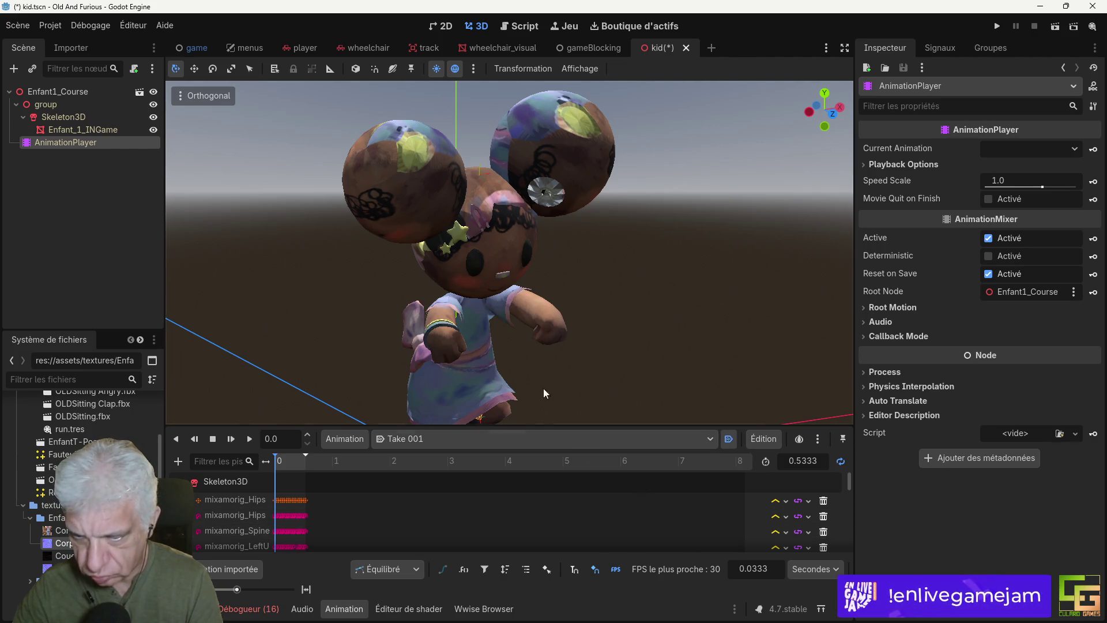
pyautogui.click(997, 26)
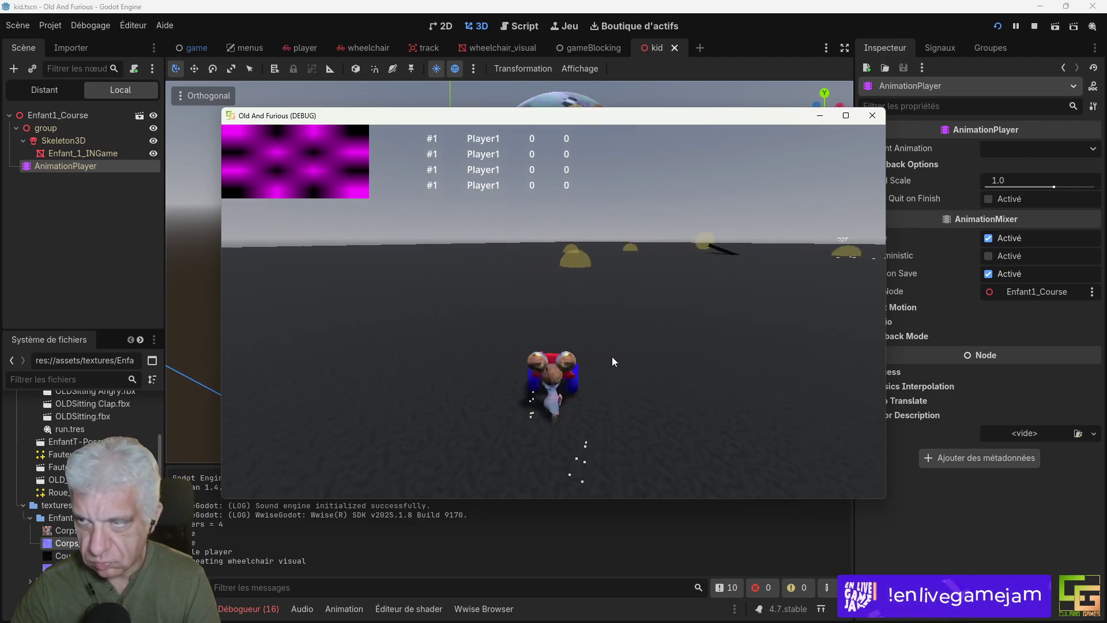
pyautogui.click(872, 115)
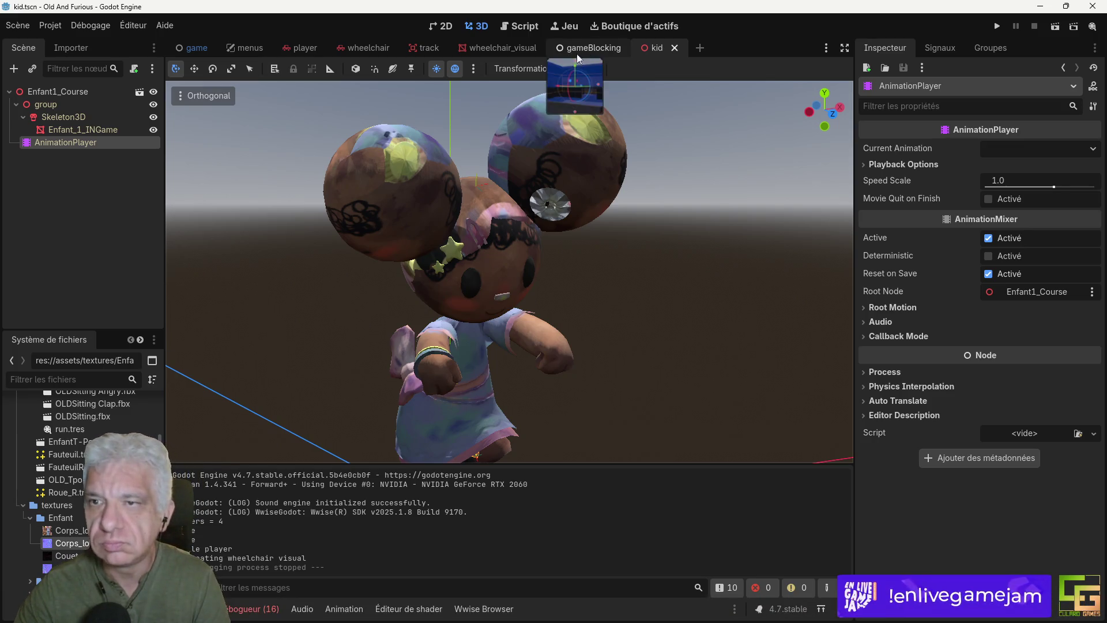
pyautogui.scroll(5, 68, 558)
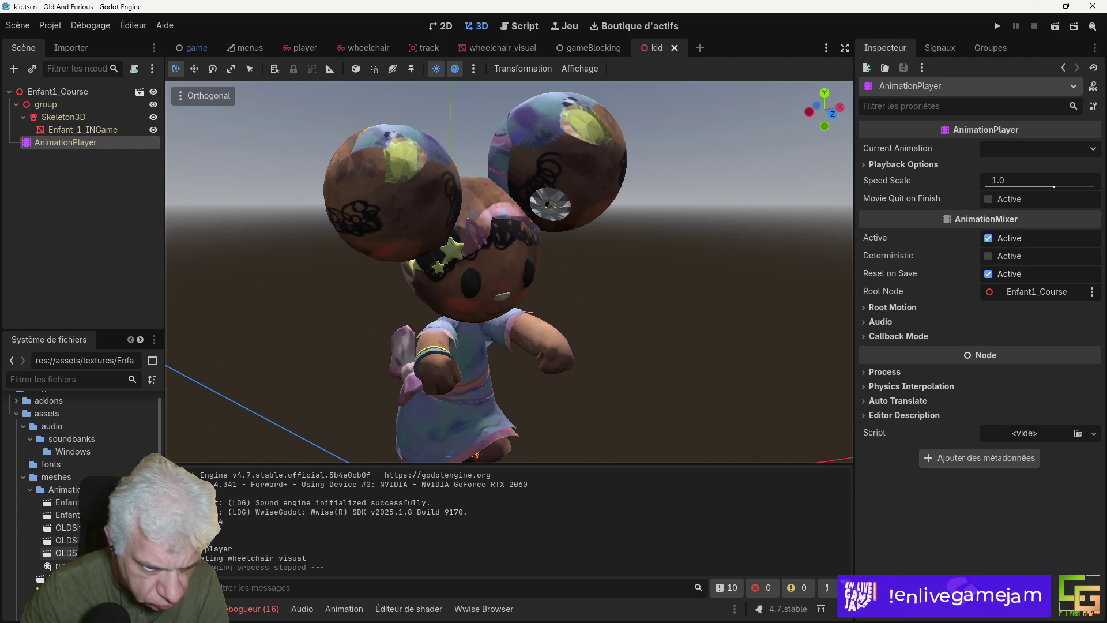
# Step: Browse the import settings of OLDSitting, OLDSitting Clap and OLDSitting Angry models
pyautogui.doubleClick(66, 552)
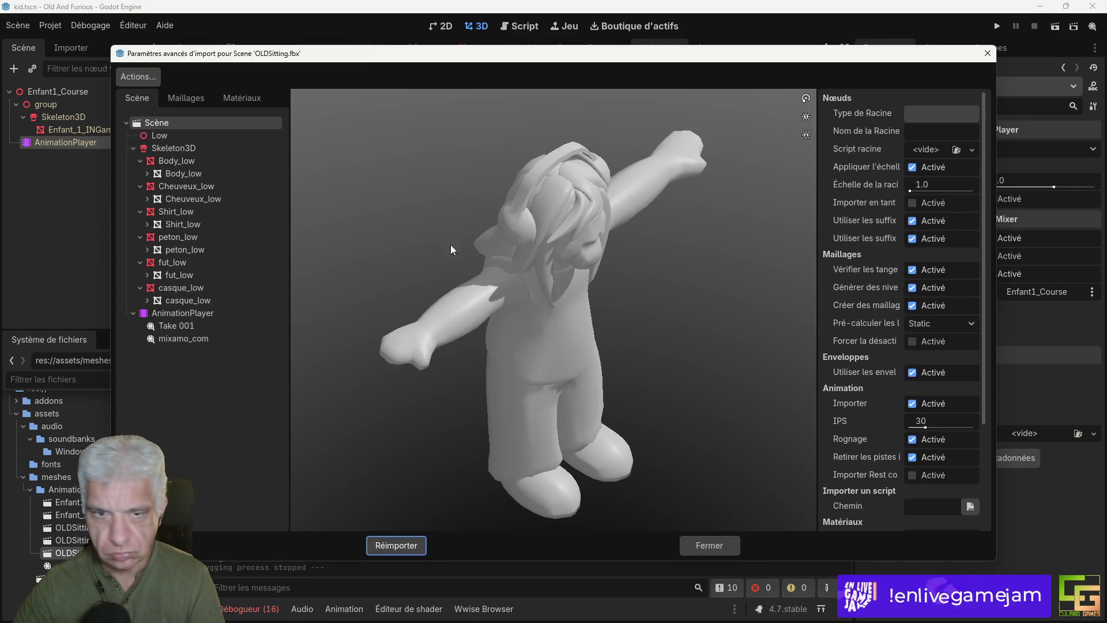
pyautogui.click(184, 338)
pyautogui.moveTo(628, 317)
pyautogui.mouseDown()
pyautogui.moveTo(586, 312)
pyautogui.moveTo(655, 306)
pyautogui.moveTo(631, 323)
pyautogui.moveTo(563, 323)
pyautogui.moveTo(639, 326)
pyautogui.mouseUp()
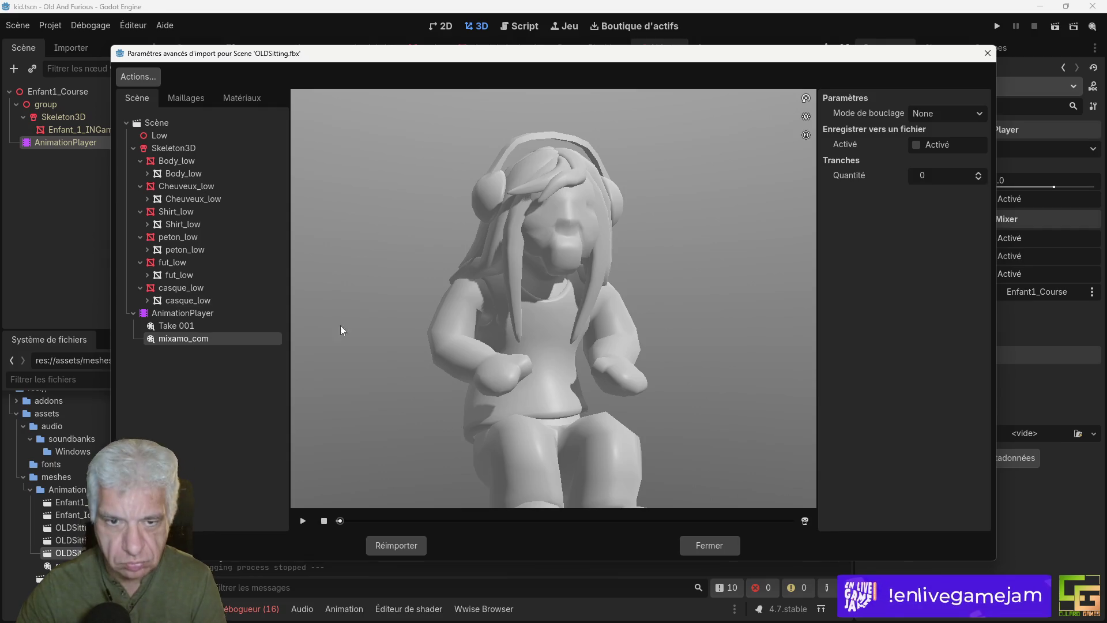
pyautogui.click(716, 547)
pyautogui.doubleClick(72, 540)
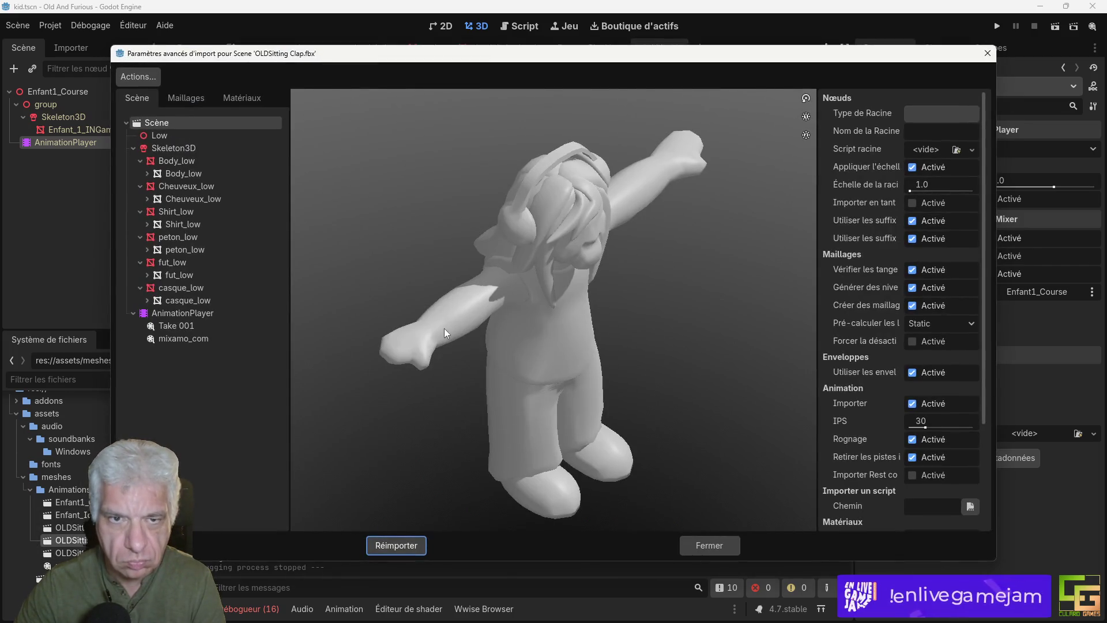
pyautogui.click(717, 548)
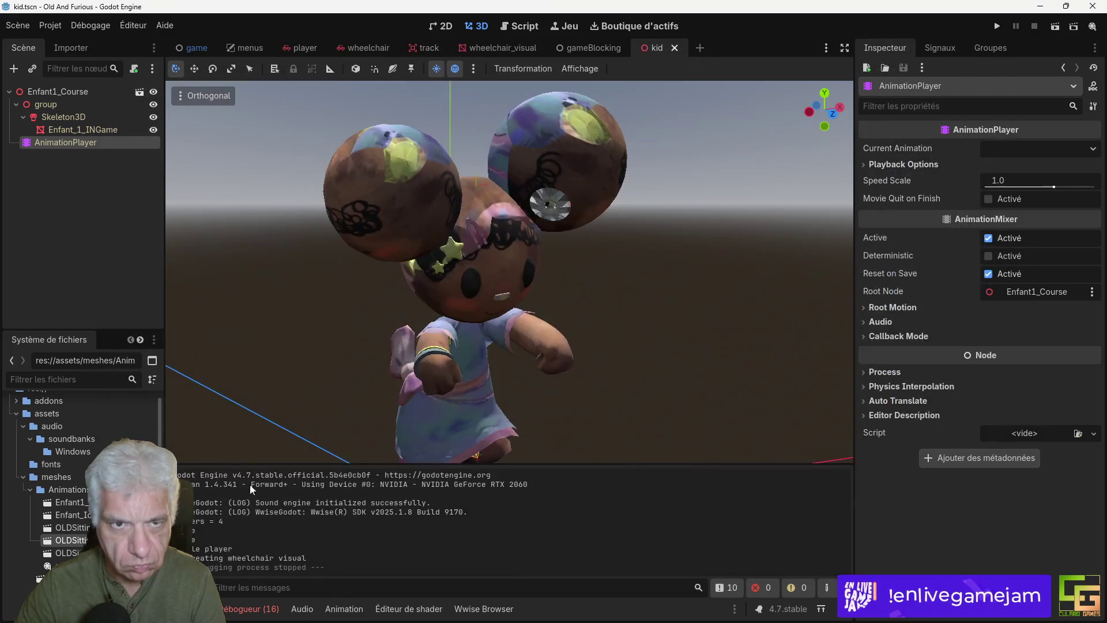
pyautogui.doubleClick(72, 527)
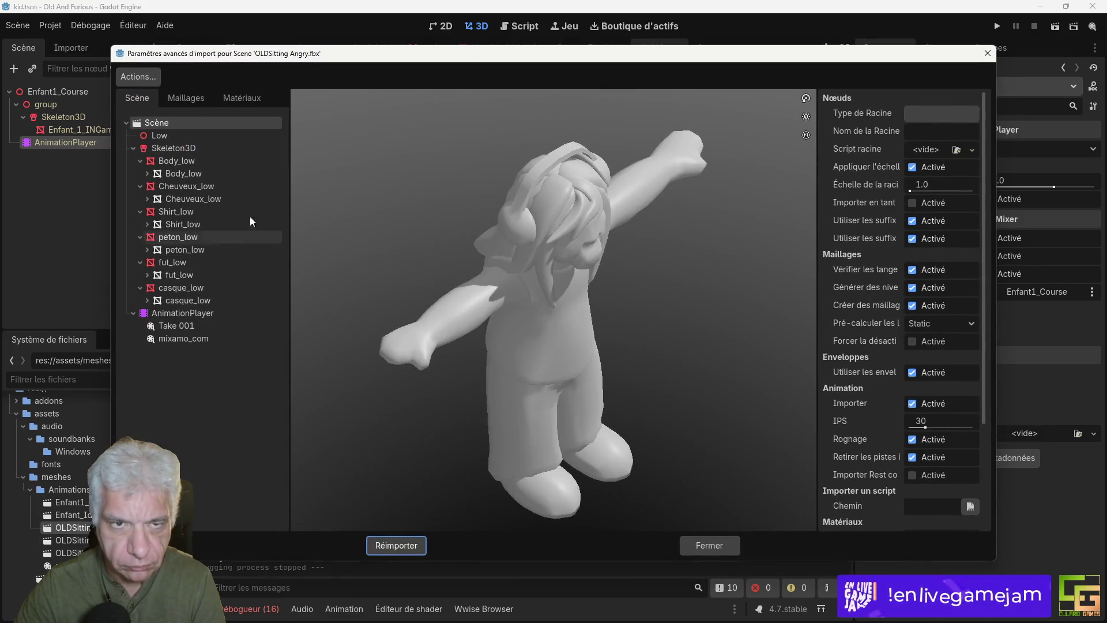
pyautogui.click(710, 546)
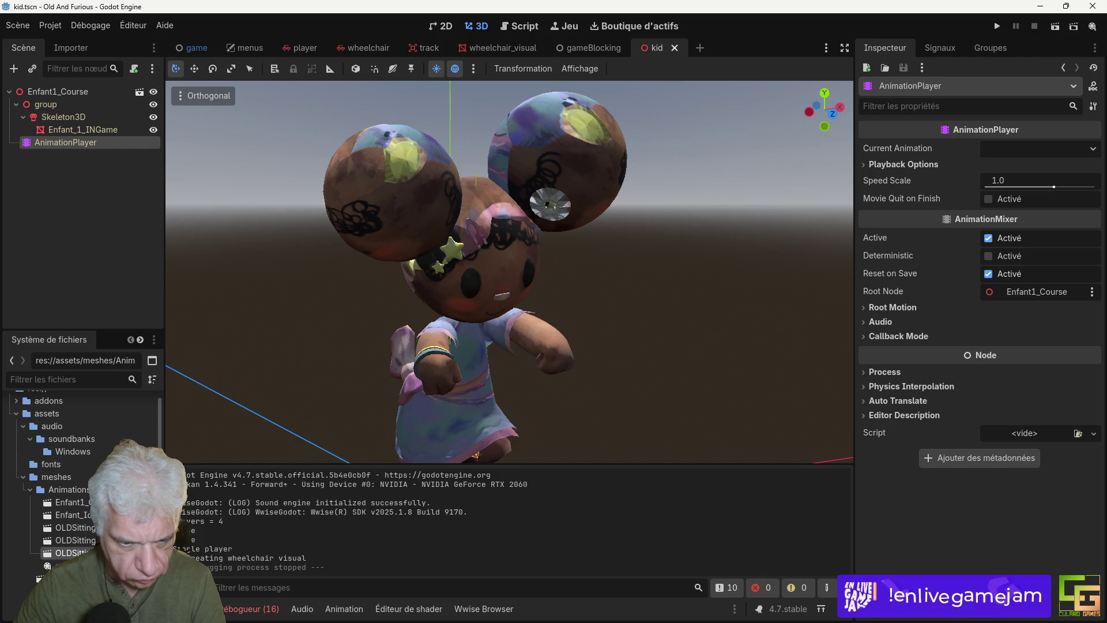
pyautogui.rightClick(93, 539)
pyautogui.click(83, 543)
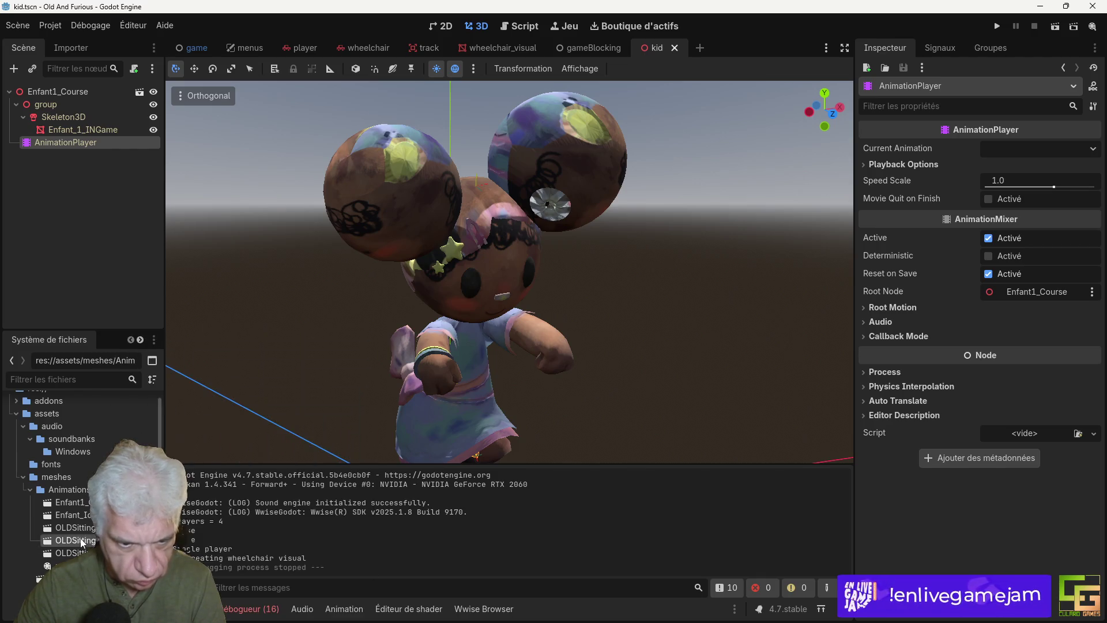
# Step: Open OLDSitting Clap.fbx's advanced import settings, inspect mixamo_com, and reimport the model
pyautogui.doubleClick(75, 540)
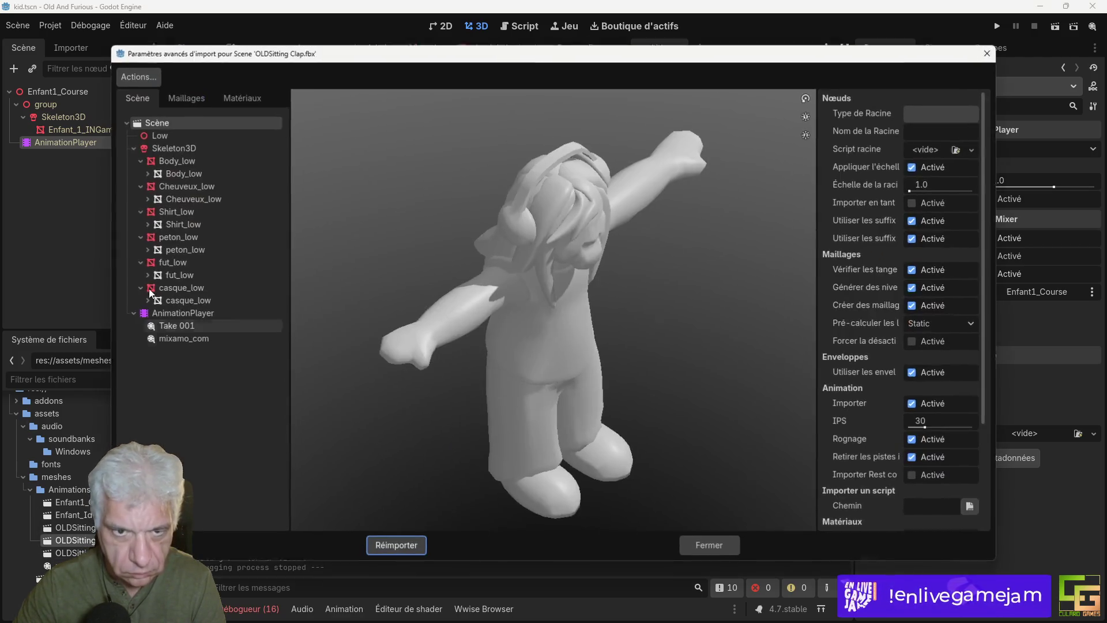
pyautogui.click(191, 327)
pyautogui.click(202, 339)
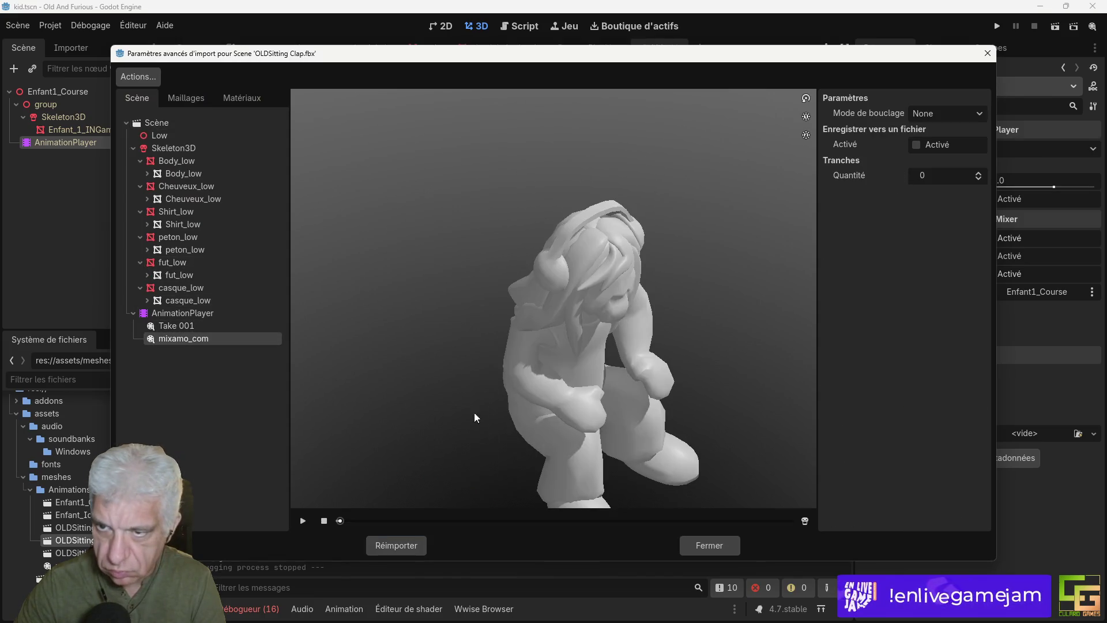
pyautogui.click(407, 546)
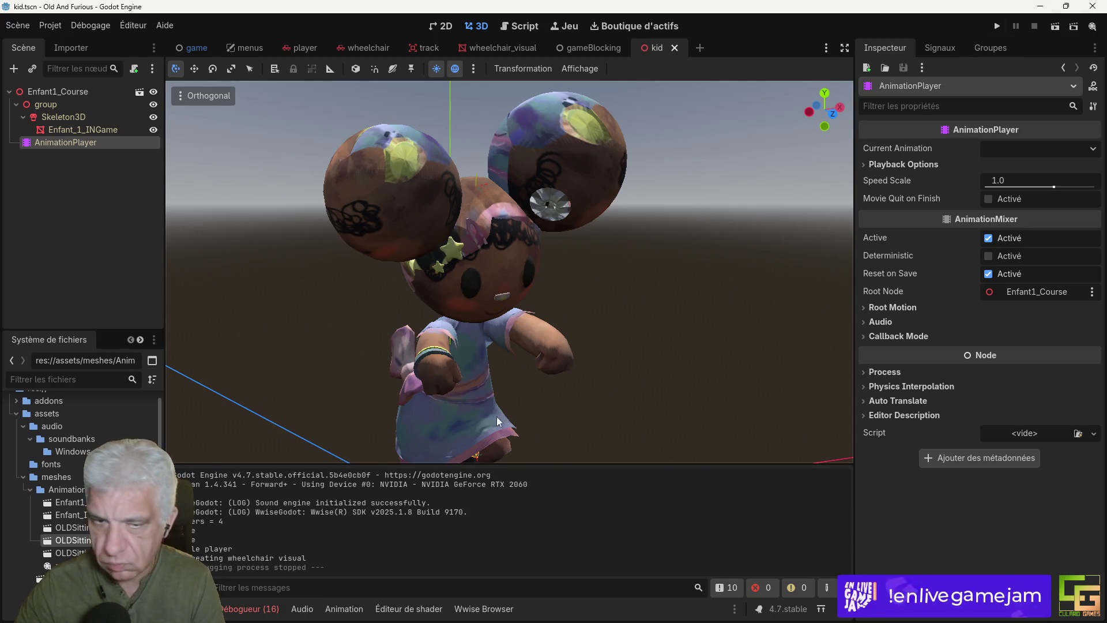
# Step: Set mixamo_com's loop mode to Linear and replay it in the preview to confirm looping
pyautogui.doubleClick(72, 540)
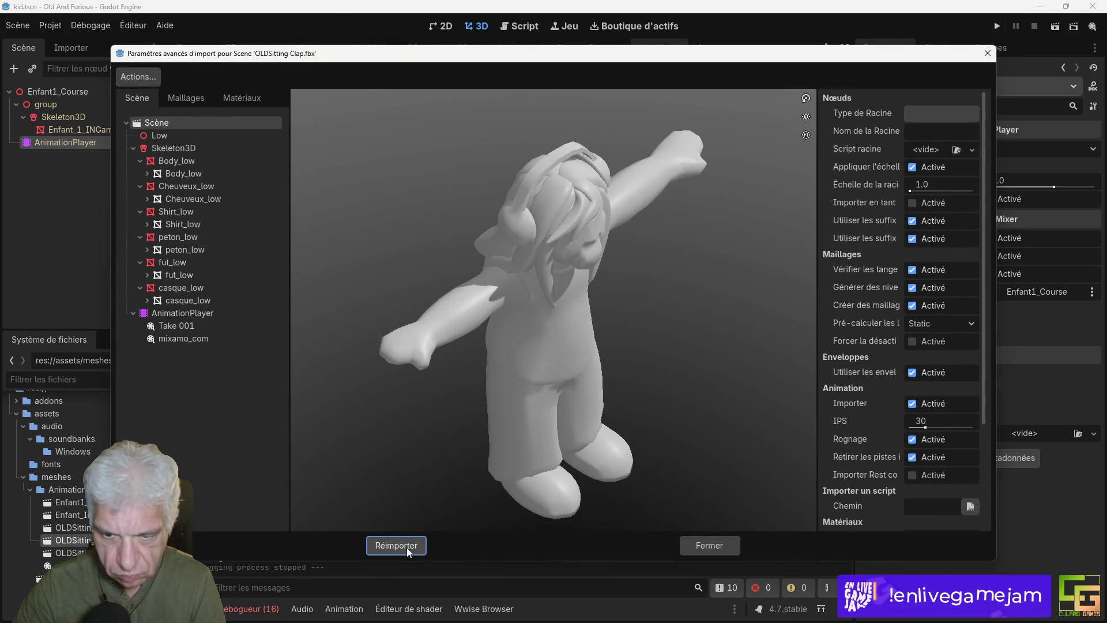
pyautogui.click(167, 338)
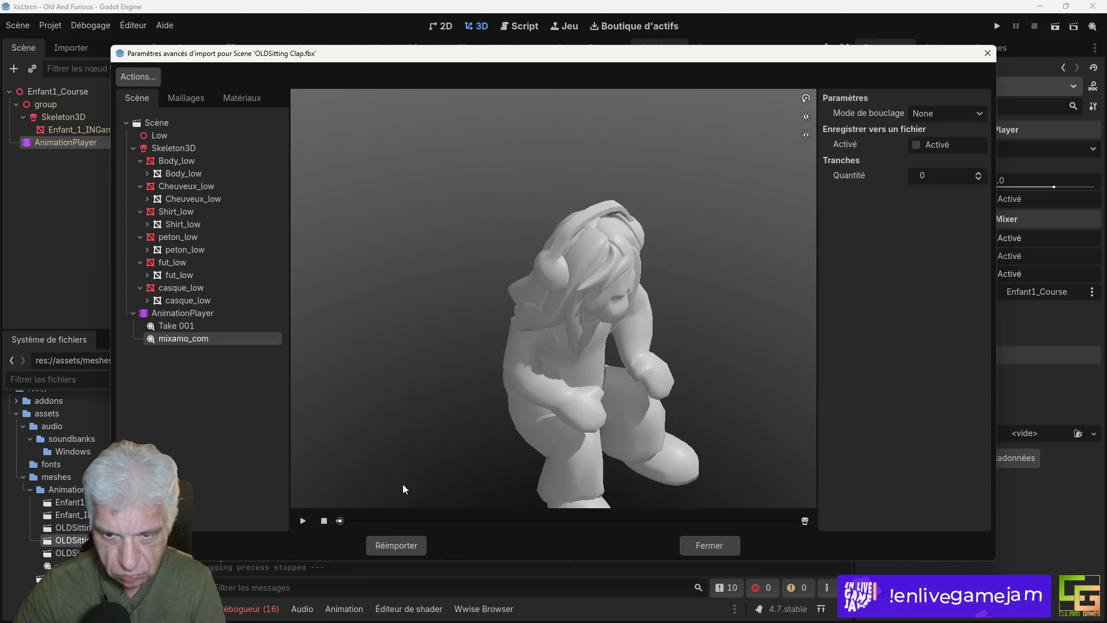
pyautogui.click(303, 521)
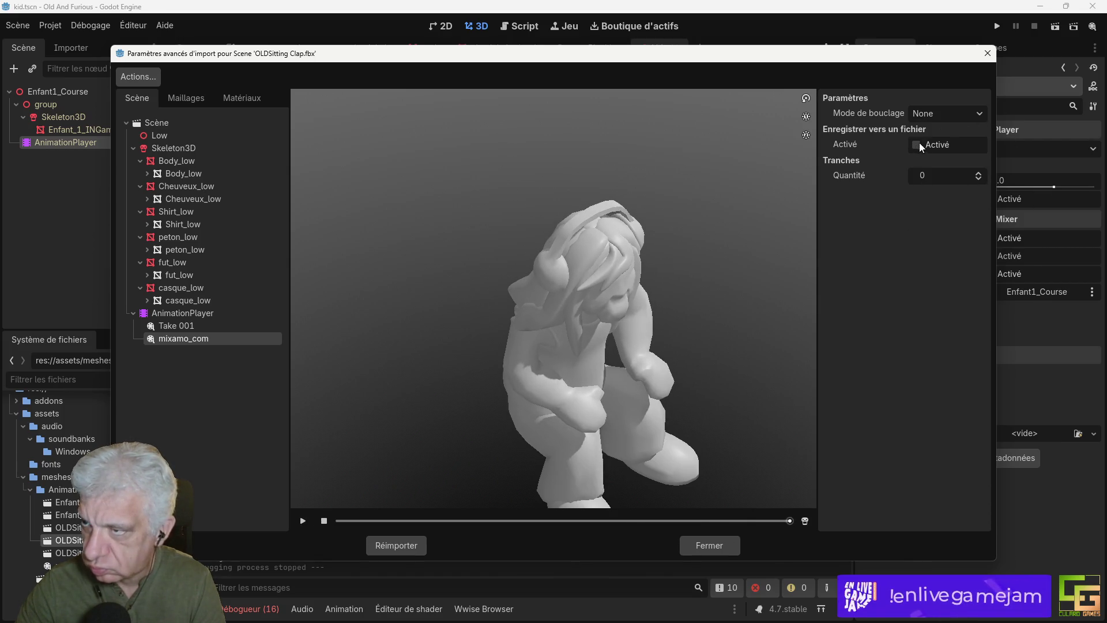
pyautogui.click(947, 115)
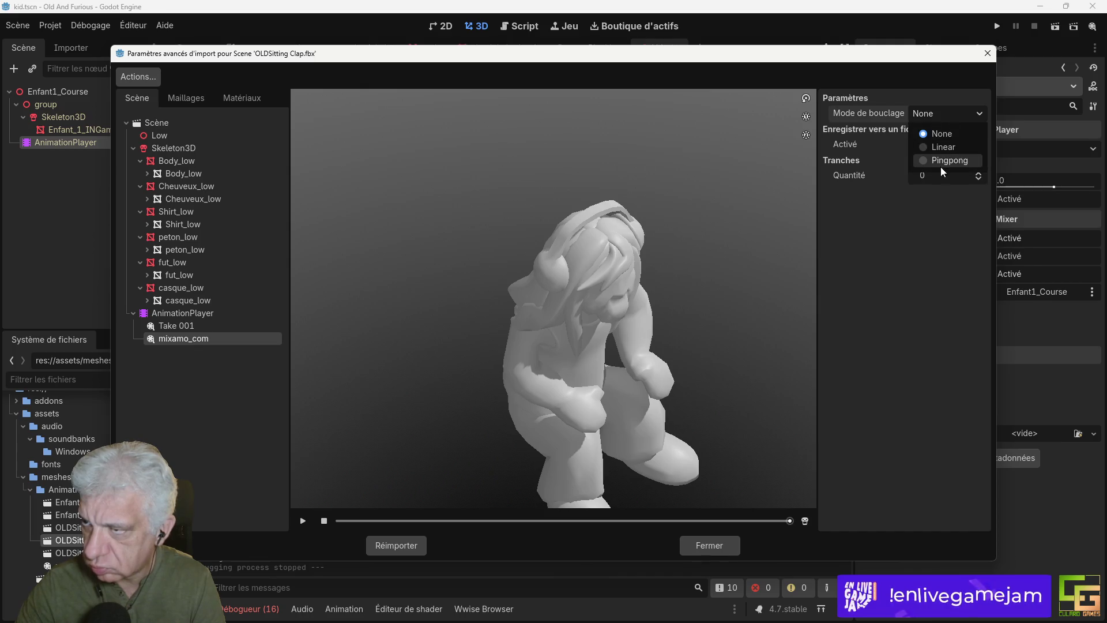
pyautogui.click(963, 147)
pyautogui.click(302, 520)
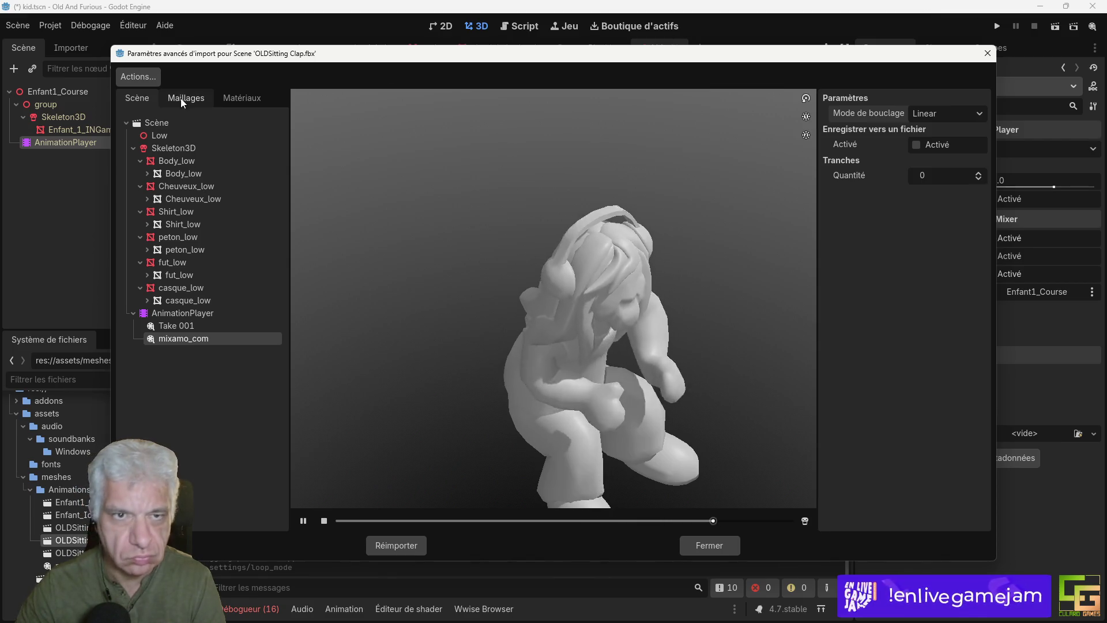
pyautogui.moveTo(556, 344)
pyautogui.mouseDown()
pyautogui.moveTo(546, 318)
pyautogui.moveTo(611, 308)
pyautogui.moveTo(645, 349)
pyautogui.mouseUp()
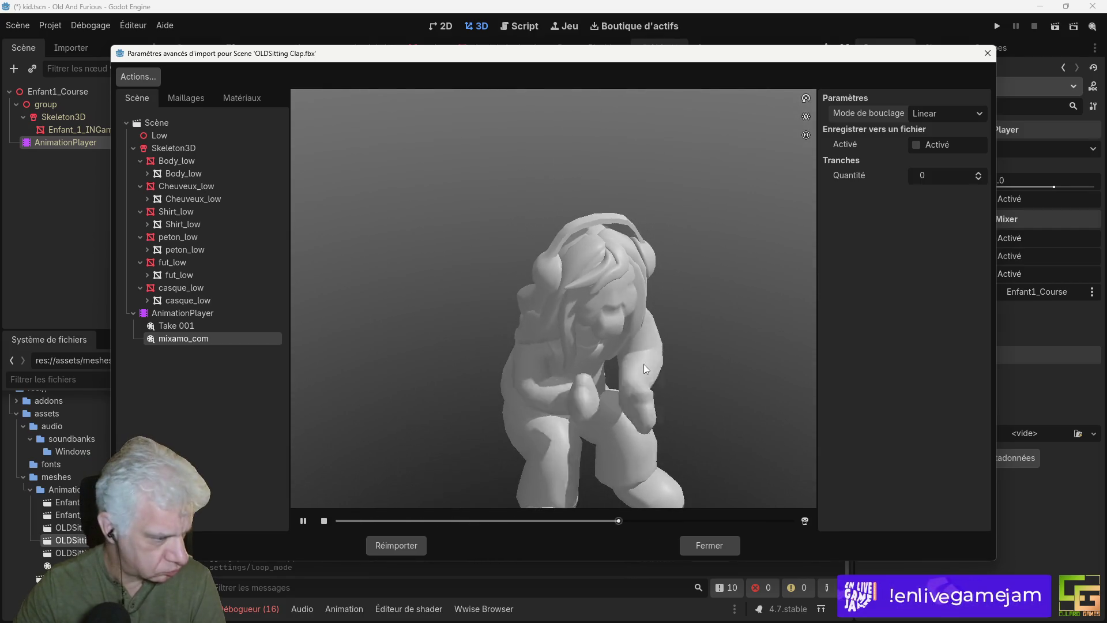
pyautogui.click(987, 53)
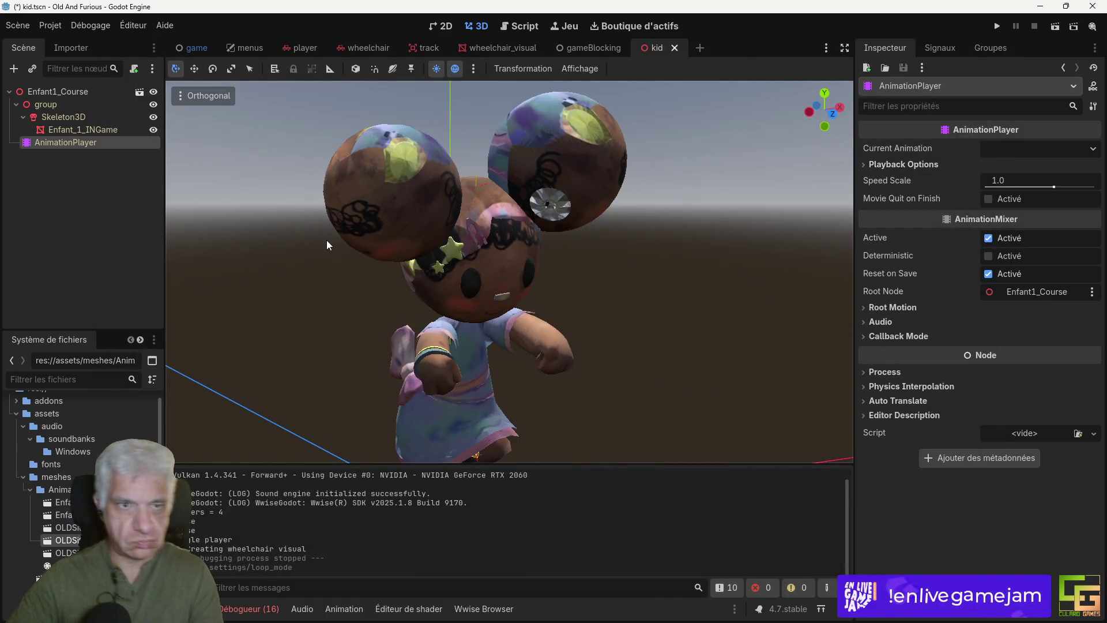
pyautogui.scroll(-3, 81, 456)
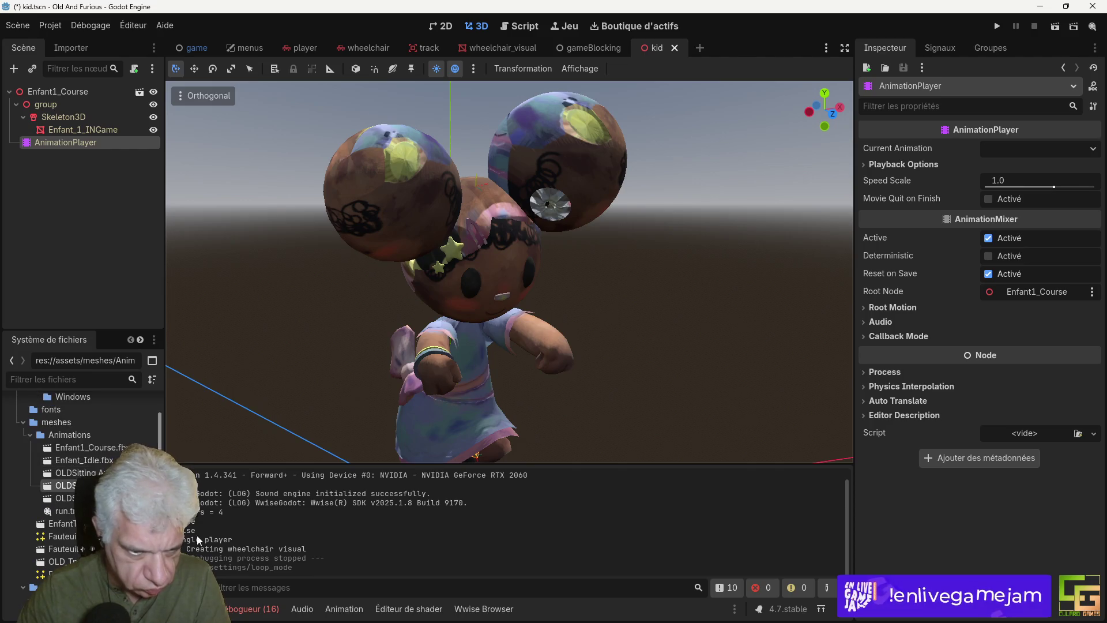
pyautogui.rightClick(71, 501)
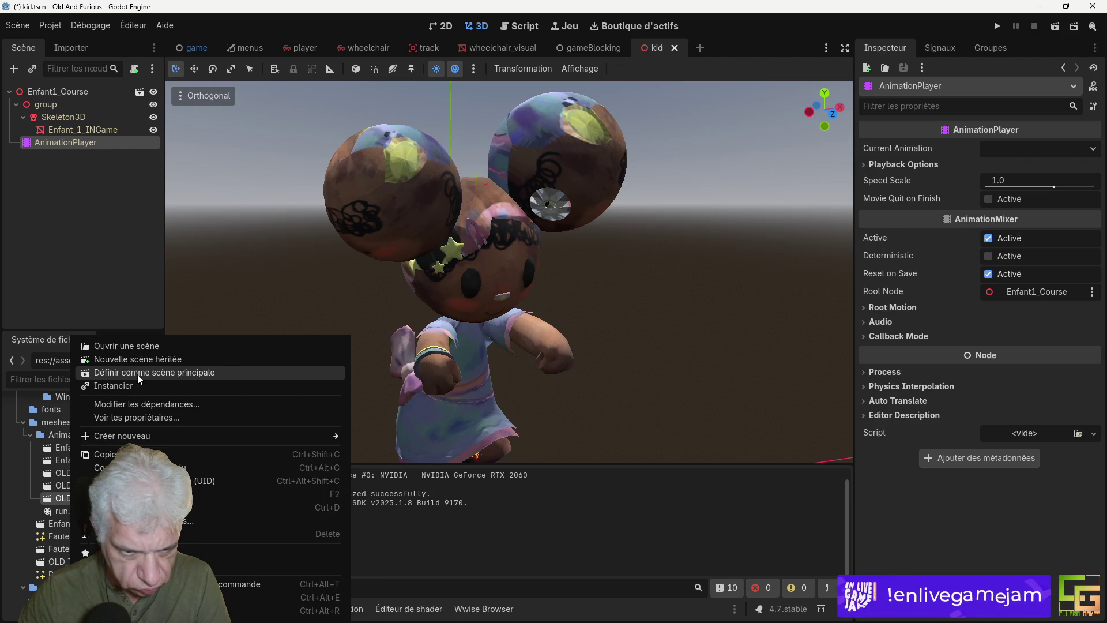
# Step: Create a new inherited scene from the OLDSitting model and open the wheelchair folder
pyautogui.click(140, 360)
pyautogui.scroll(-15, 81, 462)
pyautogui.scroll(4, 80, 461)
pyautogui.scroll(4, 81, 461)
pyautogui.scroll(-10, 81, 461)
pyautogui.scroll(4, 81, 461)
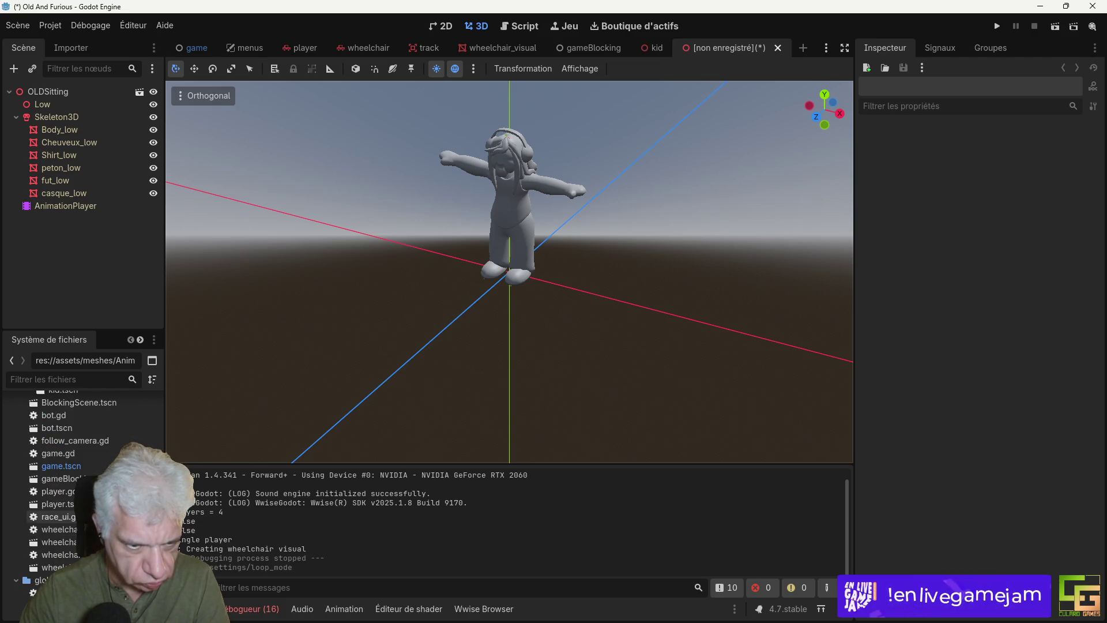
pyautogui.scroll(3, 80, 461)
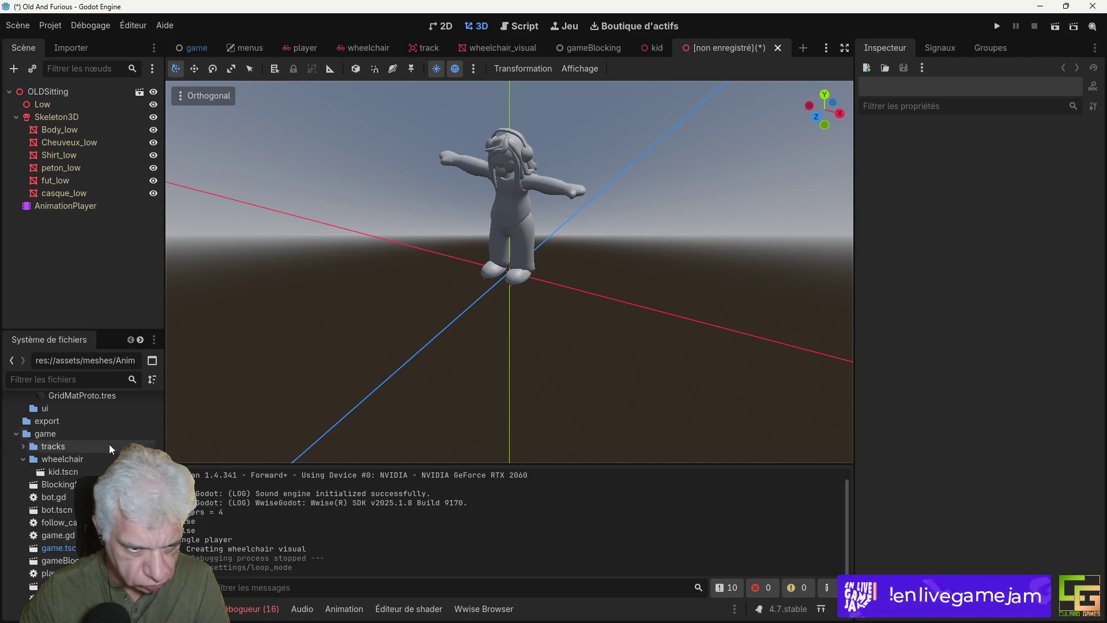
pyautogui.click(80, 462)
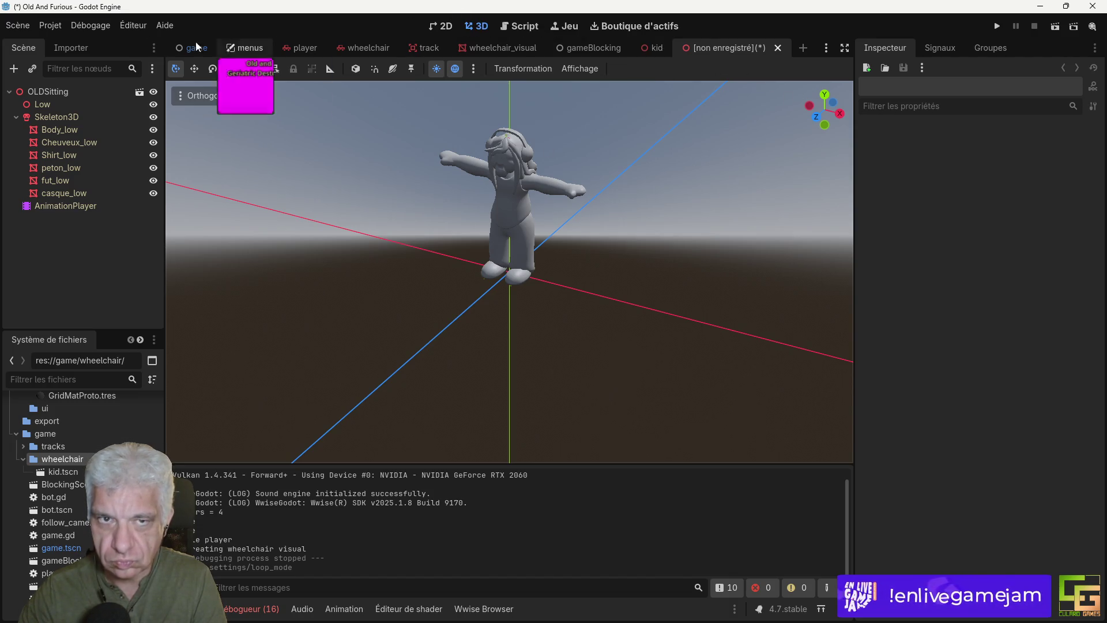
# Step: Save the inherited scene as old.tscn in the wheelchair folder
pyautogui.click(23, 27)
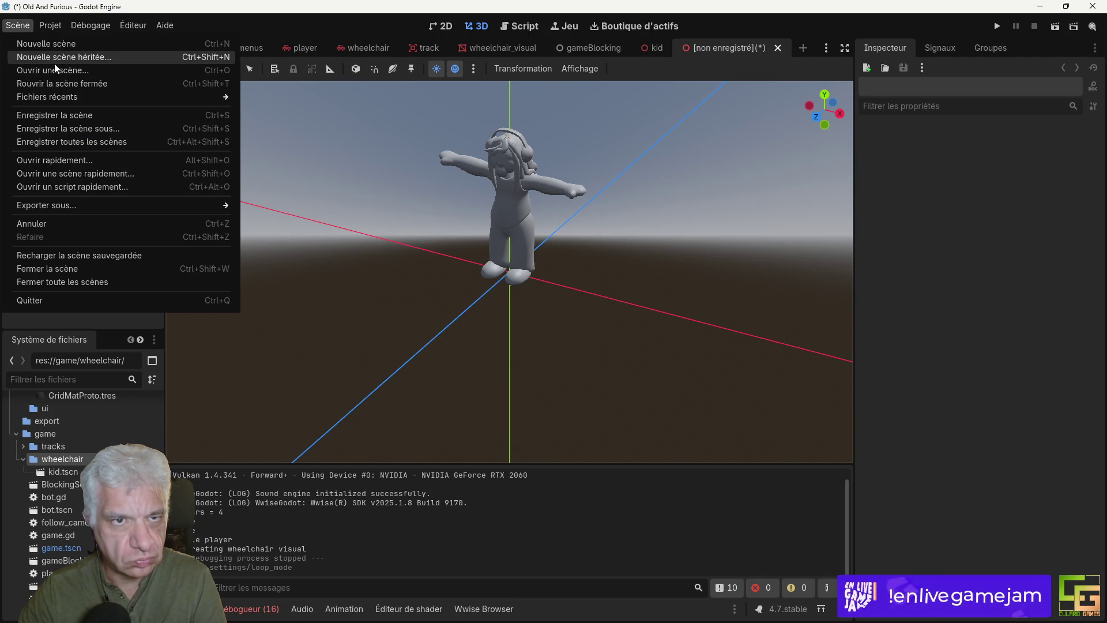
pyautogui.click(55, 128)
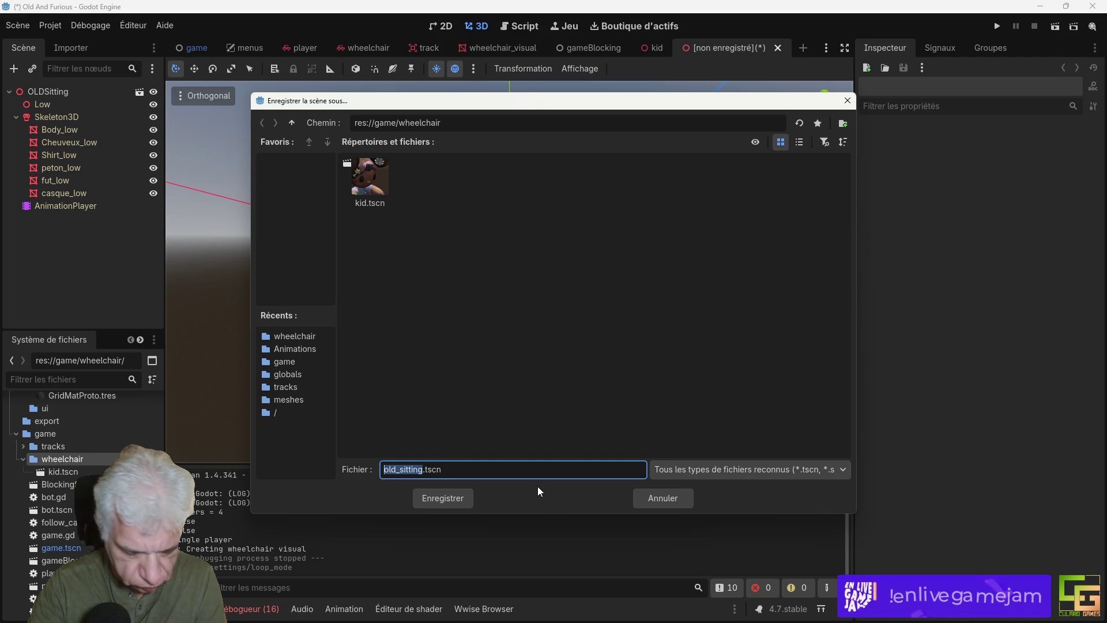
pyautogui.press('Right')
pyautogui.press('BackSpace')
pyautogui.press('BackSpace')
pyautogui.press('BackSpace')
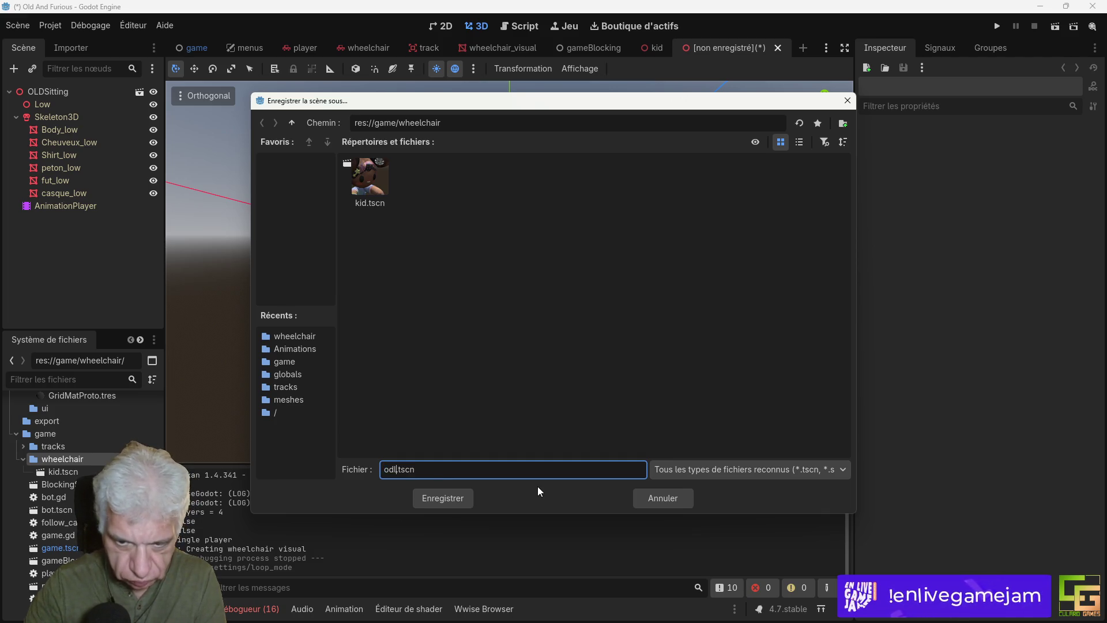
pyautogui.press('Return')
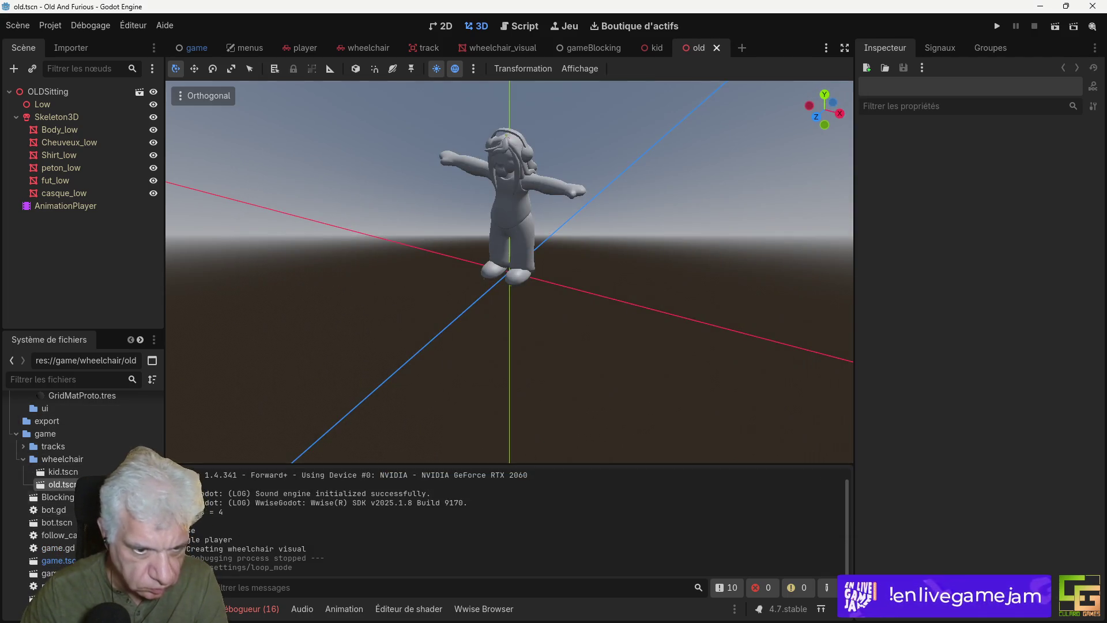
# Step: Make the AnimationPlayer autoplay mixamo_com on load and save old.tscn
pyautogui.click(65, 206)
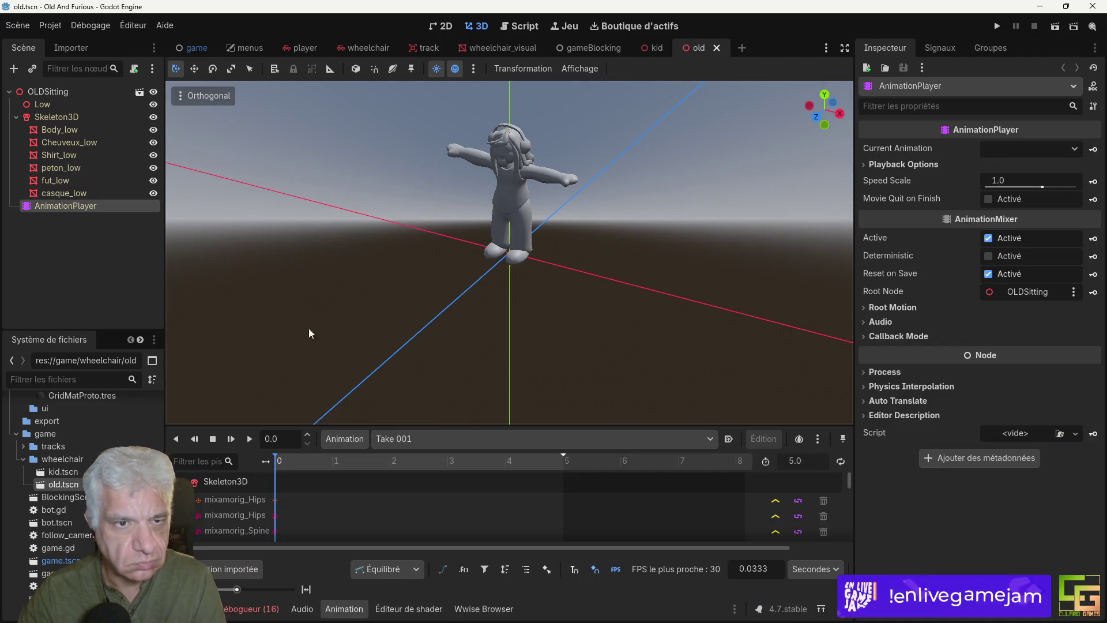
pyautogui.click(433, 439)
pyautogui.click(420, 474)
pyautogui.click(729, 439)
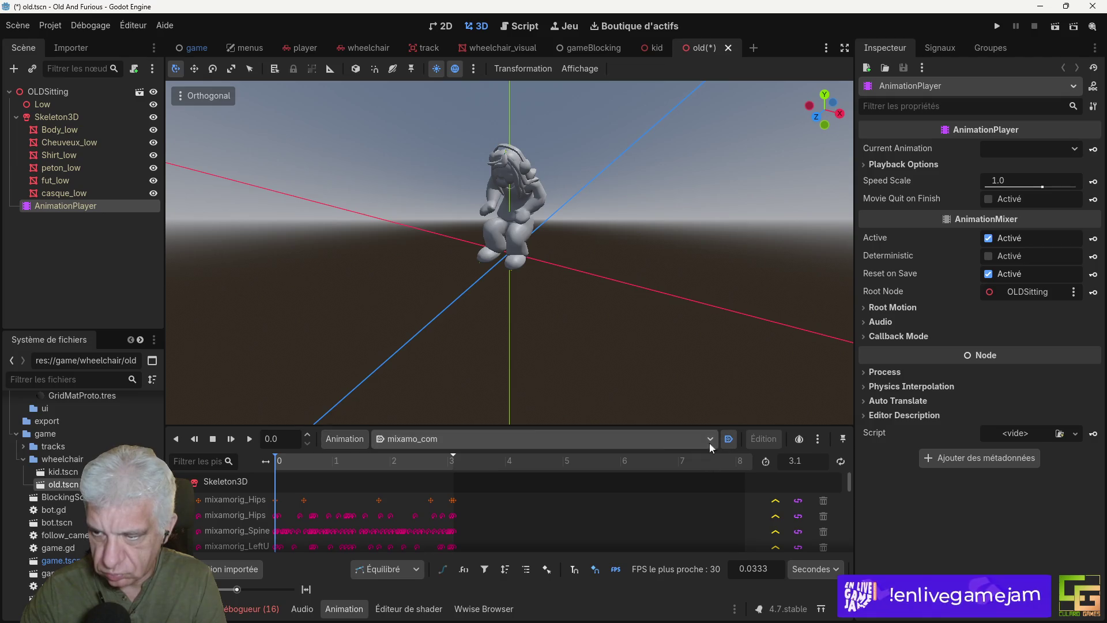
pyautogui.hotkey('ctrl', 's')
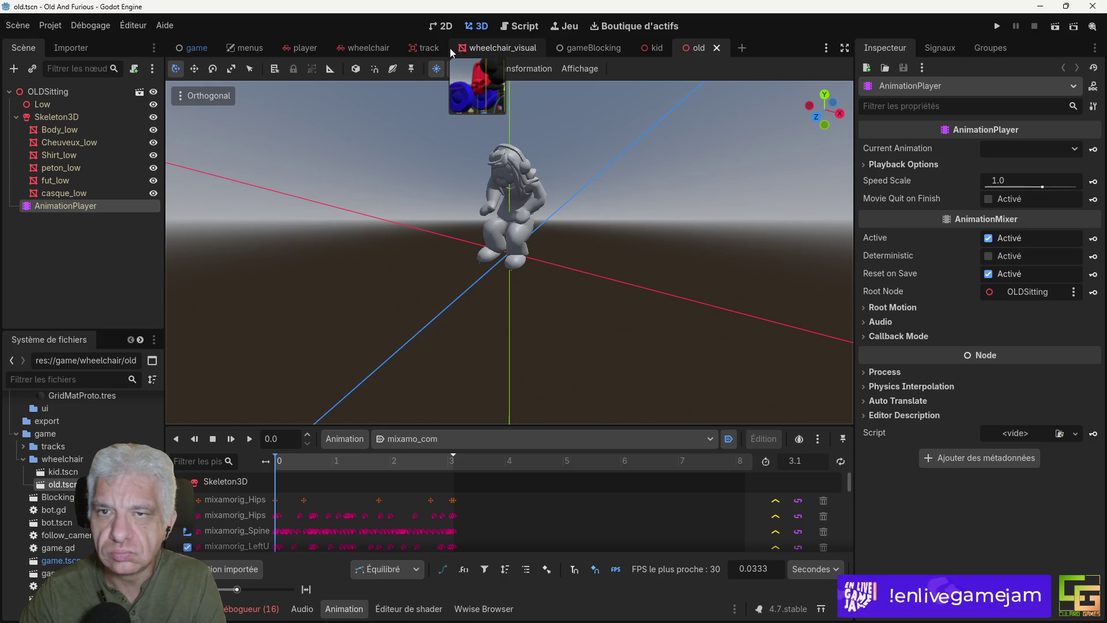
pyautogui.click(490, 50)
pyautogui.moveTo(343, 309)
pyautogui.mouseDown()
pyautogui.moveTo(538, 332)
pyautogui.moveTo(685, 316)
pyautogui.moveTo(641, 339)
pyautogui.moveTo(754, 313)
pyautogui.moveTo(745, 321)
pyautogui.mouseUp()
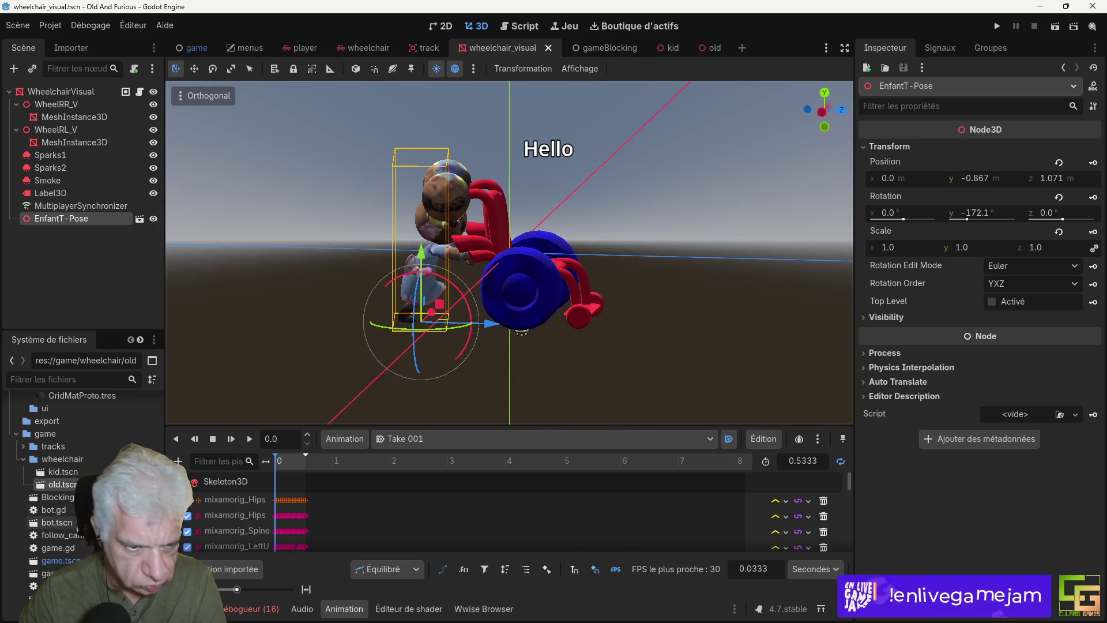
pyautogui.moveTo(66, 483); pyautogui.dragTo(54, 94)
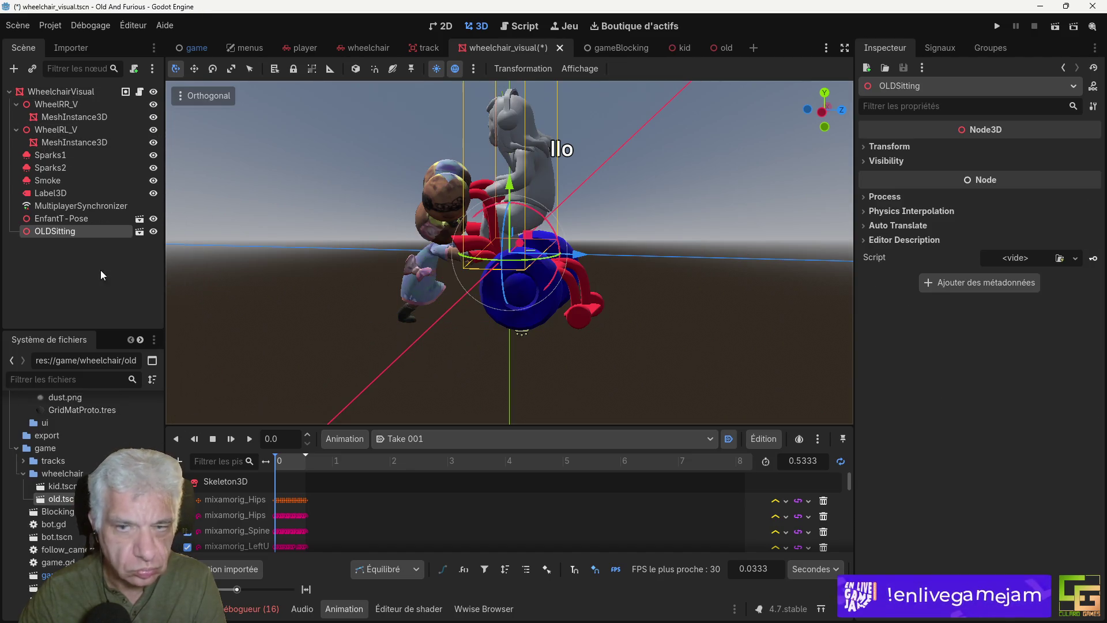
pyautogui.moveTo(385, 318)
pyautogui.mouseDown()
pyautogui.moveTo(547, 367)
pyautogui.moveTo(464, 340)
pyautogui.moveTo(420, 356)
pyautogui.mouseUp()
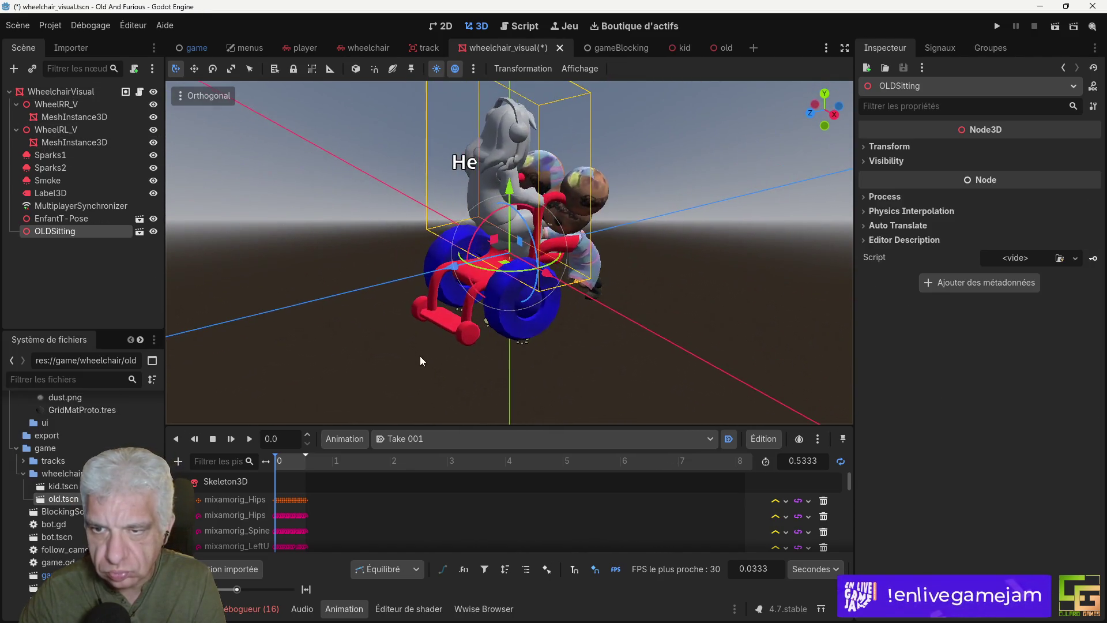
pyautogui.moveTo(521, 276)
pyautogui.mouseDown()
pyautogui.moveTo(416, 242)
pyautogui.moveTo(323, 192)
pyautogui.moveTo(275, 101)
pyautogui.moveTo(224, 91)
pyautogui.moveTo(395, 100)
pyautogui.mouseUp()
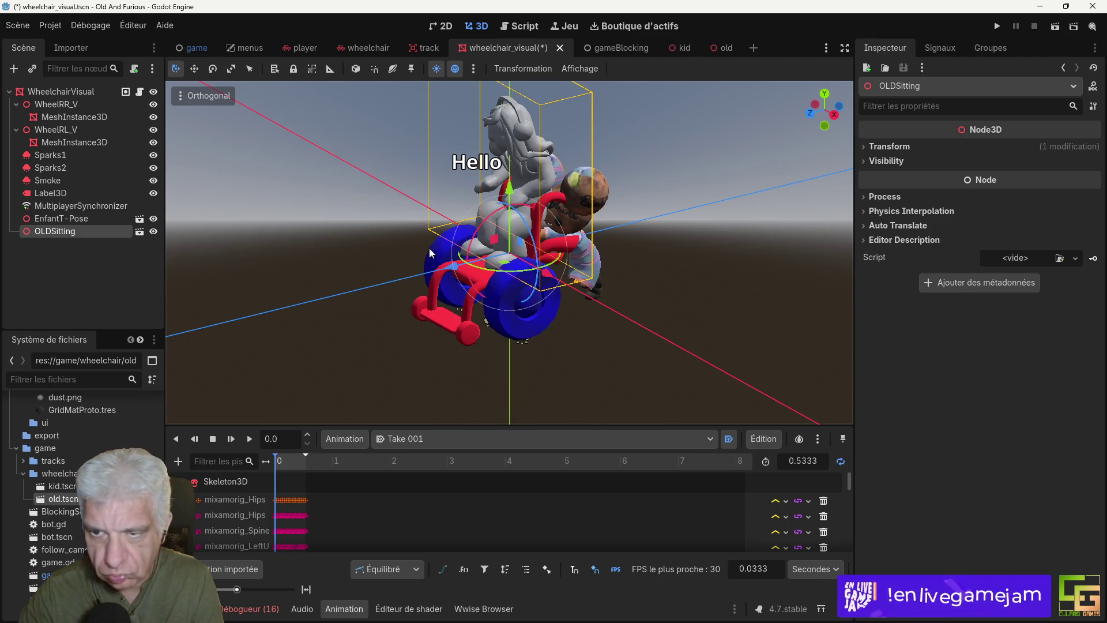
pyautogui.moveTo(494, 242)
pyautogui.mouseDown()
pyautogui.moveTo(447, 297)
pyautogui.moveTo(459, 289)
pyautogui.mouseUp()
pyautogui.moveTo(371, 363)
pyautogui.mouseDown()
pyautogui.moveTo(512, 366)
pyautogui.moveTo(550, 347)
pyautogui.moveTo(612, 357)
pyautogui.moveTo(476, 369)
pyautogui.moveTo(459, 355)
pyautogui.moveTo(390, 357)
pyautogui.mouseUp()
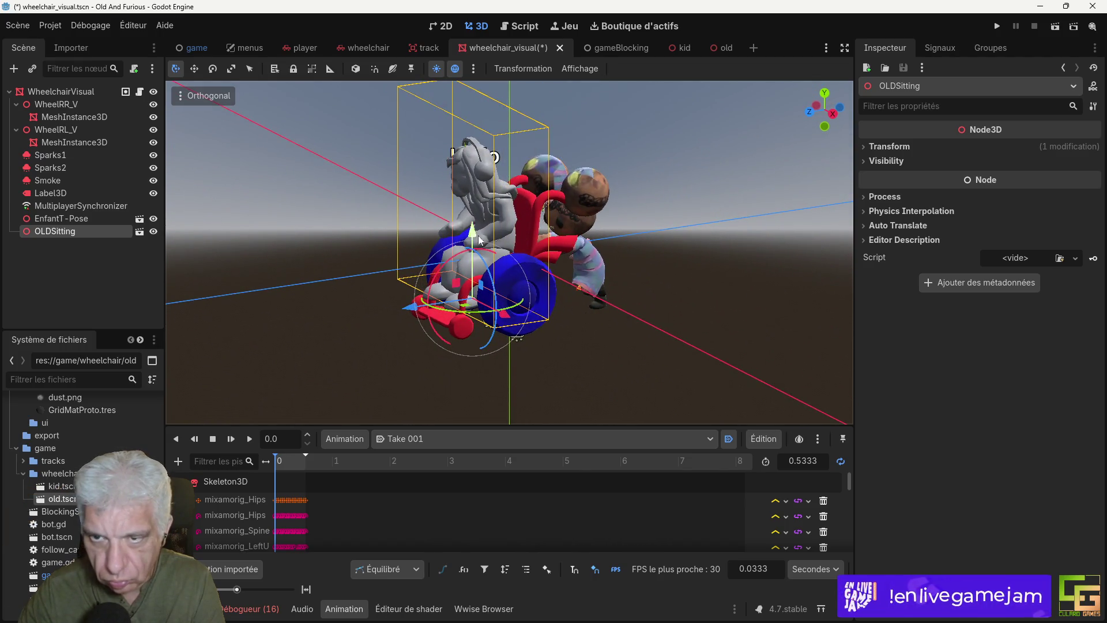
pyautogui.click(894, 149)
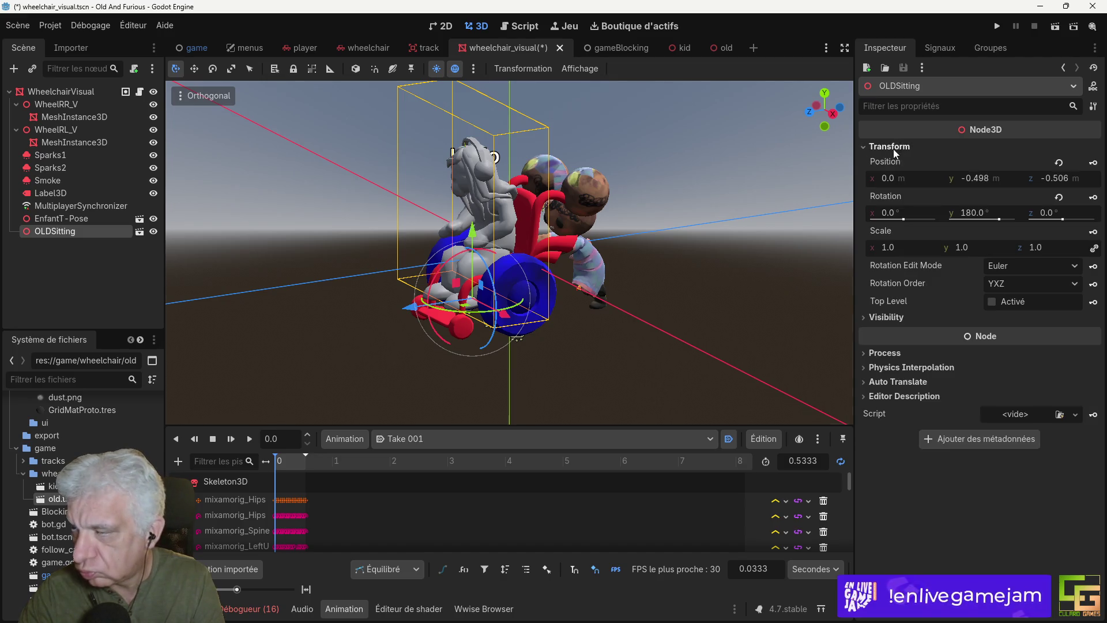
pyautogui.click(891, 247)
pyautogui.write('1.2')
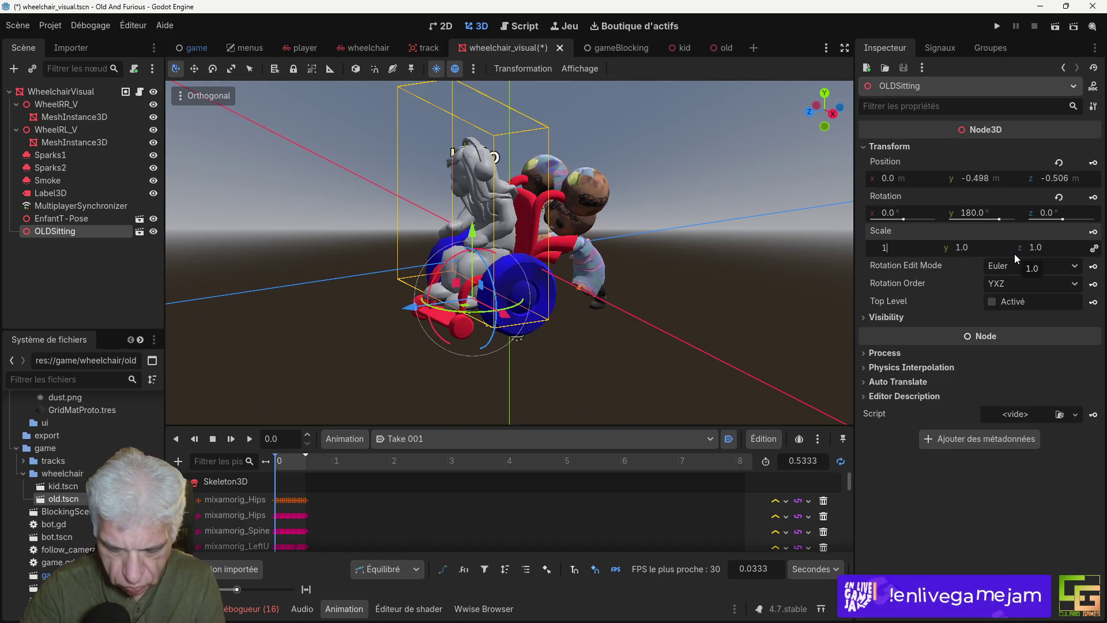
pyautogui.press('Return')
pyautogui.press('KP_1')
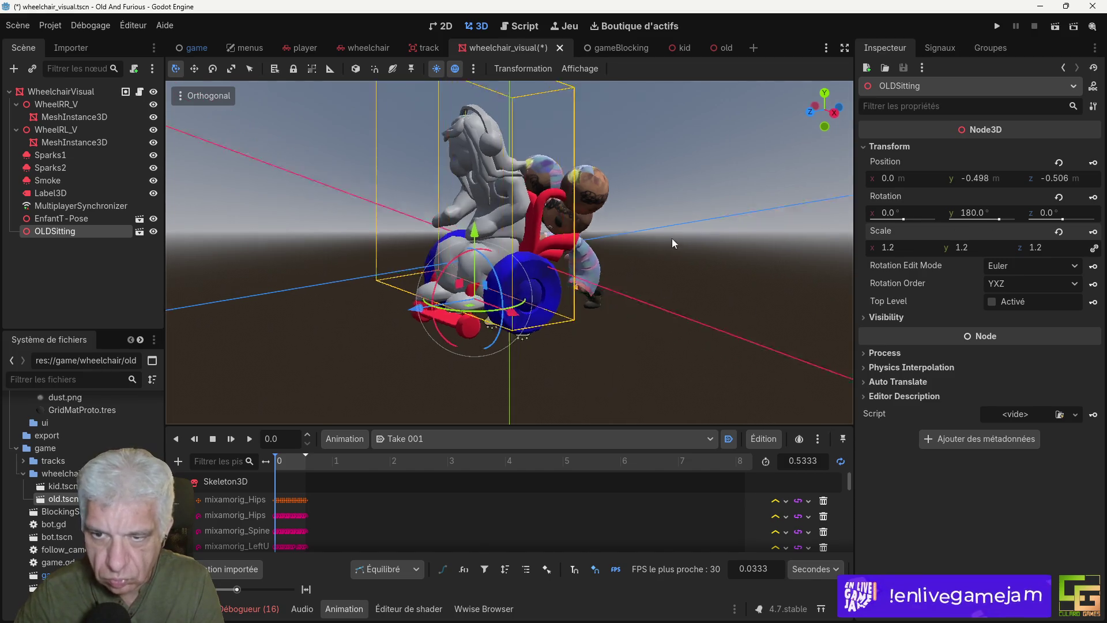
pyautogui.moveTo(593, 229)
pyautogui.mouseDown()
pyautogui.moveTo(732, 385)
pyautogui.moveTo(524, 347)
pyautogui.moveTo(698, 327)
pyautogui.moveTo(713, 337)
pyautogui.moveTo(541, 345)
pyautogui.mouseUp()
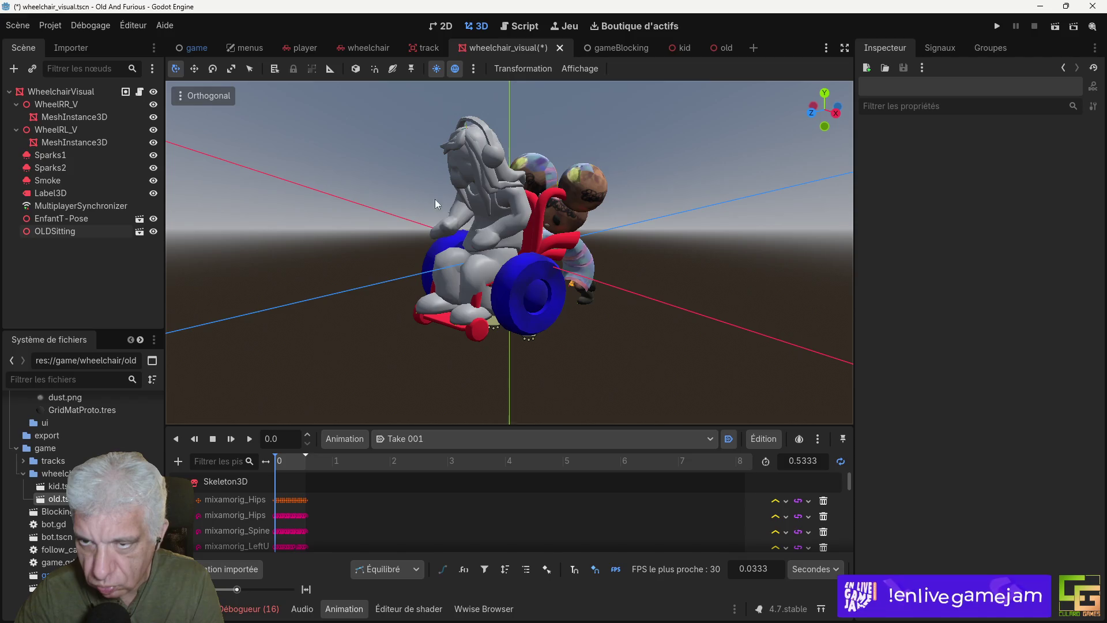
# Step: Move OLDSitting 0.139 along Z to z -0.651, save, and test-run the game
pyautogui.click(494, 240)
pyautogui.moveTo(426, 321)
pyautogui.mouseDown()
pyautogui.moveTo(413, 326)
pyautogui.moveTo(584, 355)
pyautogui.moveTo(521, 372)
pyautogui.moveTo(552, 365)
pyautogui.mouseUp()
pyautogui.hotkey('ctrl', 's')
pyautogui.moveTo(302, 348)
pyautogui.mouseDown()
pyautogui.moveTo(507, 330)
pyautogui.moveTo(449, 301)
pyautogui.moveTo(389, 345)
pyautogui.moveTo(462, 272)
pyautogui.moveTo(501, 278)
pyautogui.moveTo(500, 320)
pyautogui.moveTo(507, 299)
pyautogui.moveTo(483, 320)
pyautogui.moveTo(553, 337)
pyautogui.mouseUp()
pyautogui.scroll(3, 463, 272)
pyautogui.scroll(-3, 771, 272)
pyautogui.moveTo(771, 271)
pyautogui.mouseDown()
pyautogui.moveTo(693, 337)
pyautogui.moveTo(753, 216)
pyautogui.mouseUp()
pyautogui.click(997, 27)
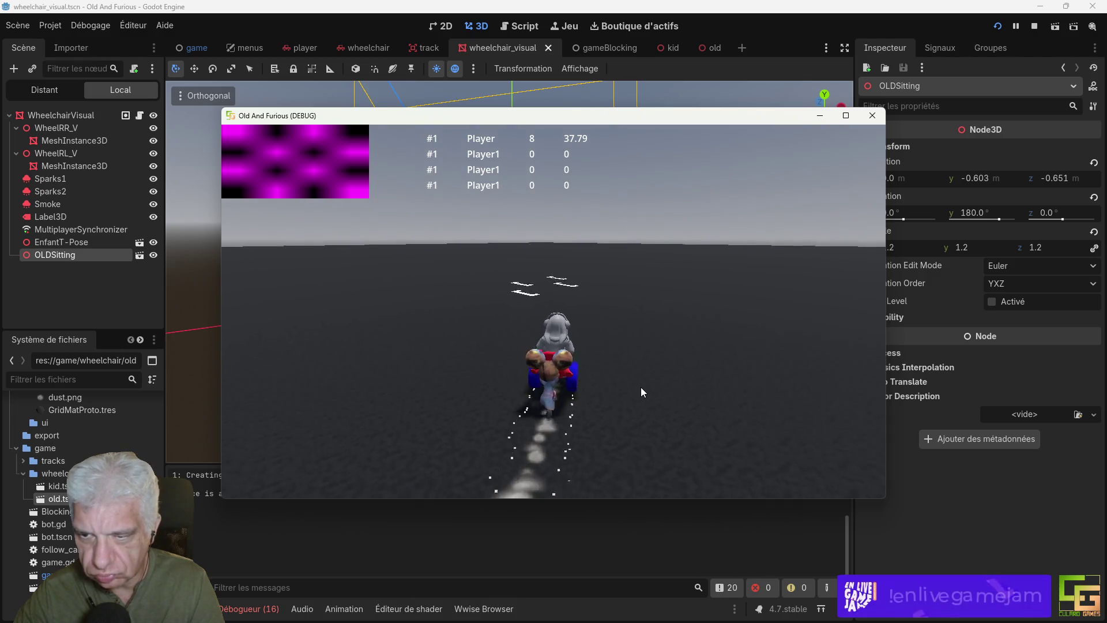
pyautogui.hotkey('alt', 'Tab')
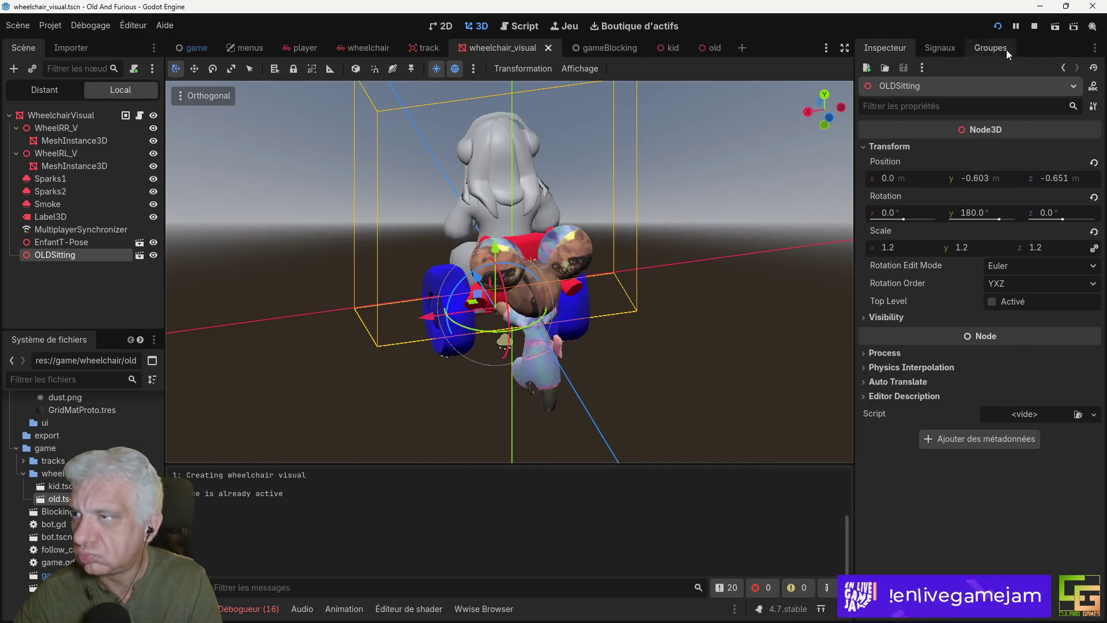
# Step: Stop the game, rename the Smoke emitter to Smoke1, and duplicate it as Smoke2
pyautogui.click(1035, 26)
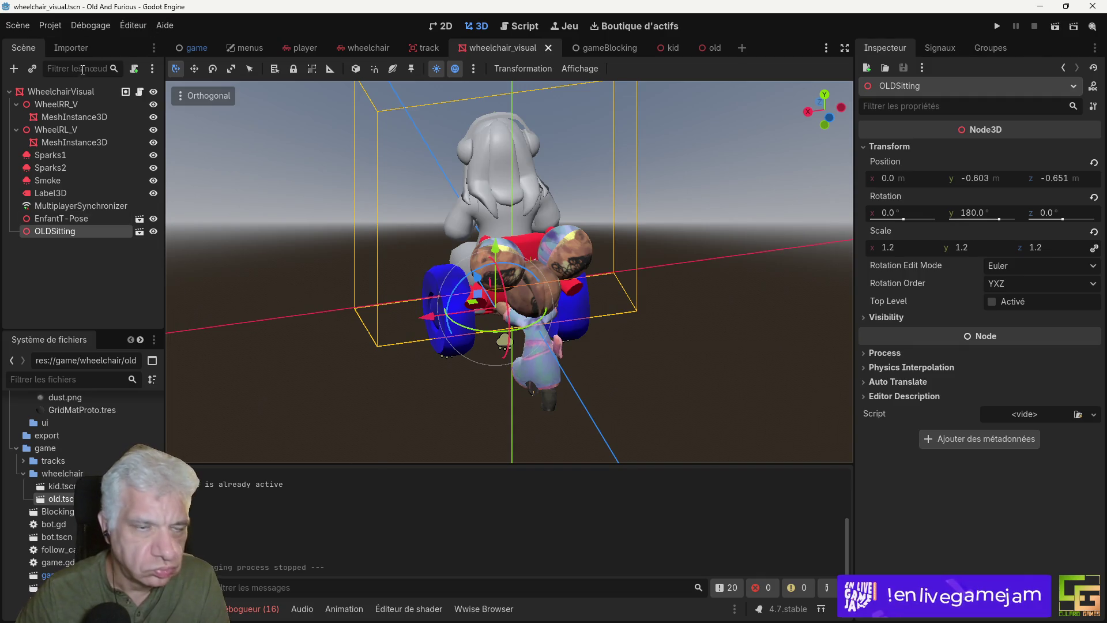
pyautogui.click(48, 181)
pyautogui.click(68, 169)
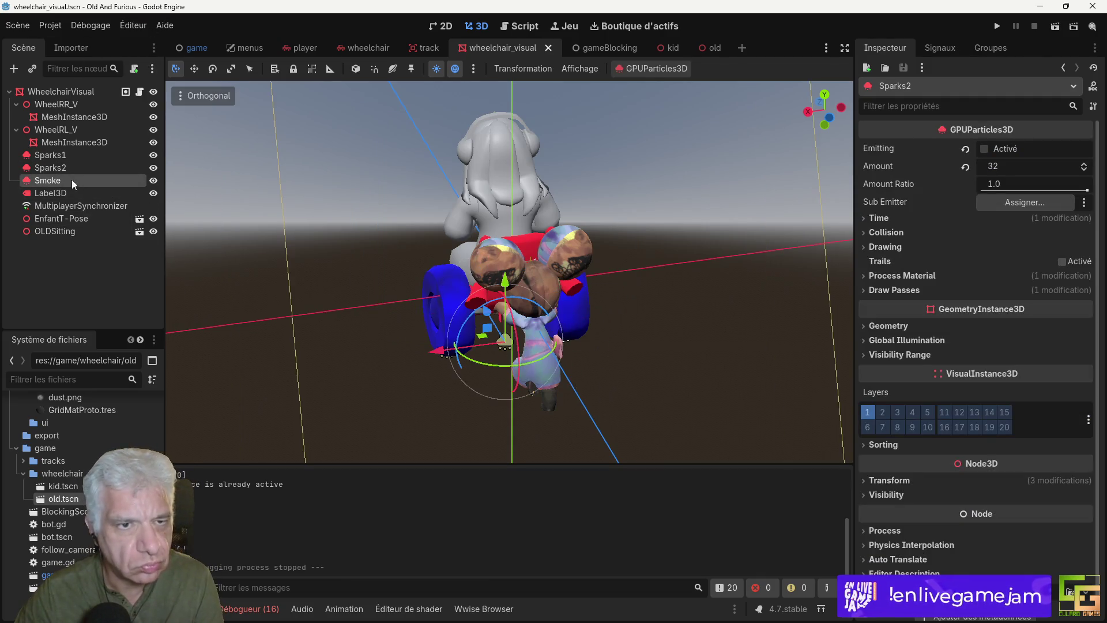
pyautogui.doubleClick(70, 180)
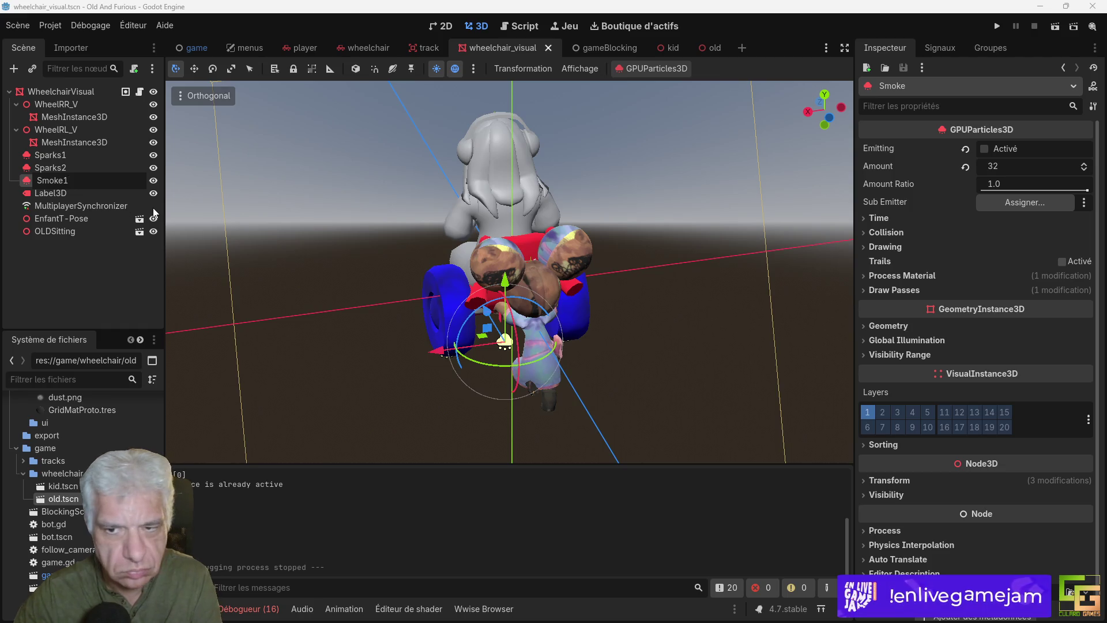
pyautogui.press('Return')
pyautogui.hotkey('ctrl', 'd')
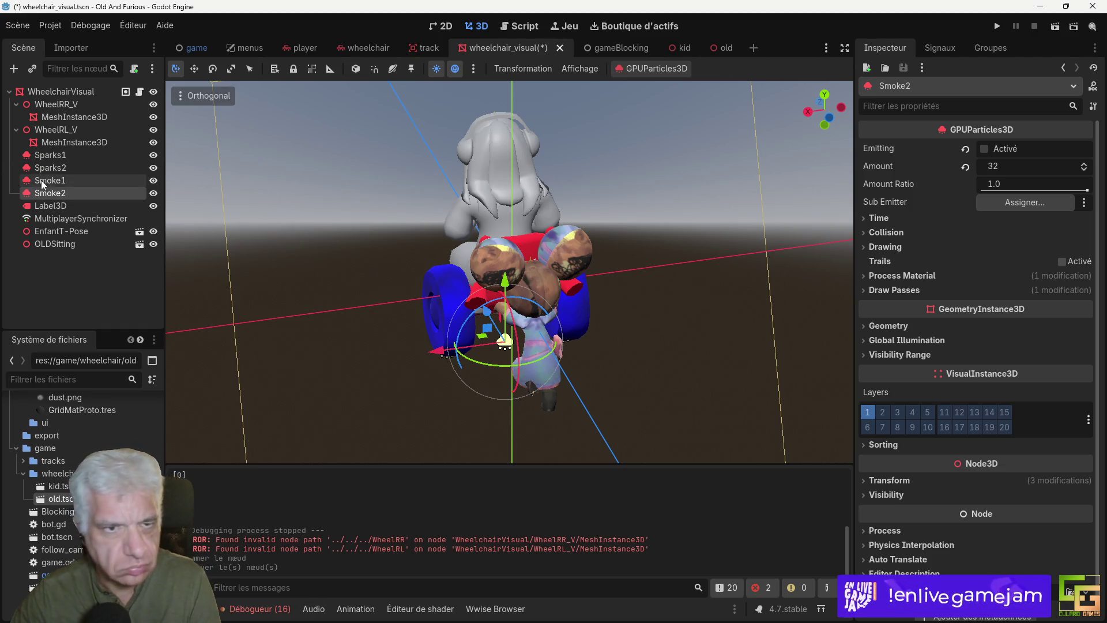
# Step: Move Smoke1 toward the left wheel and Smoke2 to the opposite side along X
pyautogui.click(74, 180)
pyautogui.moveTo(445, 353); pyautogui.dragTo(387, 357)
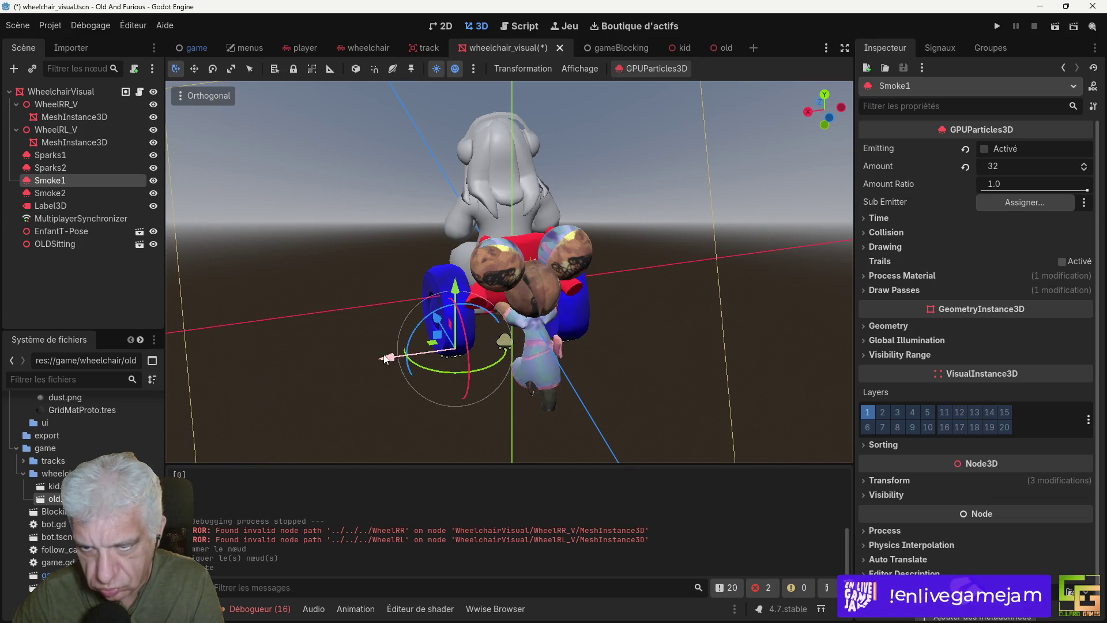
pyautogui.click(51, 194)
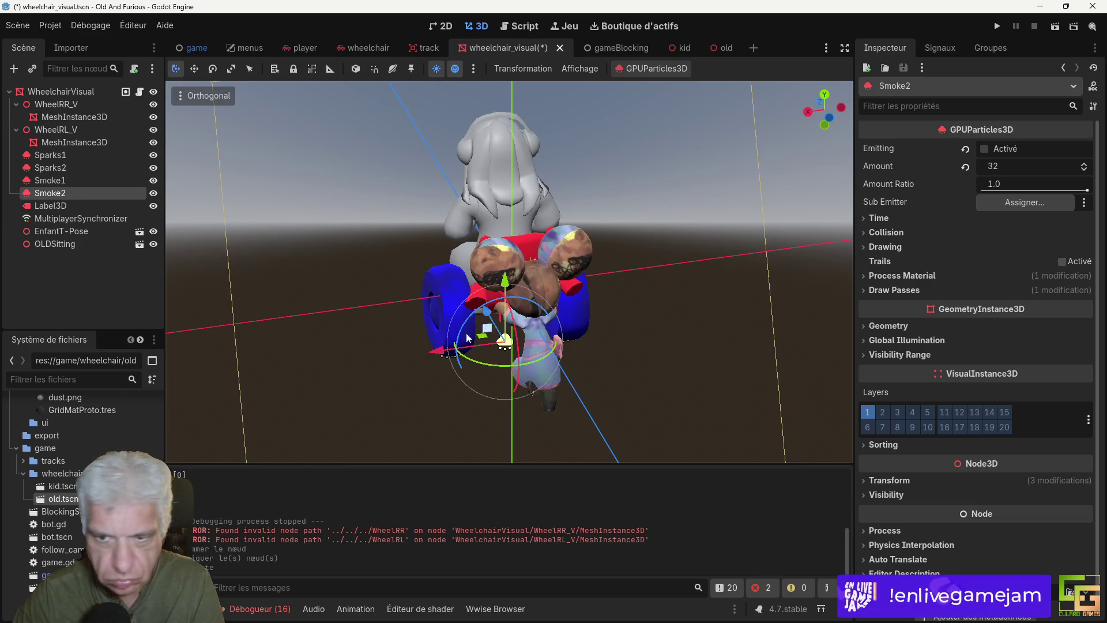
pyautogui.moveTo(432, 354); pyautogui.dragTo(497, 345)
pyautogui.moveTo(705, 399)
pyautogui.mouseDown()
pyautogui.moveTo(651, 387)
pyautogui.moveTo(684, 368)
pyautogui.moveTo(499, 358)
pyautogui.moveTo(512, 373)
pyautogui.mouseUp()
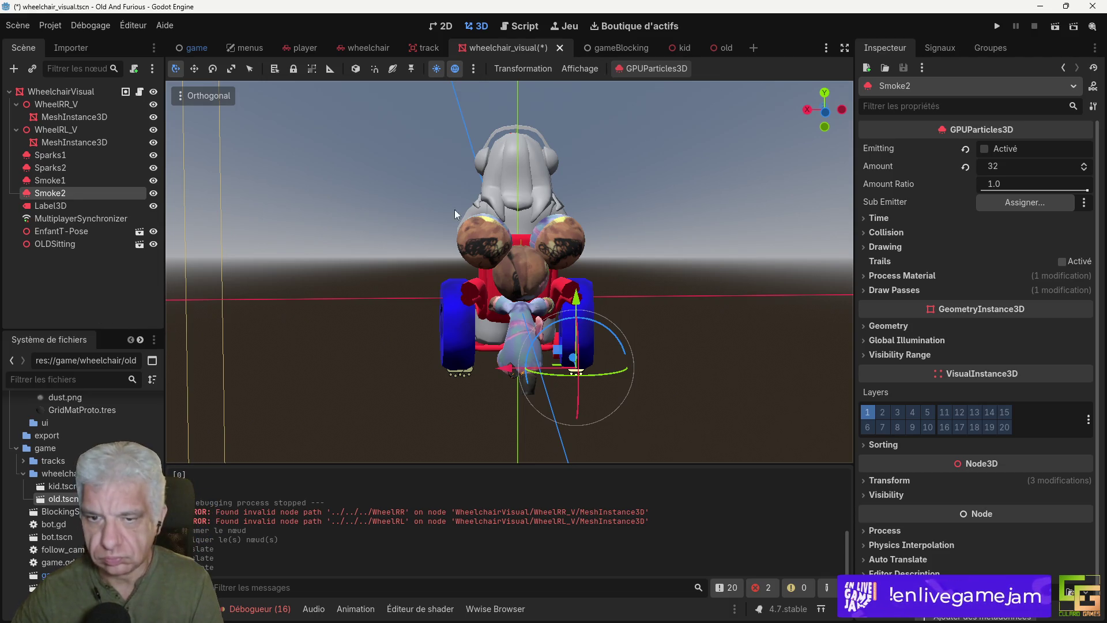
pyautogui.moveTo(746, 317)
pyautogui.mouseDown()
pyautogui.moveTo(703, 345)
pyautogui.moveTo(590, 328)
pyautogui.moveTo(619, 330)
pyautogui.moveTo(619, 344)
pyautogui.mouseUp()
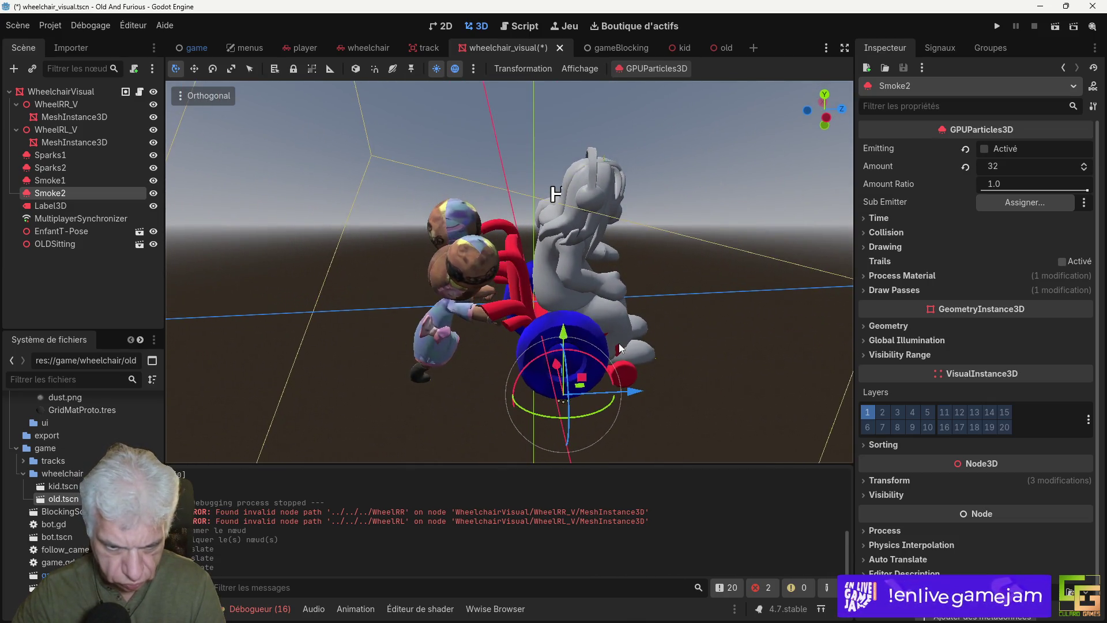
pyautogui.scroll(3, 638, 338)
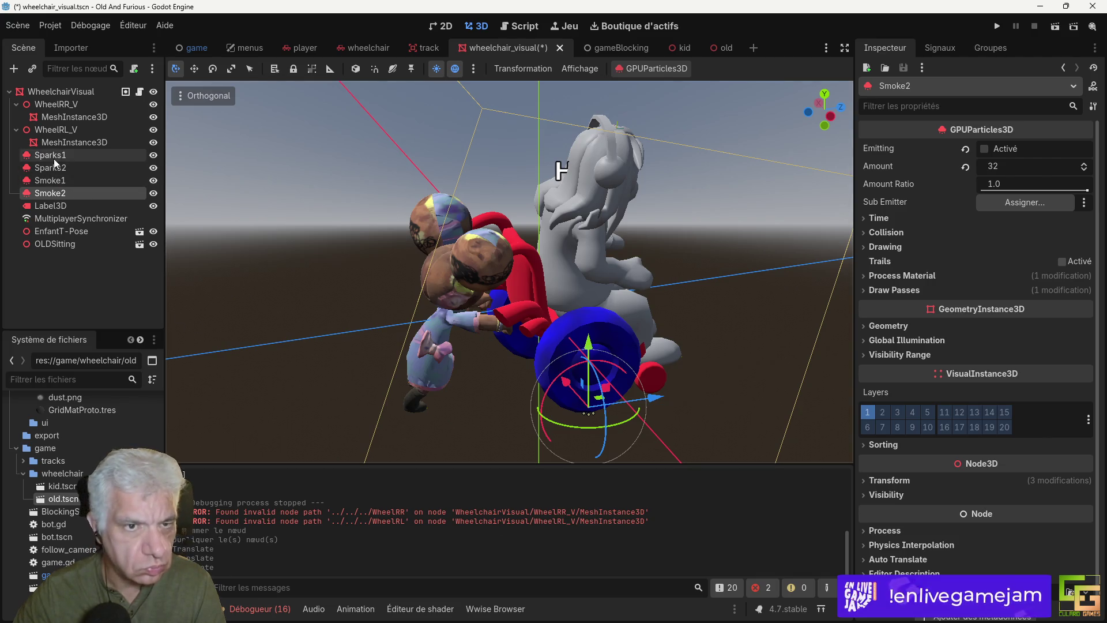
# Step: Inspect the WheelRL_V and WheelRR_V wheel meshes, then save the scene
pyautogui.click(72, 142)
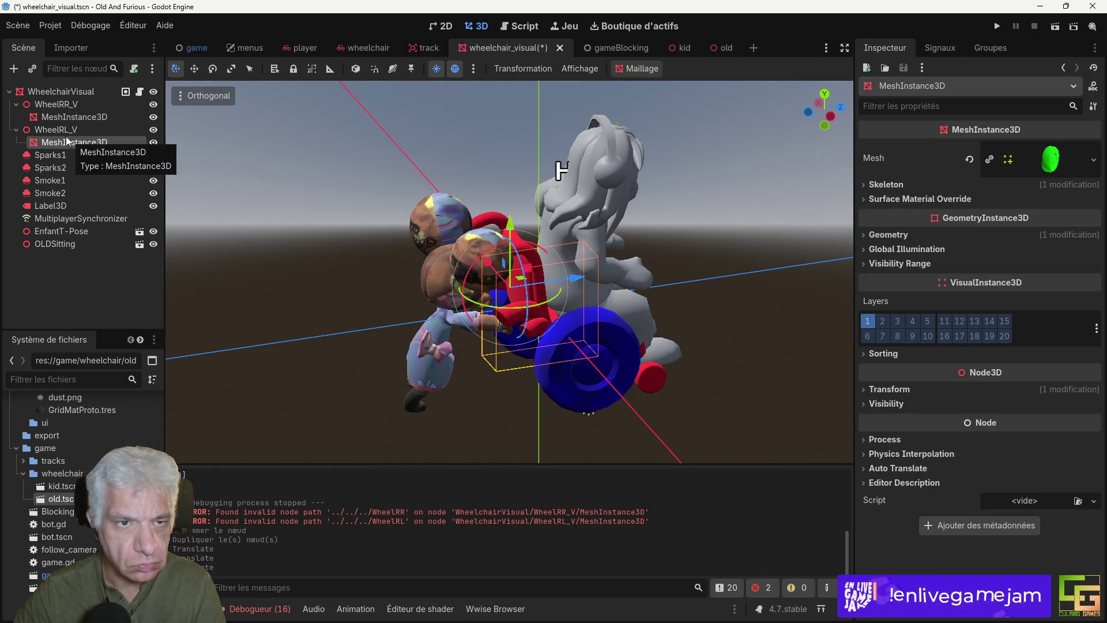
pyautogui.click(65, 116)
pyautogui.moveTo(480, 369)
pyautogui.mouseDown()
pyautogui.moveTo(603, 331)
pyautogui.moveTo(642, 334)
pyautogui.moveTo(612, 379)
pyautogui.mouseUp()
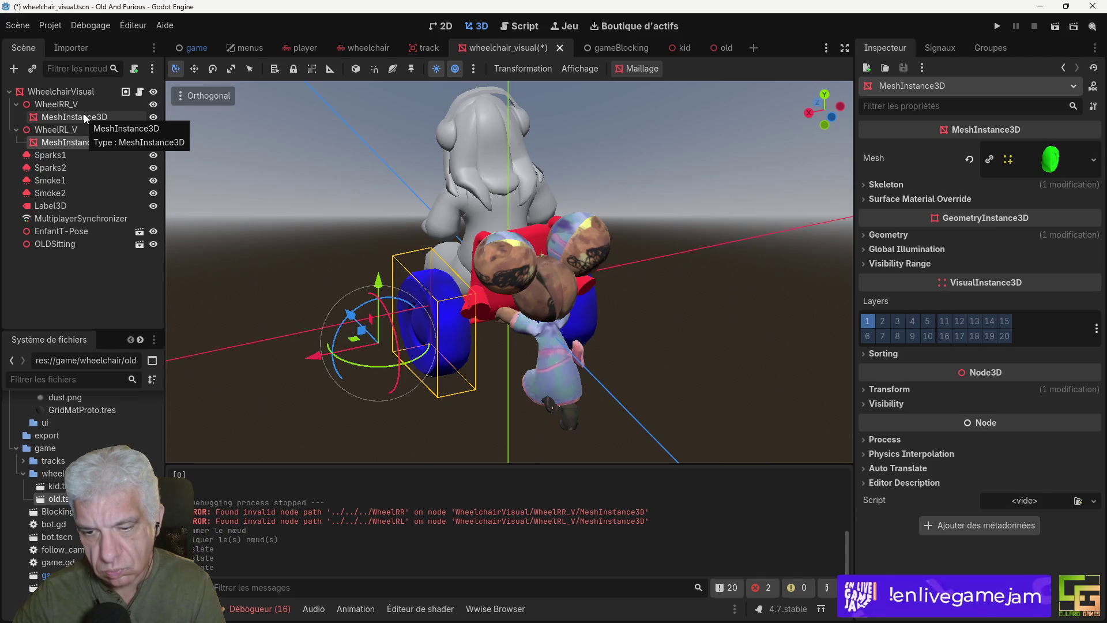
pyautogui.click(84, 117)
pyautogui.moveTo(692, 328)
pyautogui.mouseDown()
pyautogui.moveTo(611, 357)
pyautogui.moveTo(566, 337)
pyautogui.moveTo(685, 344)
pyautogui.mouseUp()
pyautogui.scroll(2, 186, 140)
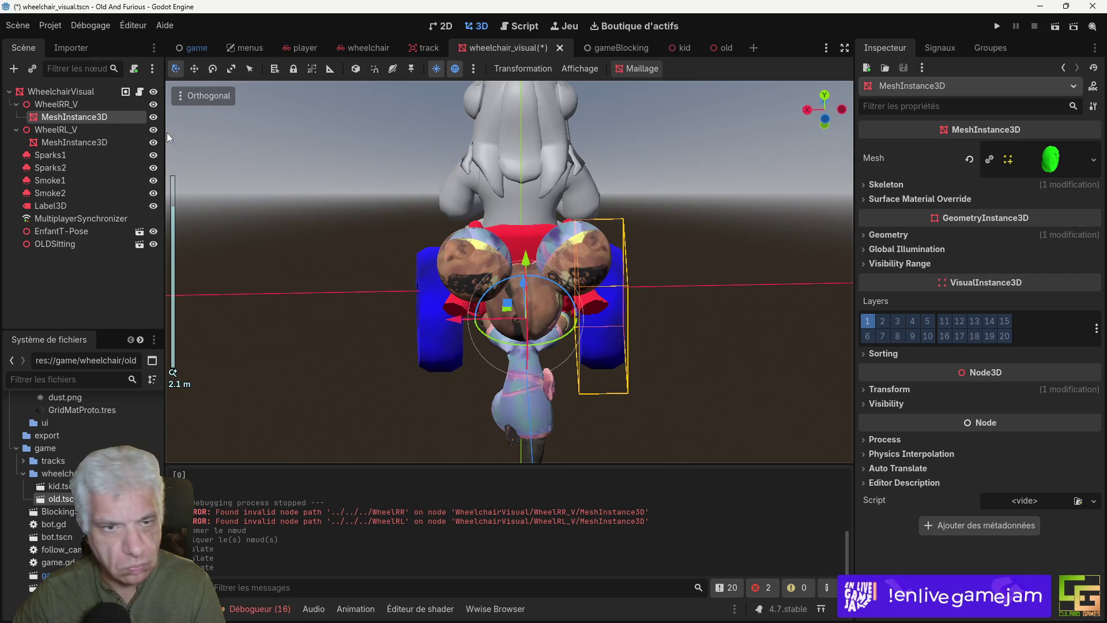
pyautogui.hotkey('ctrl', 's')
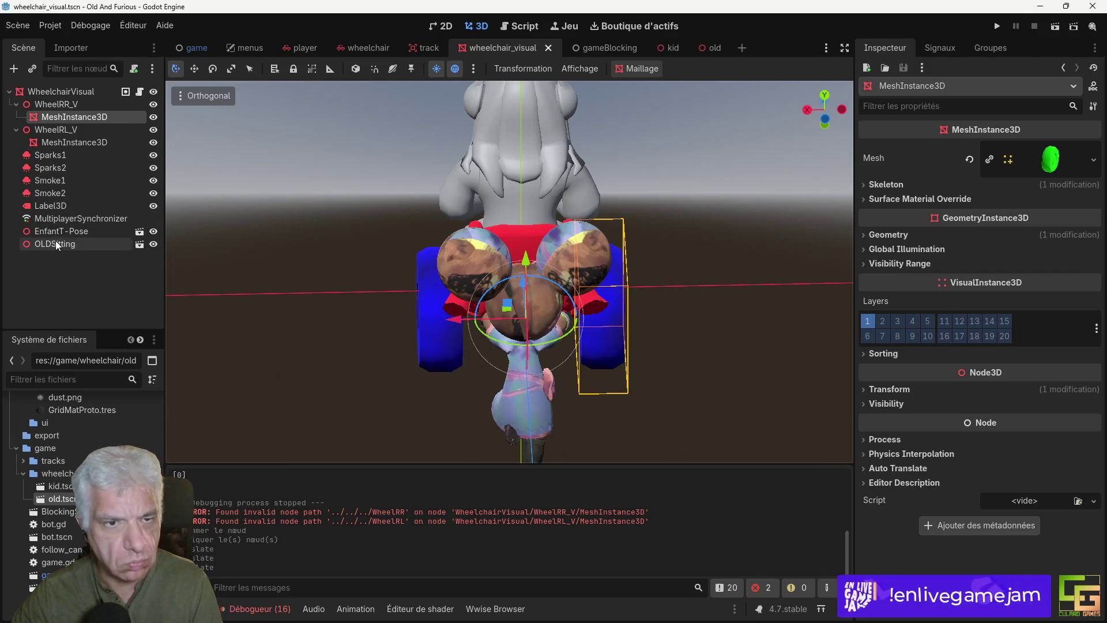
# Step: Check the kid and wheelchair from an angled view, then open wheelchair_visual.gd
pyautogui.click(64, 233)
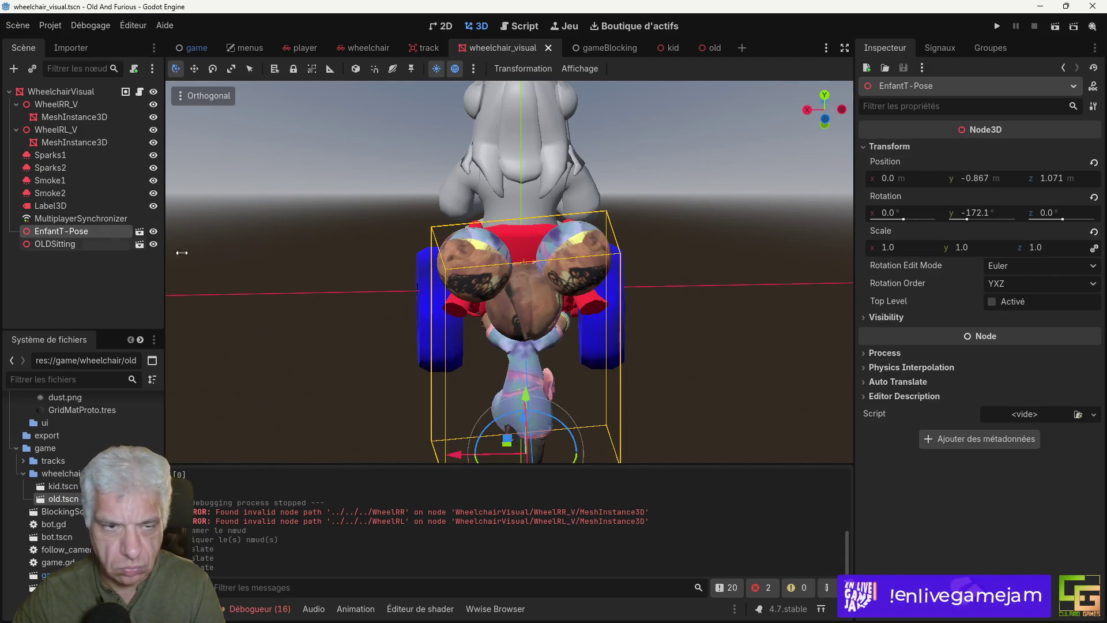
pyautogui.click(707, 337)
pyautogui.moveTo(707, 337)
pyautogui.mouseDown()
pyautogui.moveTo(575, 359)
pyautogui.moveTo(432, 310)
pyautogui.moveTo(306, 300)
pyautogui.moveTo(364, 321)
pyautogui.moveTo(279, 328)
pyautogui.moveTo(358, 314)
pyautogui.moveTo(254, 300)
pyautogui.moveTo(322, 315)
pyautogui.moveTo(234, 317)
pyautogui.mouseUp()
pyautogui.press('w')
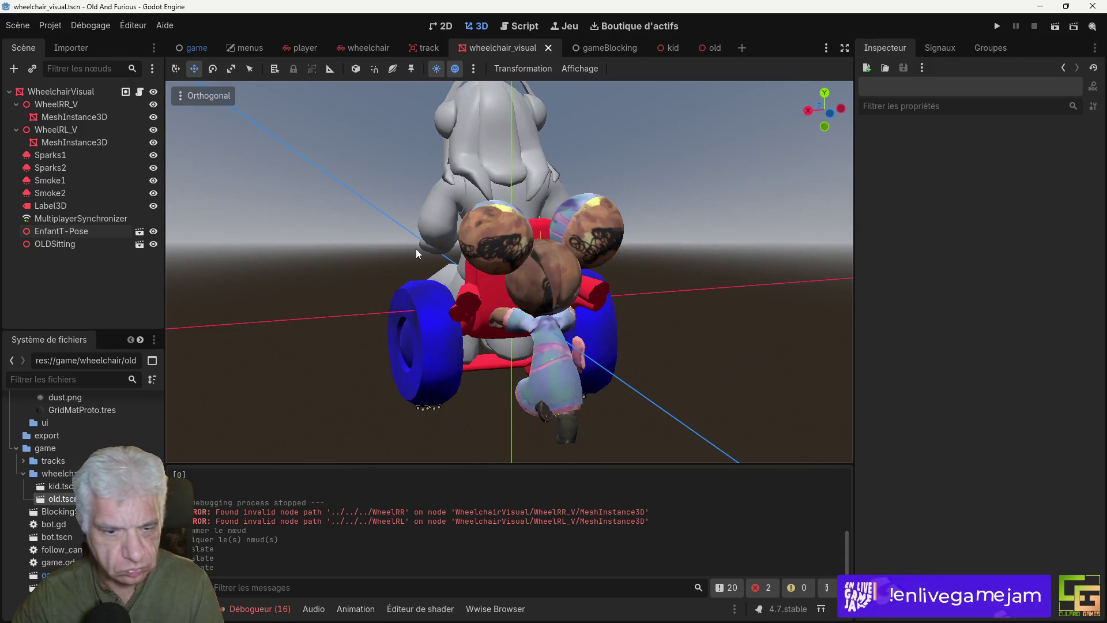
pyautogui.moveTo(431, 324)
pyautogui.mouseDown()
pyautogui.moveTo(624, 323)
pyautogui.moveTo(691, 310)
pyautogui.moveTo(510, 356)
pyautogui.moveTo(447, 351)
pyautogui.moveTo(393, 326)
pyautogui.mouseUp()
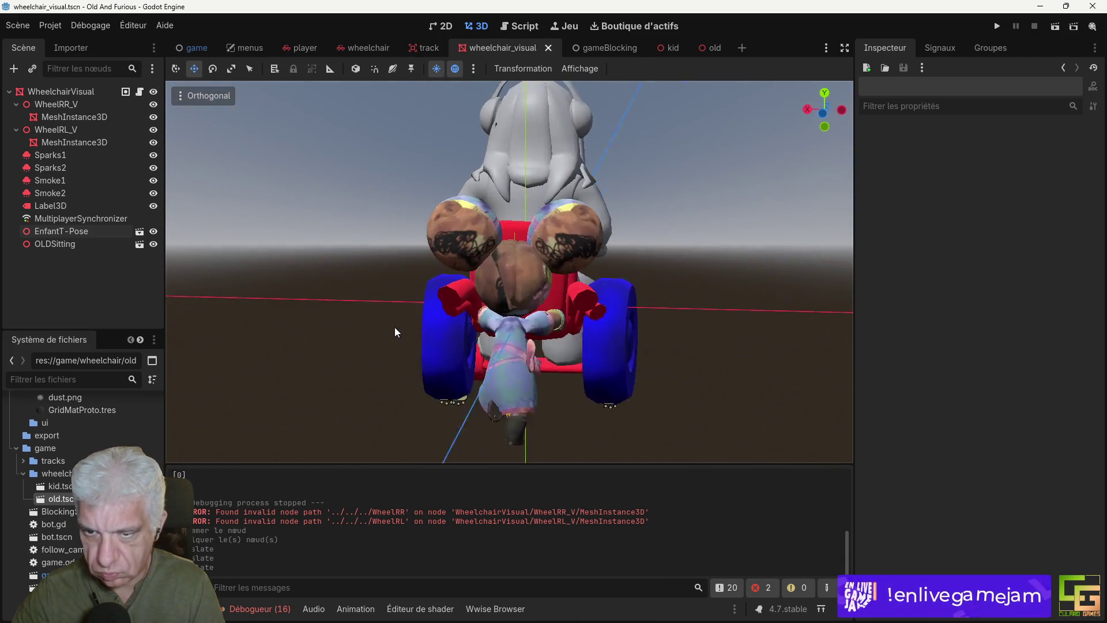
pyautogui.click(139, 92)
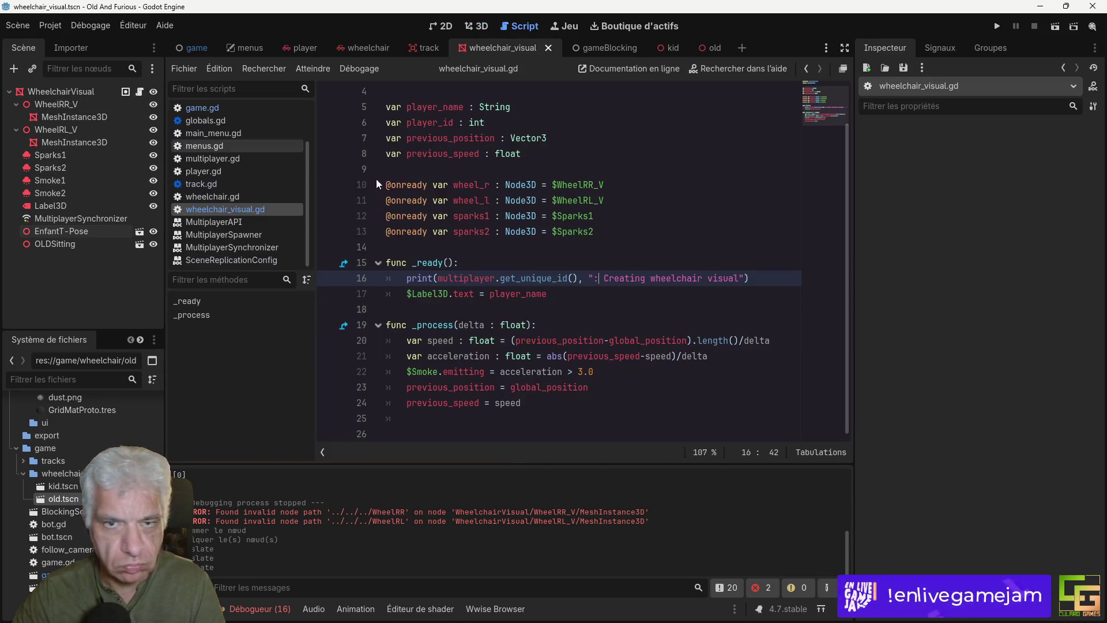
# Step: Duplicate line 22's $Smoke.emitting line as $Smoke1 and $Smoke2, then run with F5
pyautogui.tripleClick(465, 372)
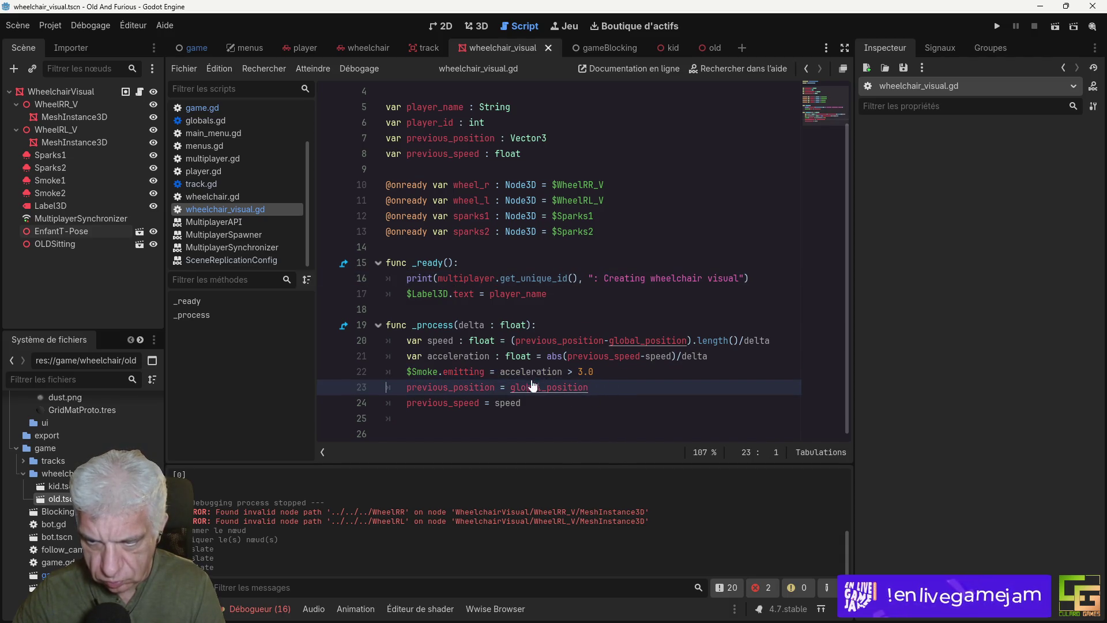
pyautogui.write('$Smoke.emitting = acceleration > 3.0')
pyautogui.click(439, 372)
pyautogui.write('1')
pyautogui.click(438, 387)
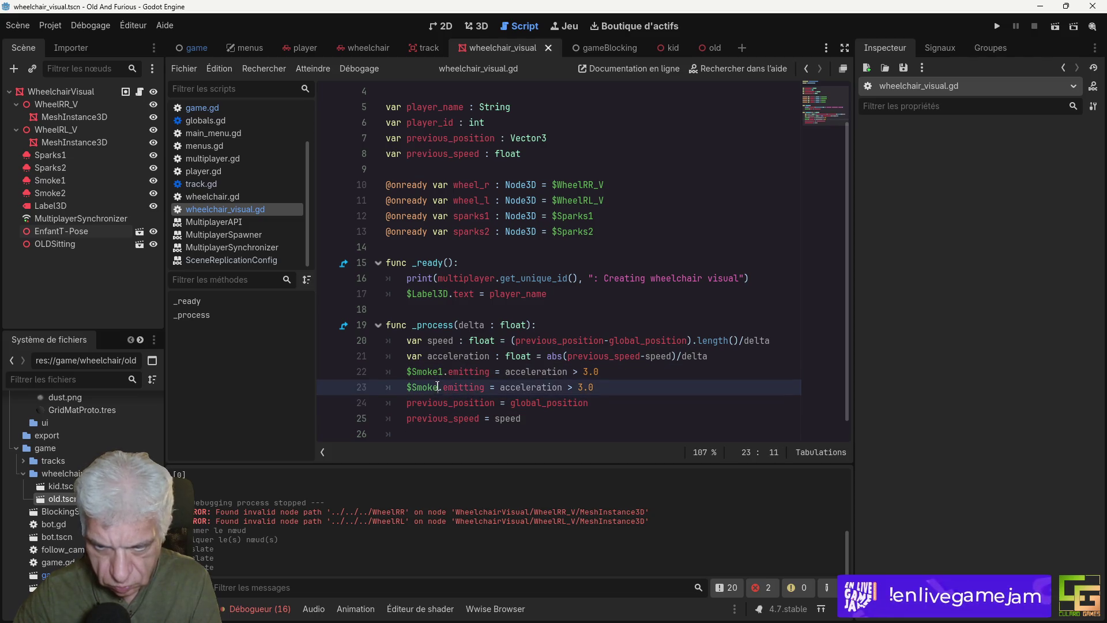
pyautogui.press('F5')
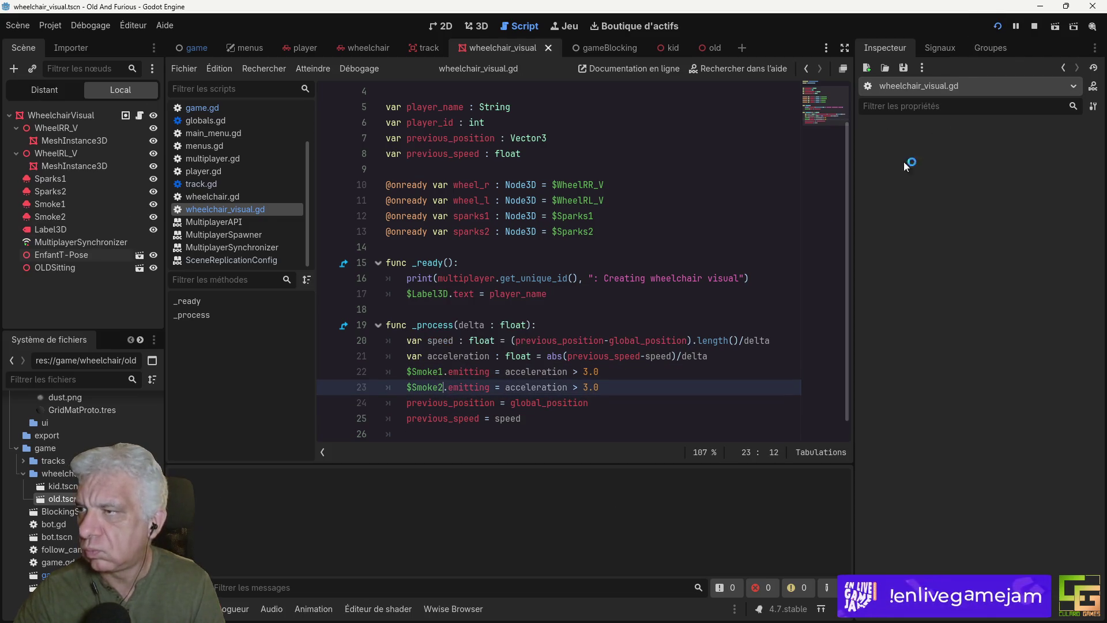
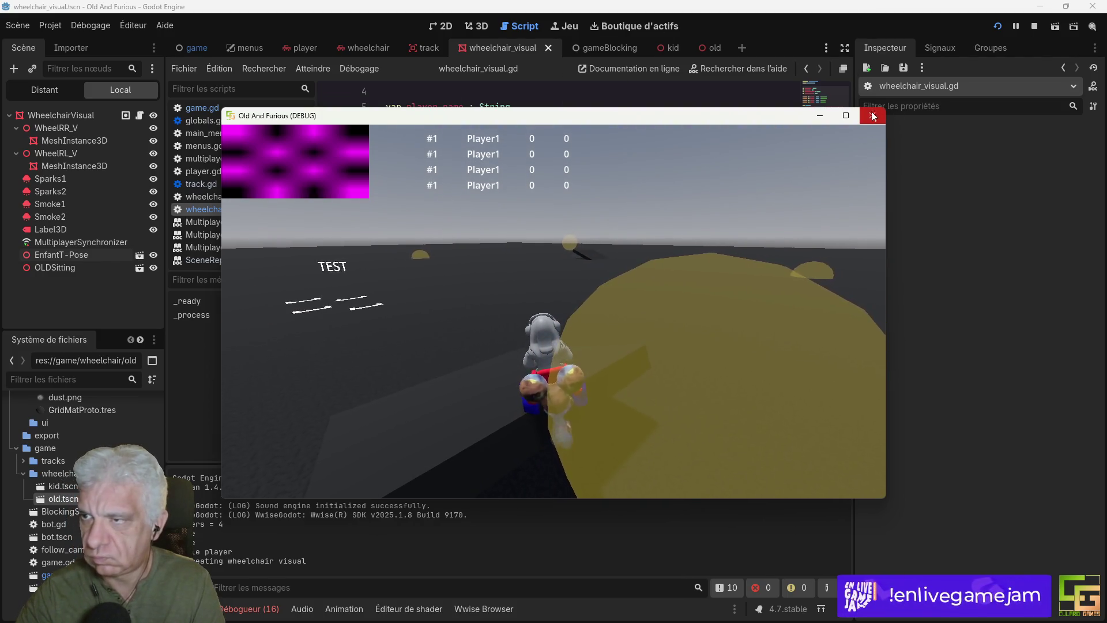
# Step: Restart the game, drive forward to check the dust trails, stop it, and select EnfantT-Pose
pyautogui.hotkey('alt', 'F4')
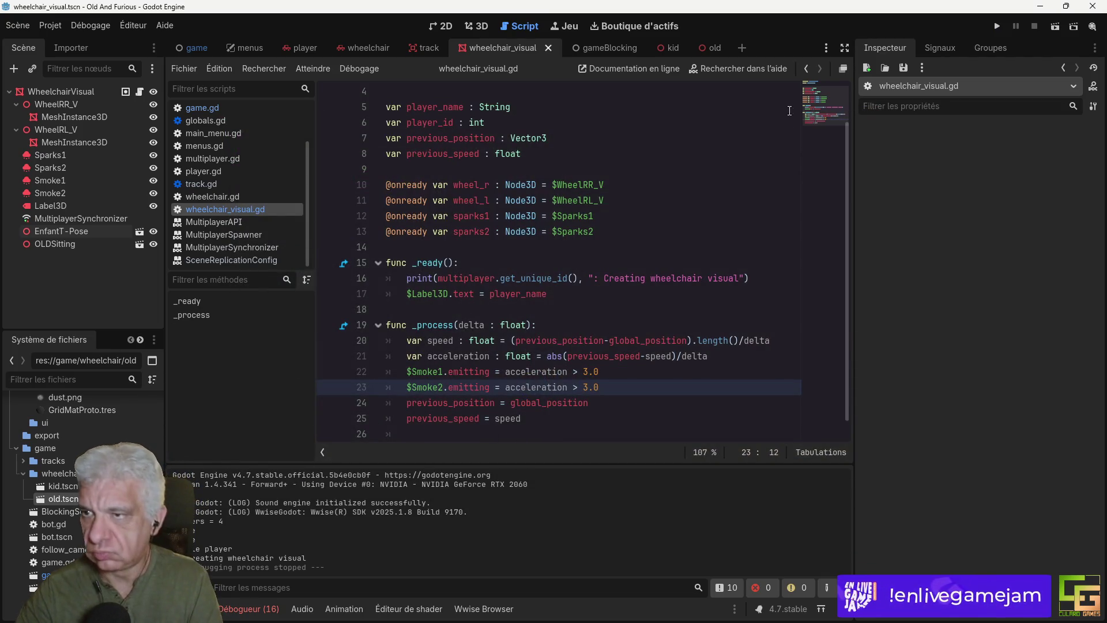
pyautogui.click(997, 26)
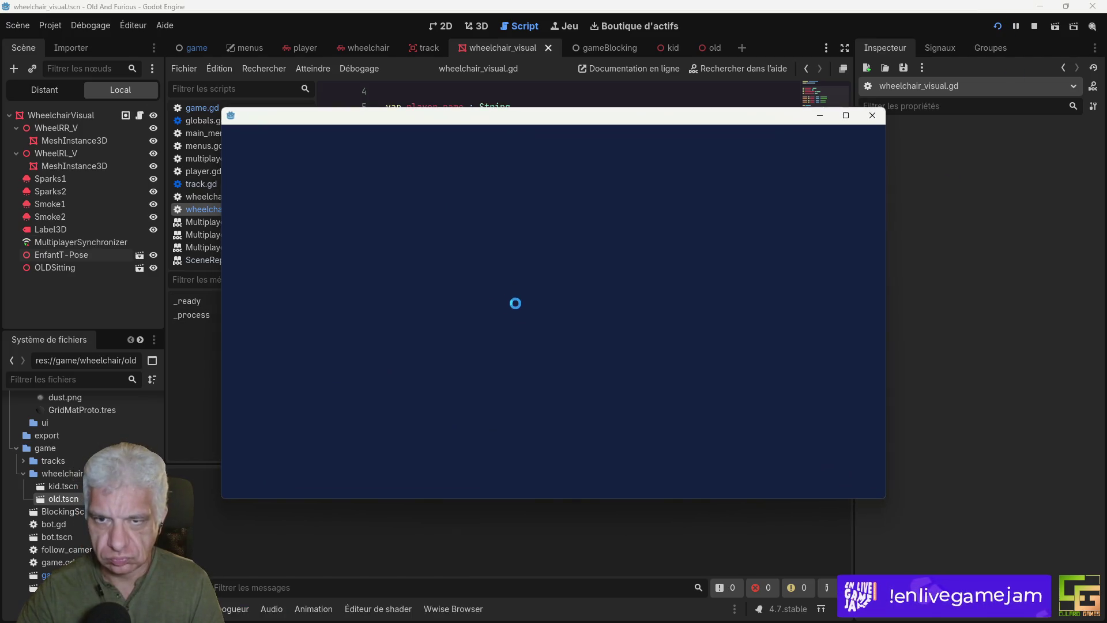
pyautogui.press('Up')
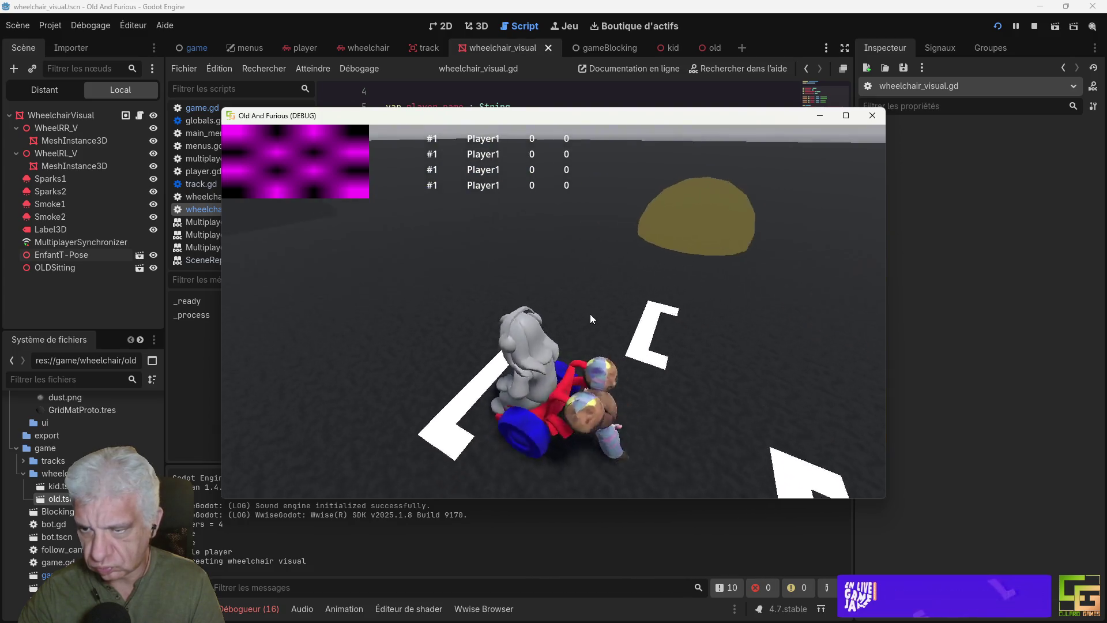
pyautogui.click(873, 115)
pyautogui.click(81, 230)
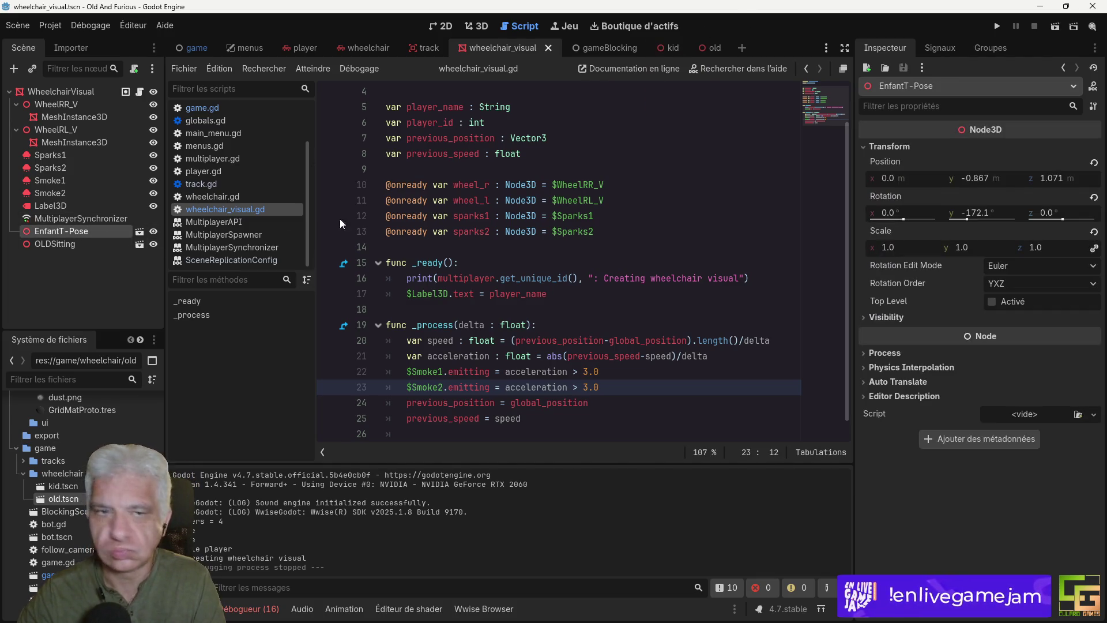
# Step: In the kid scene, rename the root node Enfant1_Course to Kid
pyautogui.click(674, 47)
pyautogui.click(71, 95)
pyautogui.click(82, 92)
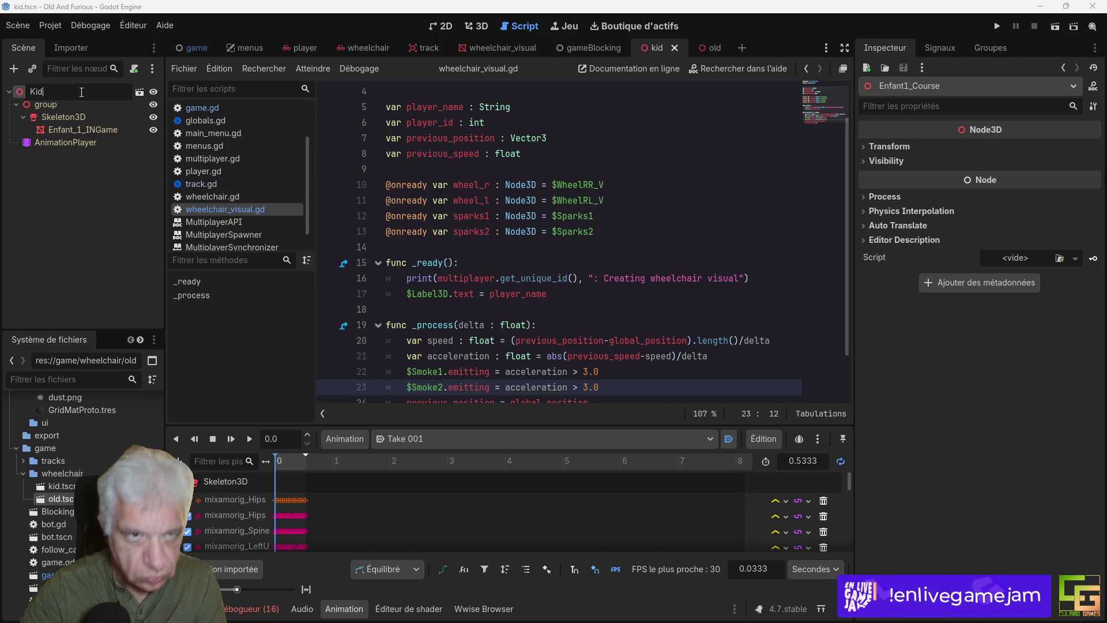
pyautogui.press('Return')
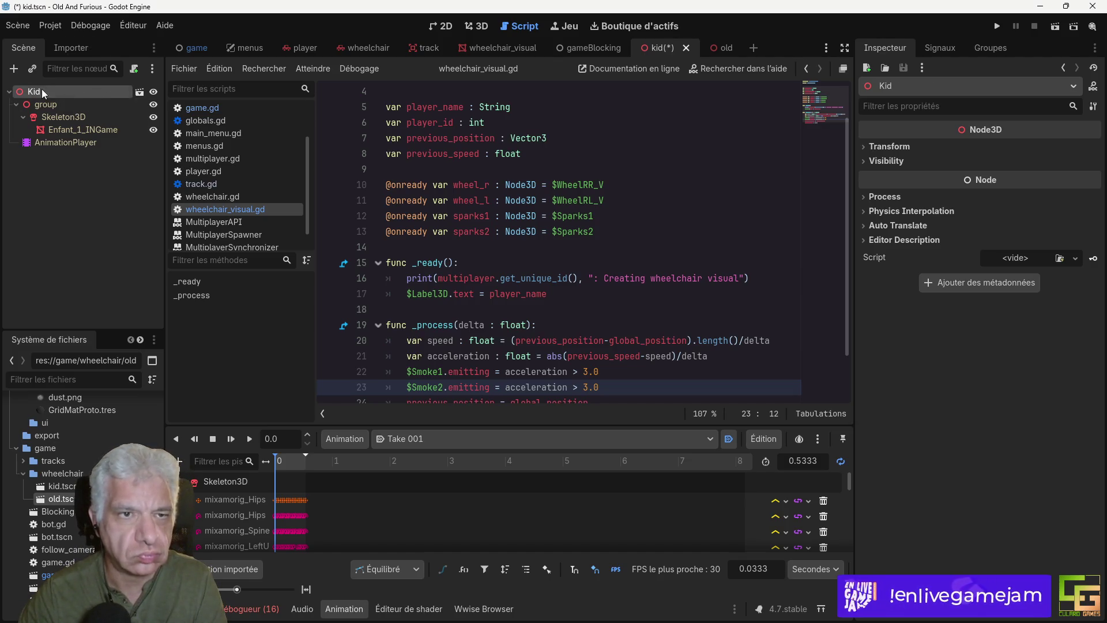
# Step: Attach a new kid.gd script to Kid, delete its _process function, and save
pyautogui.click(134, 69)
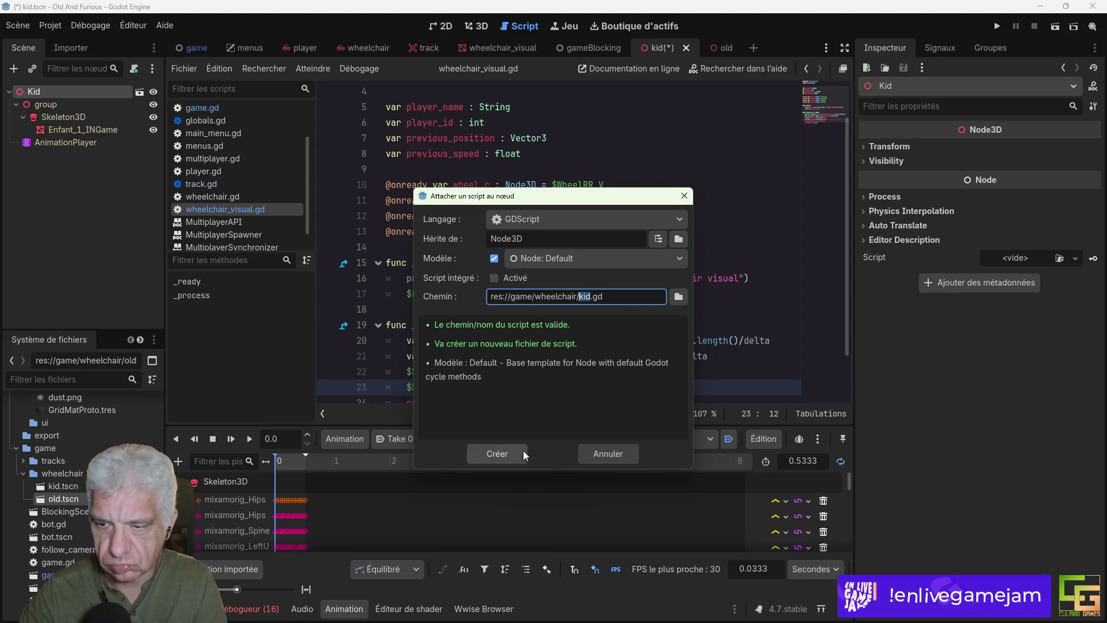
pyautogui.click(489, 452)
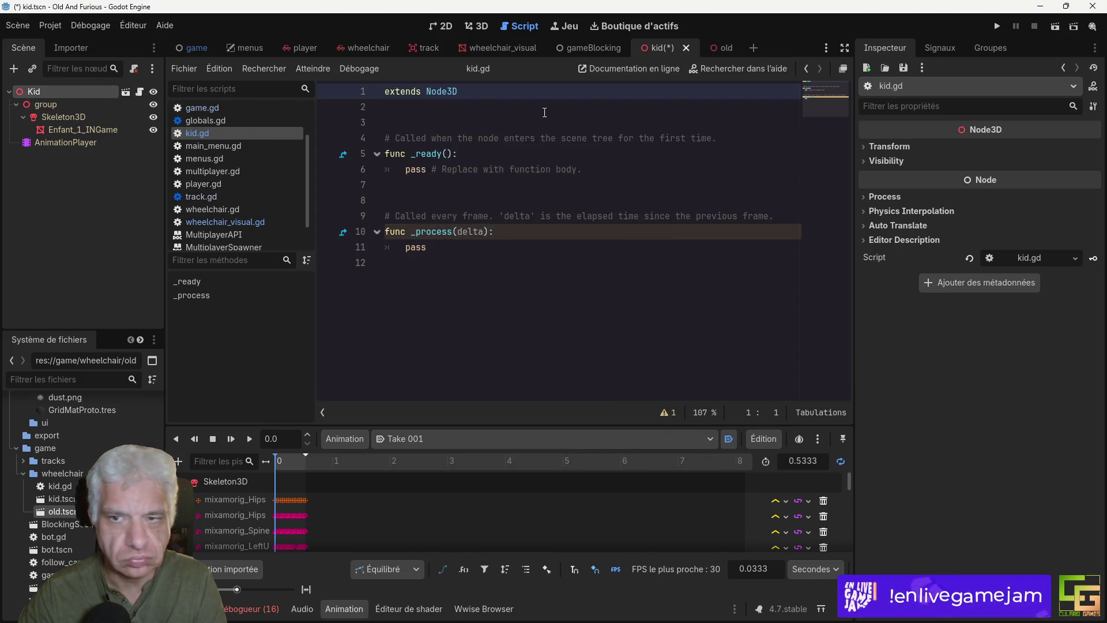
pyautogui.moveTo(436, 247)
pyautogui.mouseDown()
pyautogui.moveTo(398, 247)
pyautogui.moveTo(346, 154)
pyautogui.moveTo(334, 197)
pyautogui.mouseUp()
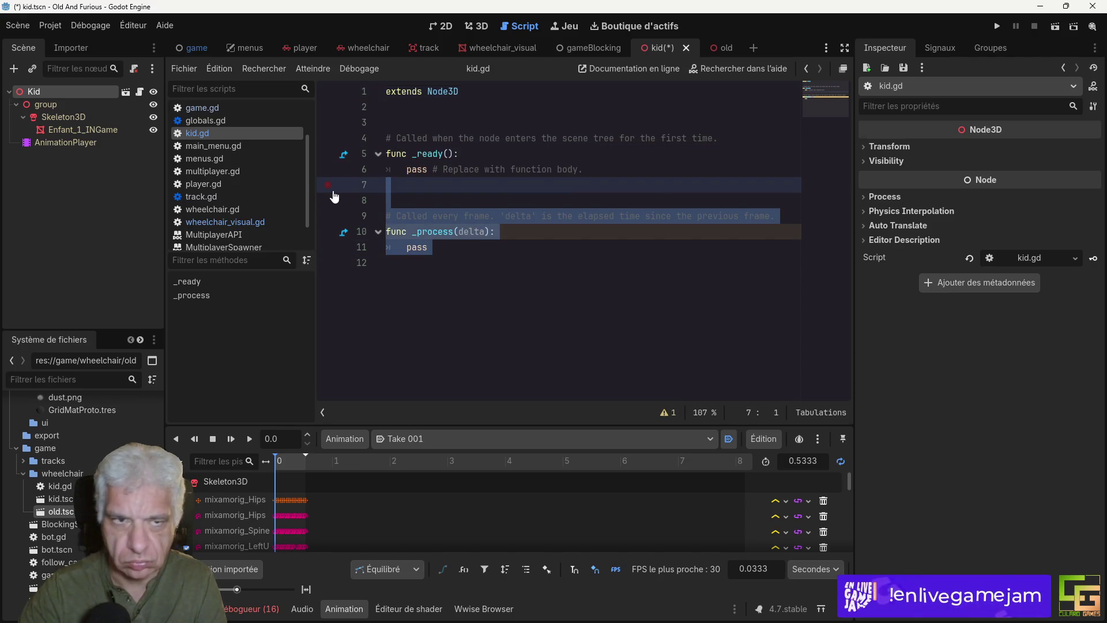
pyautogui.press('Delete')
pyautogui.hotkey('ctrl', 's')
pyautogui.click(52, 143)
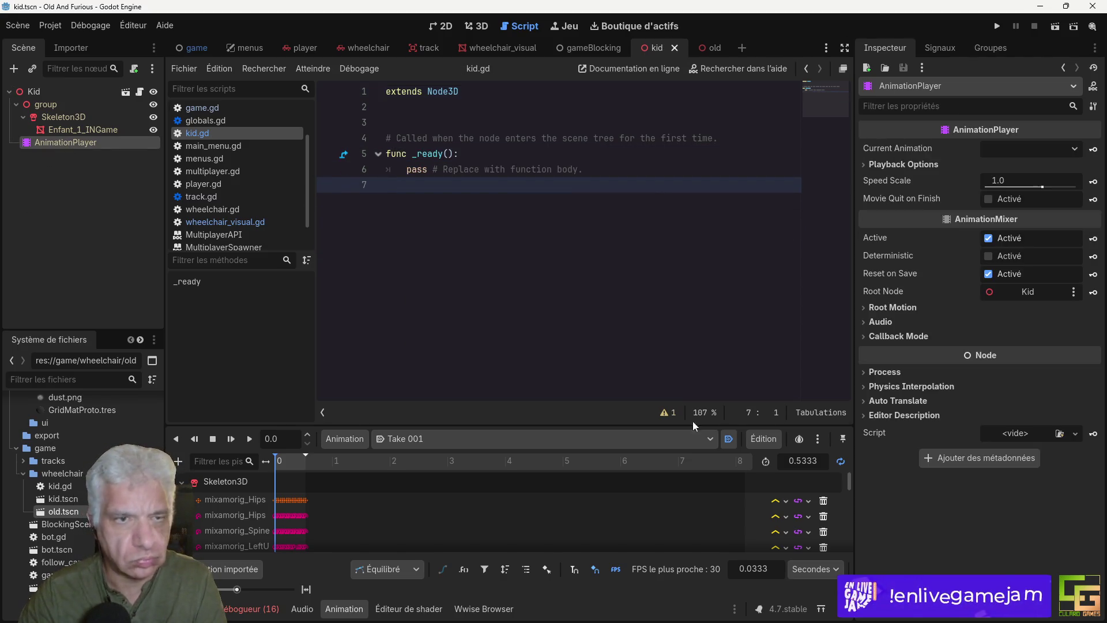
# Step: Look through the animations held by the AnimationPlayer
pyautogui.click(430, 439)
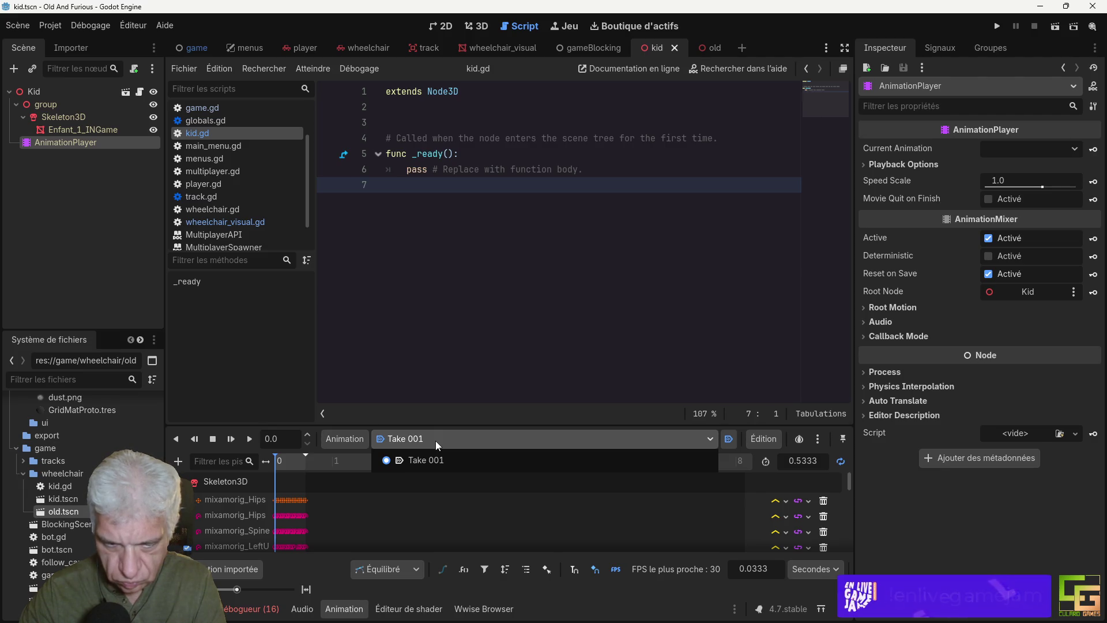
pyautogui.scroll(-10, 86, 461)
pyautogui.scroll(-3, 87, 462)
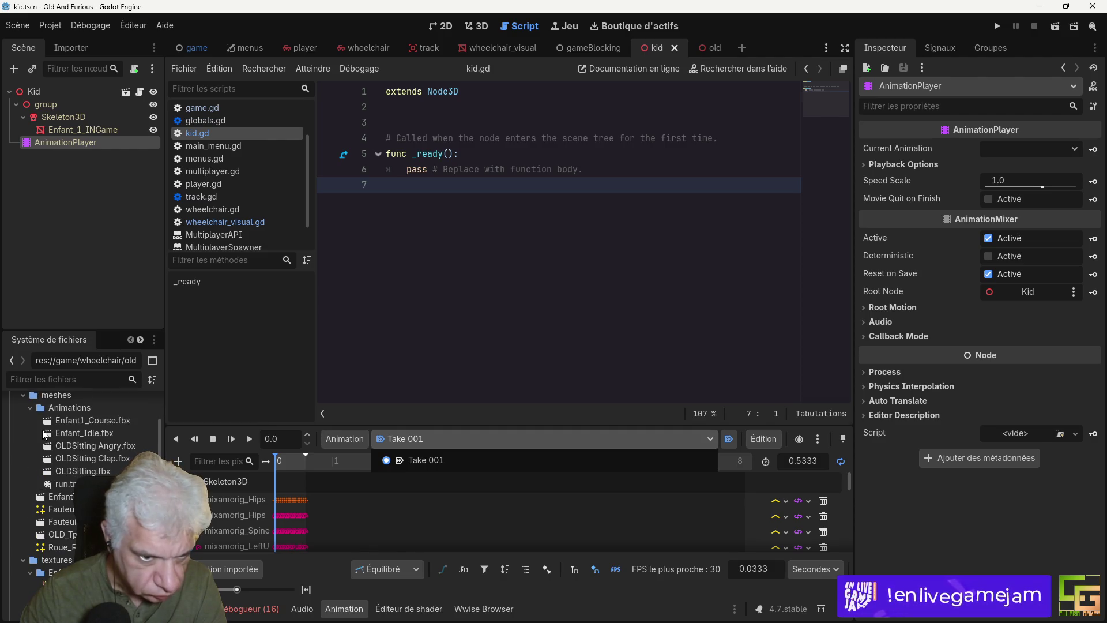
pyautogui.click(107, 422)
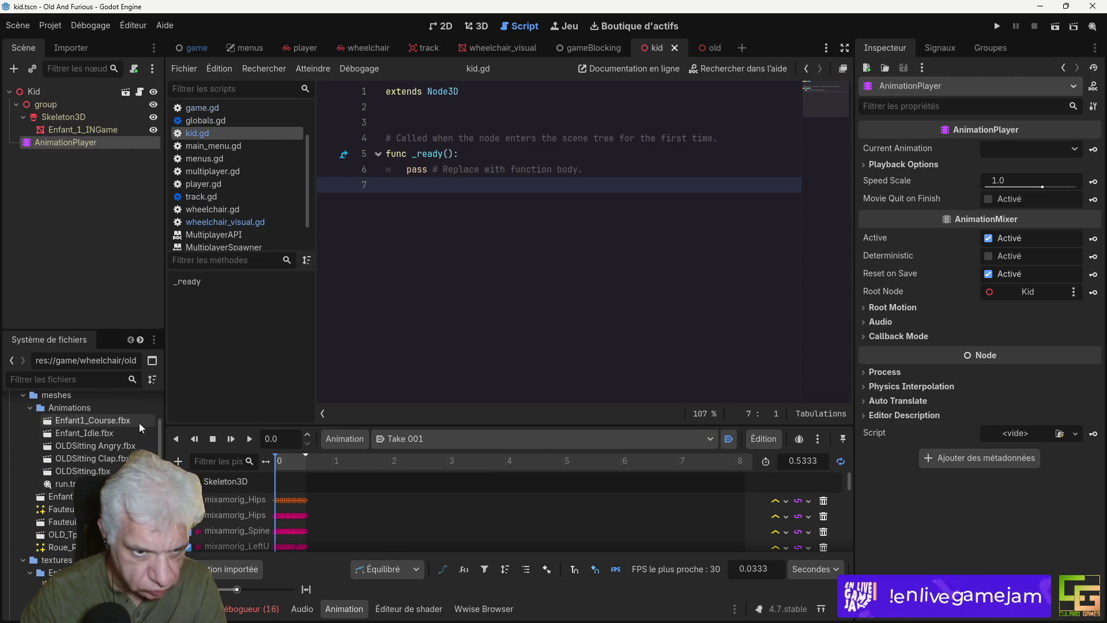
# Step: Reimport Enfant1_Course.fbx with Take 001 looping linearly and saved to run.tres
pyautogui.doubleClick(106, 421)
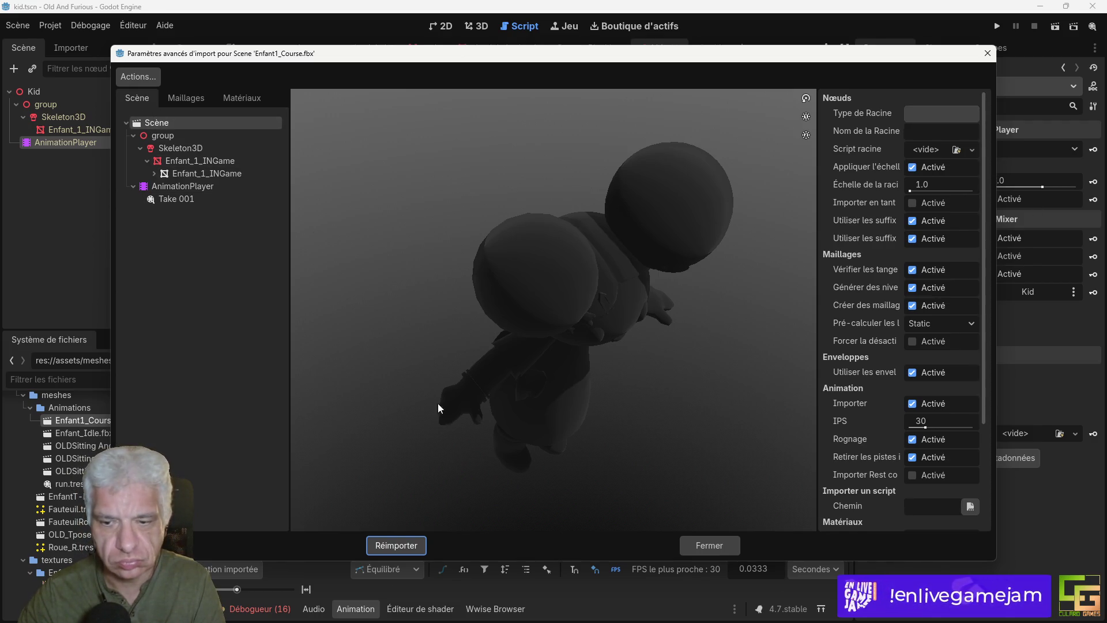
pyautogui.click(176, 199)
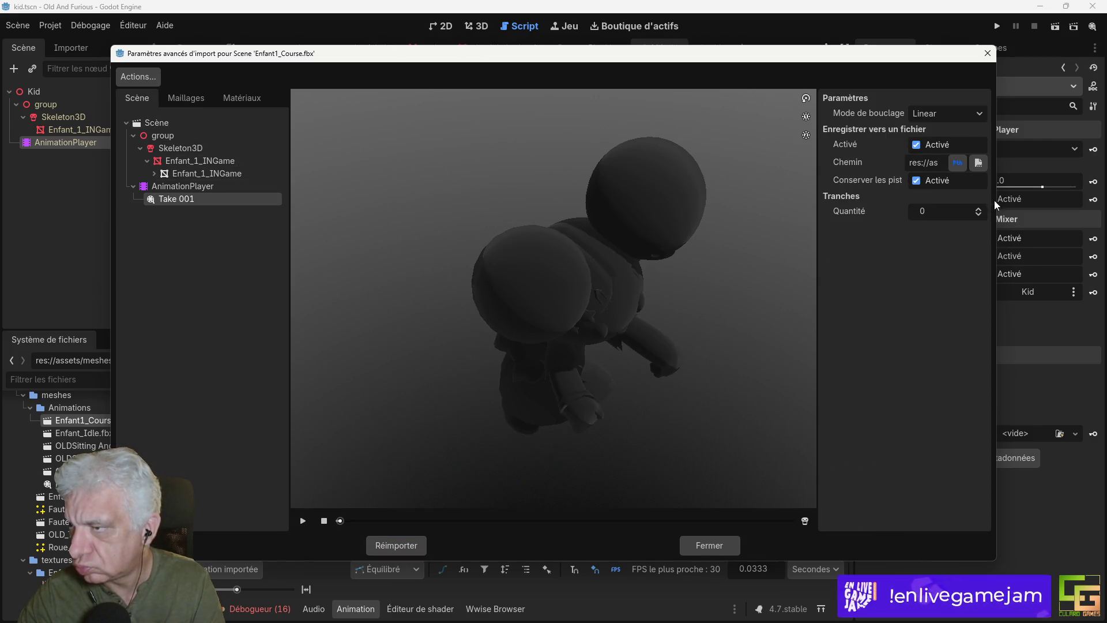
pyautogui.moveTo(997, 199); pyautogui.dragTo(1057, 202)
pyautogui.moveTo(878, 220)
pyautogui.mouseDown()
pyautogui.moveTo(465, 215)
pyautogui.moveTo(615, 225)
pyautogui.moveTo(600, 225)
pyautogui.mouseUp()
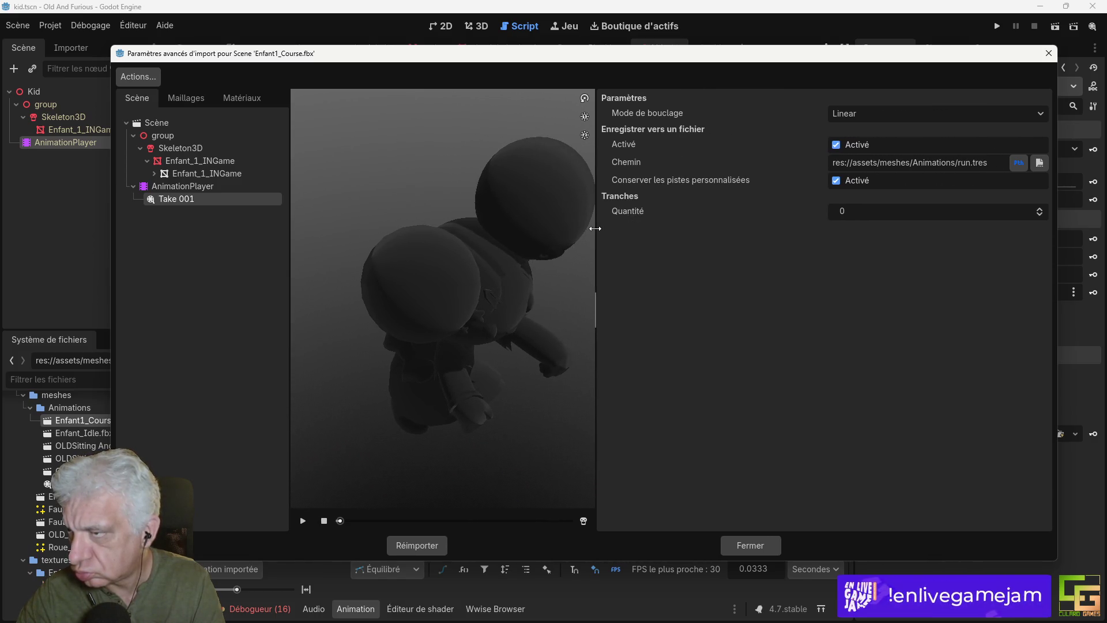
pyautogui.click(420, 546)
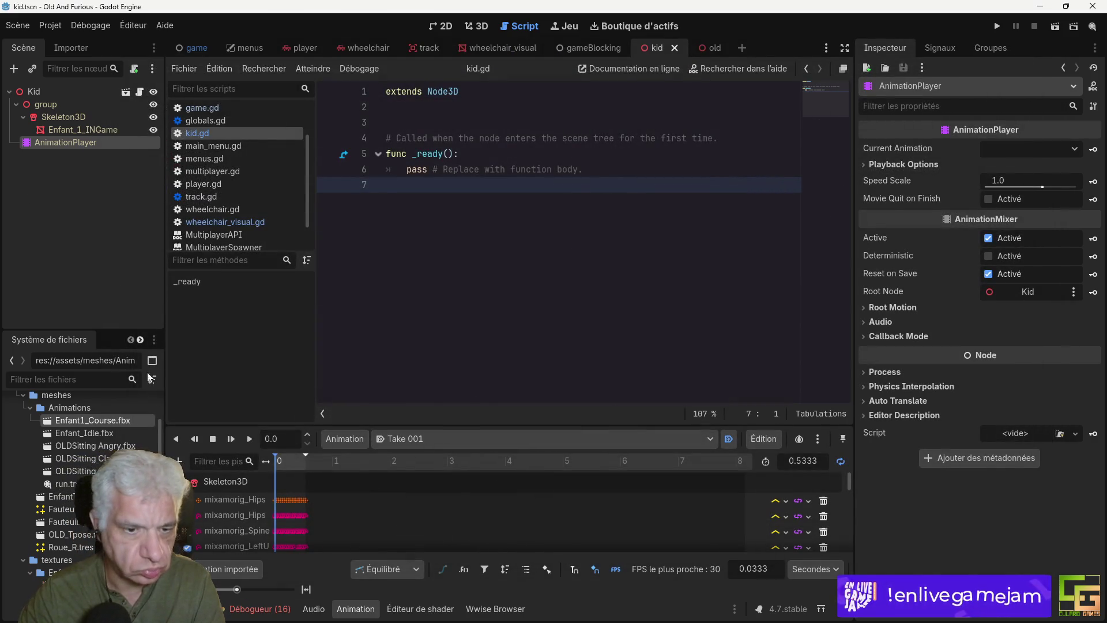
pyautogui.doubleClick(88, 431)
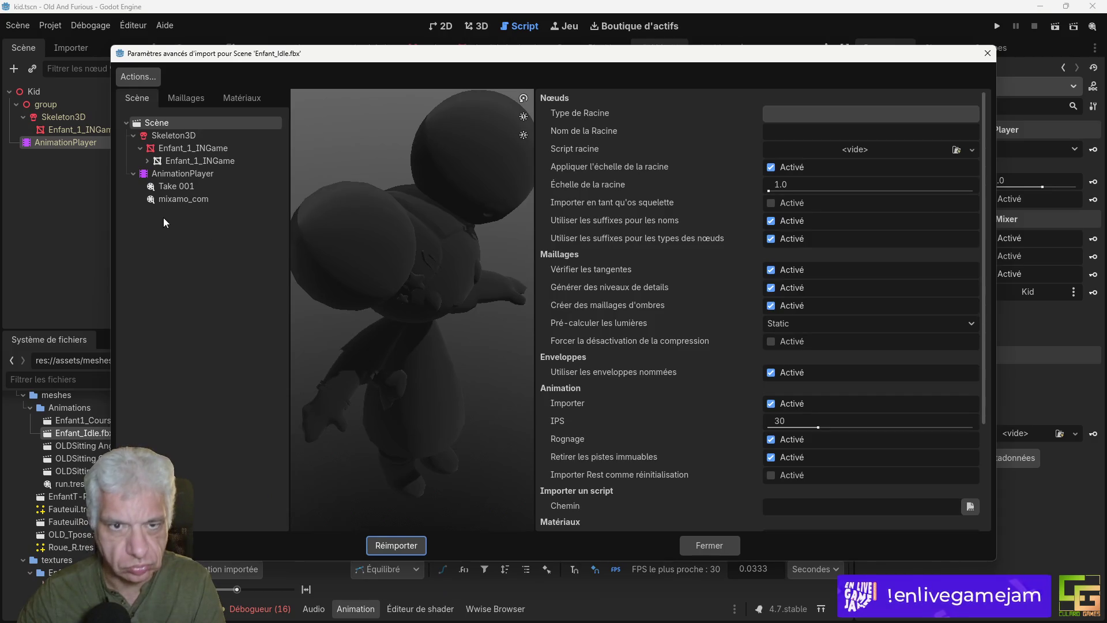
# Step: Preview the mixamo_com and Take 001 animations in Enfant_Idle.fbx's import settings
pyautogui.click(181, 198)
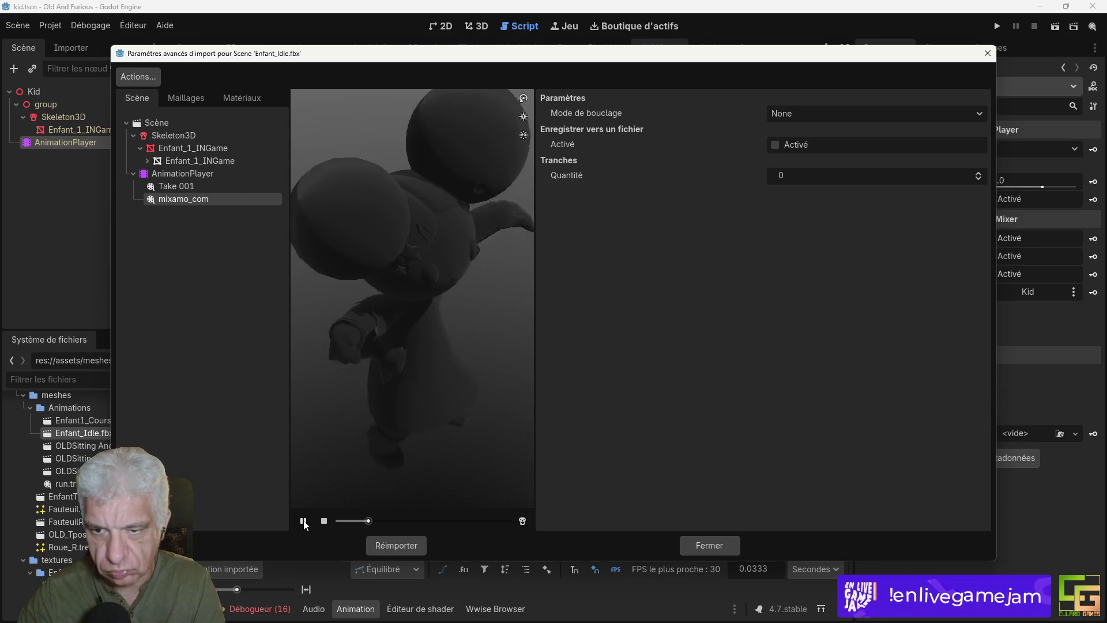
pyautogui.click(303, 518)
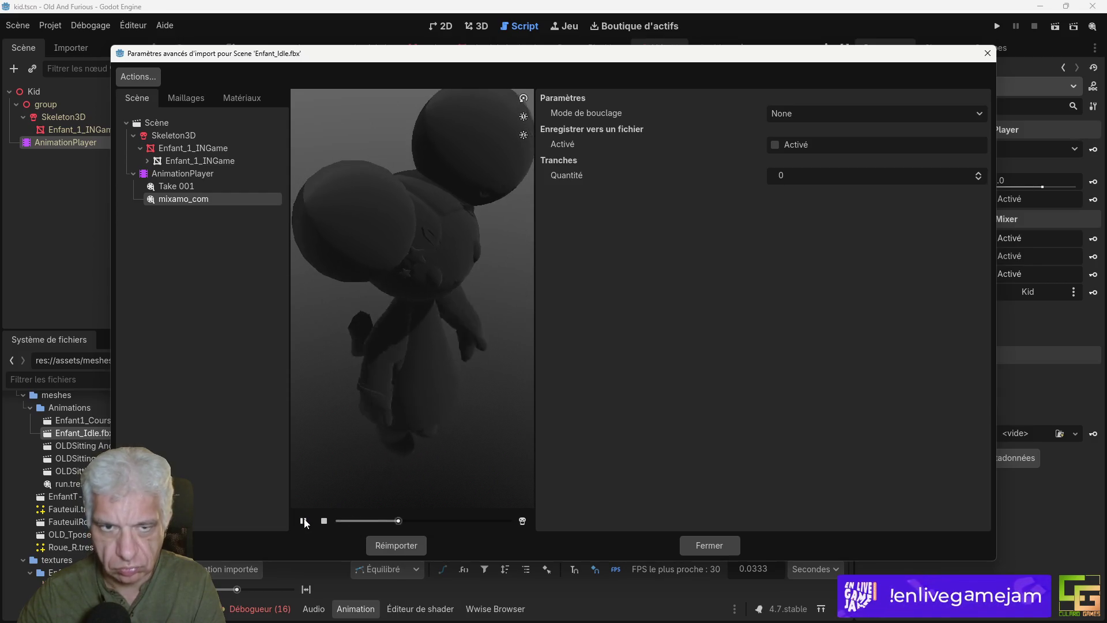
pyautogui.click(198, 188)
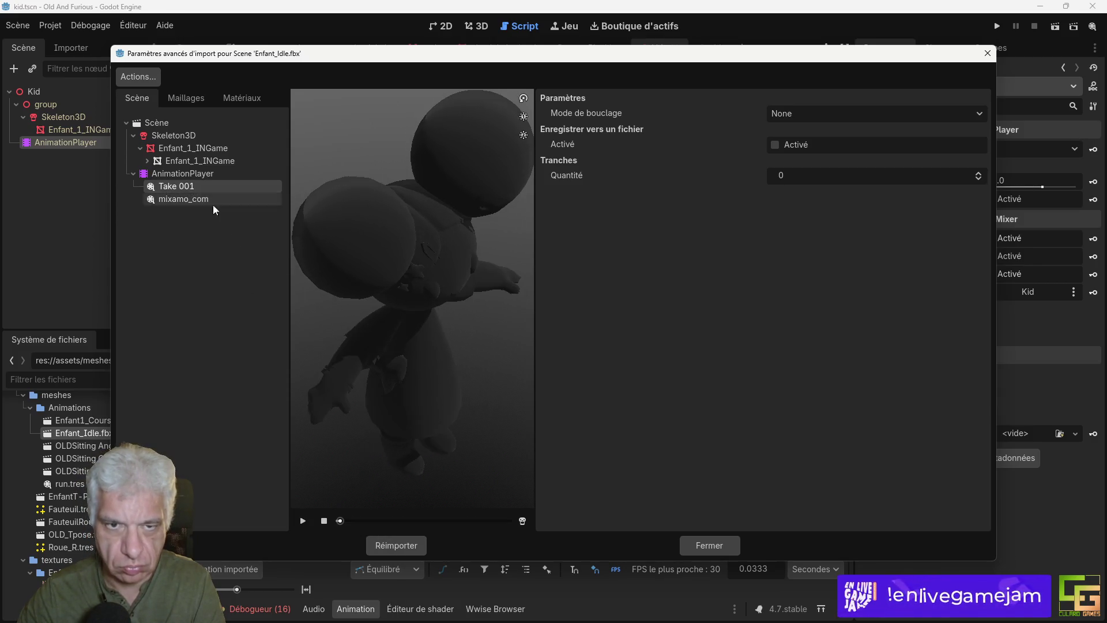
pyautogui.click(306, 521)
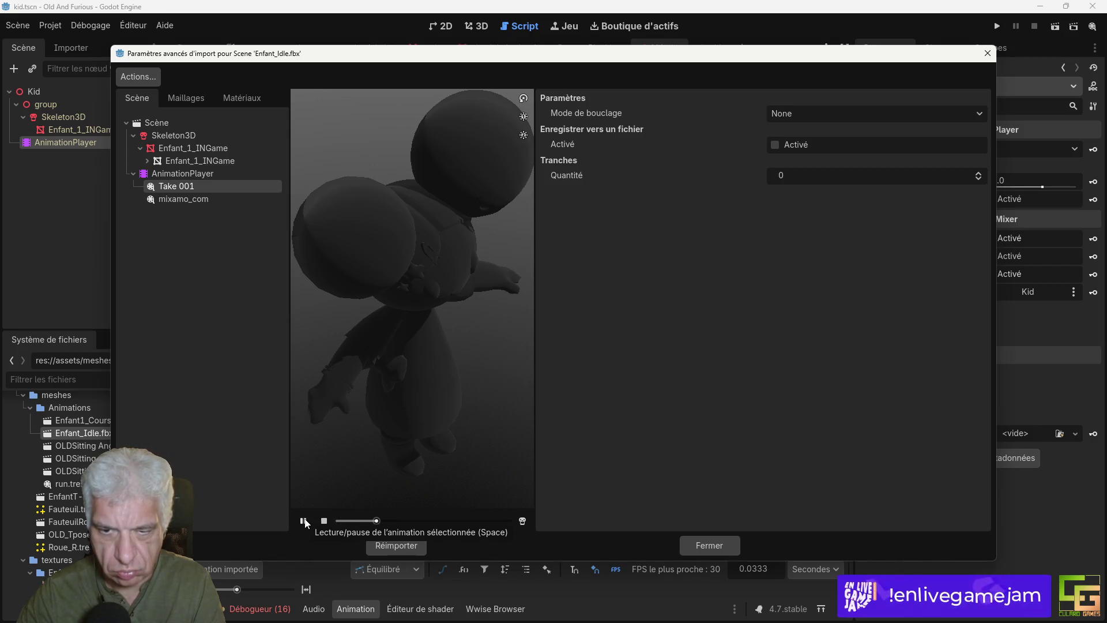
pyautogui.click(186, 202)
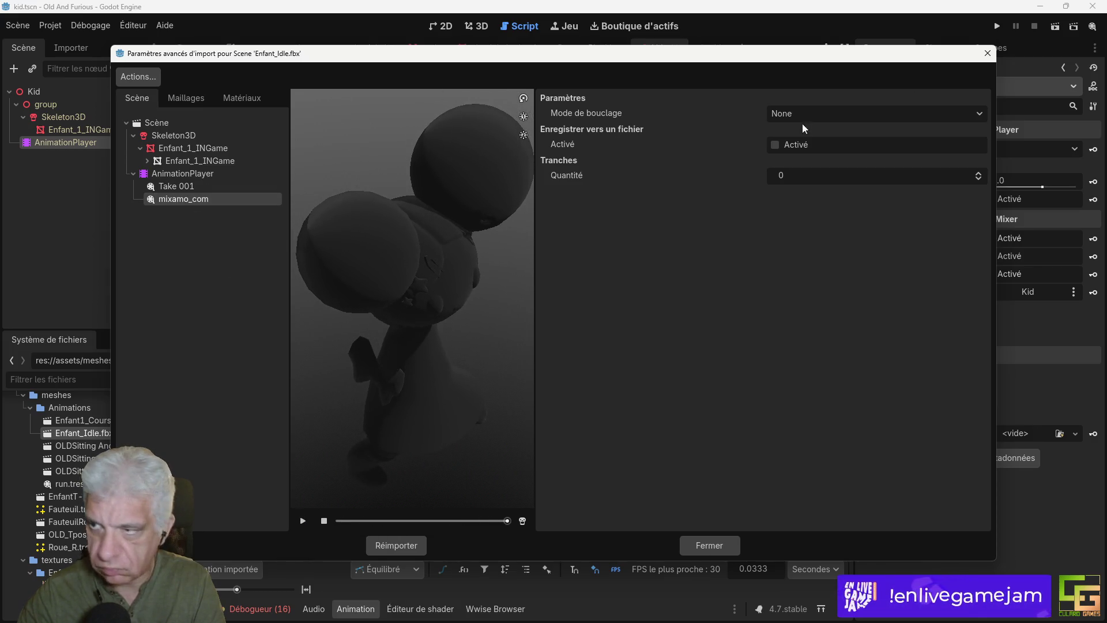
# Step: Set mixamo_com's loop mode to Linear
pyautogui.click(773, 113)
pyautogui.click(793, 144)
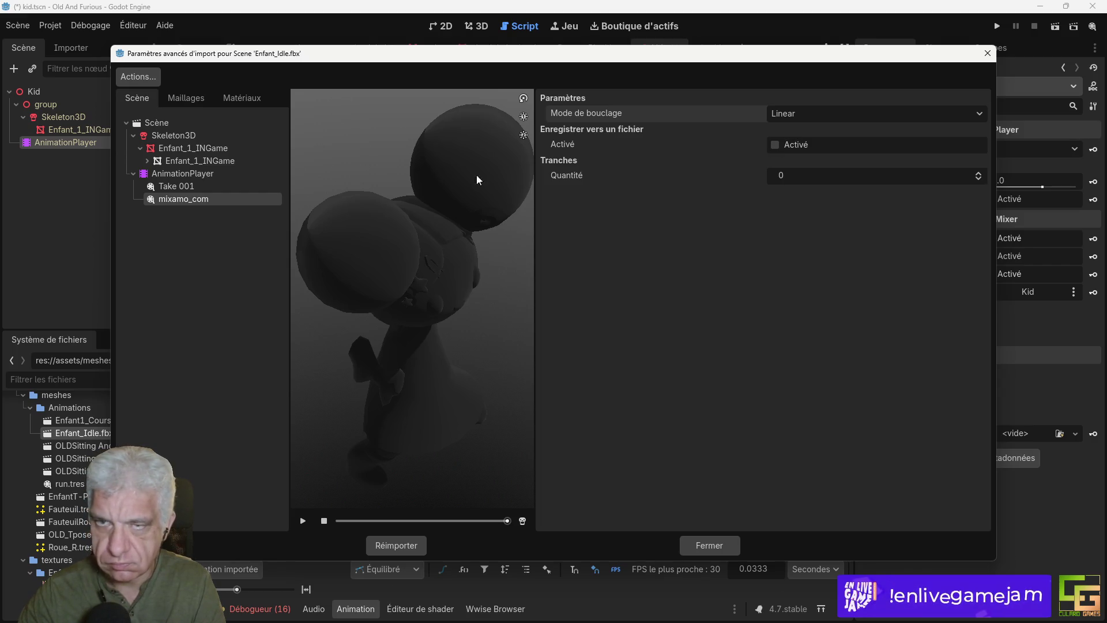
pyautogui.click(128, 78)
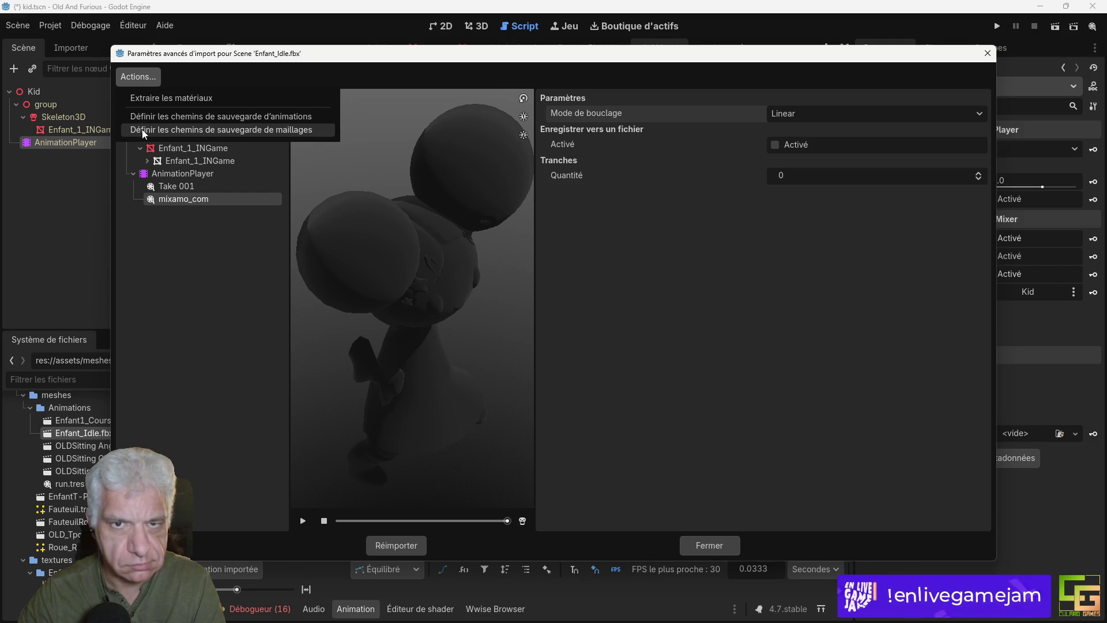
# Step: Save animations as .tres files in the Animations folder, excluding Take 001
pyautogui.click(151, 117)
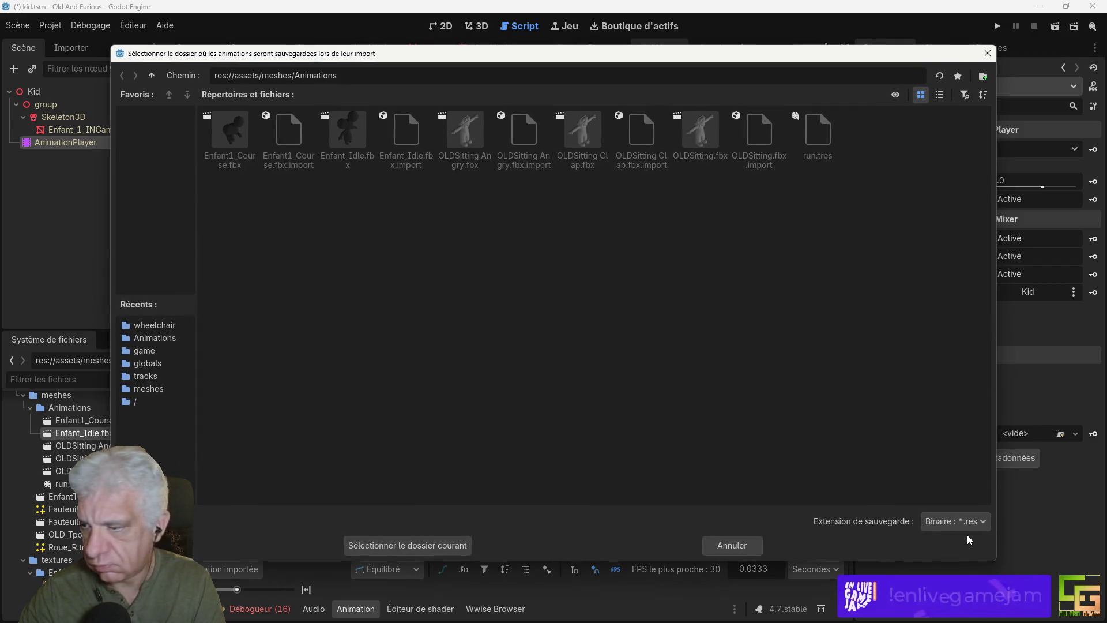
pyautogui.click(981, 523)
pyautogui.click(979, 544)
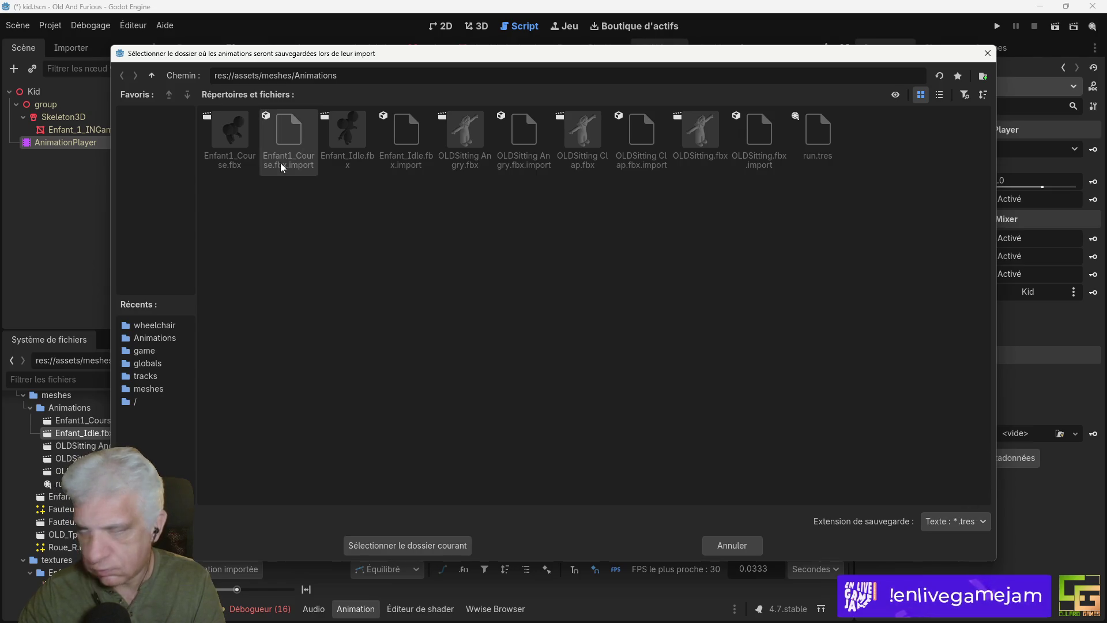
pyautogui.click(424, 546)
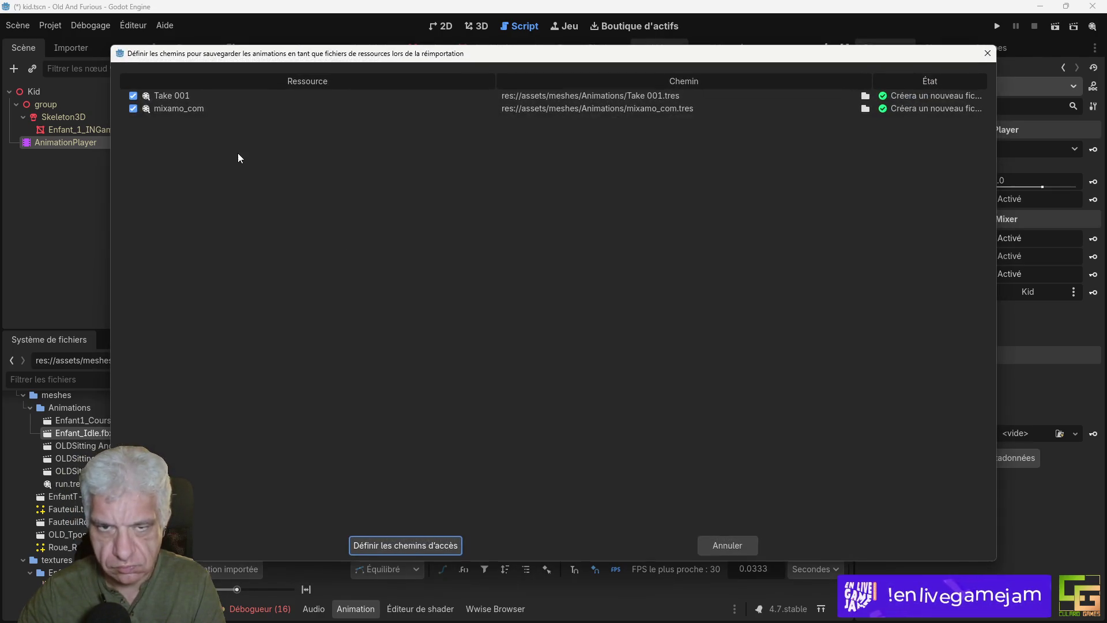
pyautogui.click(134, 95)
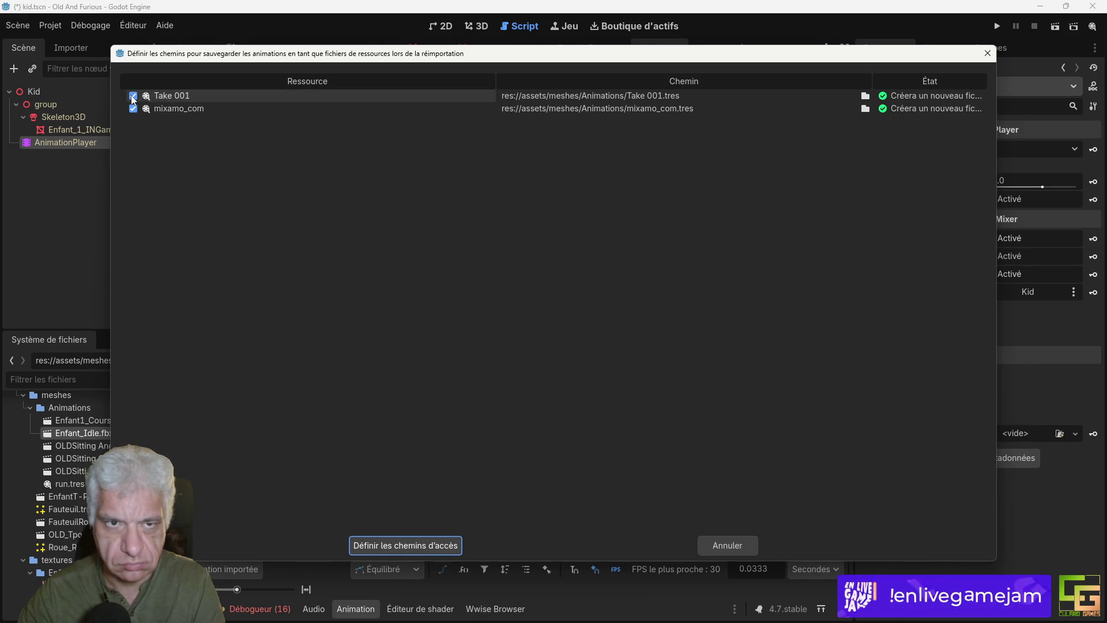
pyautogui.click(429, 545)
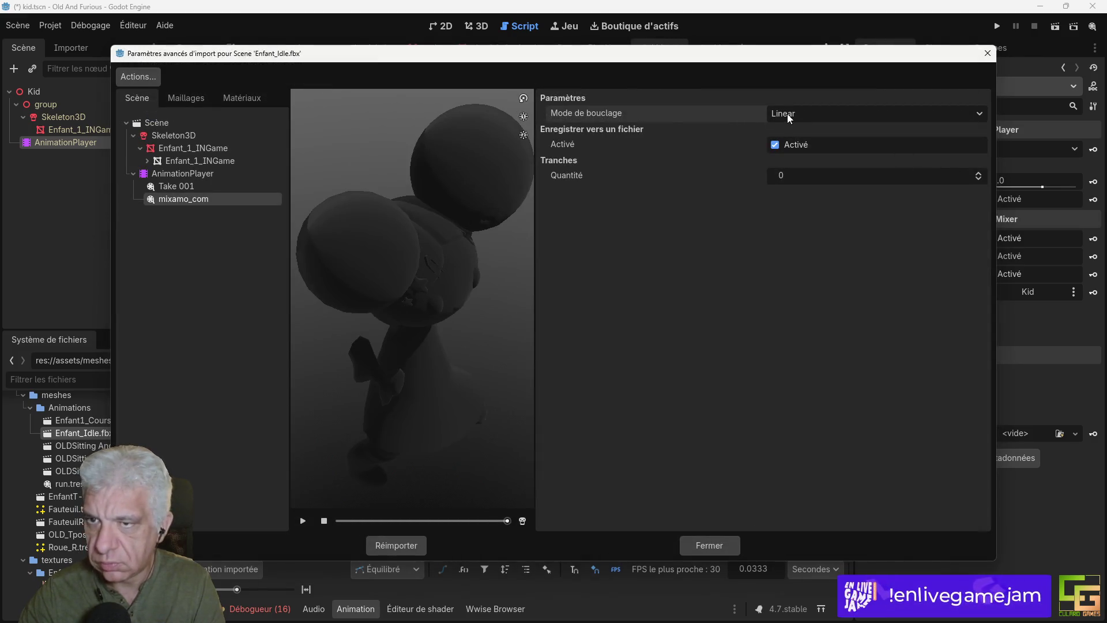
# Step: Enable Save to File for mixamo_com with path idle.tres and reimport Enfant_Idle.fbx
pyautogui.click(767, 148)
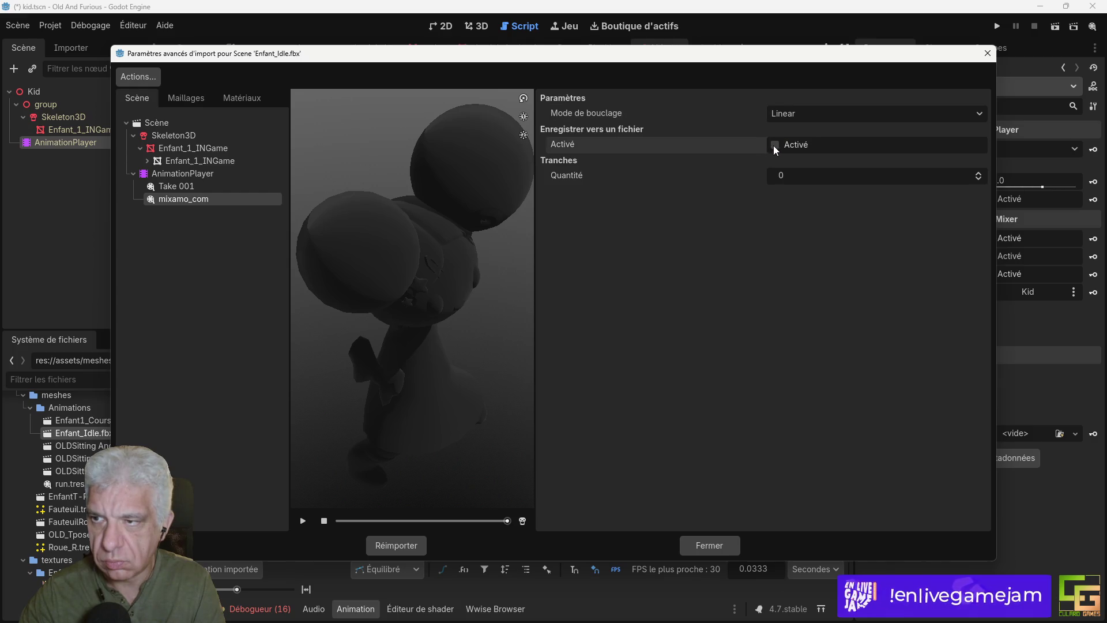
pyautogui.click(775, 144)
pyautogui.doubleClick(921, 162)
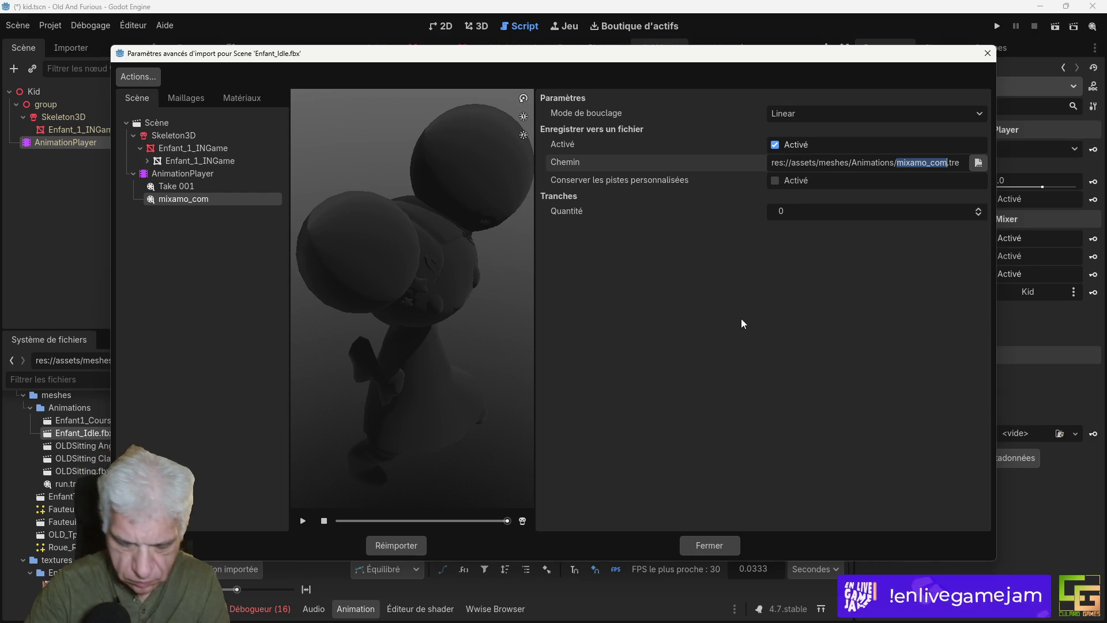
pyautogui.write('dle')
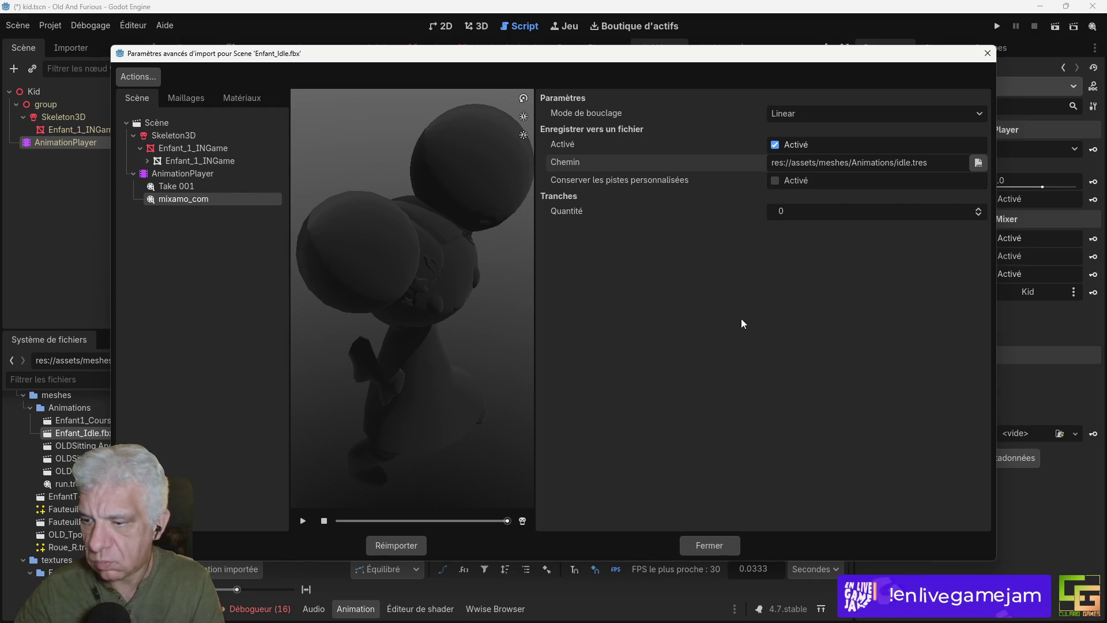
pyautogui.click(398, 547)
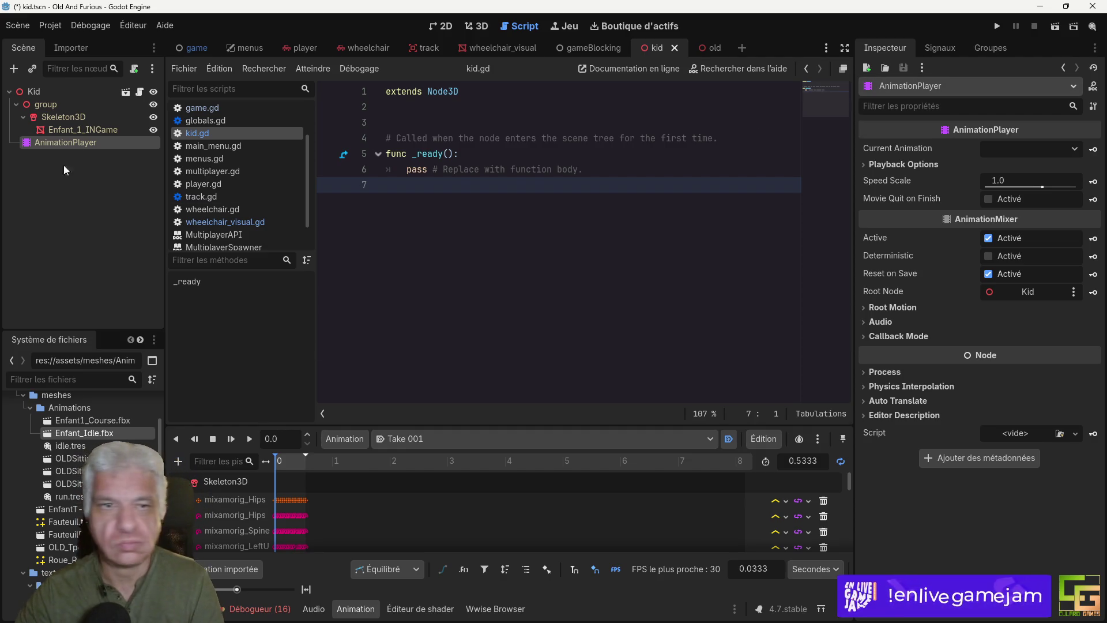
# Step: Save the scene, delete kid.gd's _ready function, and declare func set_speed(s : float)
pyautogui.hotkey('ctrl', 's')
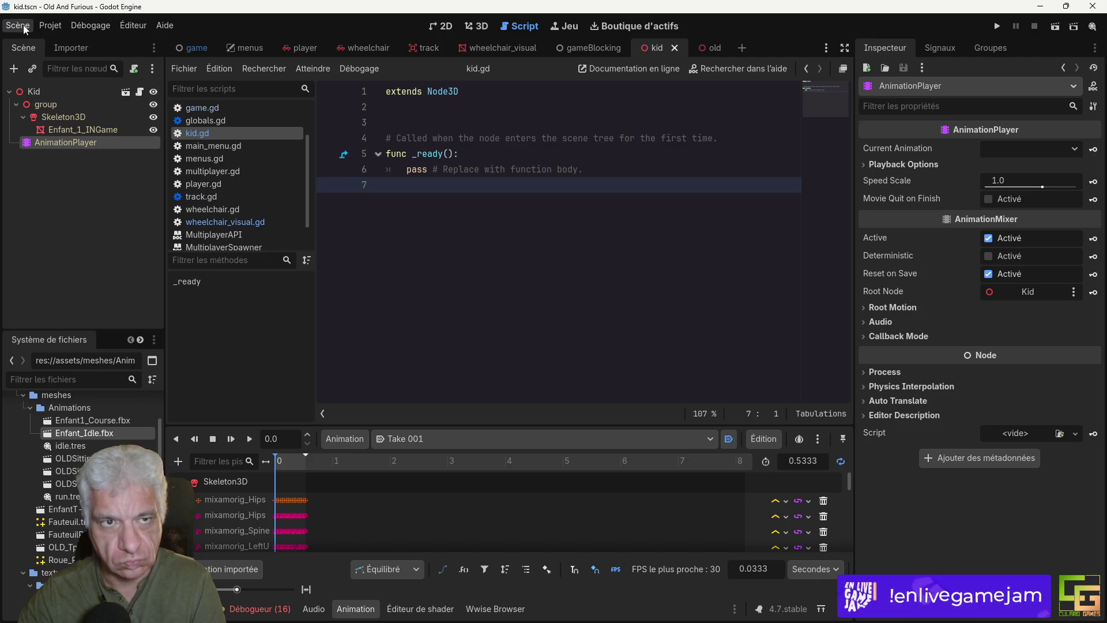
pyautogui.click(86, 91)
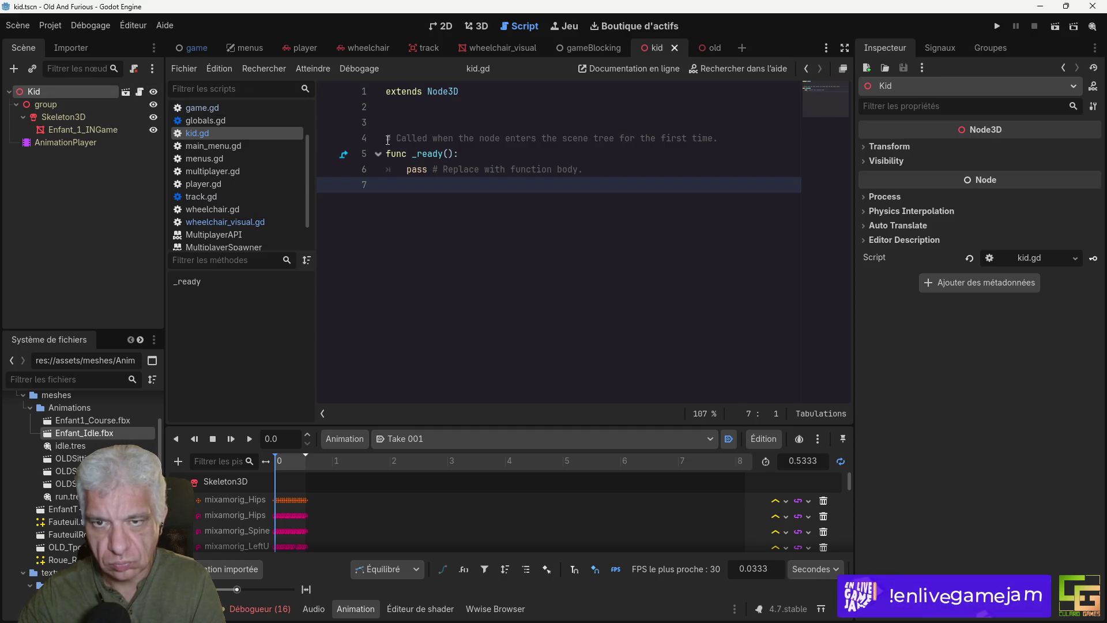
pyautogui.moveTo(386, 138); pyautogui.dragTo(371, 232)
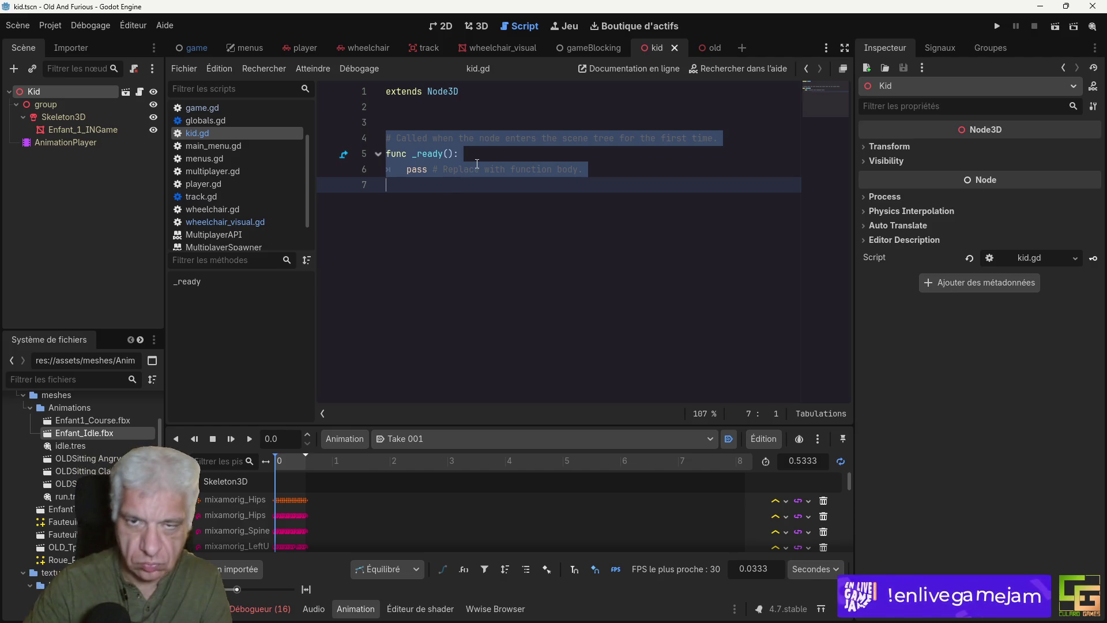
pyautogui.press('BackSpace')
pyautogui.press('BackSpace')
pyautogui.press('Return')
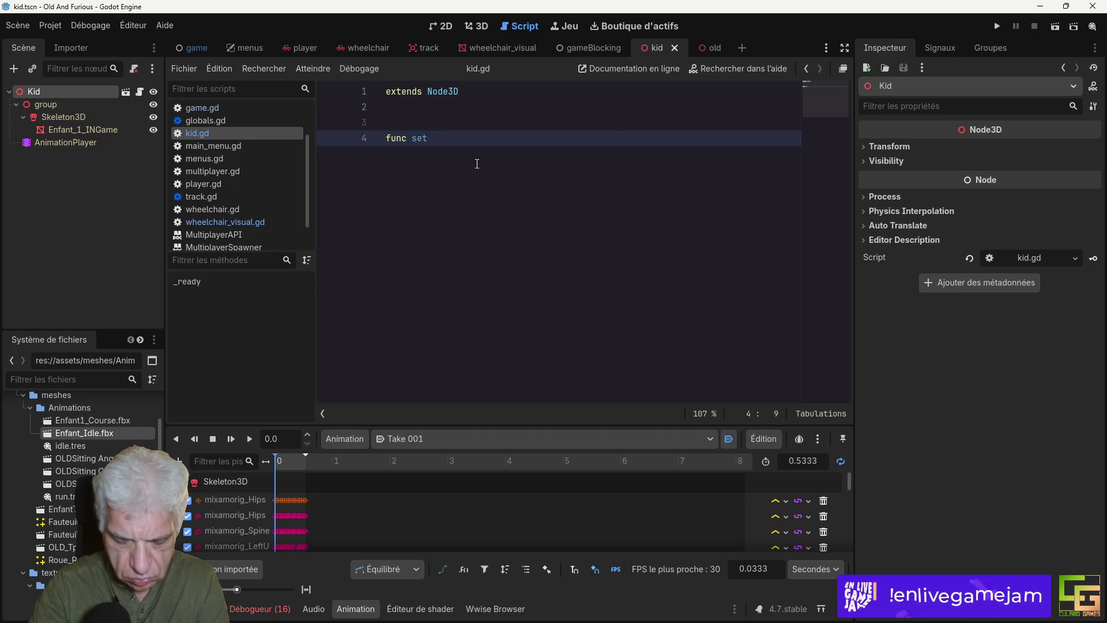
pyautogui.write('_speed(s :')
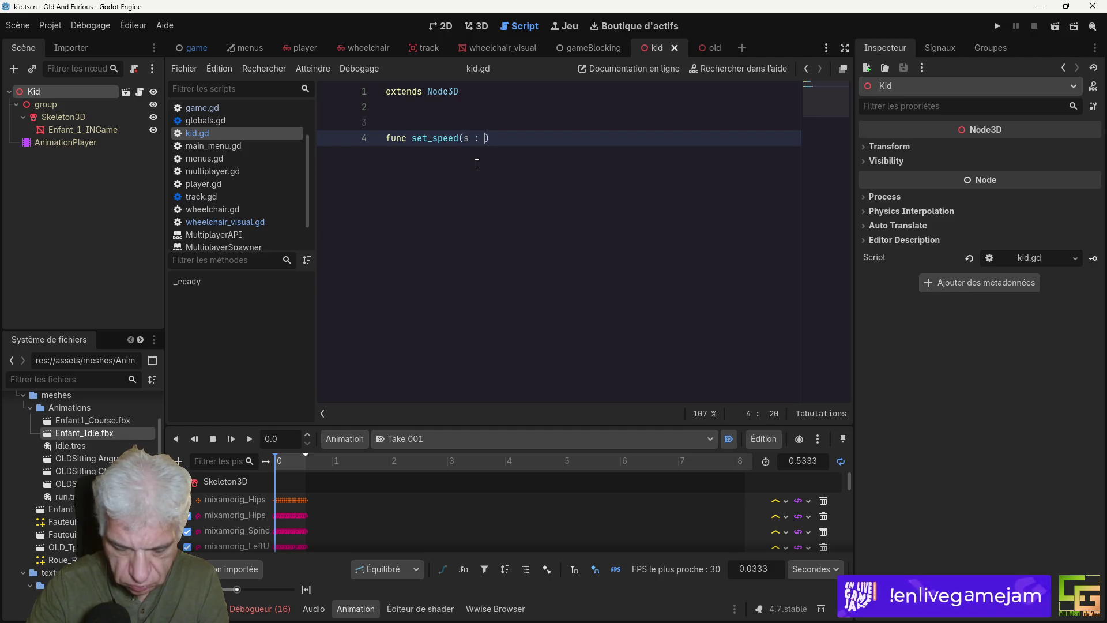
pyautogui.write(')')
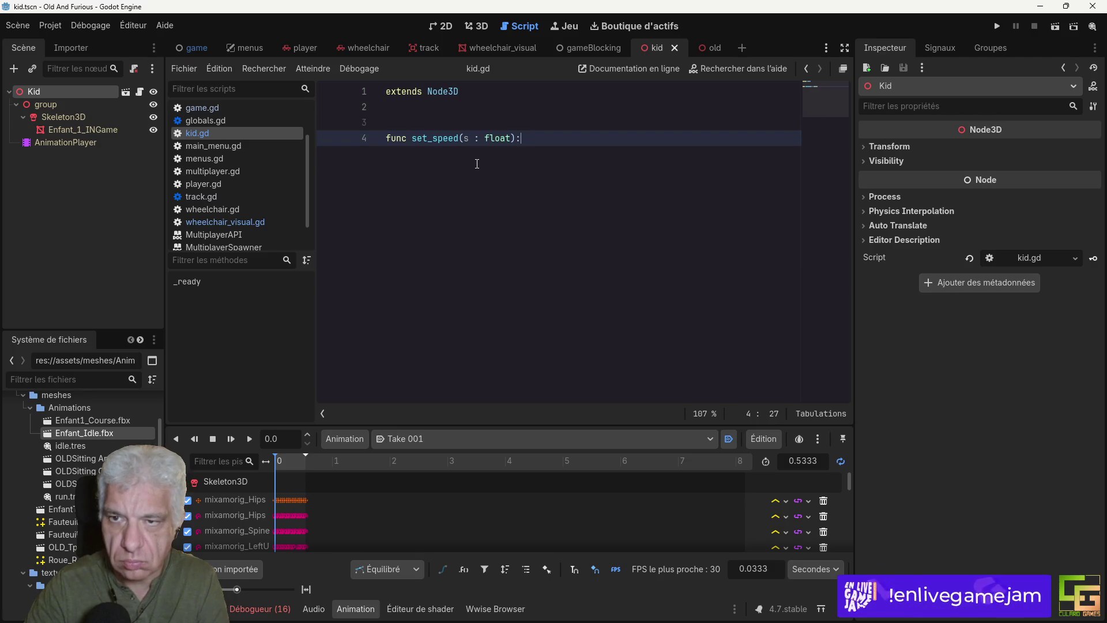
pyautogui.press('Return')
# Step: Write the body $AnimationPlayer.speed_scale = s and save kid.gd
pyautogui.write('anim')
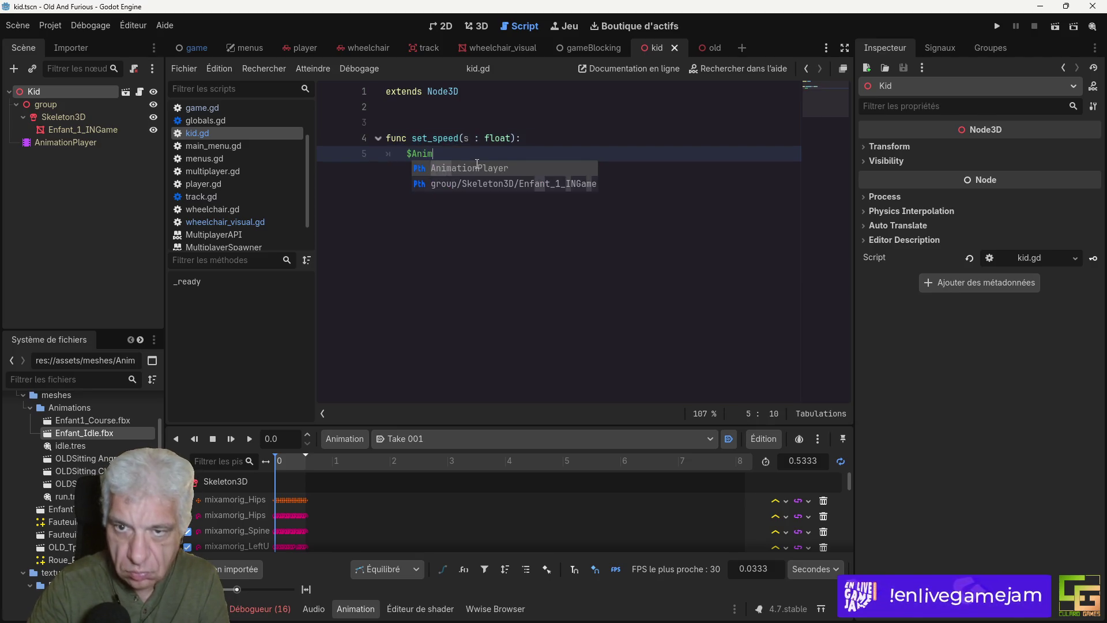
pyautogui.press('Return')
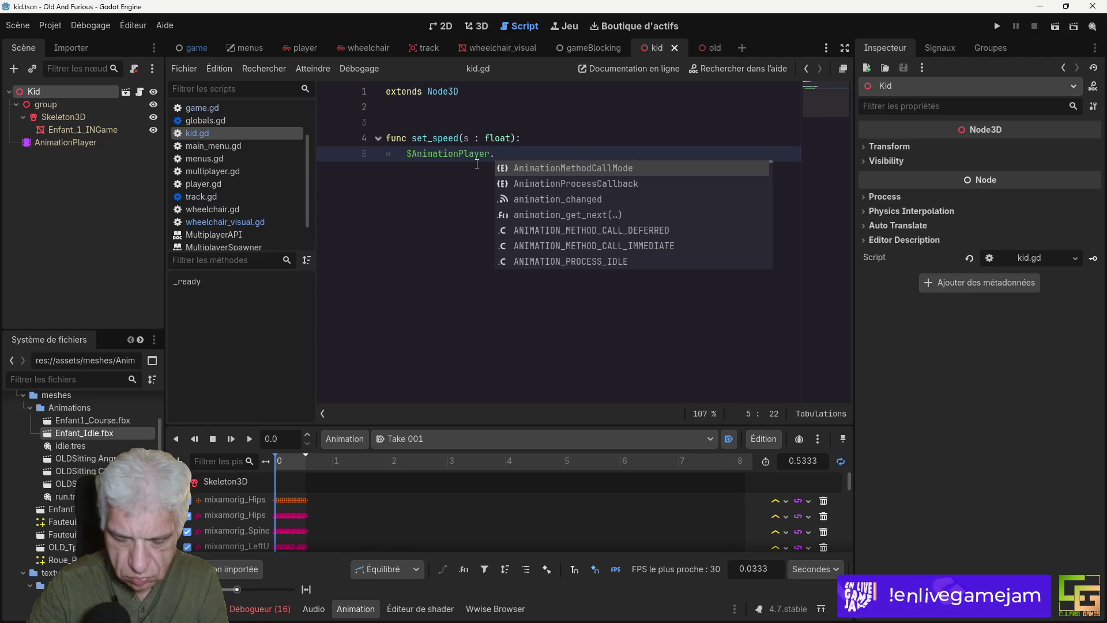
pyautogui.write('anim')
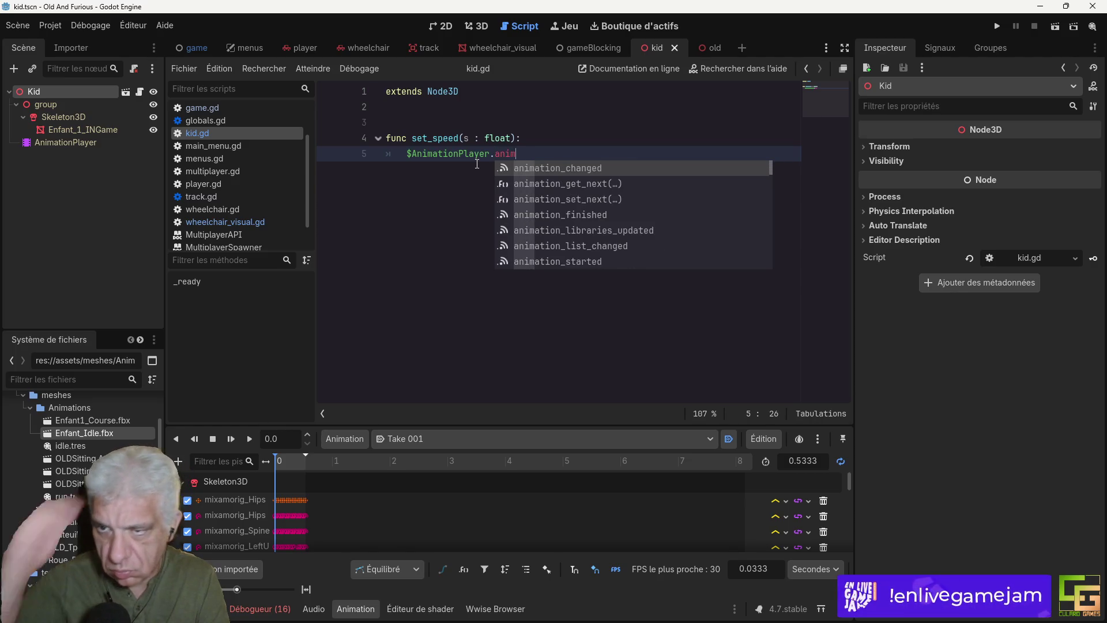
pyautogui.scroll(-15, 622, 193)
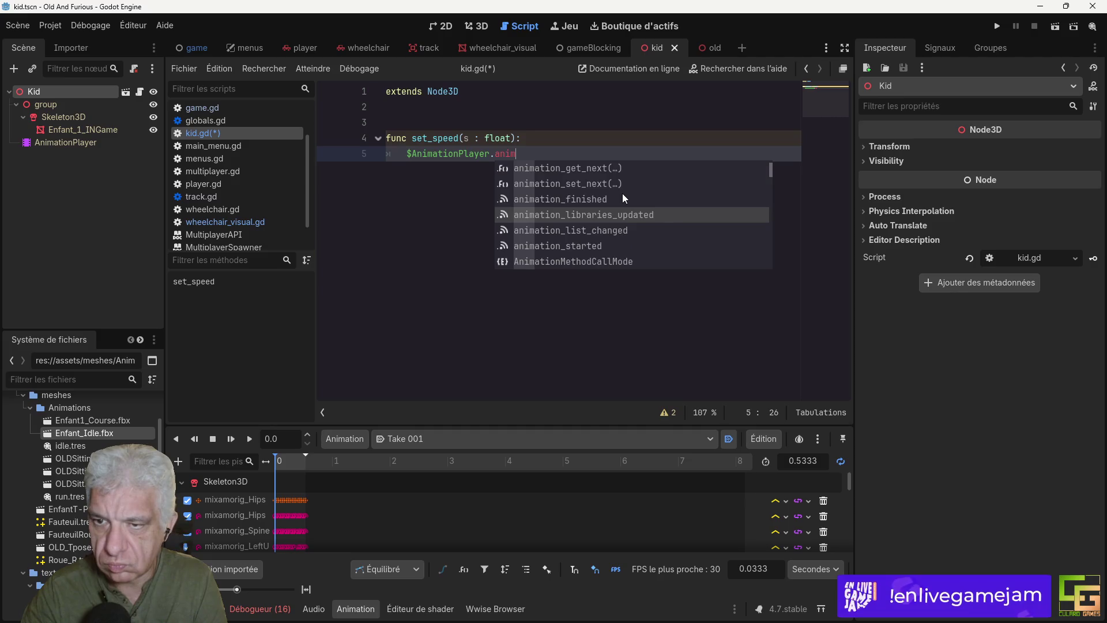
pyautogui.scroll(-2, 622, 193)
pyautogui.press('BackSpace')
pyautogui.press('BackSpace')
pyautogui.press('BackSpace')
pyautogui.write('.sp')
pyautogui.press('Return')
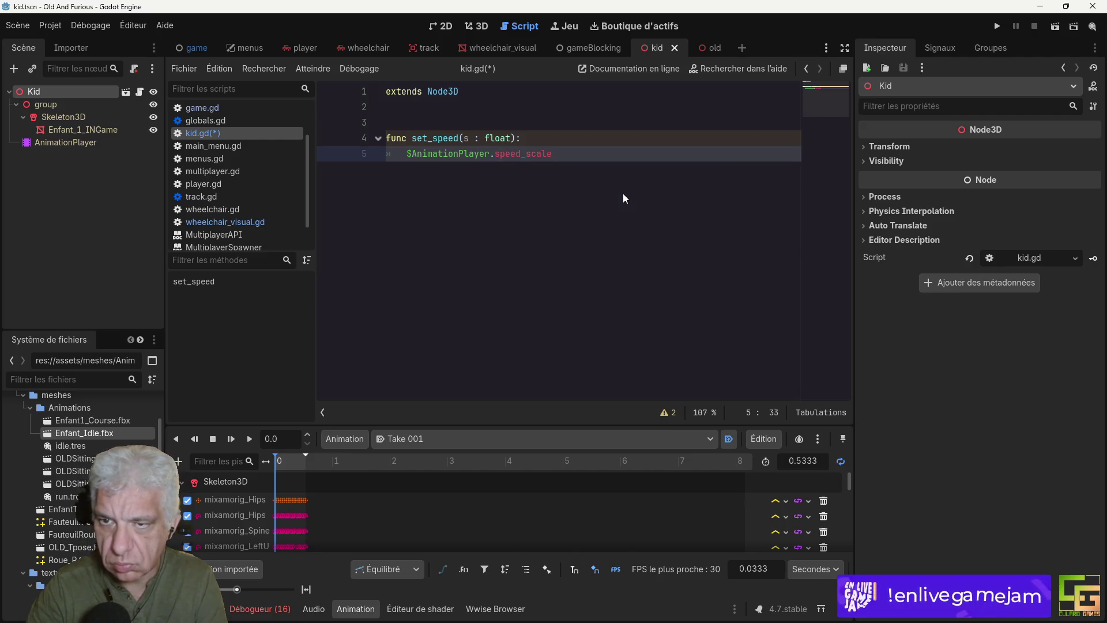
pyautogui.write(' = s')
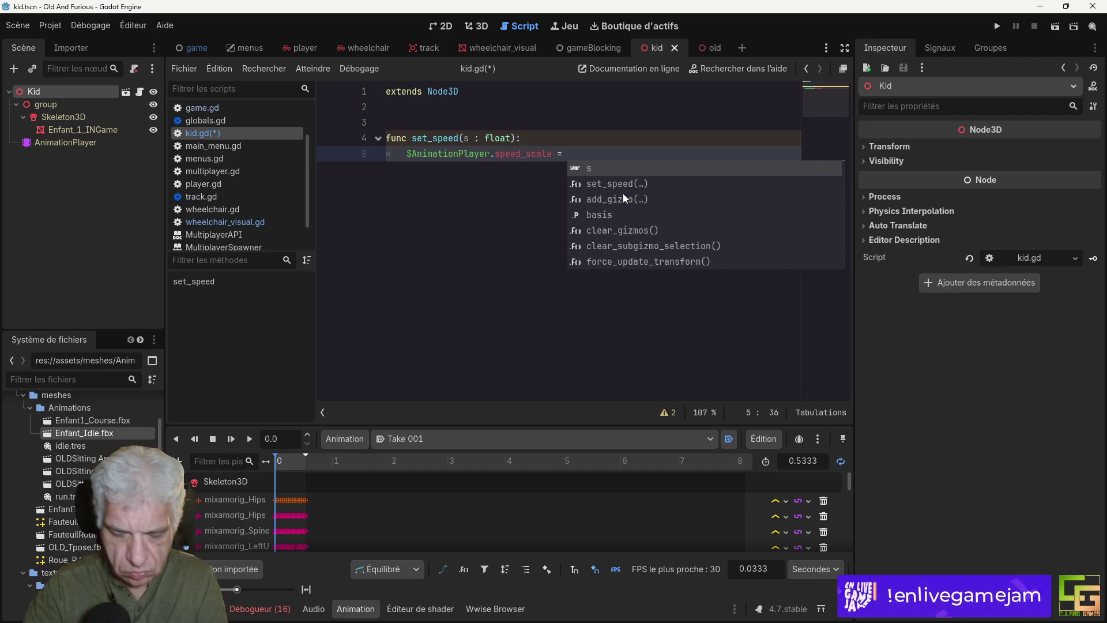
pyautogui.hotkey('ctrl', 's')
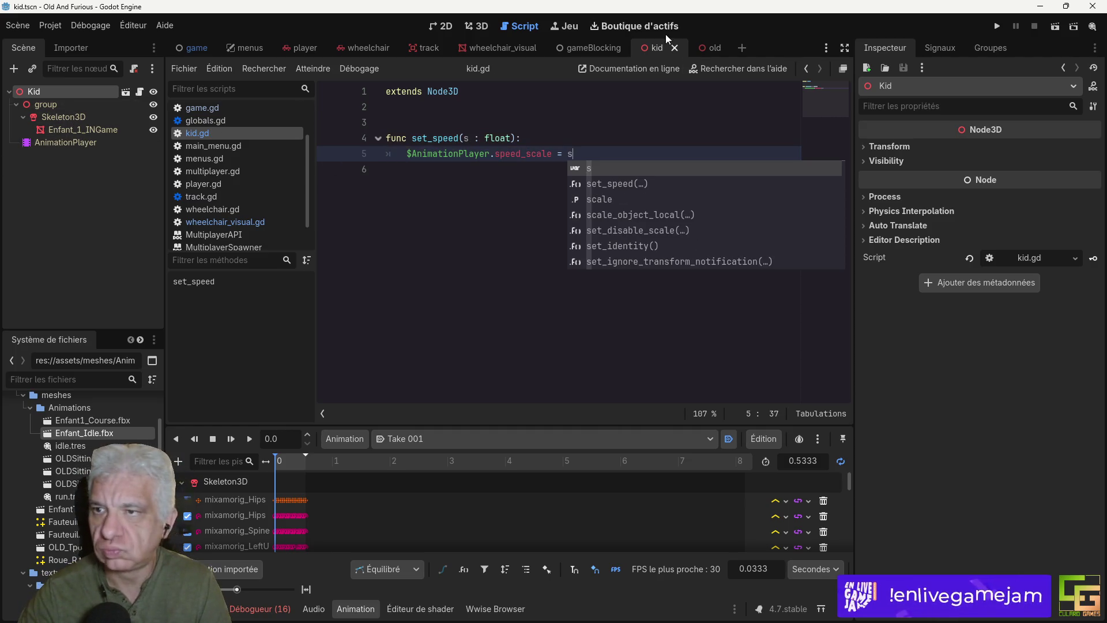
pyautogui.click(490, 47)
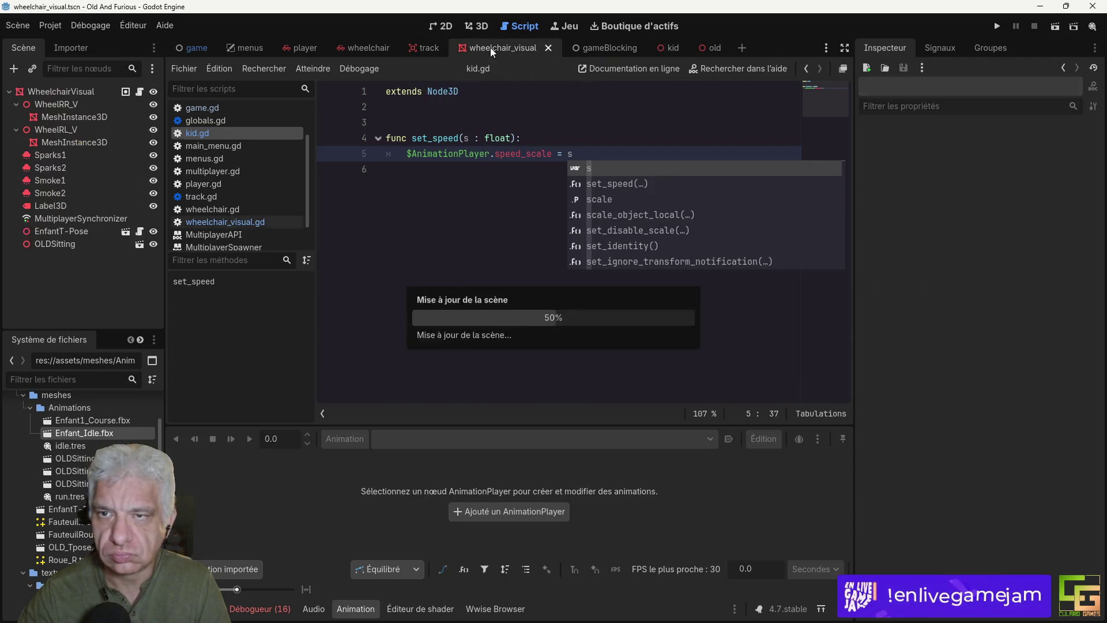
# Step: Rename the EnfantT-Pose node to Kid and start a $ line after the speed calculation
pyautogui.scroll(-2, 562, 290)
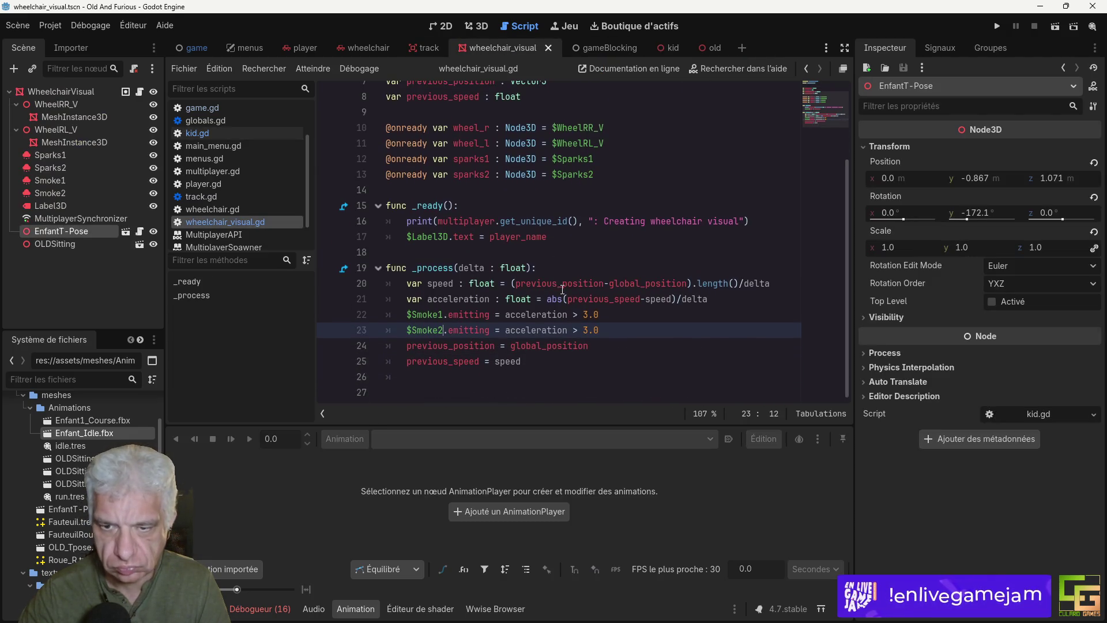
pyautogui.click(777, 284)
pyautogui.press('Return')
pyautogui.write('$')
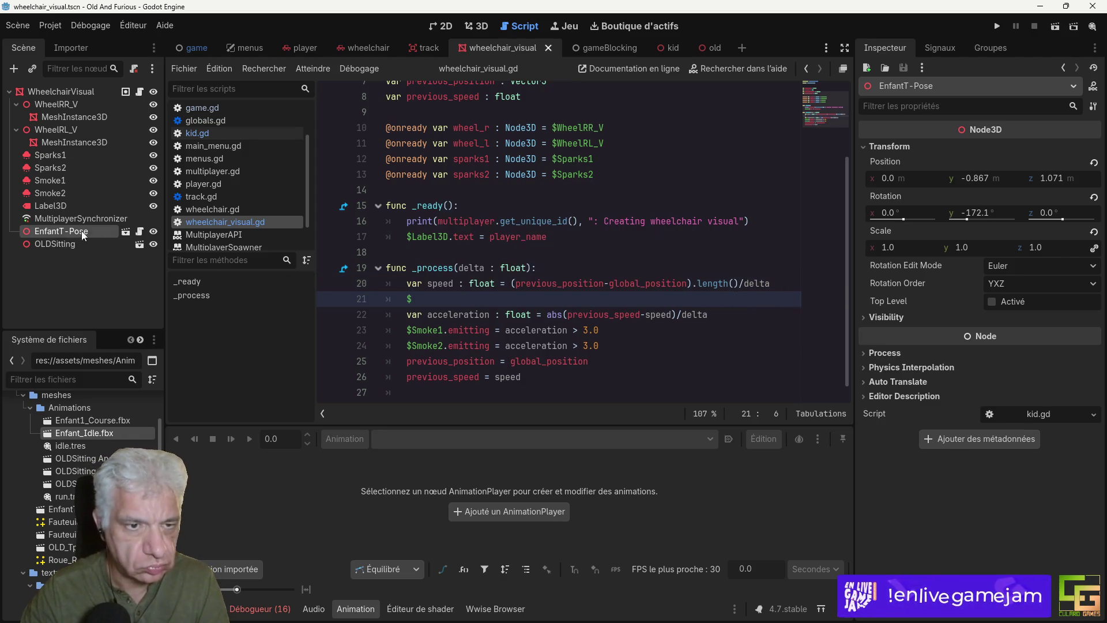
pyautogui.doubleClick(78, 232)
pyautogui.write('Kid')
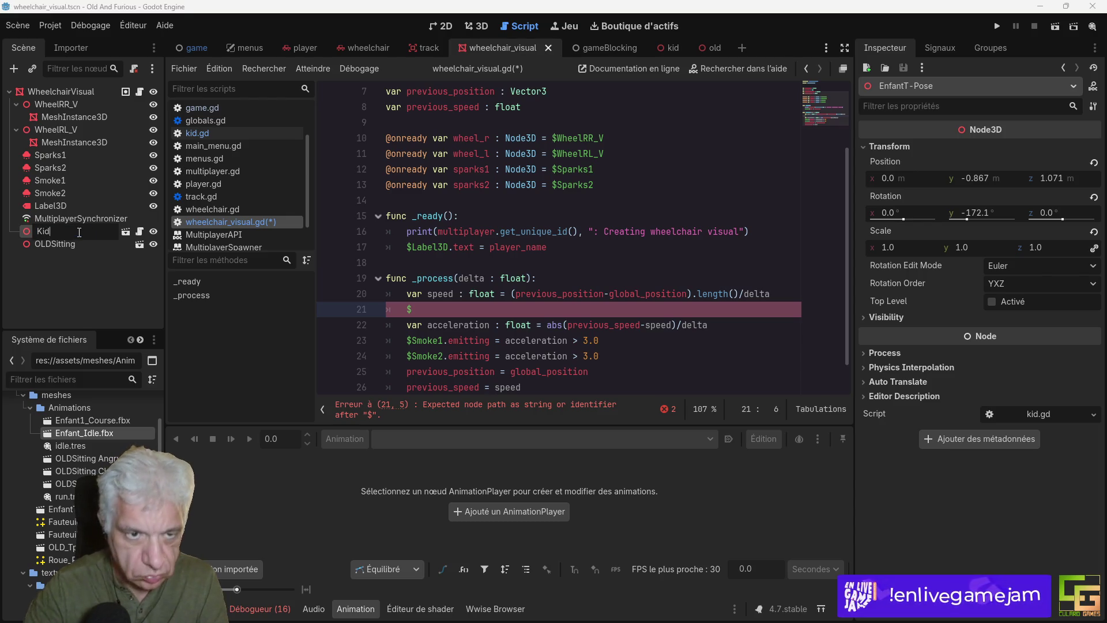
pyautogui.write('Kid')
pyautogui.press('Return')
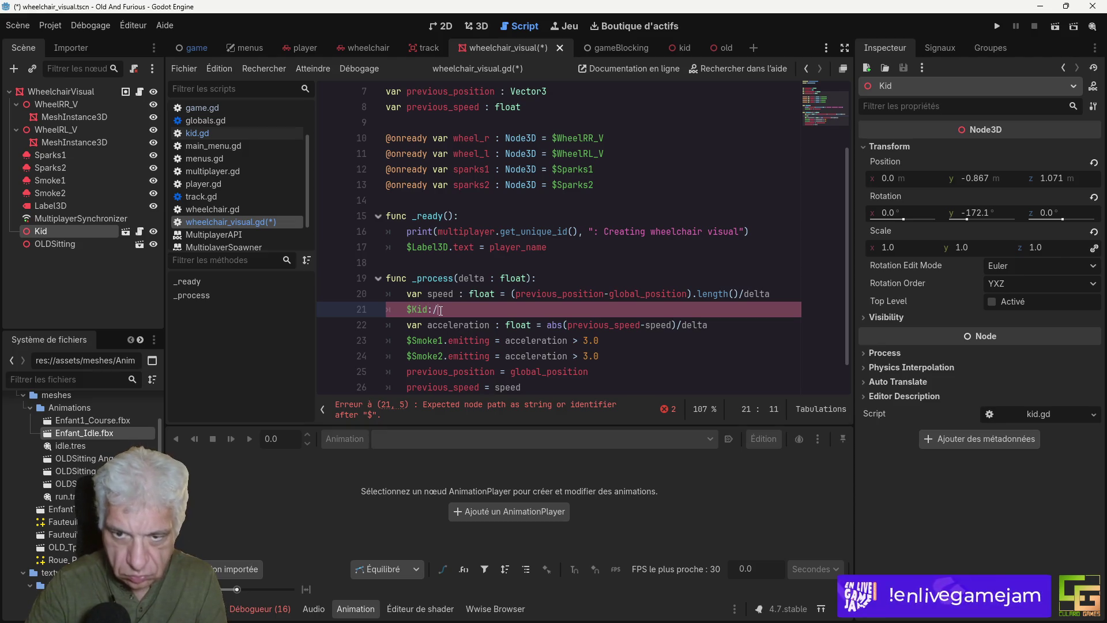
# Step: Complete the call $Kid.set_speed(speed), save wheelchair_visual.gd, and test-run the game
pyautogui.write('.set_')
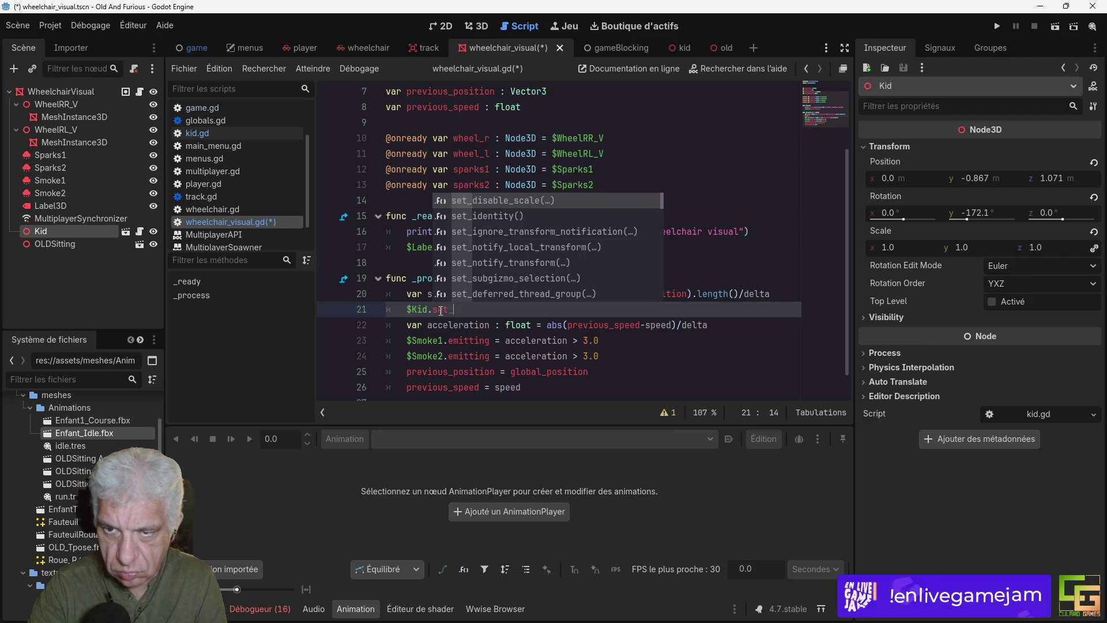
pyautogui.write('sp')
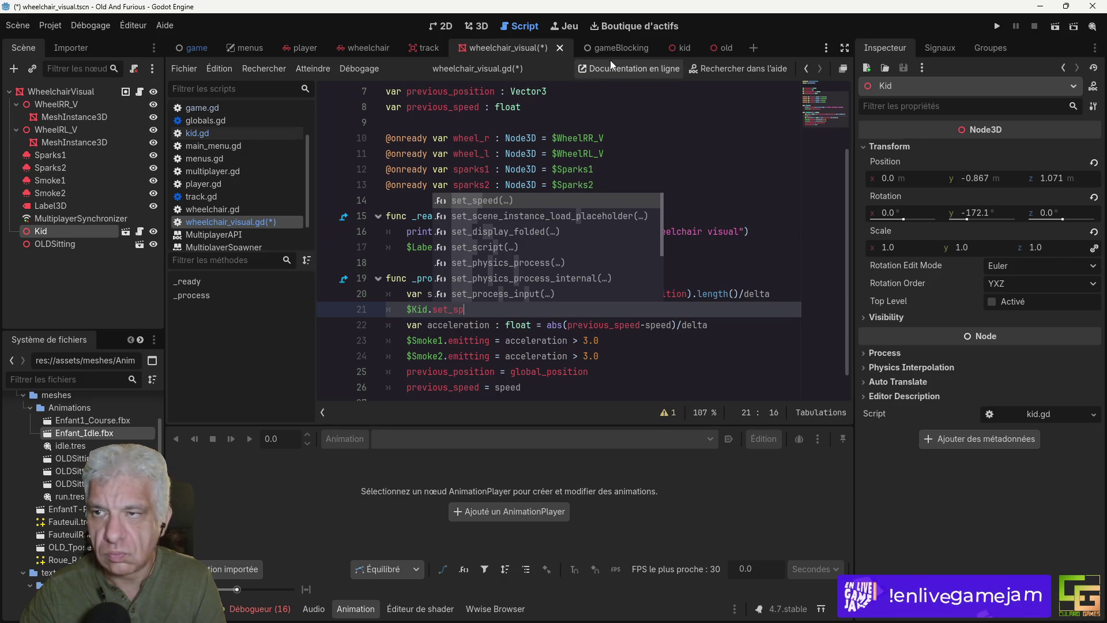
pyautogui.press('Return')
pyautogui.press('Escape')
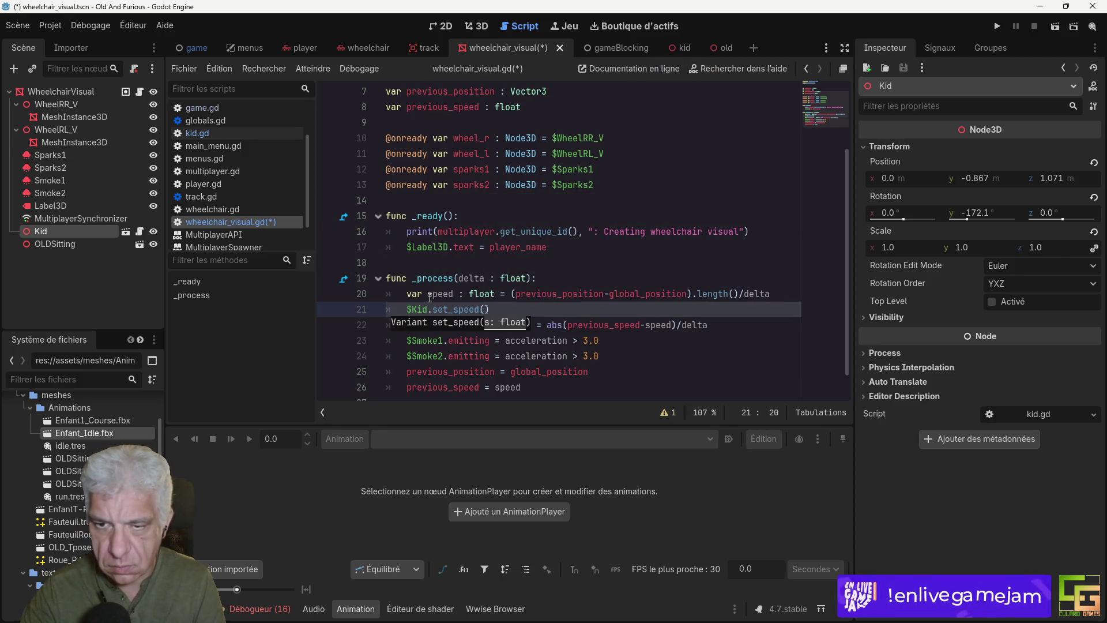
pyautogui.doubleClick(440, 294)
pyautogui.hotkey('ctrl', 'c')
pyautogui.click(484, 309)
pyautogui.hotkey('ctrl', 'v')
pyautogui.hotkey('ctrl', 's')
pyautogui.click(998, 27)
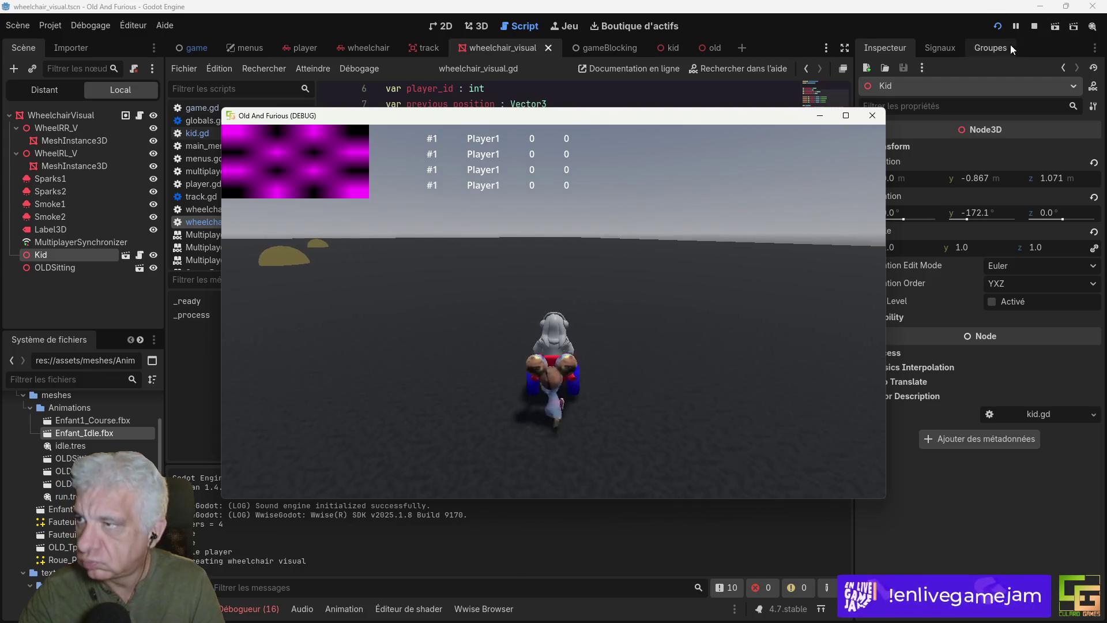
pyautogui.click(873, 116)
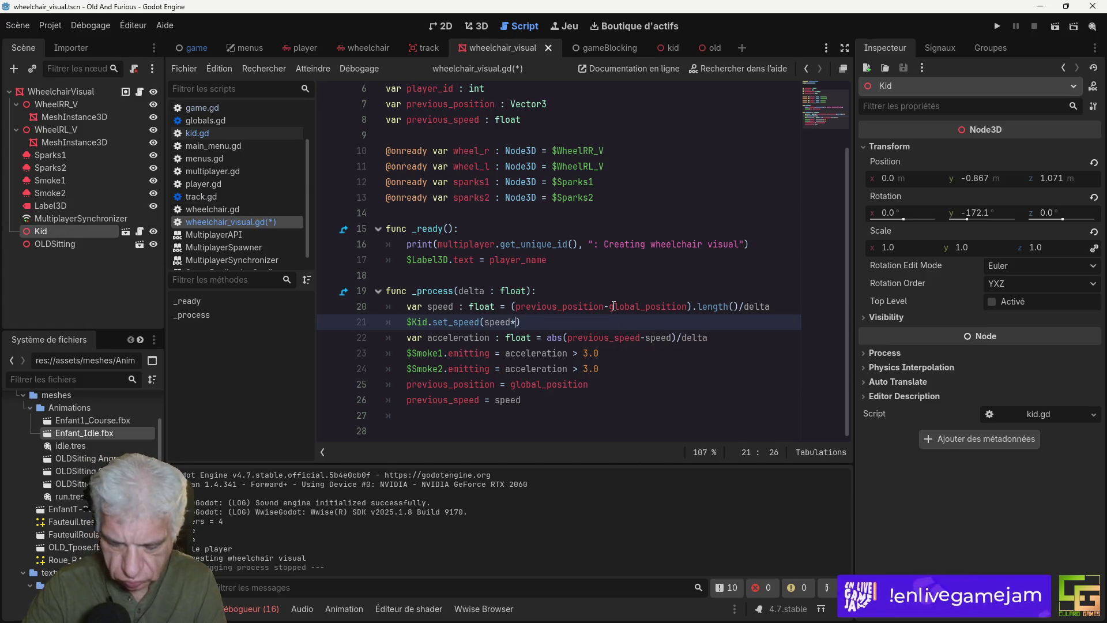
# Step: Save the speed*0.1 change, run the game, and drive around watching the smoke trails
pyautogui.hotkey('ctrl', 's')
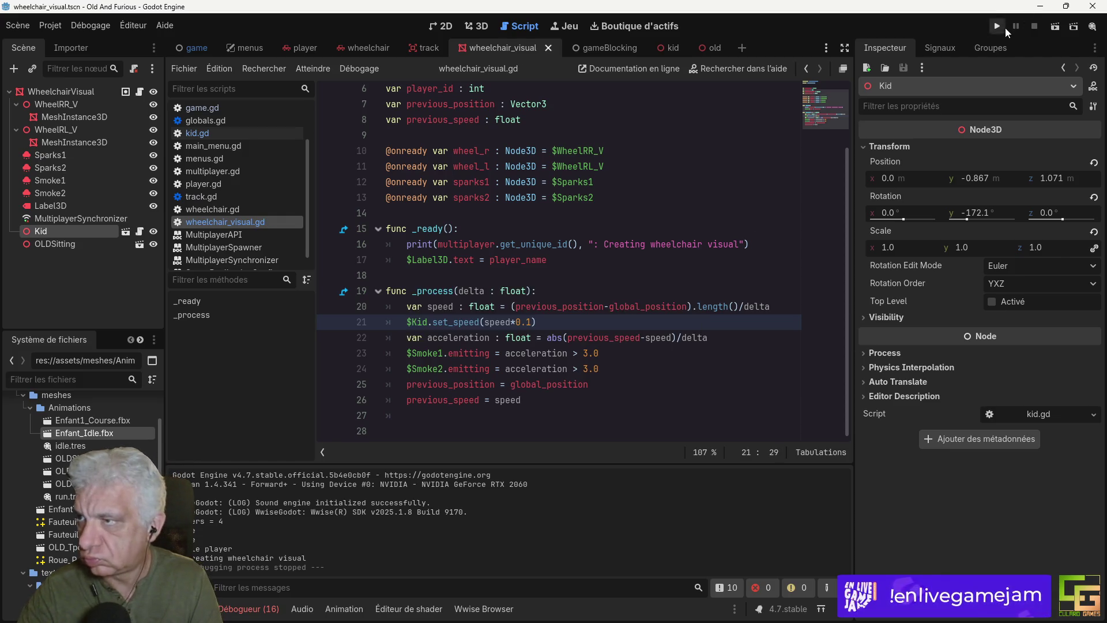
pyautogui.click(1004, 28)
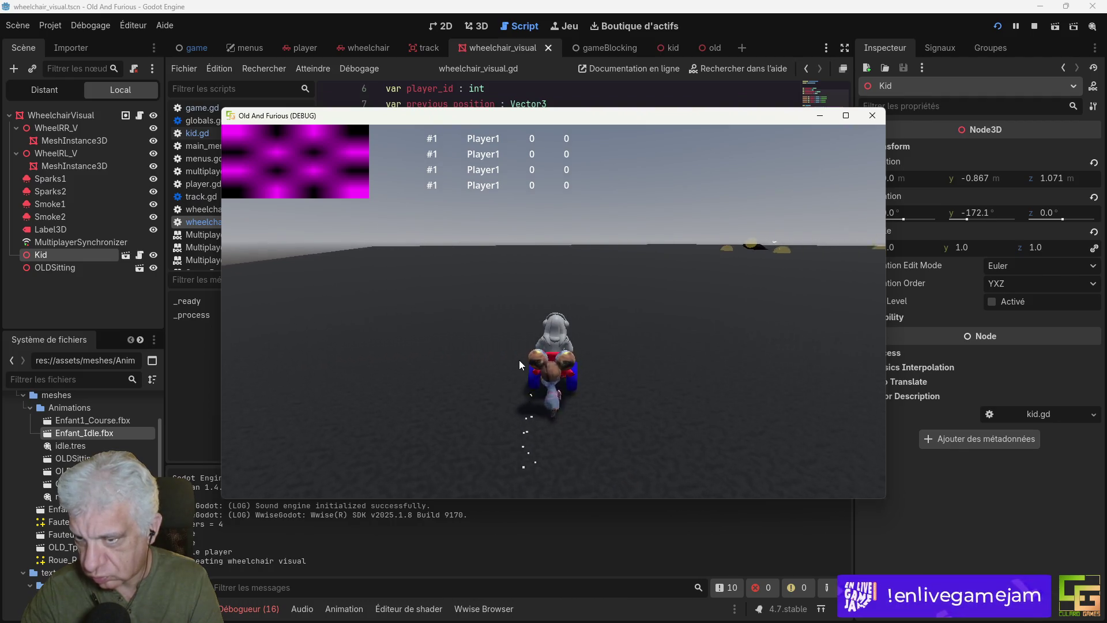
pyautogui.press('Up')
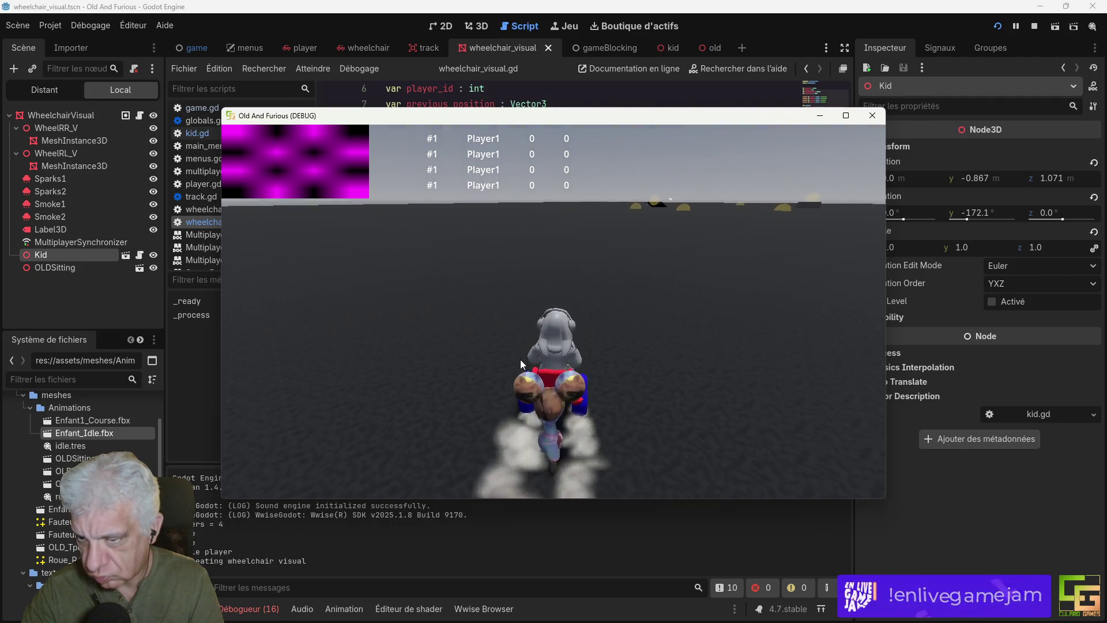
pyautogui.press('Down')
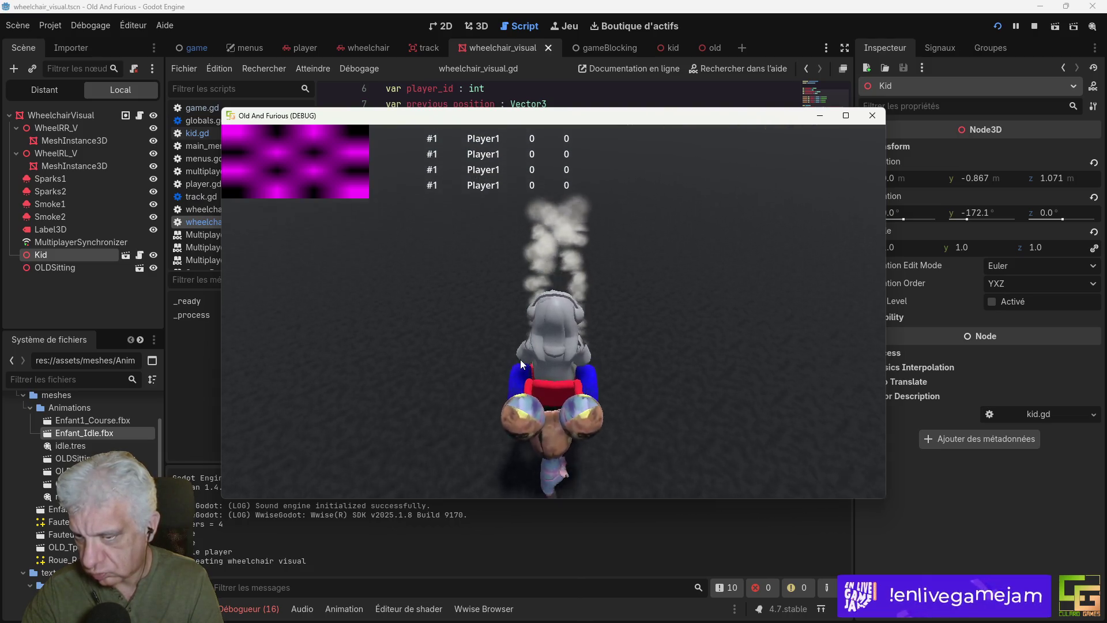
pyautogui.press('Left')
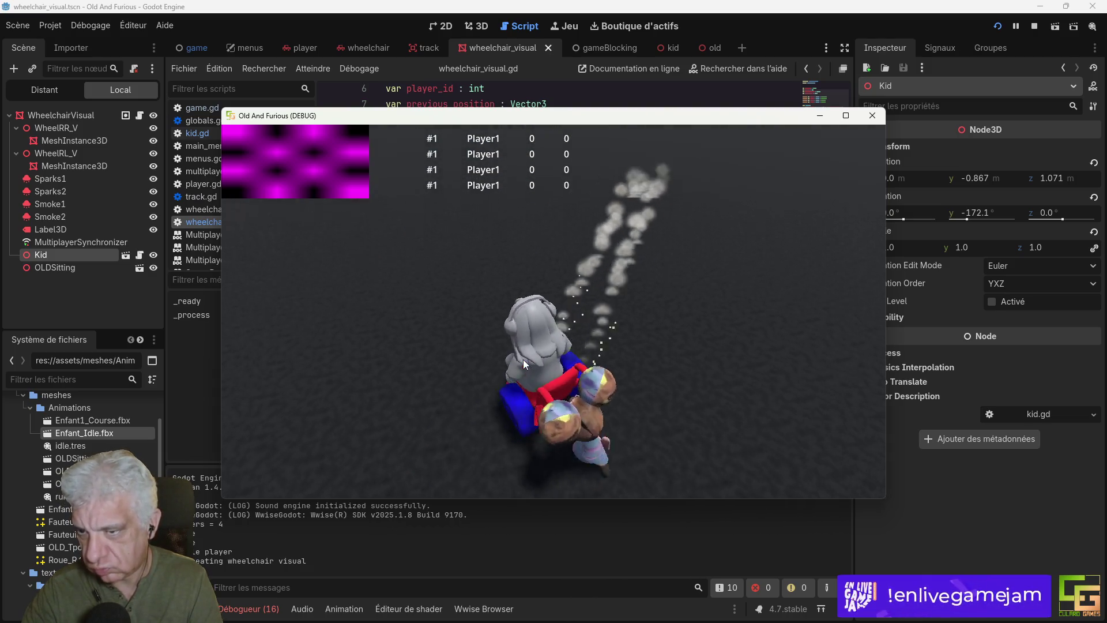
pyautogui.press('Up')
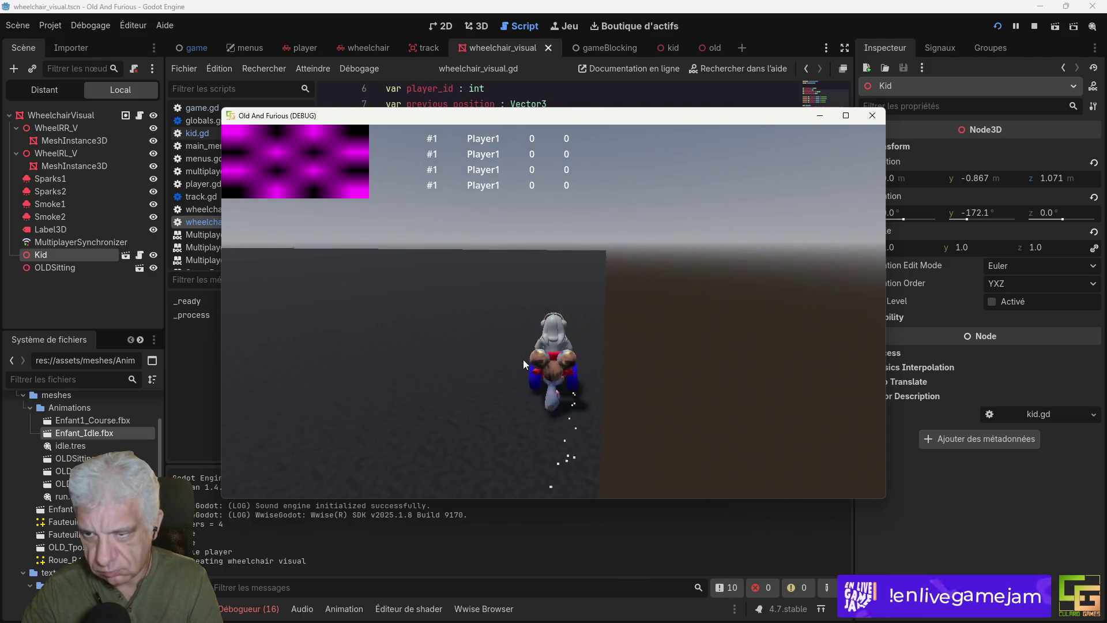
pyautogui.press('Left')
pyautogui.press('Left')
pyautogui.press('Up')
pyautogui.press('Right')
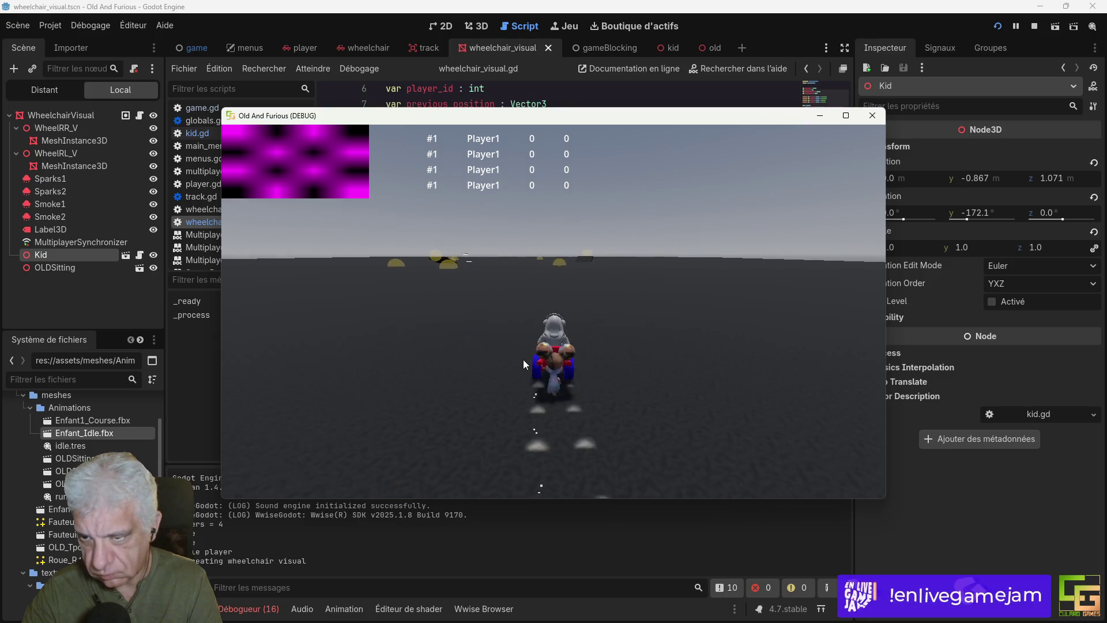
pyautogui.press('Left')
pyautogui.press('Left')
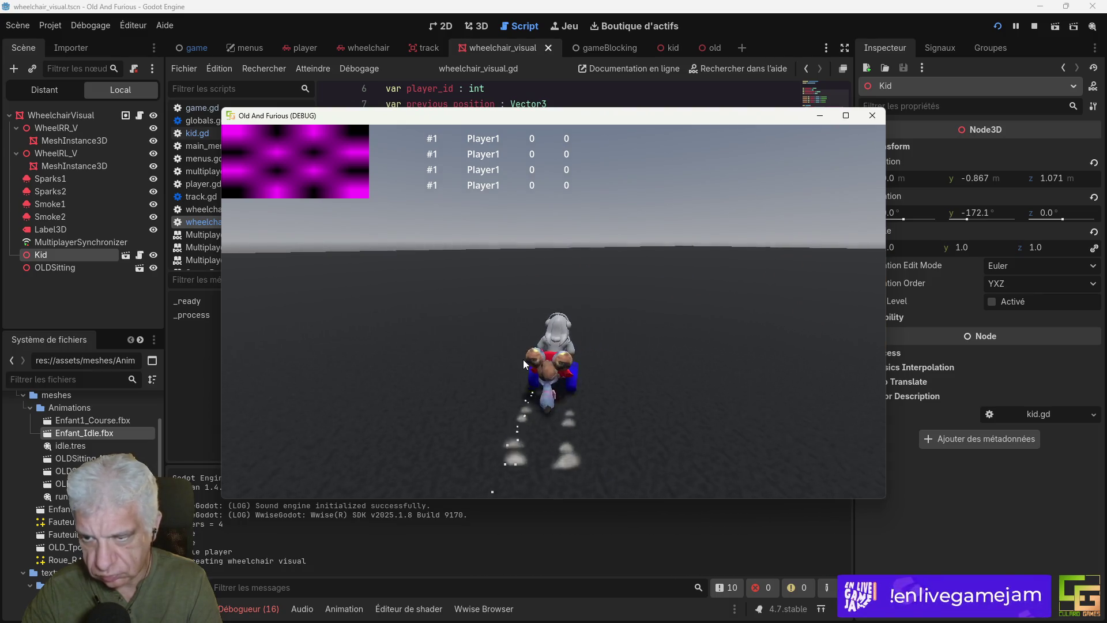
pyautogui.press('Right')
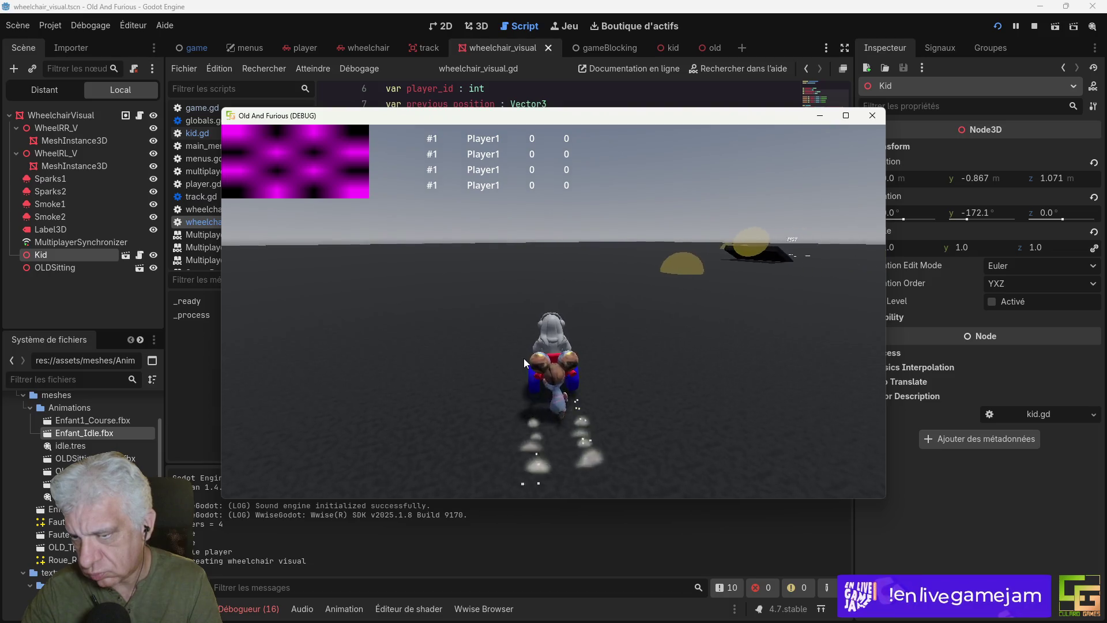
pyautogui.press('Left')
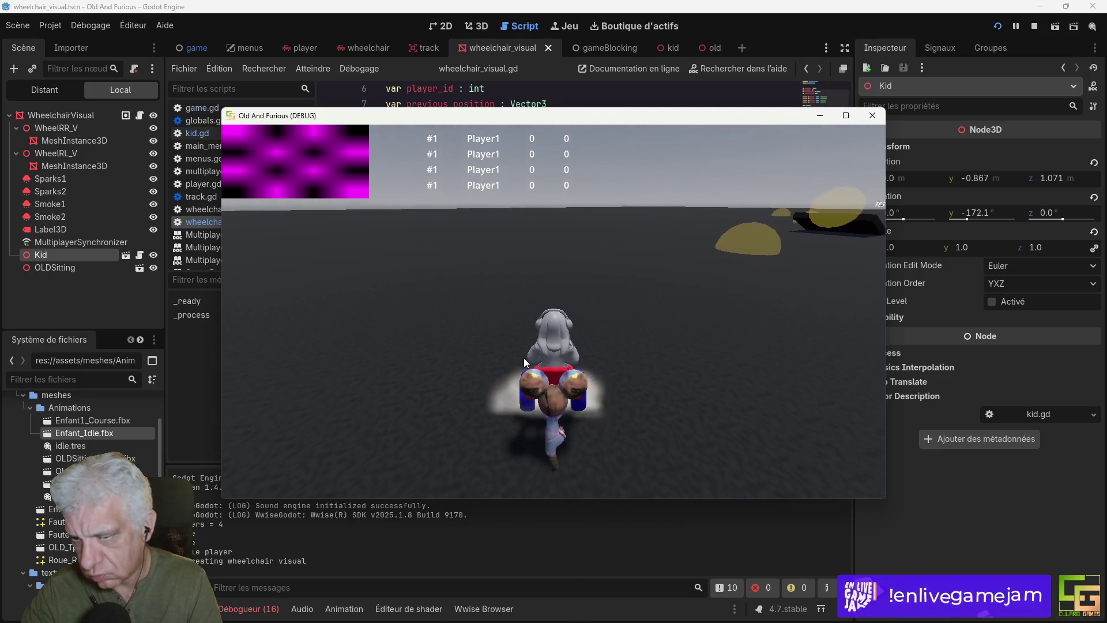
pyautogui.press('Right')
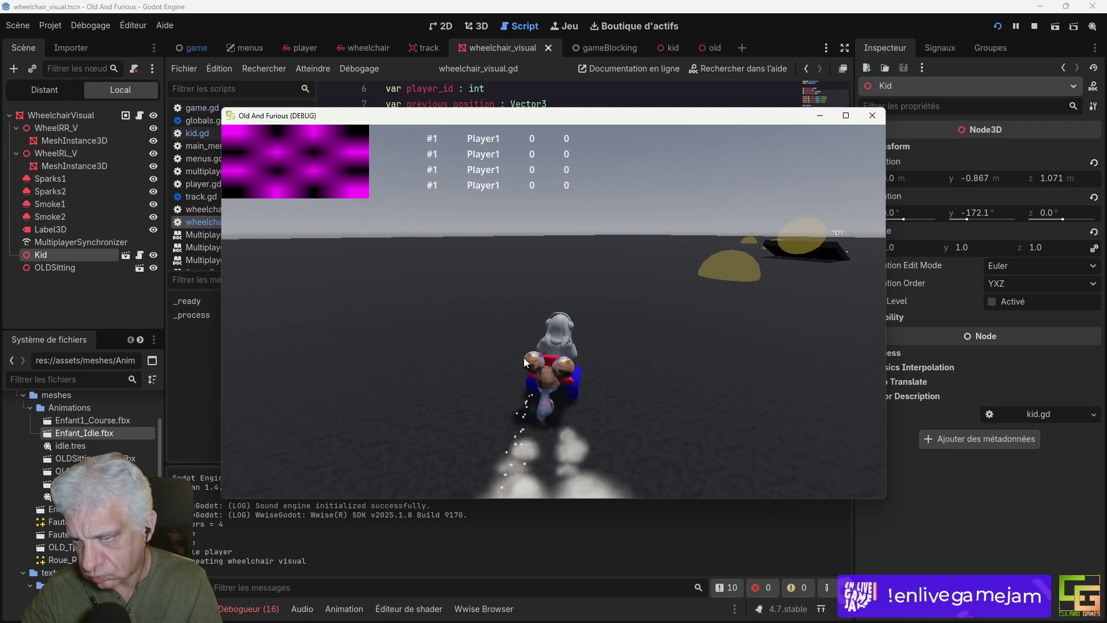
pyautogui.press('Right')
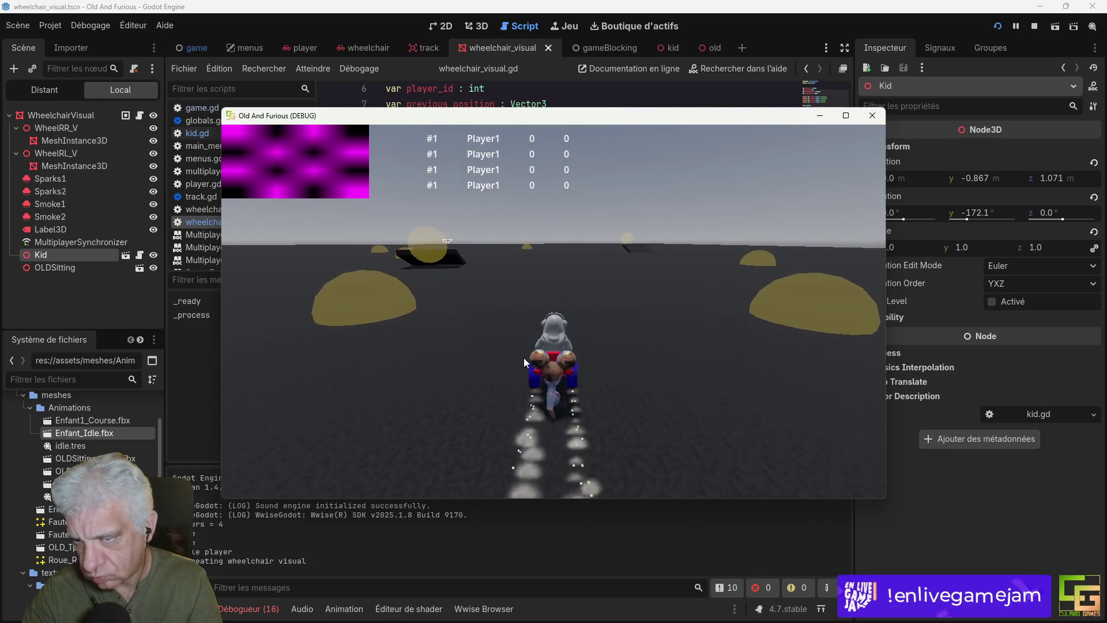
pyautogui.press('Left')
pyautogui.press('Left')
pyautogui.press('Right')
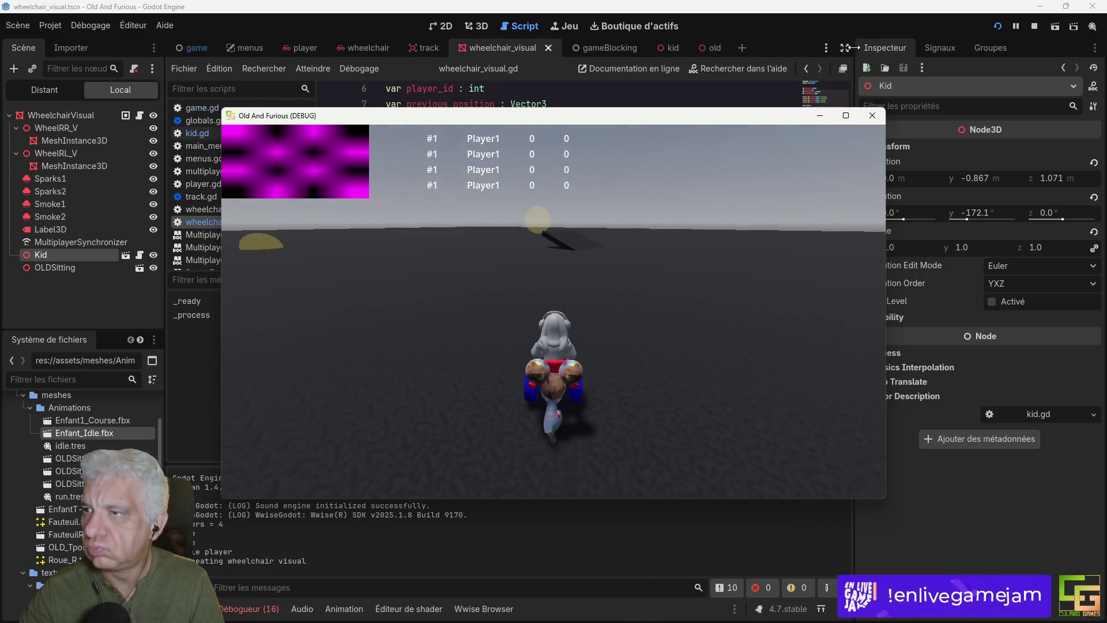
pyautogui.click(873, 116)
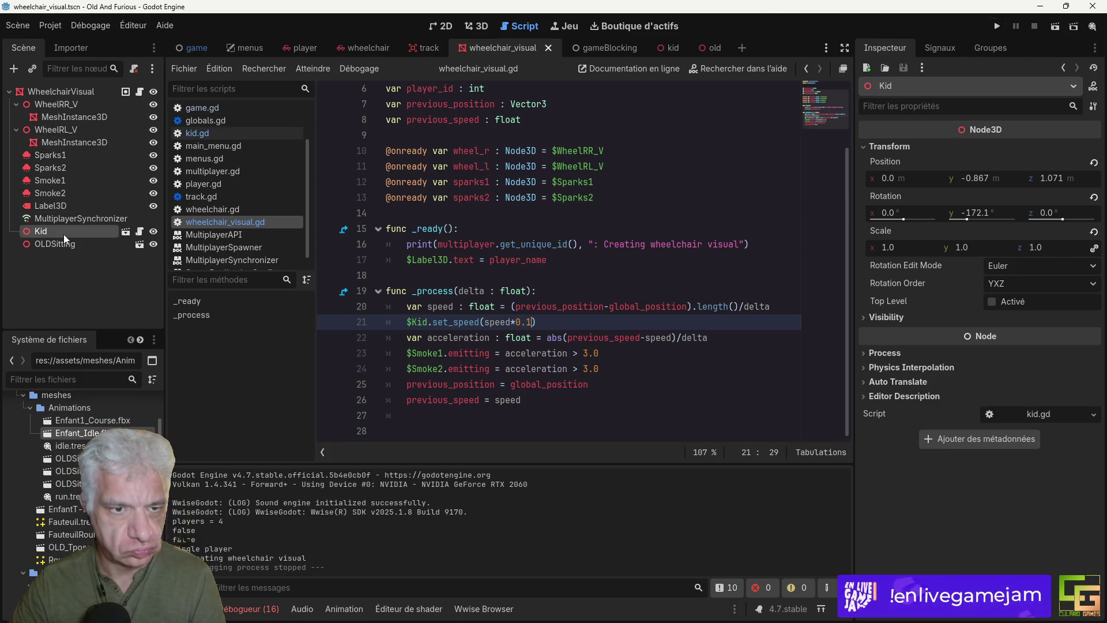
# Step: Open the Kid scene, enlarge its AnimationPlayer track panel, and view Enfant_1_INGame in 3D
pyautogui.click(126, 231)
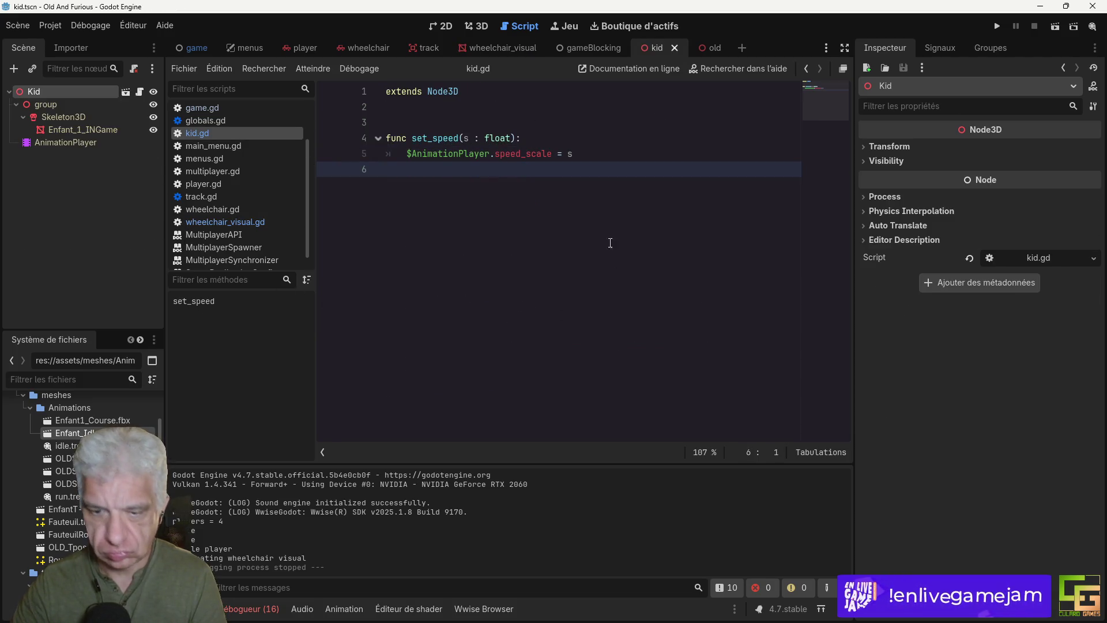
pyautogui.click(63, 143)
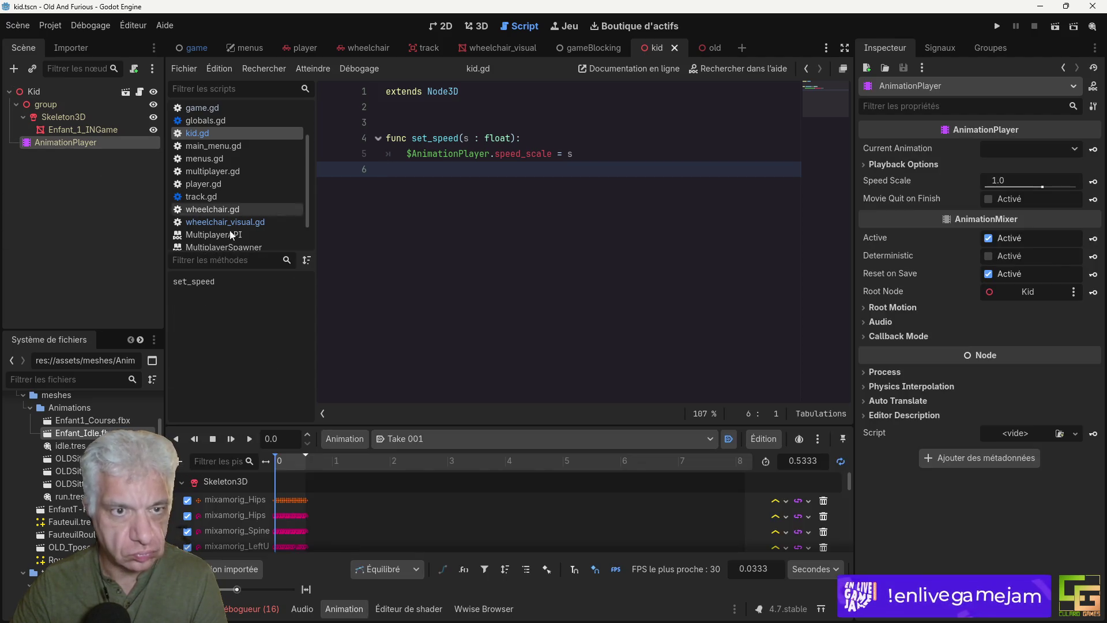
pyautogui.moveTo(410, 426)
pyautogui.mouseDown()
pyautogui.moveTo(430, 278)
pyautogui.moveTo(430, 300)
pyautogui.moveTo(462, 238)
pyautogui.moveTo(461, 297)
pyautogui.moveTo(460, 274)
pyautogui.mouseUp()
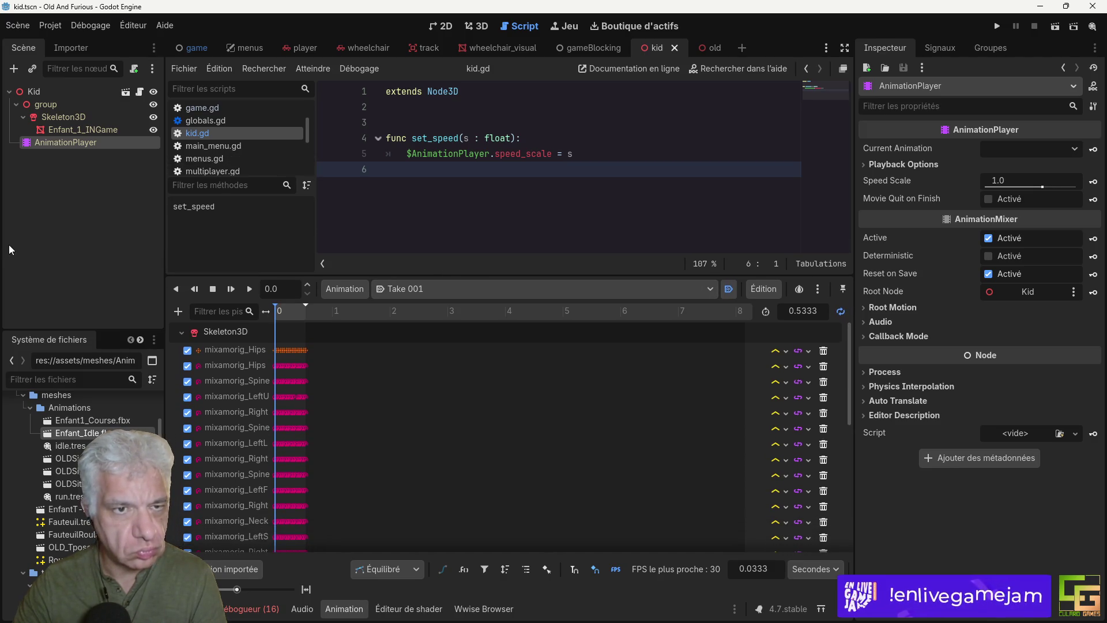
pyautogui.click(71, 130)
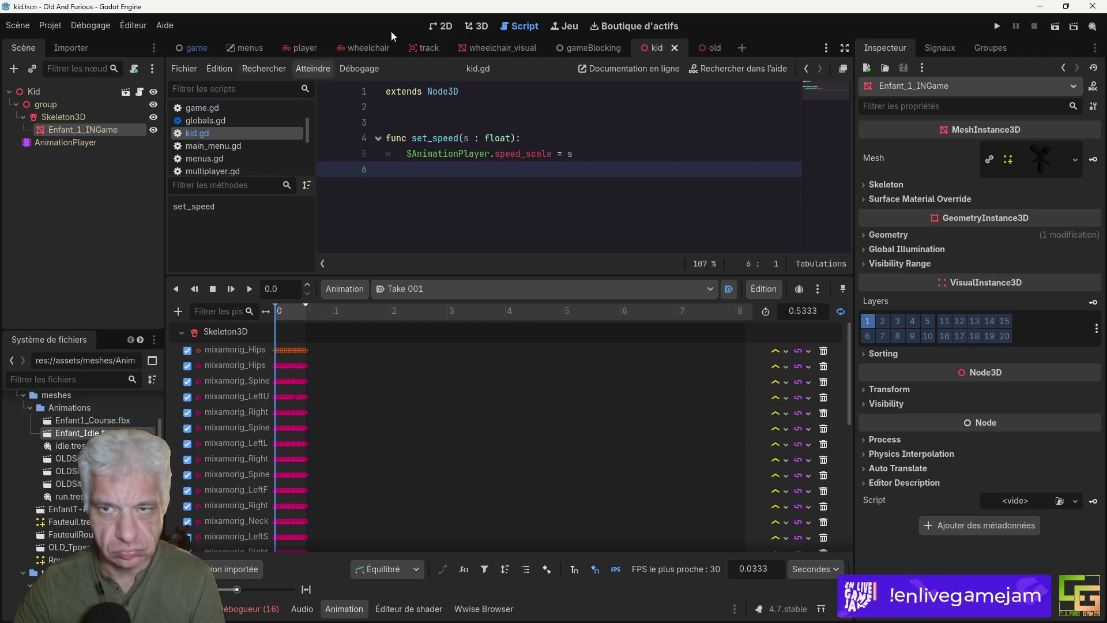
pyautogui.click(476, 26)
# Step: Zoom in on the kid's feet in 3D and play the Take 001 animation
pyautogui.scroll(-5, 510, 213)
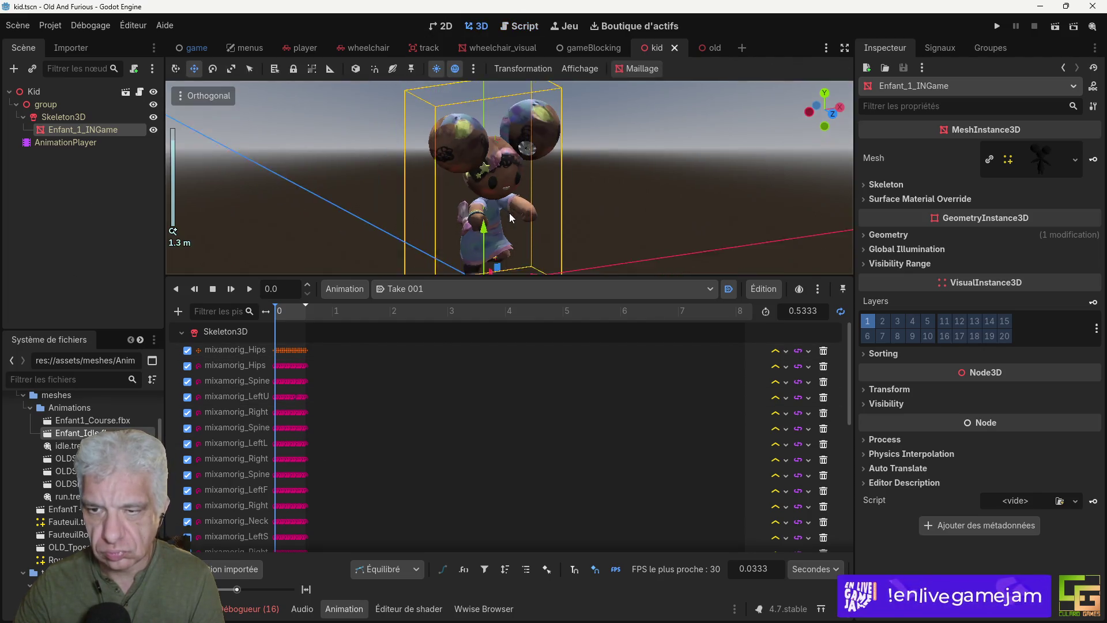
pyautogui.moveTo(510, 213)
pyautogui.mouseDown()
pyautogui.moveTo(535, 251)
pyautogui.moveTo(649, 239)
pyautogui.moveTo(556, 220)
pyautogui.moveTo(542, 200)
pyautogui.moveTo(562, 227)
pyautogui.moveTo(579, 176)
pyautogui.moveTo(550, 268)
pyautogui.moveTo(550, 439)
pyautogui.mouseUp()
pyautogui.scroll(6, 557, 221)
pyautogui.scroll(3, 590, 250)
pyautogui.moveTo(577, 346)
pyautogui.mouseDown()
pyautogui.moveTo(624, 266)
pyautogui.moveTo(645, 423)
pyautogui.moveTo(669, 312)
pyautogui.moveTo(526, 215)
pyautogui.moveTo(604, 200)
pyautogui.moveTo(556, 206)
pyautogui.mouseUp()
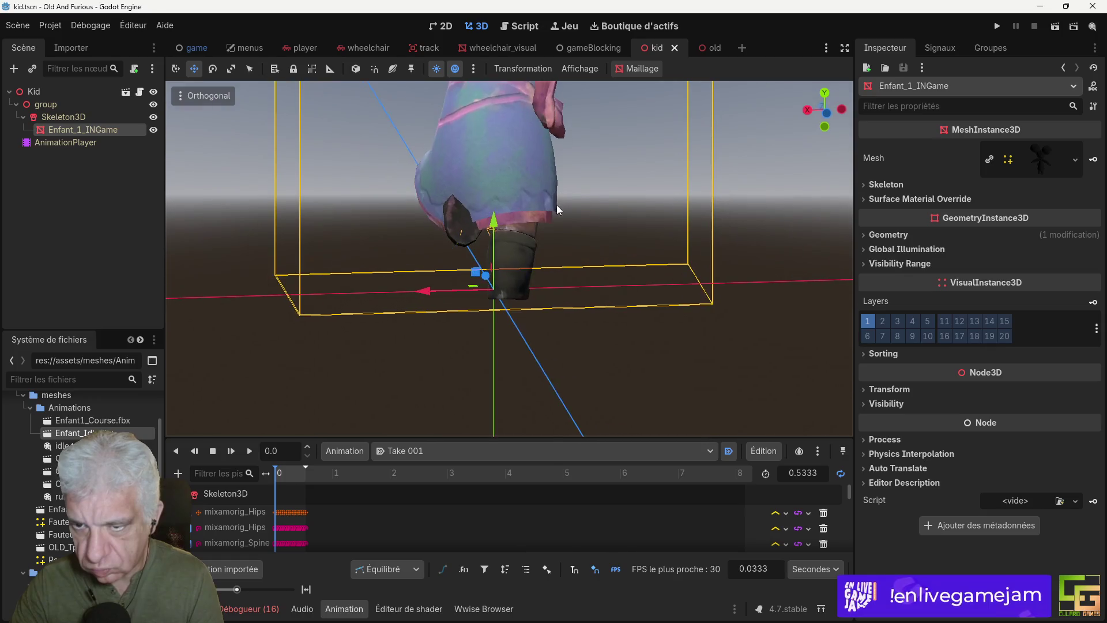
pyautogui.click(250, 451)
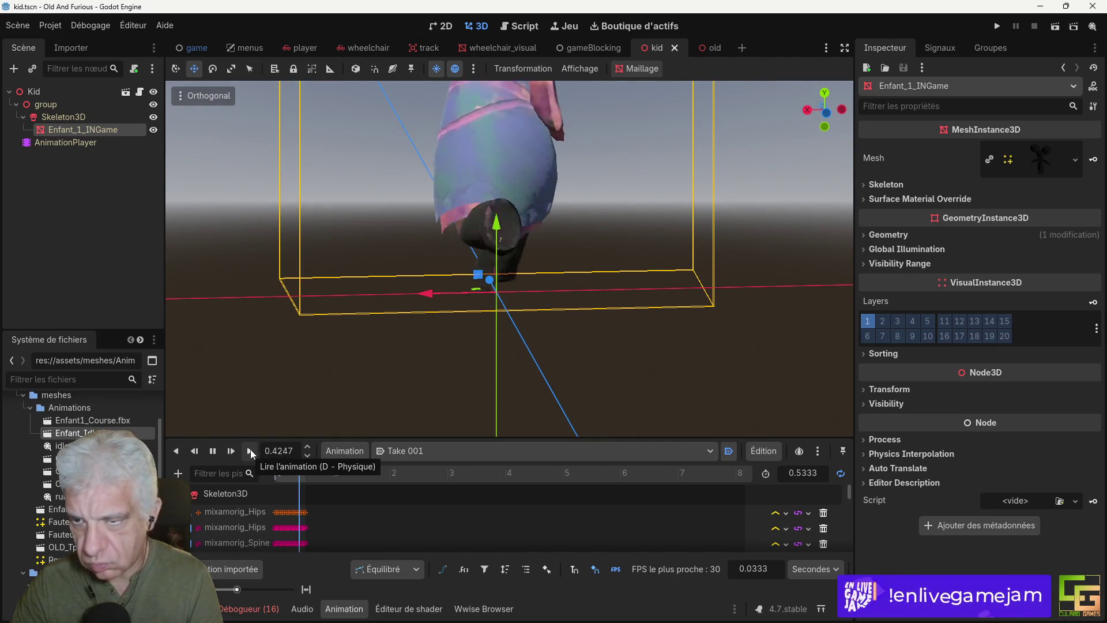
pyautogui.moveTo(576, 359)
pyautogui.mouseDown()
pyautogui.moveTo(534, 340)
pyautogui.moveTo(504, 357)
pyautogui.moveTo(472, 352)
pyautogui.moveTo(524, 374)
pyautogui.moveTo(582, 364)
pyautogui.moveTo(564, 357)
pyautogui.mouseUp()
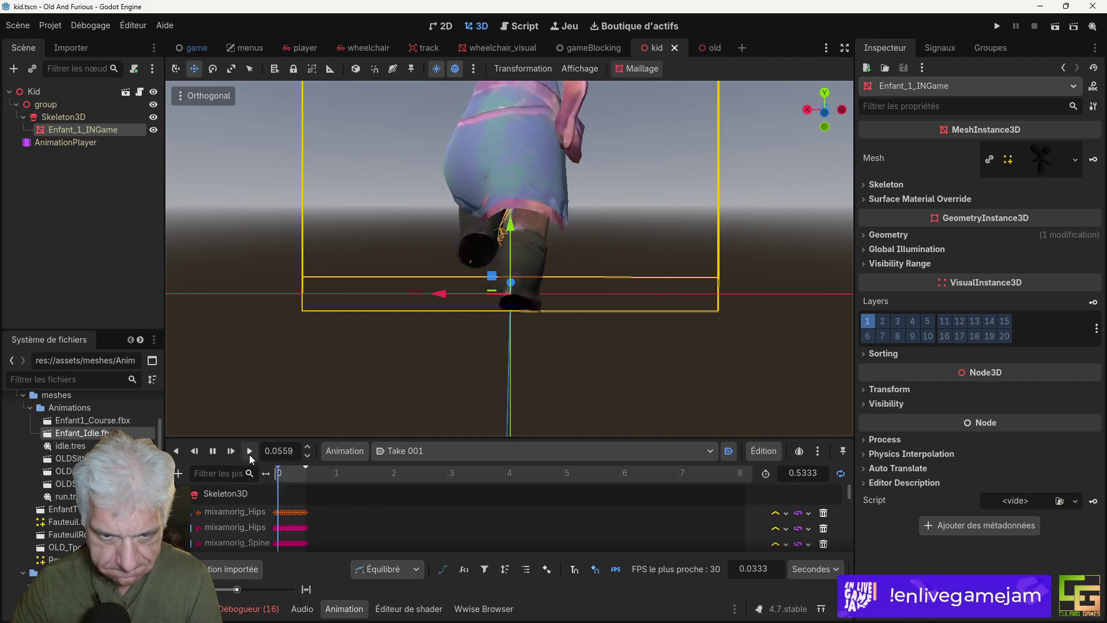
# Step: Stop playback and scrub the animation timeline to 0.21 s
pyautogui.click(301, 480)
pyautogui.moveTo(301, 477); pyautogui.dragTo(290, 474)
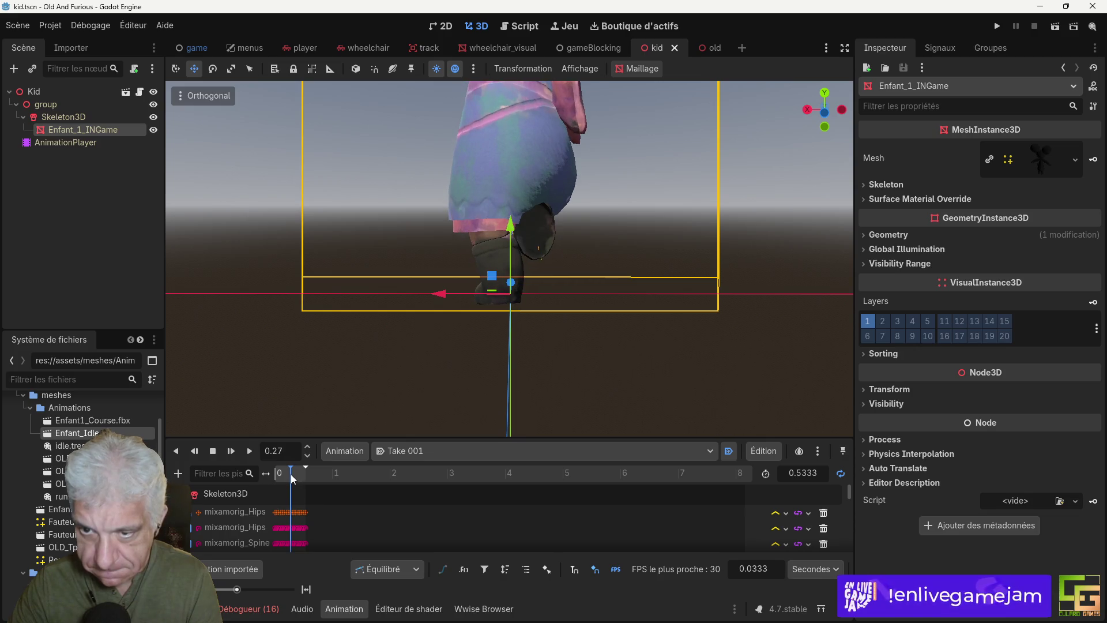
pyautogui.moveTo(404, 475)
pyautogui.mouseDown()
pyautogui.moveTo(587, 404)
pyautogui.moveTo(678, 393)
pyautogui.mouseUp()
pyautogui.click(289, 475)
pyautogui.moveTo(289, 475); pyautogui.dragTo(287, 474)
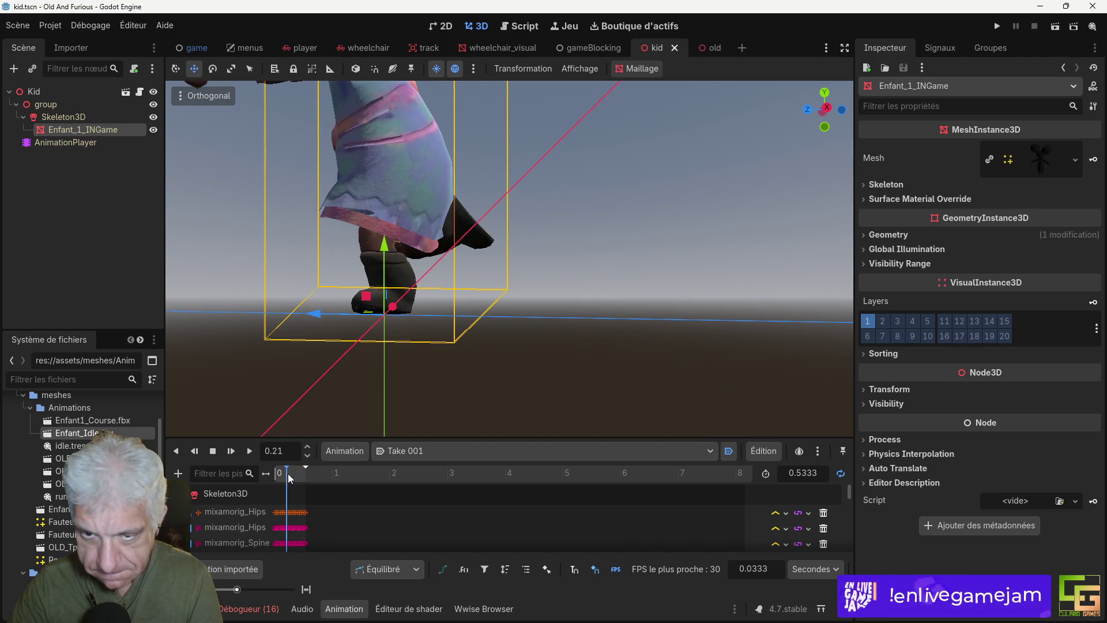
pyautogui.moveTo(555, 200)
pyautogui.mouseDown()
pyautogui.moveTo(446, 283)
pyautogui.moveTo(380, 300)
pyautogui.moveTo(404, 292)
pyautogui.mouseUp()
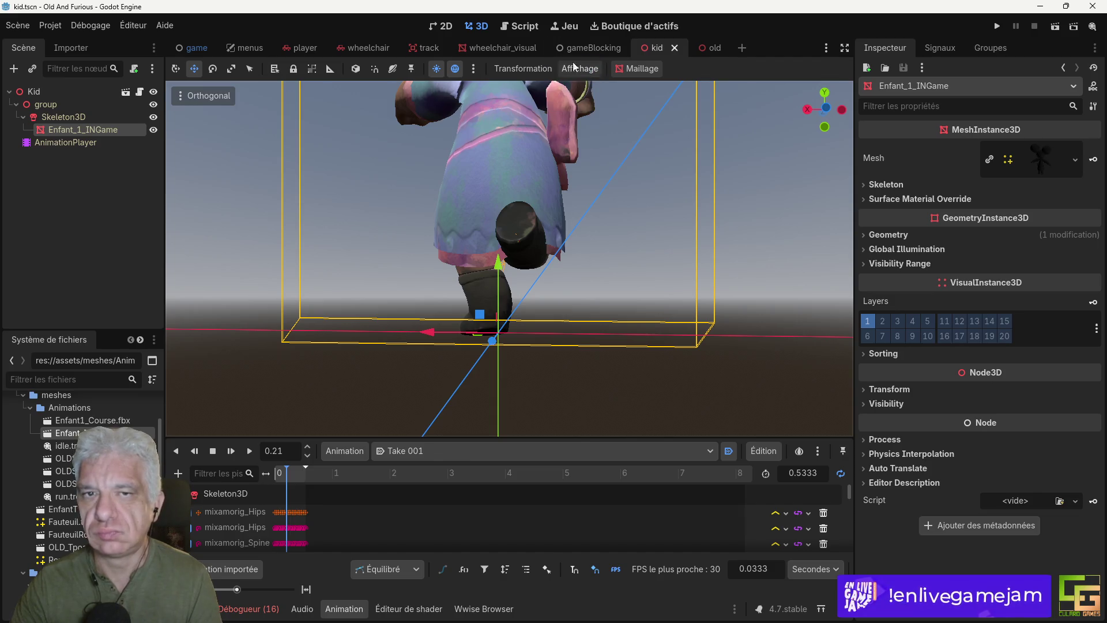
# Step: Copy the Smoke1 particles node from the wheelchair_visual scene
pyautogui.click(502, 48)
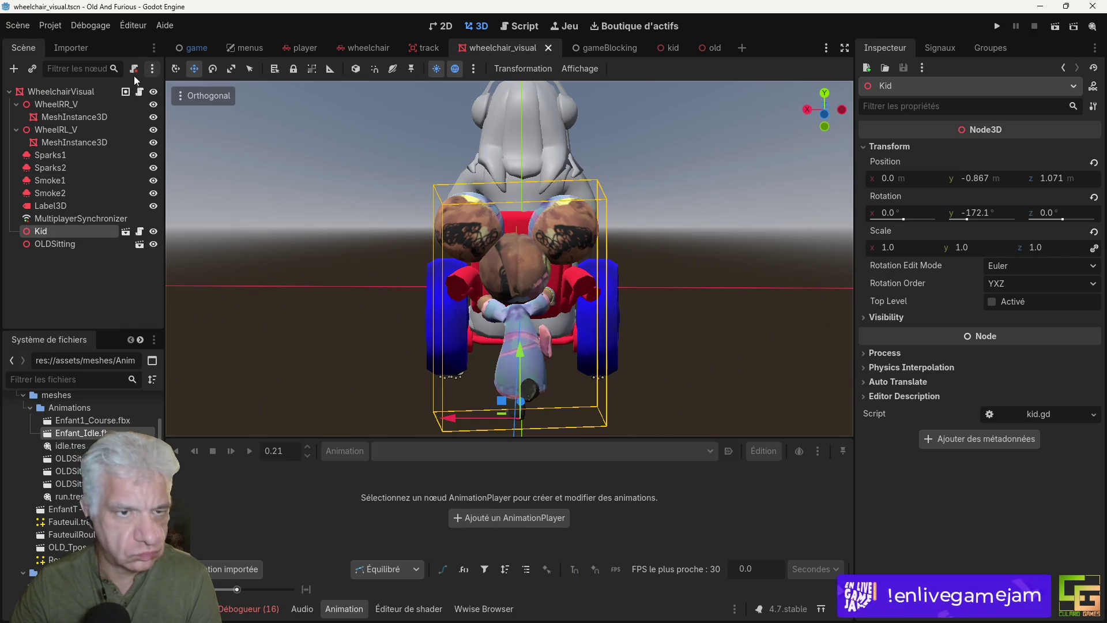
pyautogui.click(49, 180)
pyautogui.rightClick(47, 182)
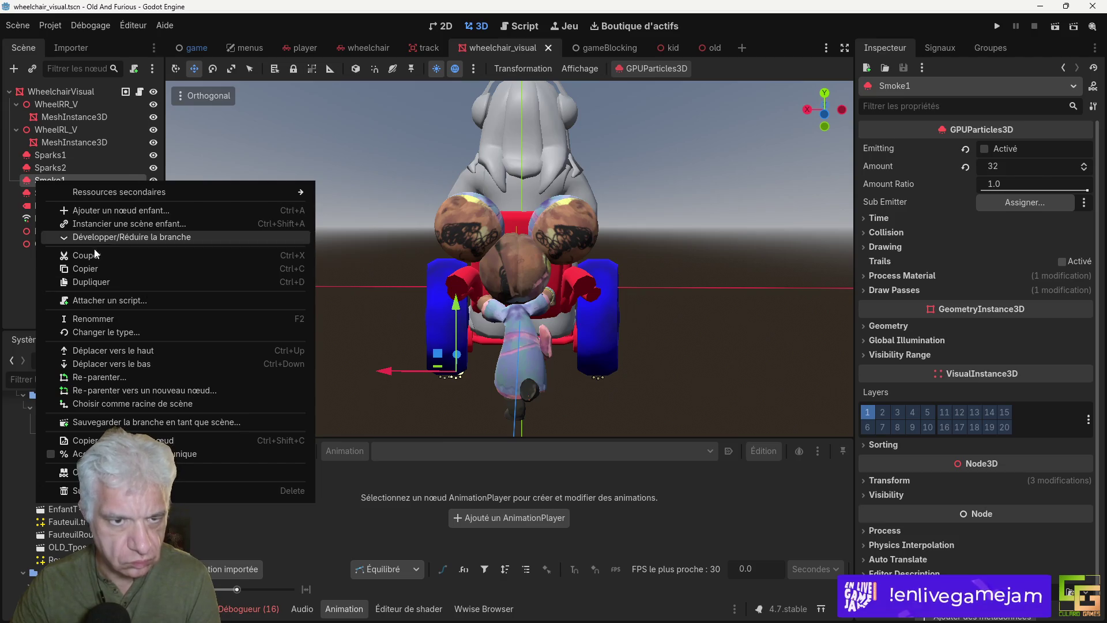
pyautogui.click(132, 270)
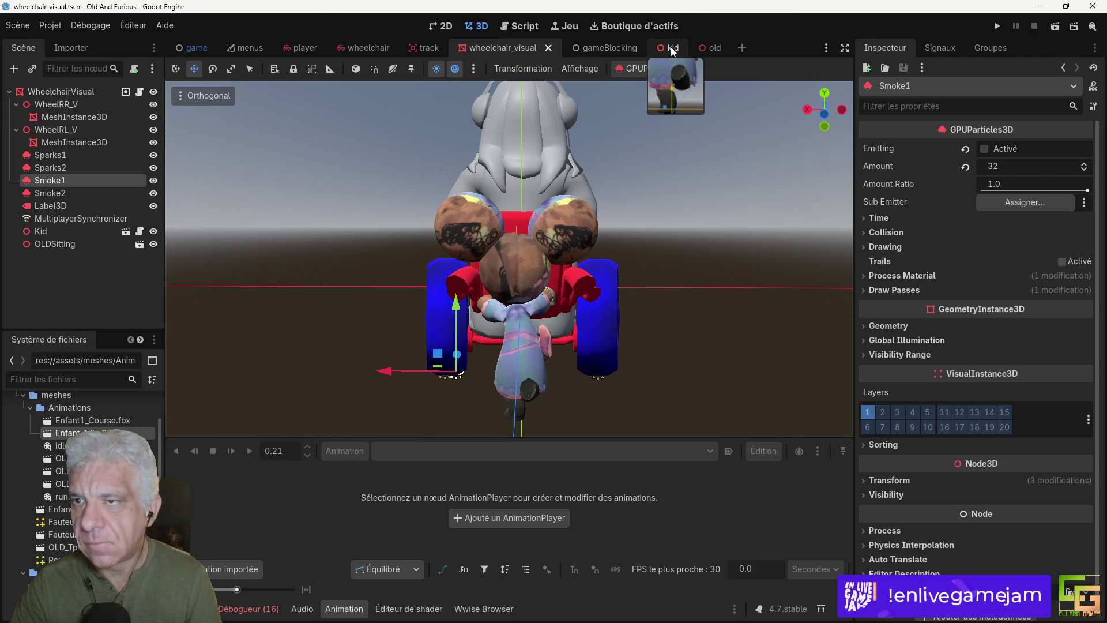
# Step: Paste Smoke1 under Kid in the kid scene, above AnimationPlayer, with Emitting on
pyautogui.click(657, 48)
pyautogui.click(46, 92)
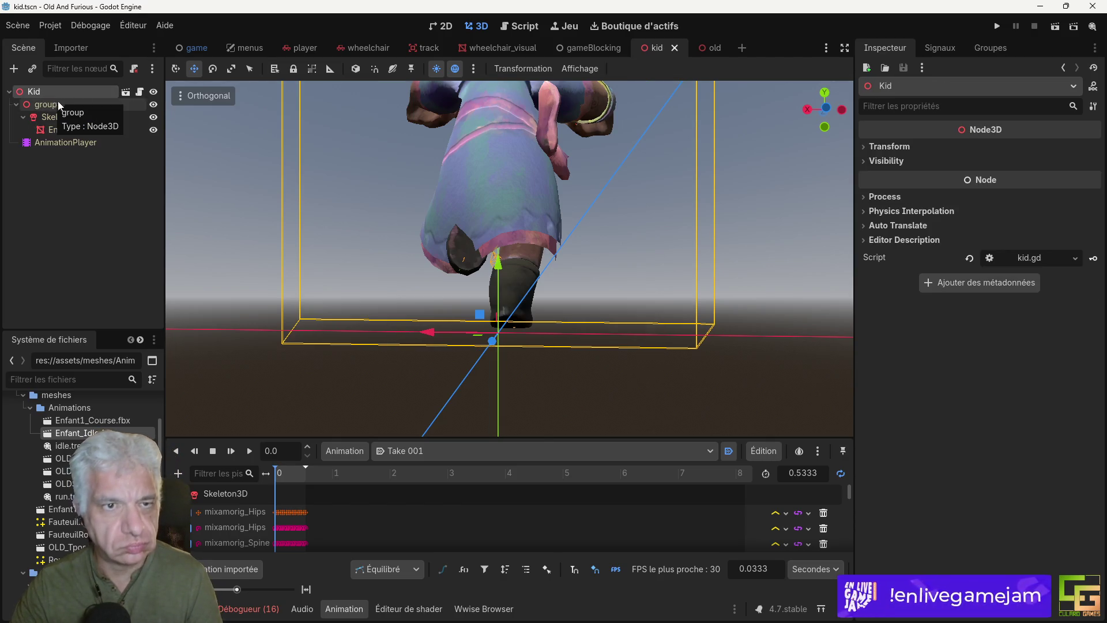
pyautogui.hotkey('ctrl', 'v')
pyautogui.moveTo(50, 154); pyautogui.dragTo(65, 141)
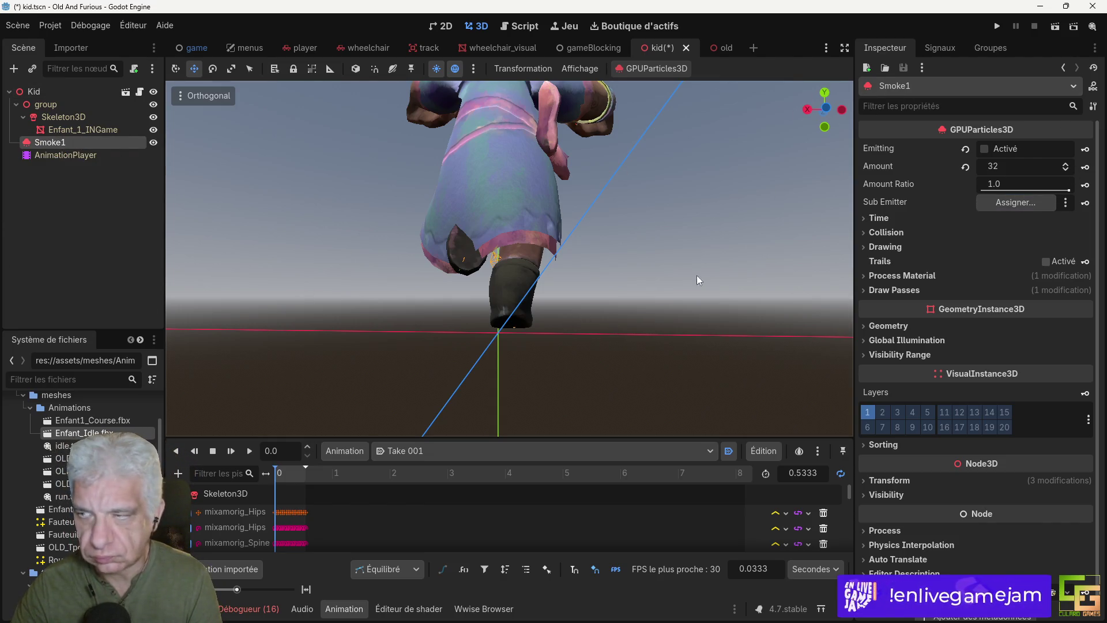
pyautogui.click(985, 149)
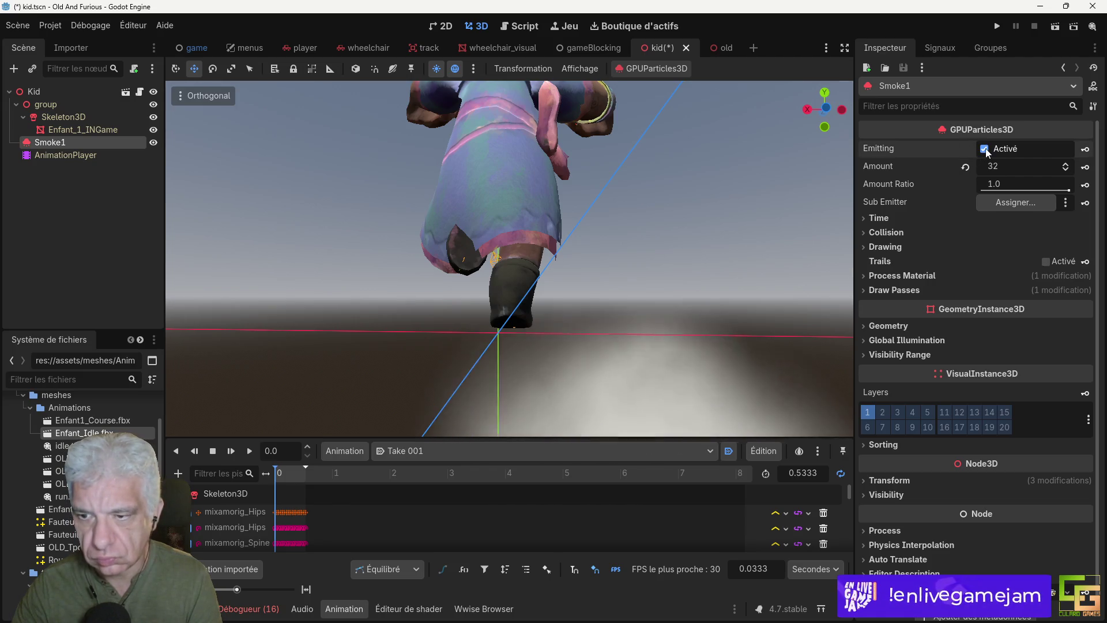
# Step: Turn Smoke1's Emitting off and move it up to the kid's feet
pyautogui.click(985, 148)
pyautogui.scroll(-5, 694, 285)
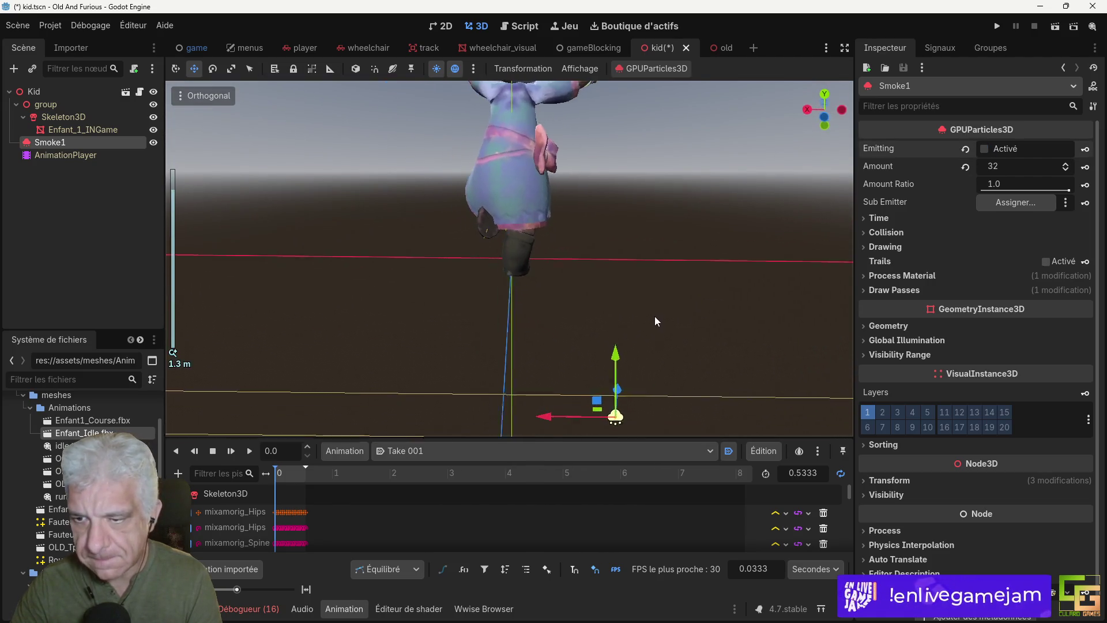
pyautogui.moveTo(614, 357)
pyautogui.mouseDown()
pyautogui.moveTo(607, 151)
pyautogui.moveTo(606, 294)
pyautogui.moveTo(649, 278)
pyautogui.moveTo(611, 307)
pyautogui.moveTo(548, 291)
pyautogui.moveTo(575, 293)
pyautogui.moveTo(556, 263)
pyautogui.moveTo(429, 264)
pyautogui.moveTo(587, 240)
pyautogui.mouseUp()
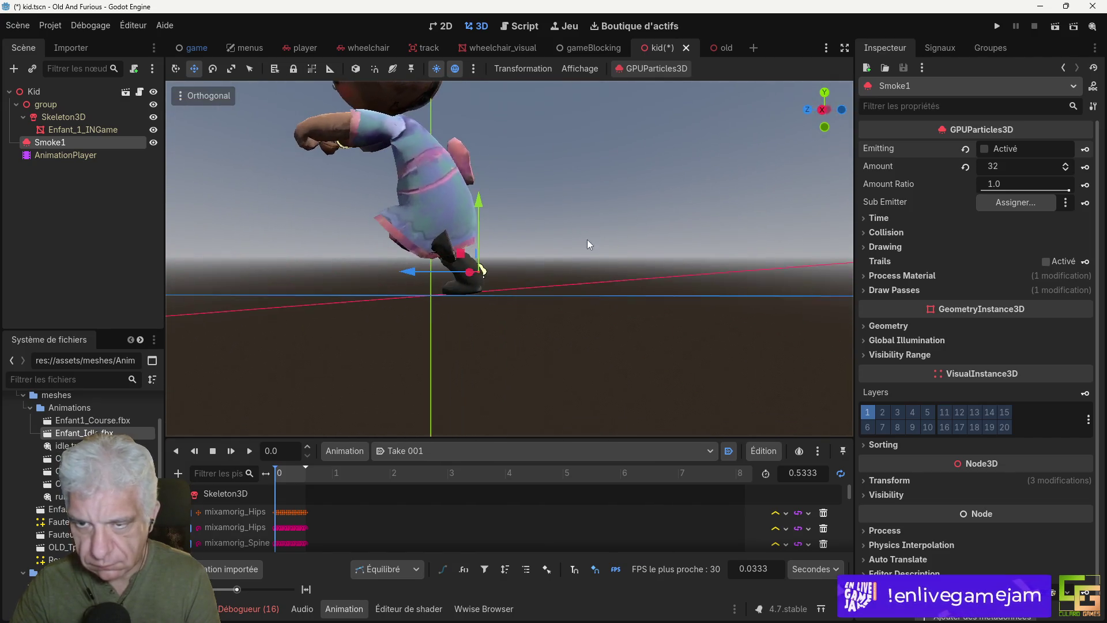
pyautogui.moveTo(483, 189); pyautogui.dragTo(479, 219)
pyautogui.moveTo(519, 271)
pyautogui.mouseDown()
pyautogui.moveTo(542, 264)
pyautogui.moveTo(519, 288)
pyautogui.mouseUp()
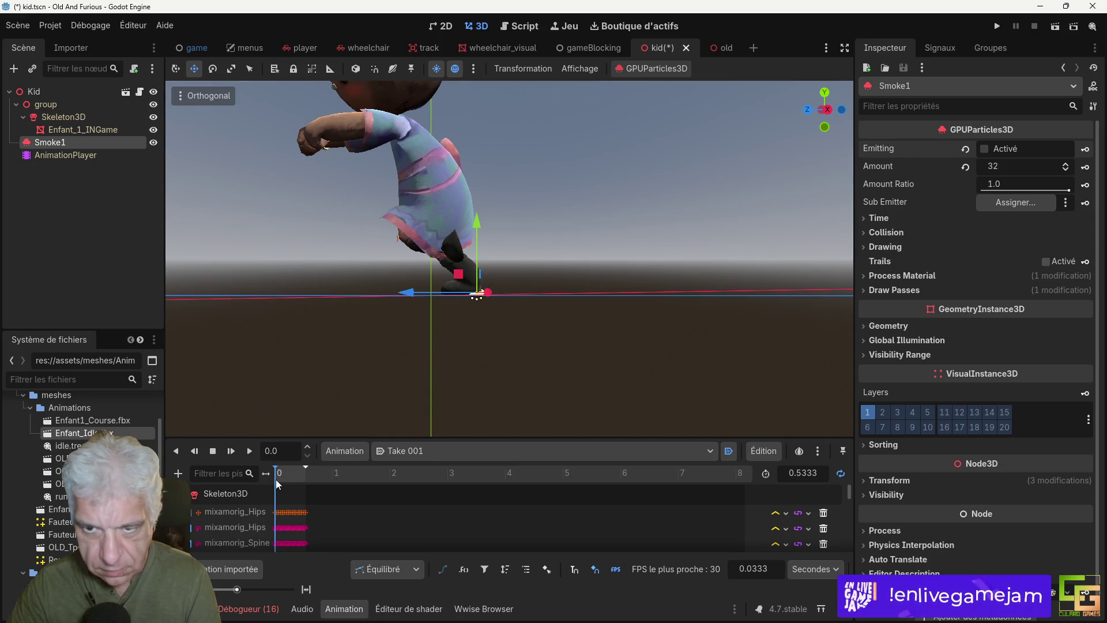
# Step: Scrub the run animation to 0.19 s and shift Smoke1 in depth under the trailing foot
pyautogui.moveTo(283, 473); pyautogui.dragTo(287, 472)
pyautogui.moveTo(577, 381)
pyautogui.mouseDown()
pyautogui.moveTo(424, 390)
pyautogui.moveTo(438, 375)
pyautogui.mouseUp()
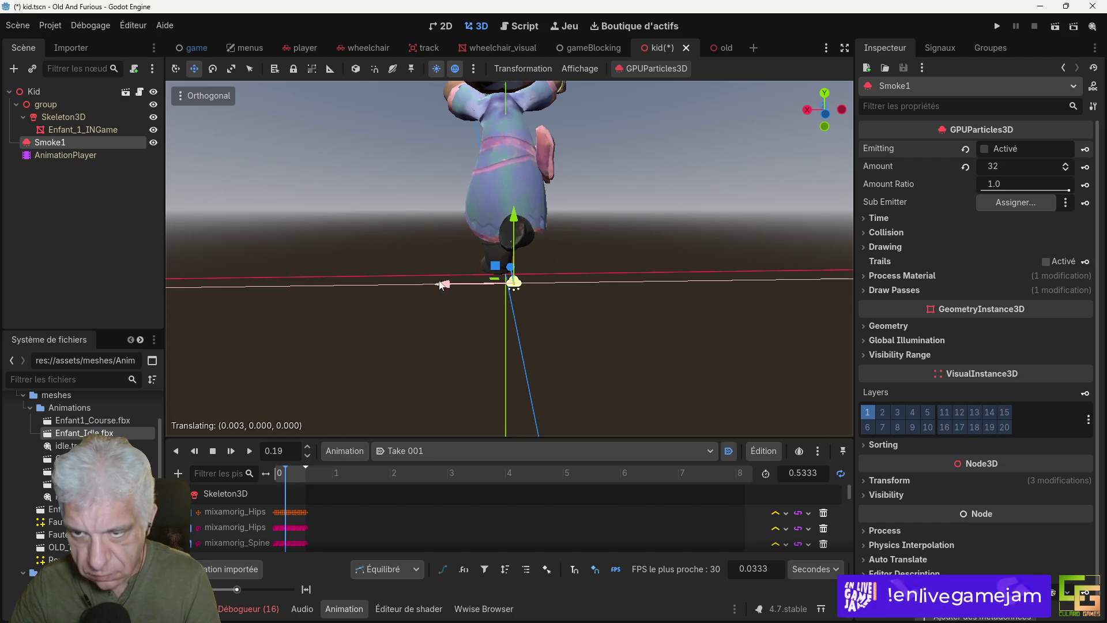
pyautogui.moveTo(421, 286)
pyautogui.mouseDown()
pyautogui.moveTo(488, 337)
pyautogui.moveTo(564, 328)
pyautogui.mouseUp()
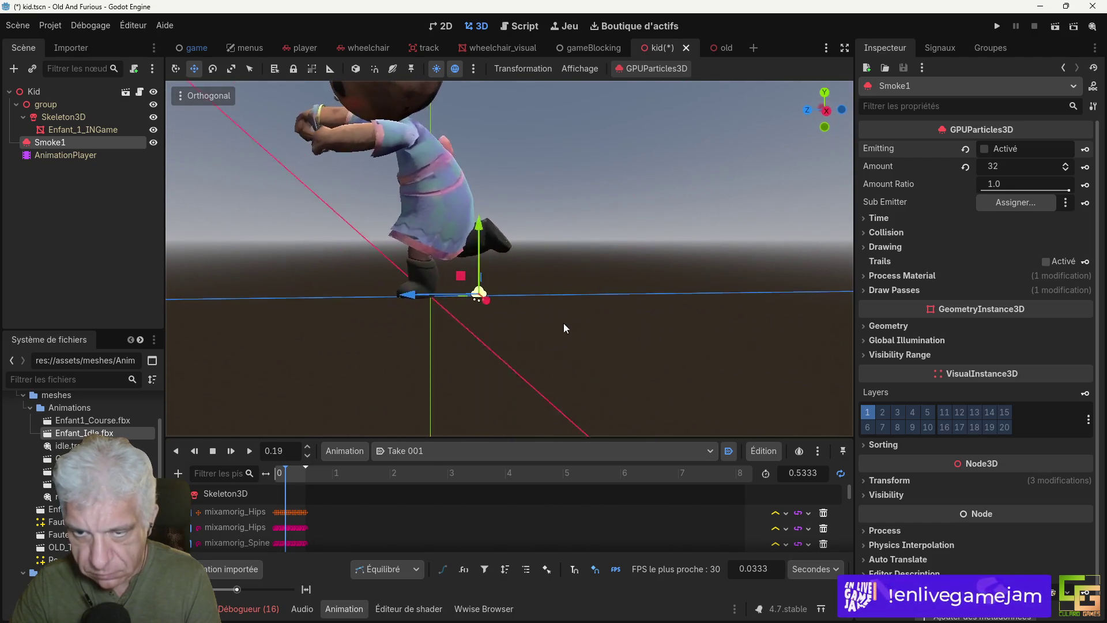
pyautogui.moveTo(407, 295); pyautogui.dragTo(355, 301)
pyautogui.moveTo(568, 323); pyautogui.dragTo(528, 335)
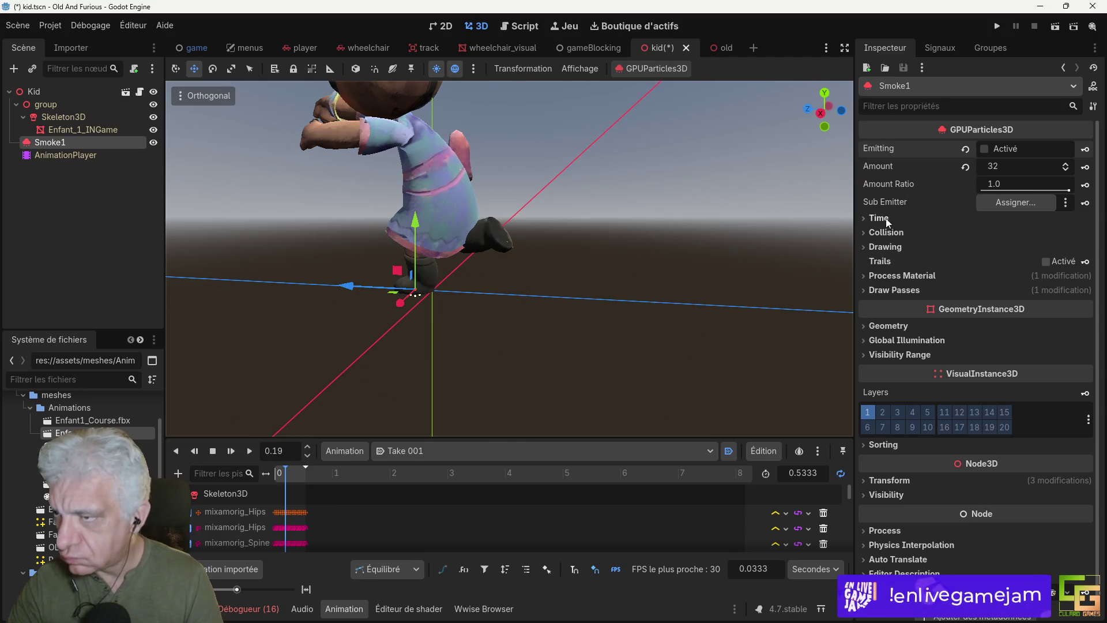
# Step: Make Smoke1 a One Shot burst with Explosiveness 1.0 and preview it
pyautogui.click(901, 217)
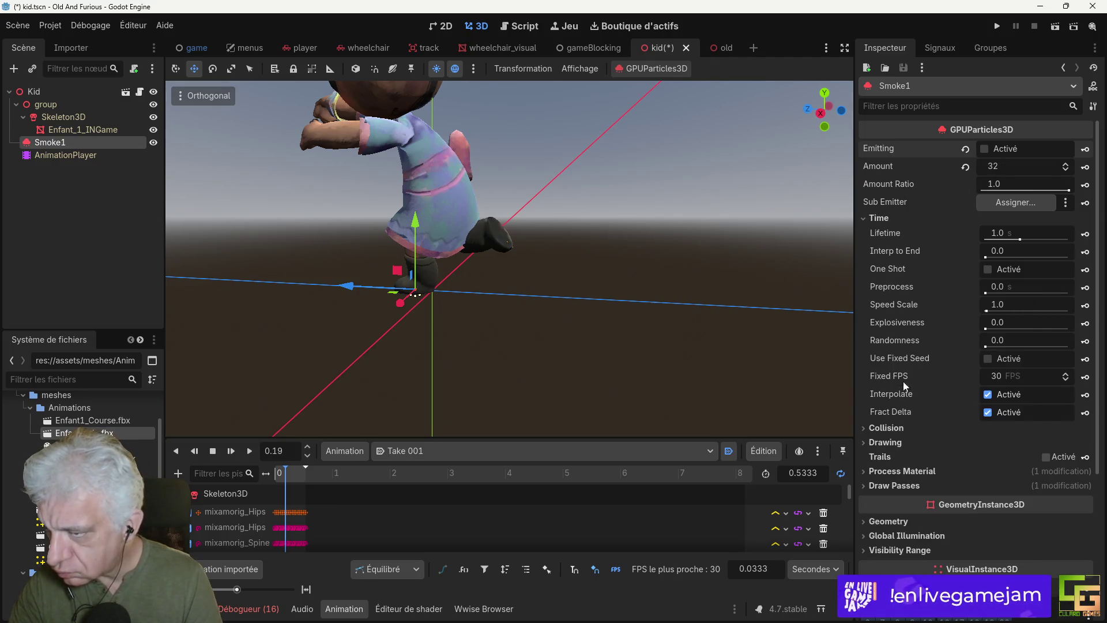
pyautogui.click(987, 269)
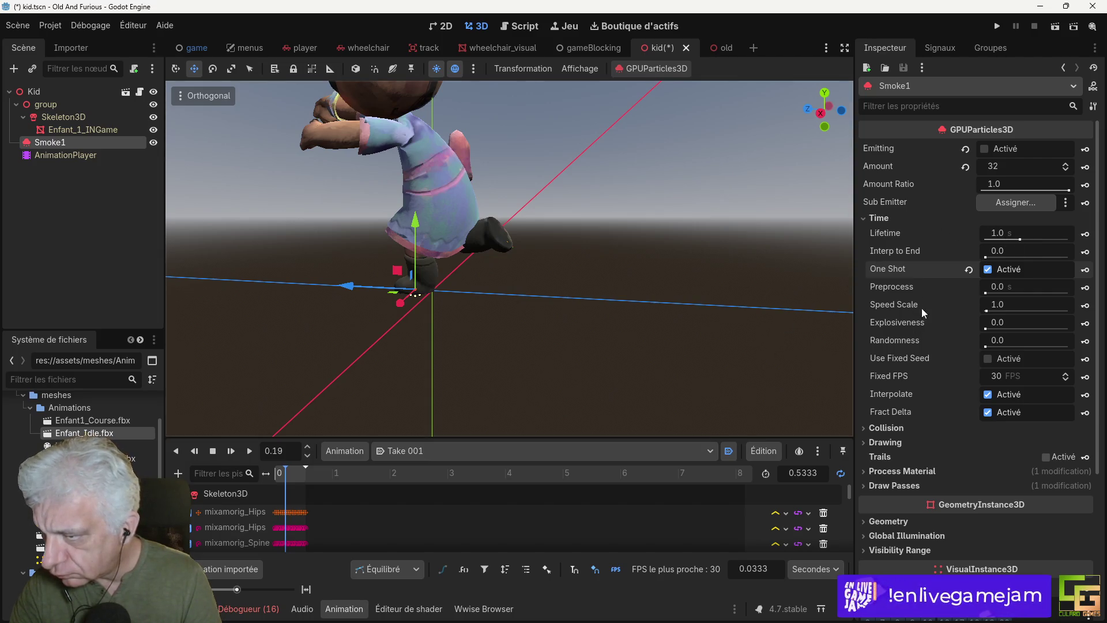
pyautogui.moveTo(986, 329); pyautogui.dragTo(1001, 333)
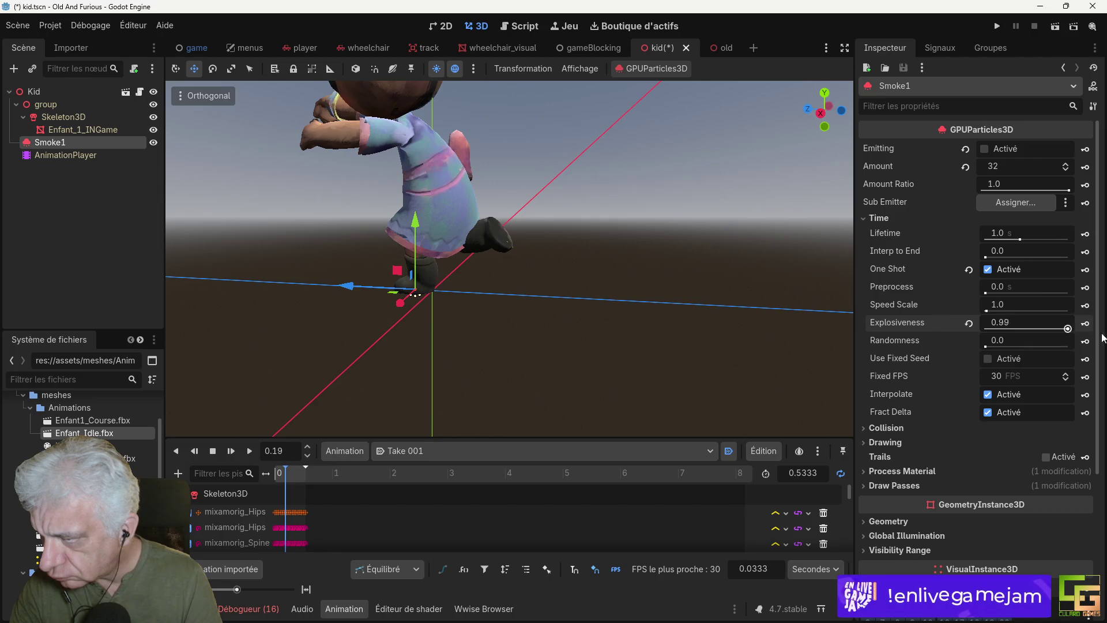
pyautogui.click(985, 148)
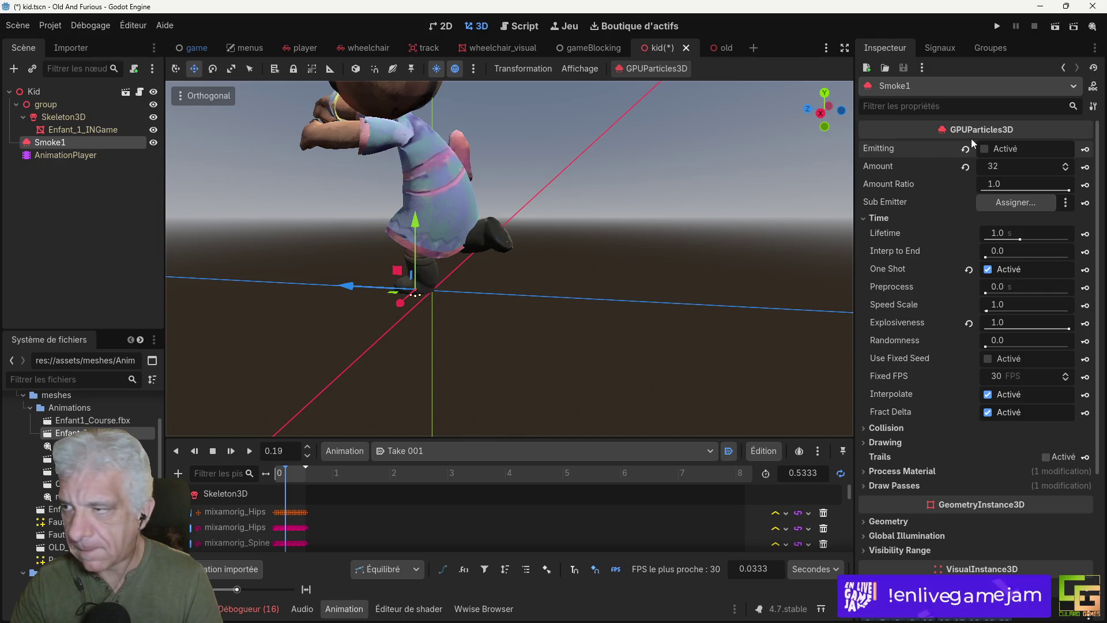
pyautogui.click(988, 149)
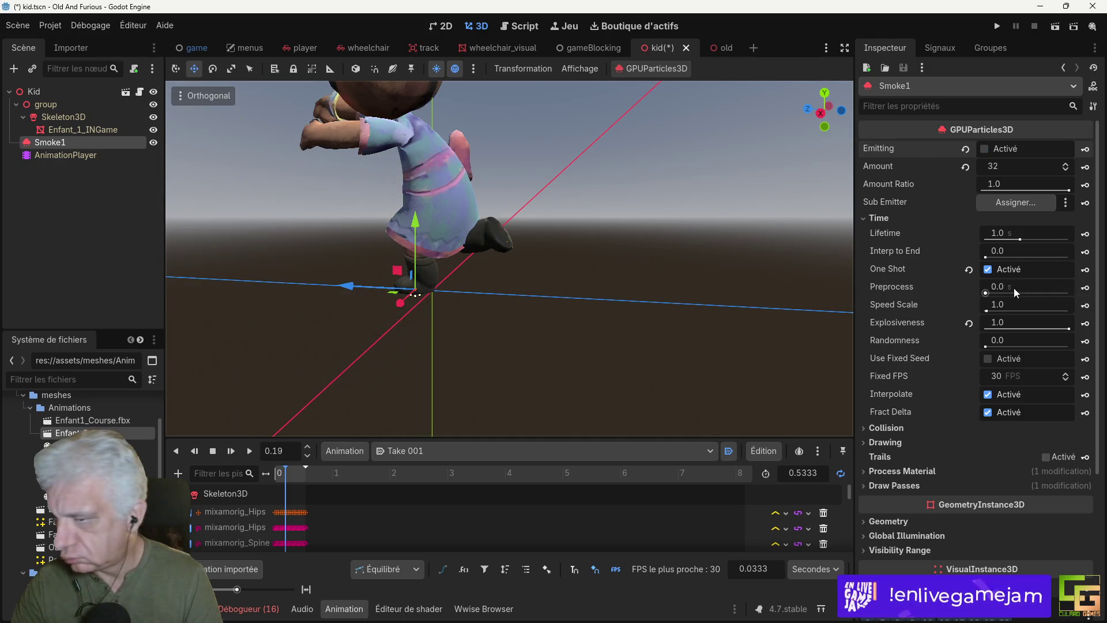
# Step: Expand Smoke1's Process Material to reach the ParticleProcessMaterial properties
pyautogui.scroll(-4, 1015, 289)
pyautogui.scroll(1, 1014, 289)
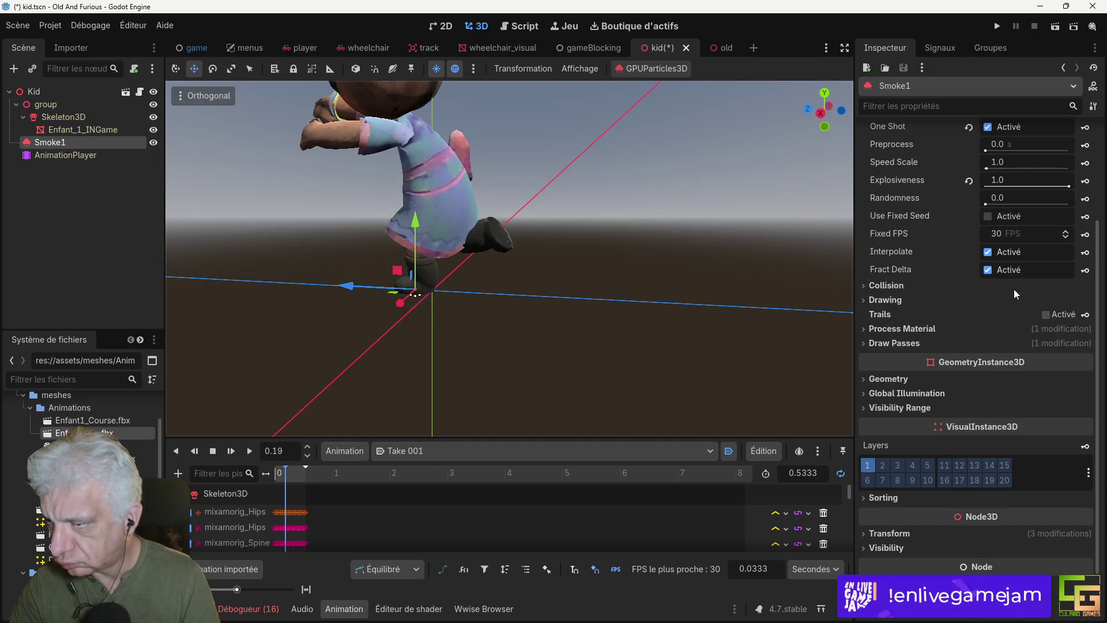
pyautogui.scroll(2, 1014, 289)
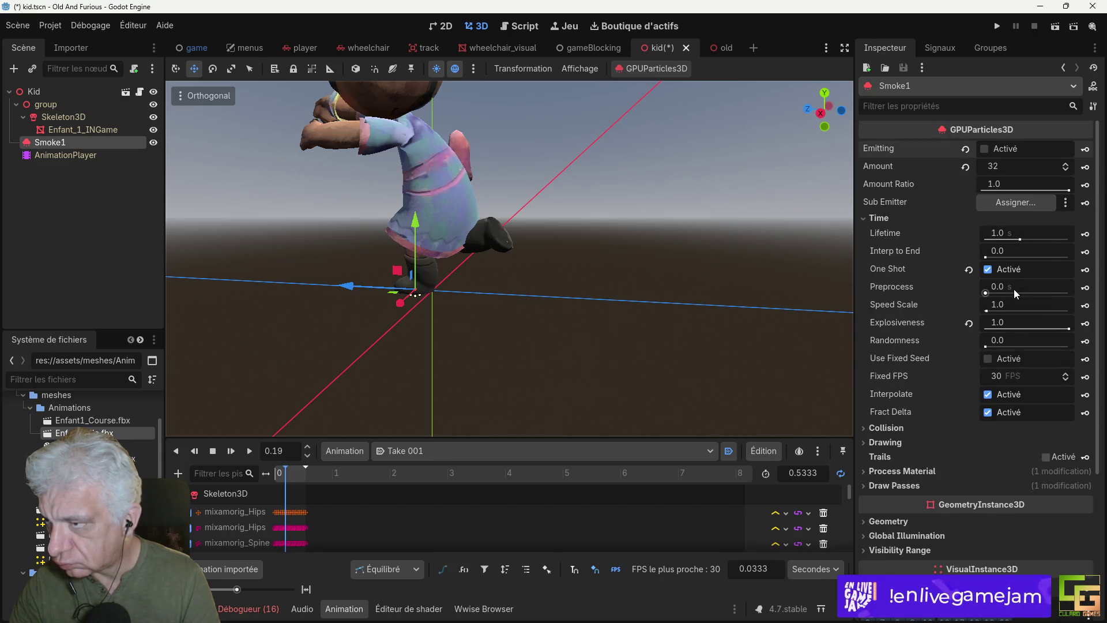
pyautogui.scroll(-3, 1014, 289)
pyautogui.scroll(-1, 1014, 289)
pyautogui.click(895, 267)
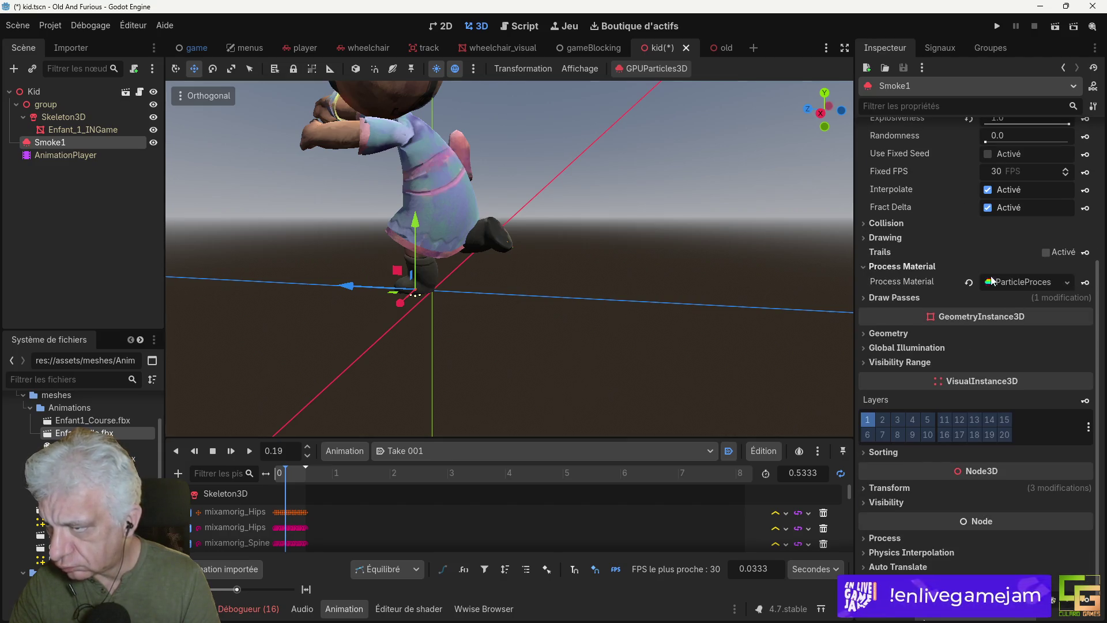
pyautogui.click(1068, 283)
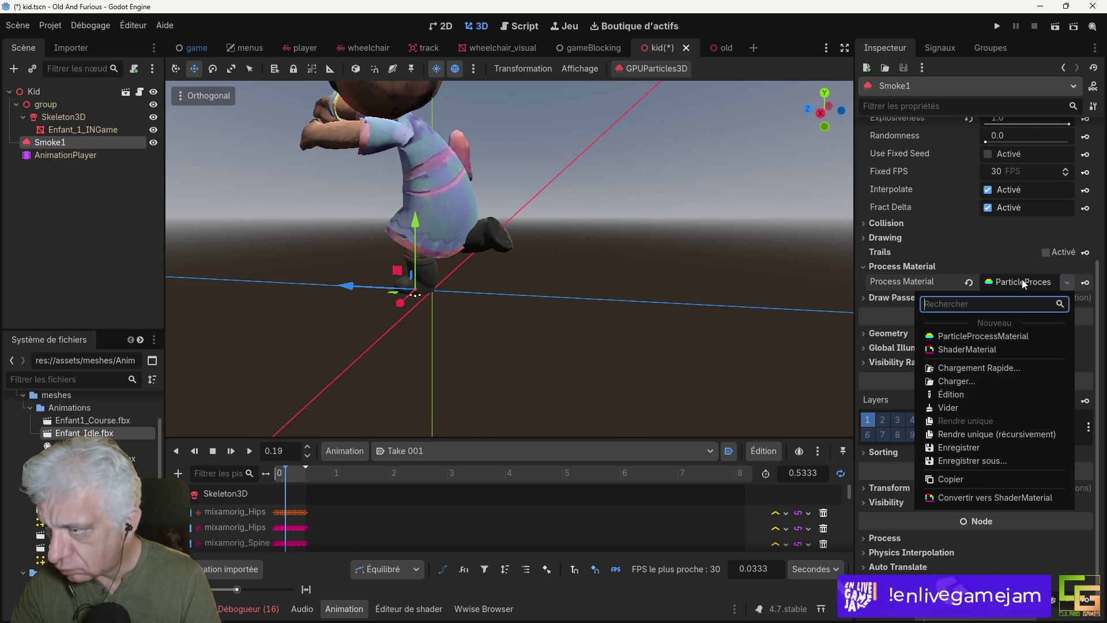
pyautogui.click(1000, 249)
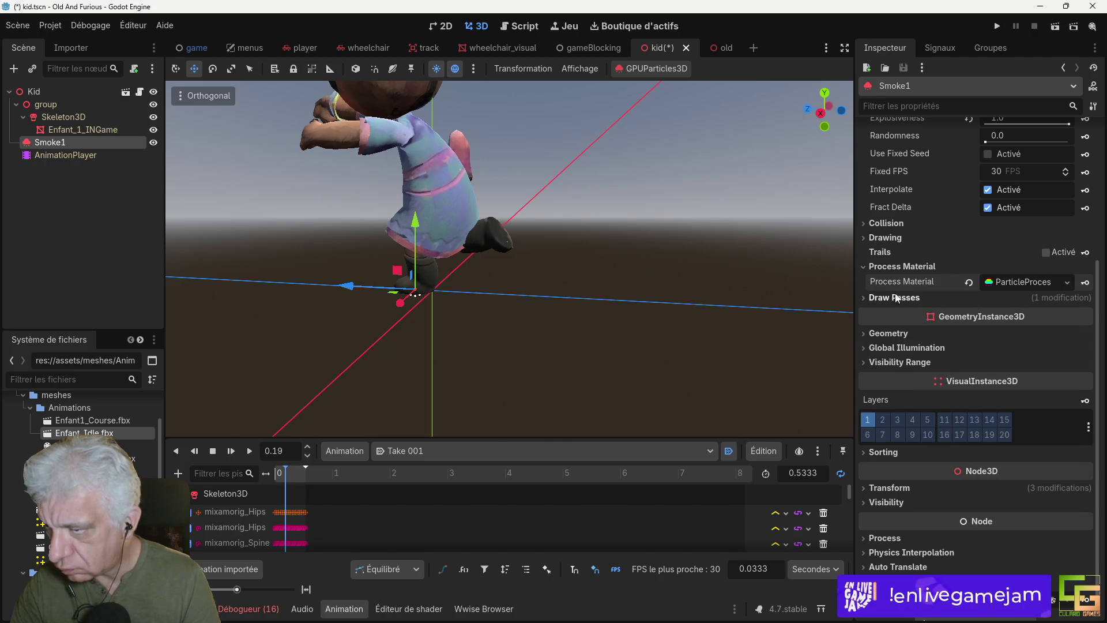
pyautogui.click(1027, 283)
pyautogui.scroll(-3, 973, 385)
pyautogui.scroll(1, 972, 385)
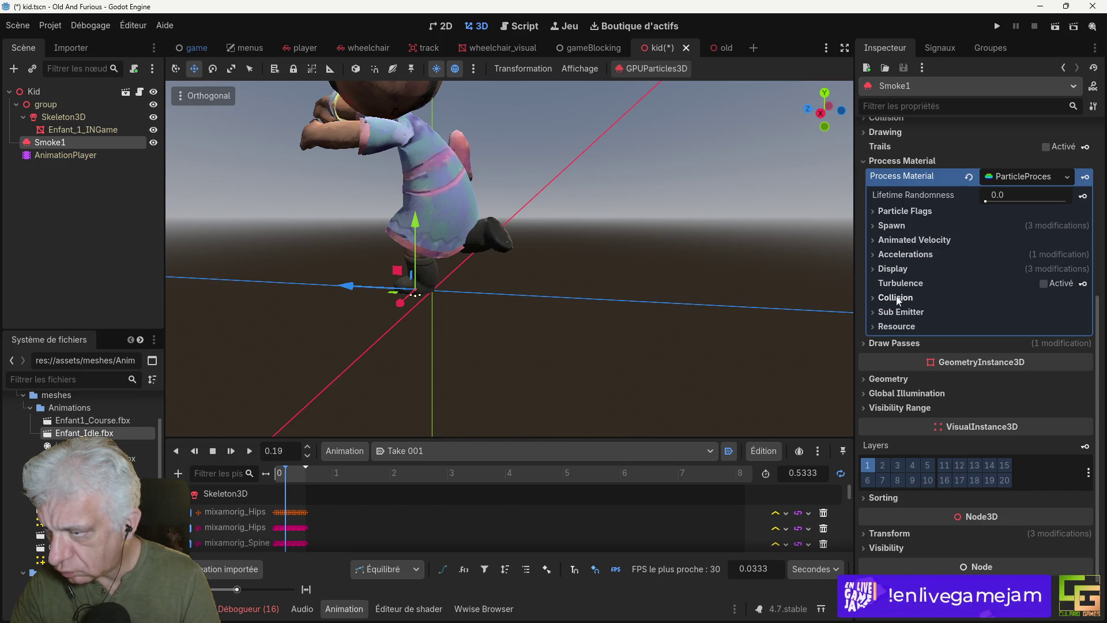
# Step: Set the particle Display scale to min 0.3 and max 0.5, then save the kid scene
pyautogui.click(895, 269)
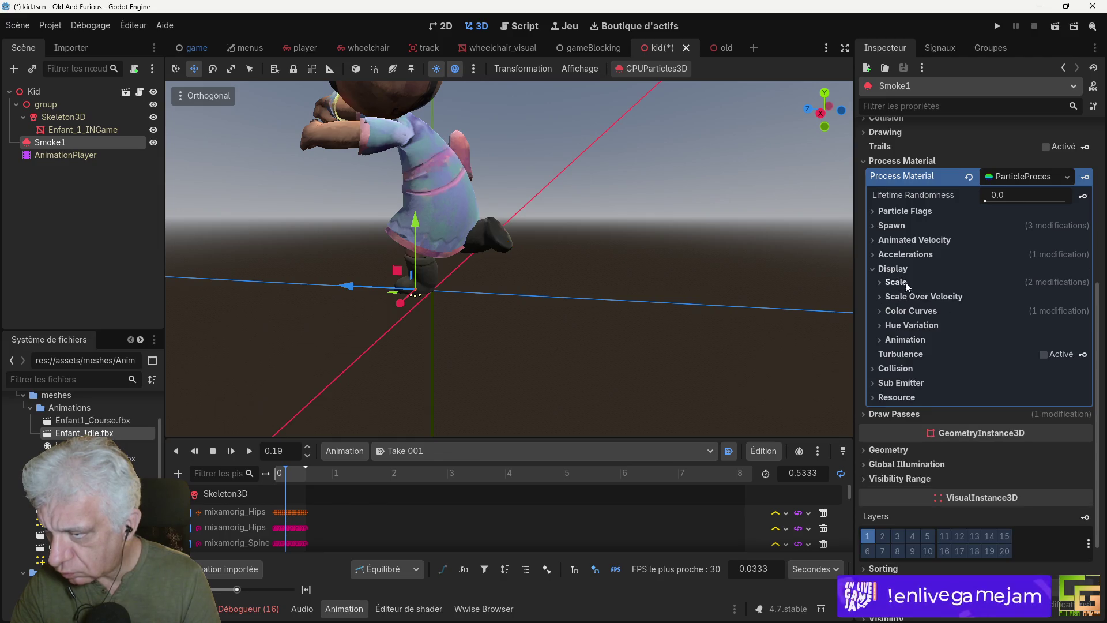
pyautogui.click(898, 282)
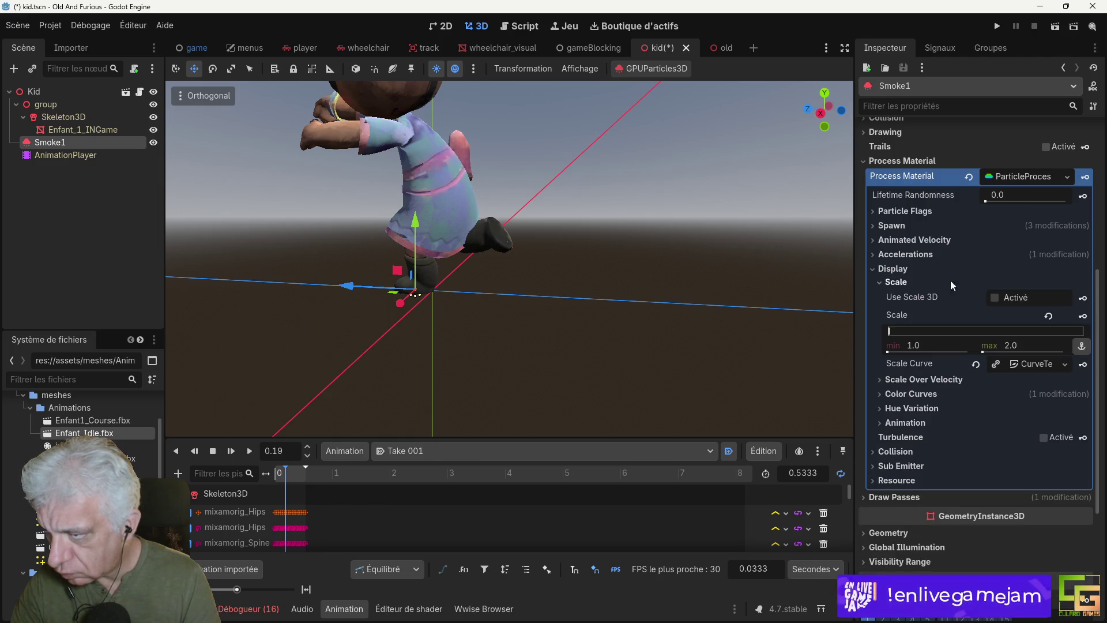
pyautogui.click(902, 348)
pyautogui.write('0.3')
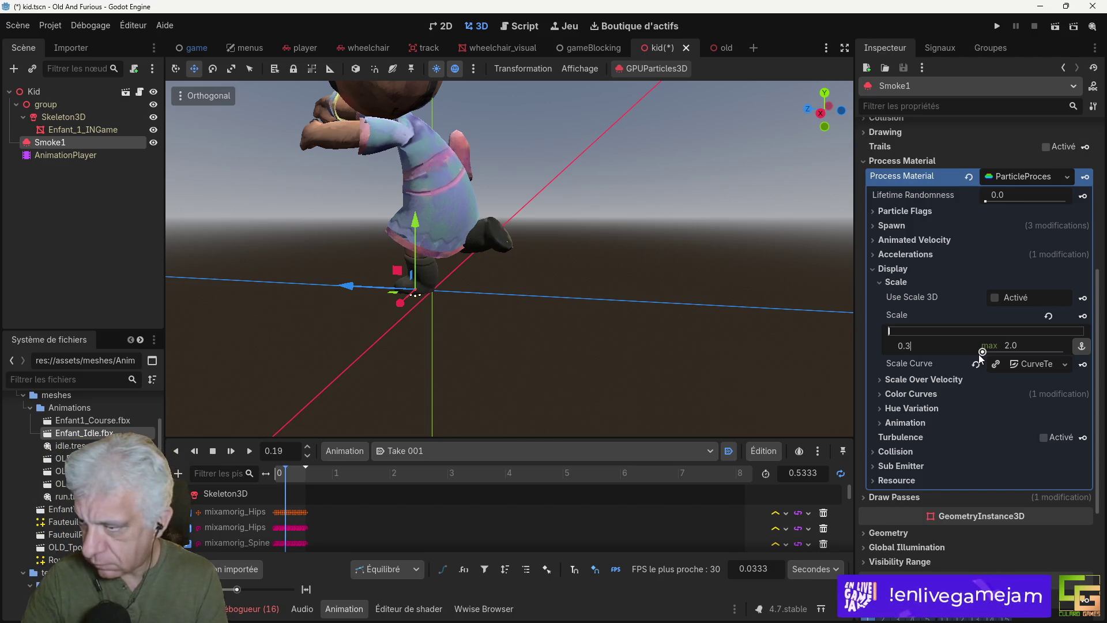
pyautogui.click(1031, 345)
pyautogui.write('0.')
pyautogui.press('Return')
pyautogui.hotkey('ctrl', 's')
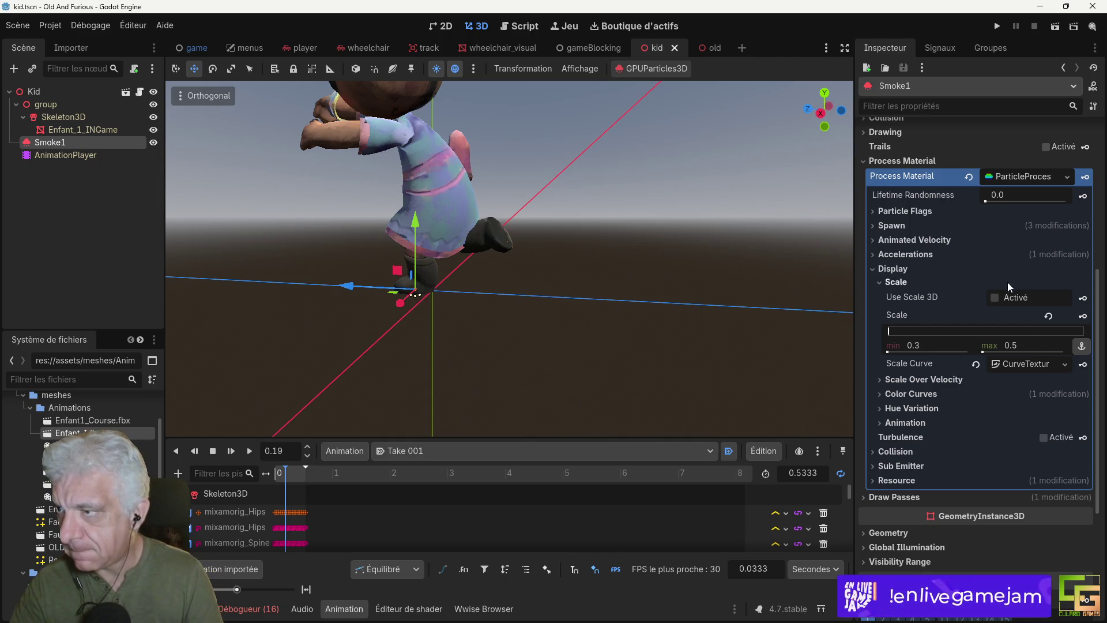
pyautogui.scroll(6, 1005, 297)
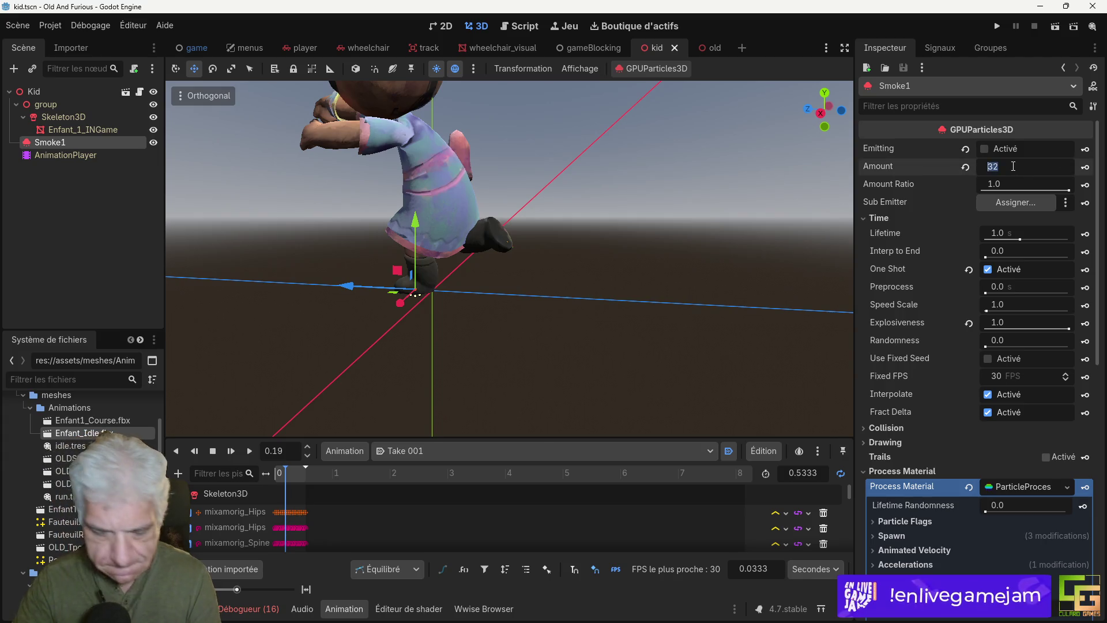
pyautogui.write('8')
# Step: Commit a particle Amount of 8, save, and fire test smoke bursts
pyautogui.press('Return')
pyautogui.hotkey('ctrl', 's')
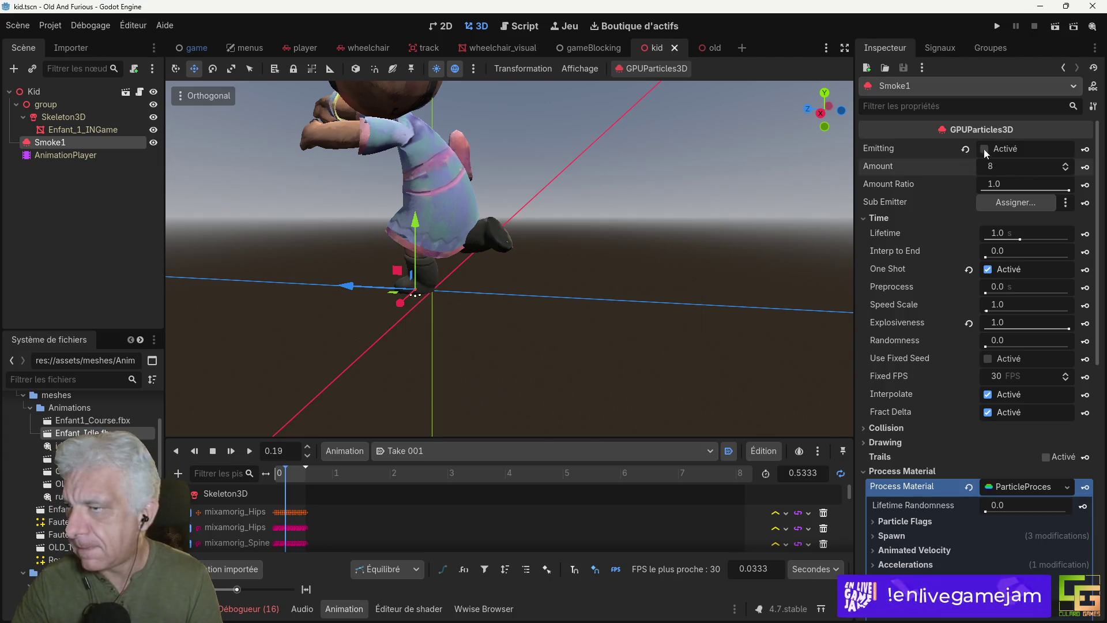
pyautogui.click(988, 147)
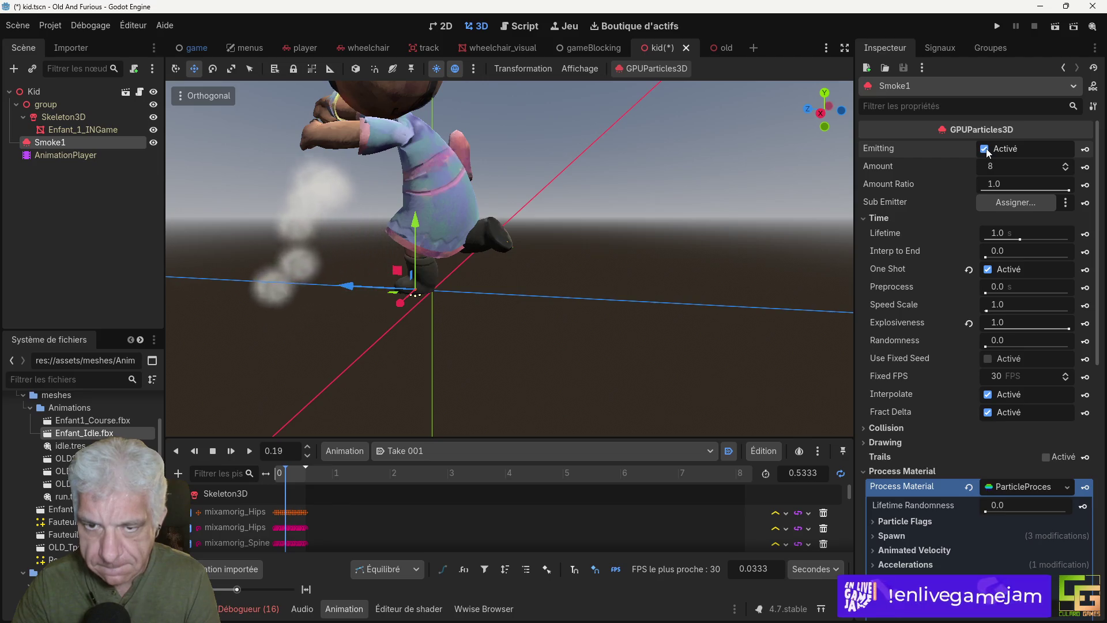
pyautogui.click(985, 149)
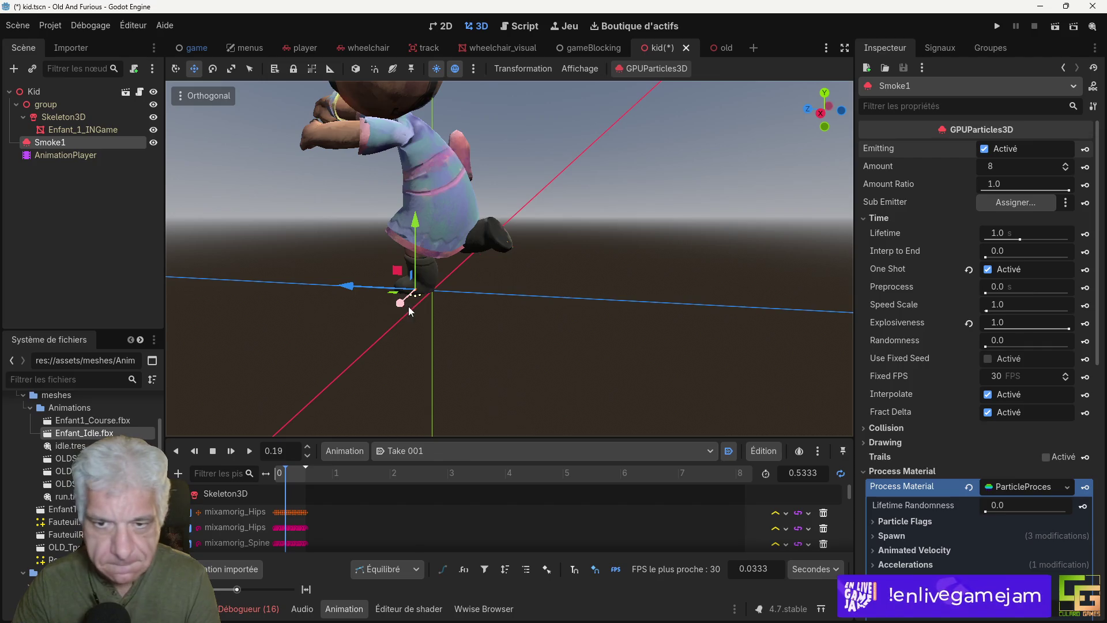
# Step: Tilt the Smoke1 emitter 15 degrees, save, and preview the emission
pyautogui.click(176, 68)
pyautogui.moveTo(427, 301)
pyautogui.mouseDown()
pyautogui.moveTo(460, 270)
pyautogui.moveTo(366, 255)
pyautogui.moveTo(379, 251)
pyautogui.mouseUp()
pyautogui.hotkey('ctrl', 's')
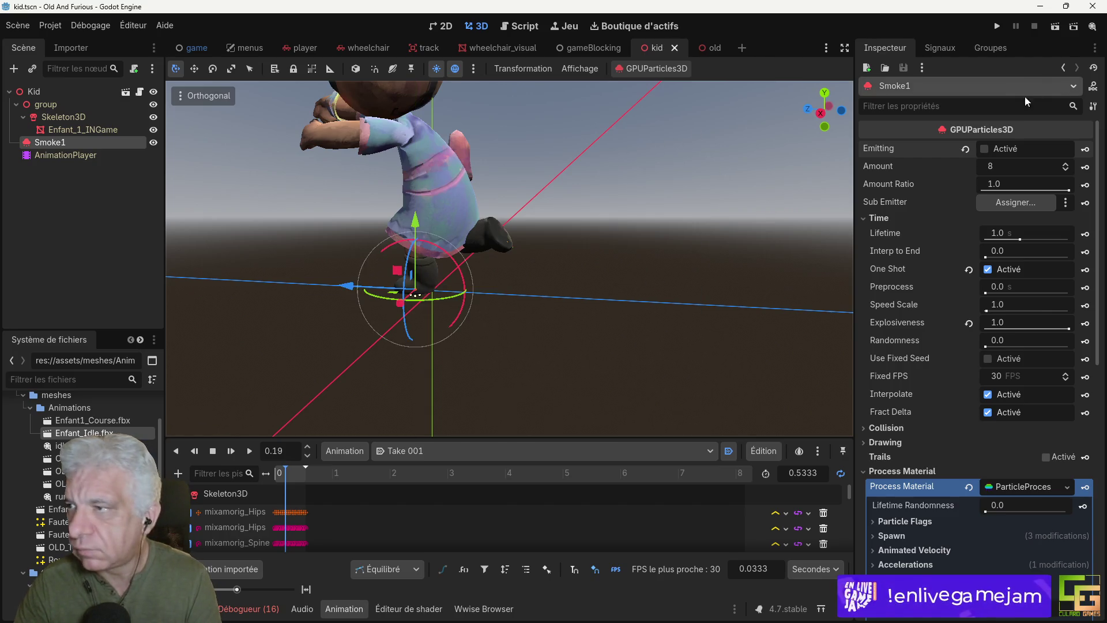
pyautogui.click(986, 150)
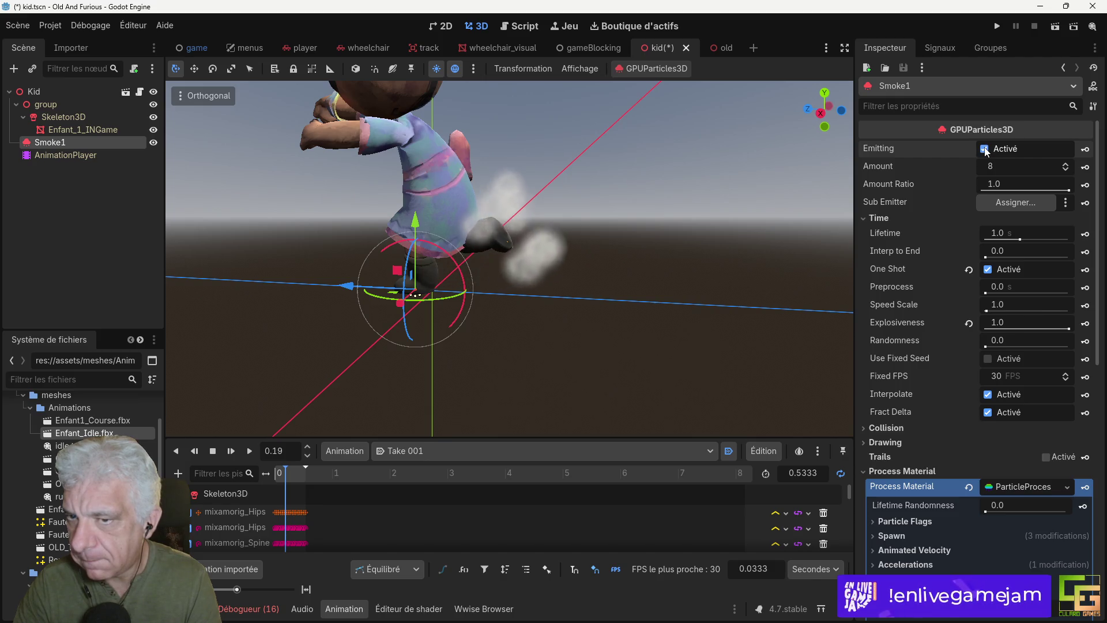
# Step: Try a 0.2 s Lifetime, then set Lifetime to 0.5 s, save, and replay the puff
pyautogui.click(1006, 235)
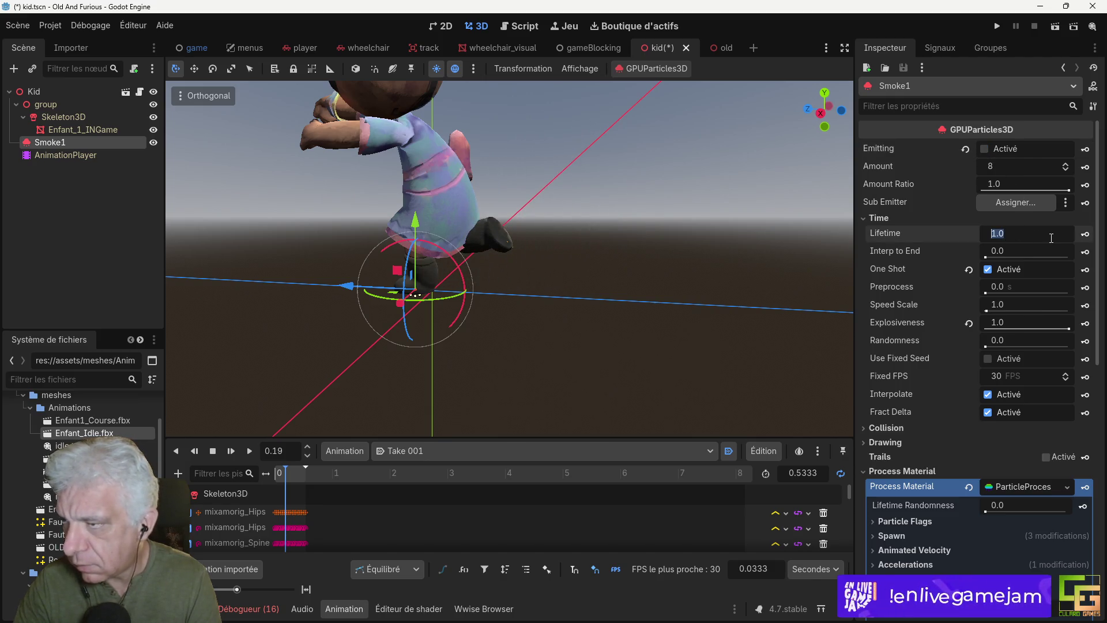
pyautogui.write('0.2')
pyautogui.press('Return')
pyautogui.click(986, 150)
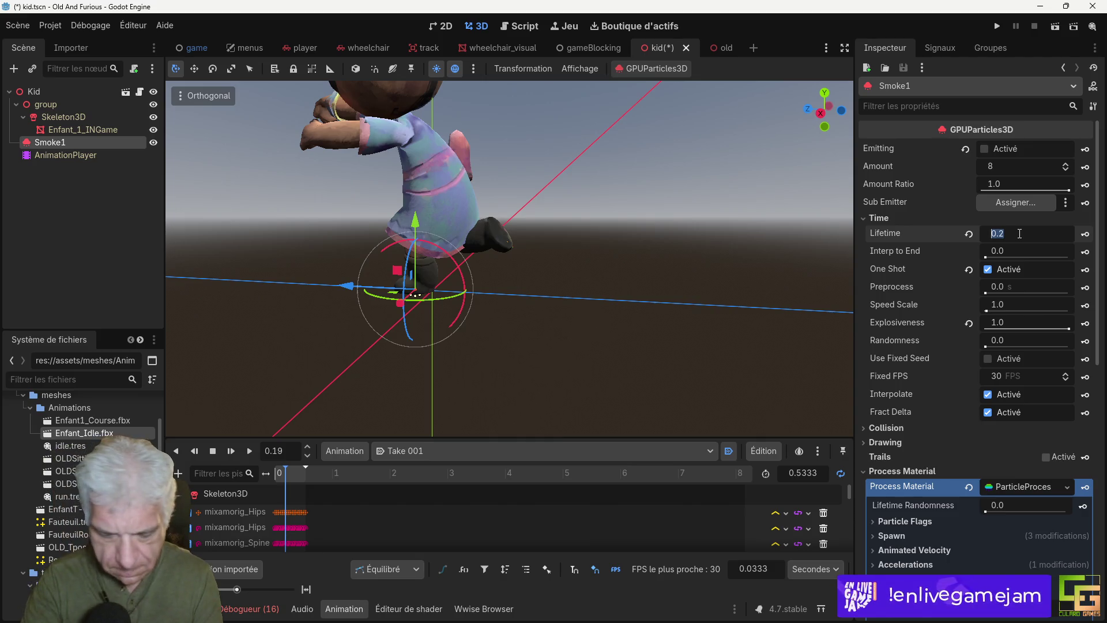
pyautogui.write('0.5')
pyautogui.press('Return')
pyautogui.hotkey('ctrl', 's')
pyautogui.click(987, 149)
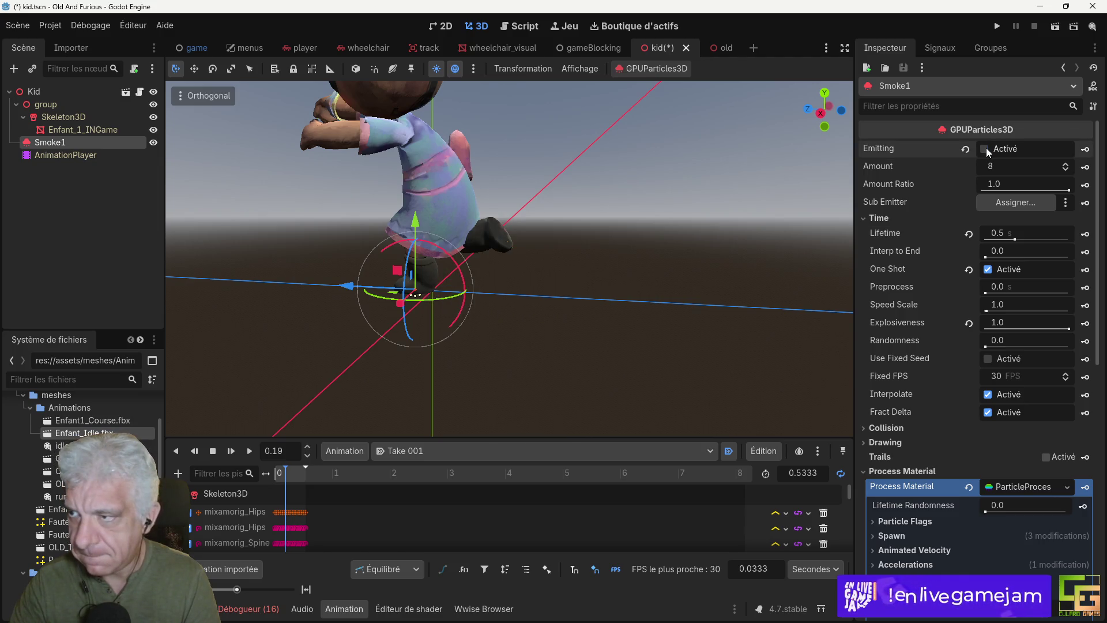
pyautogui.click(986, 149)
pyautogui.click(986, 150)
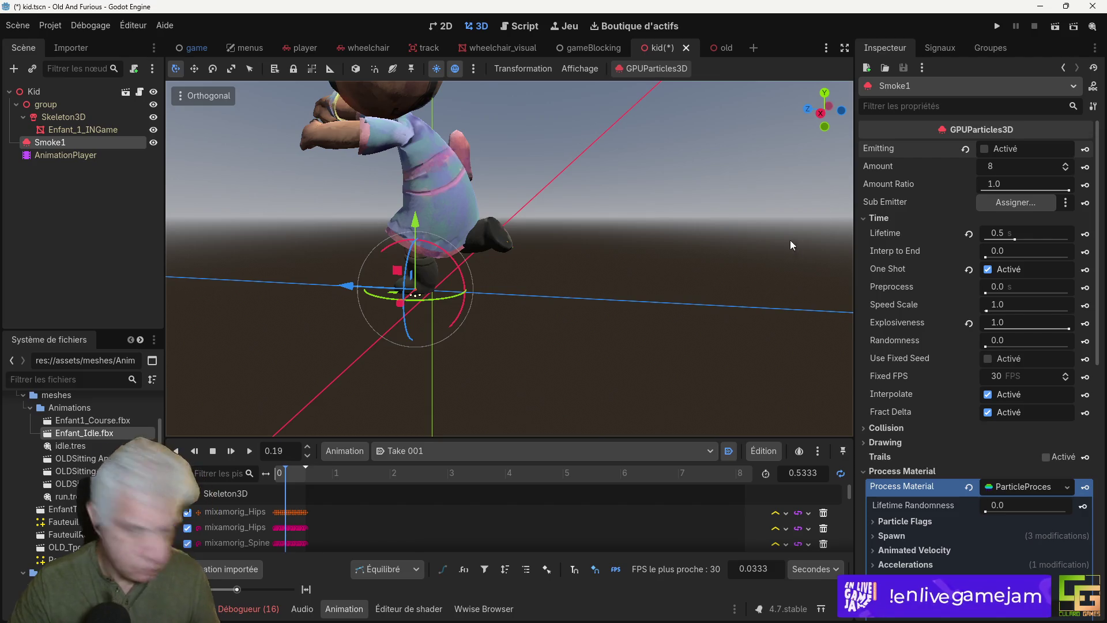
# Step: Set Amount to 32 and lower Explosiveness to 0, previewing each burst
pyautogui.click(1008, 168)
pyautogui.write('32')
pyautogui.press('Return')
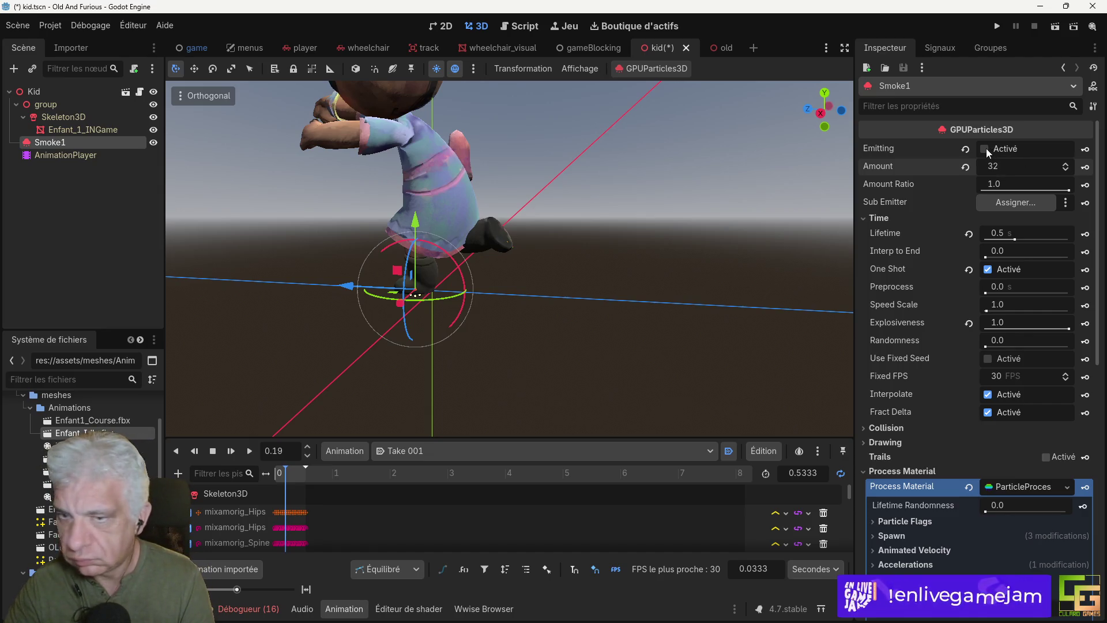
pyautogui.click(985, 148)
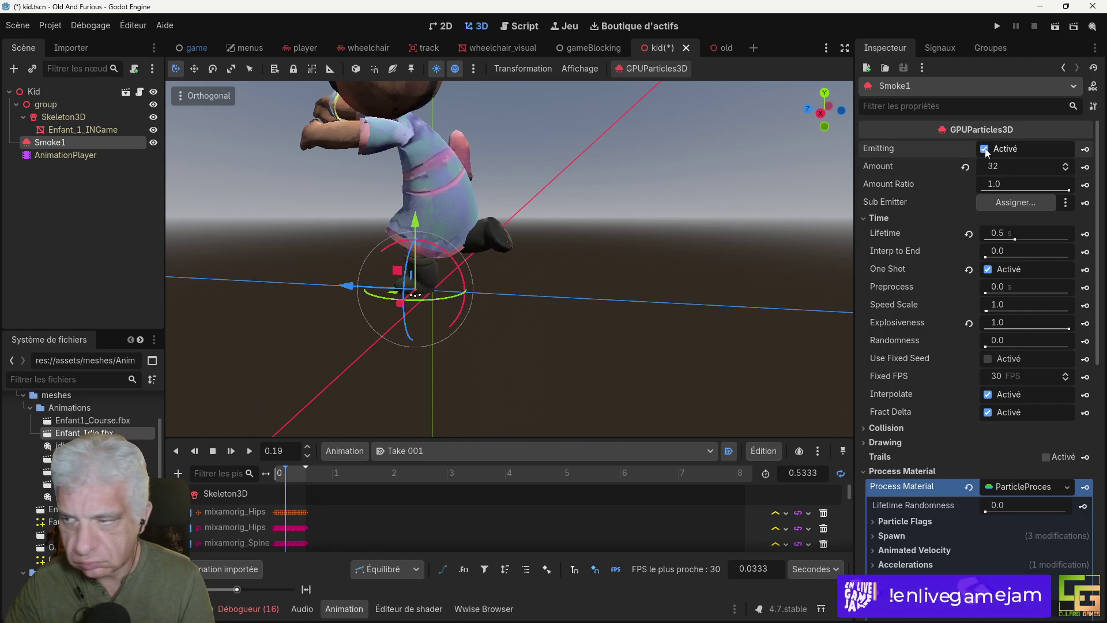
pyautogui.moveTo(1068, 328); pyautogui.dragTo(1061, 328)
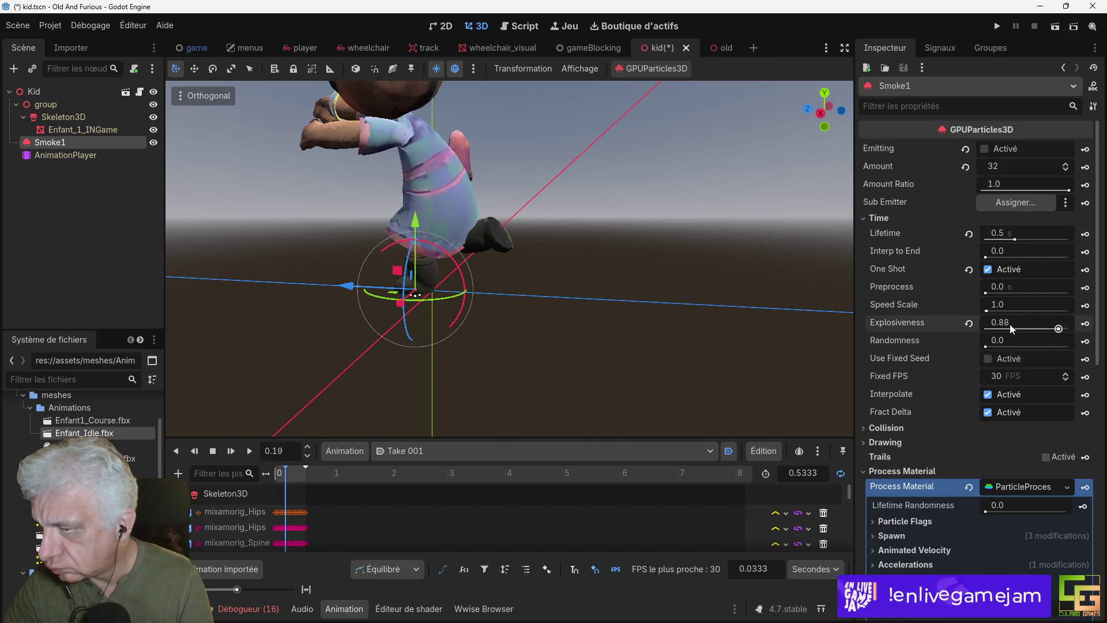
pyautogui.click(984, 150)
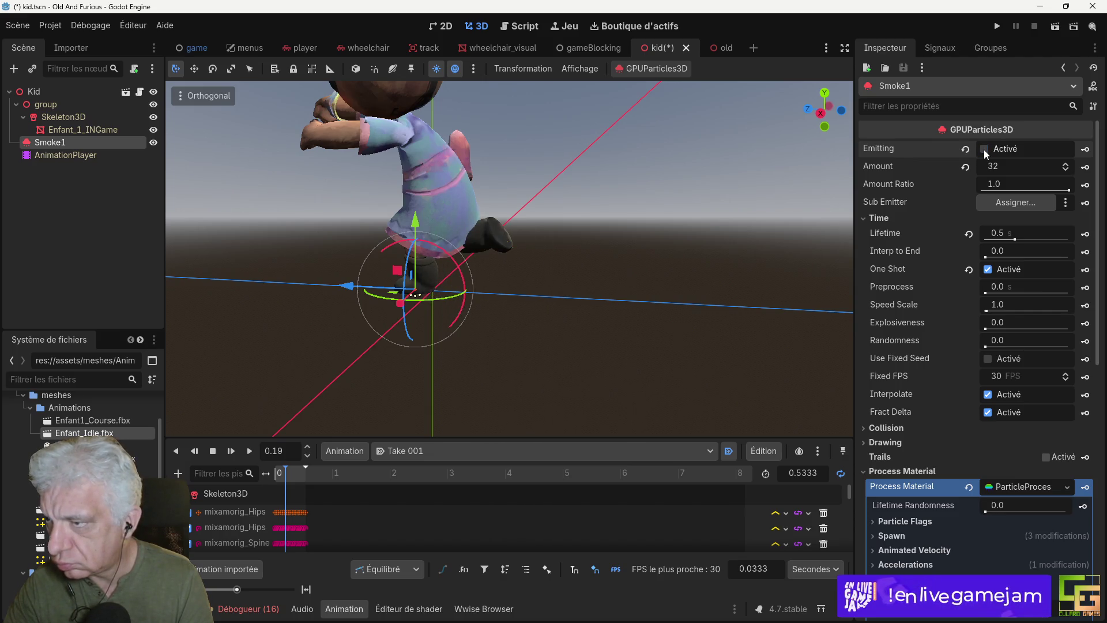
# Step: Turn off One Shot and test the continuous smoke emission
pyautogui.click(985, 272)
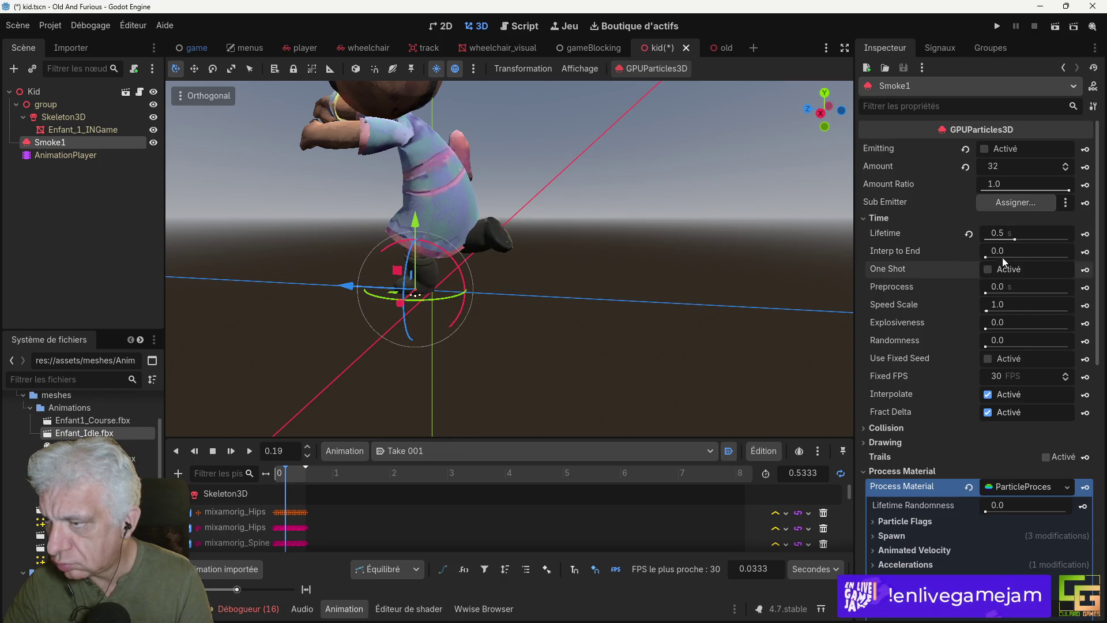
pyautogui.click(985, 150)
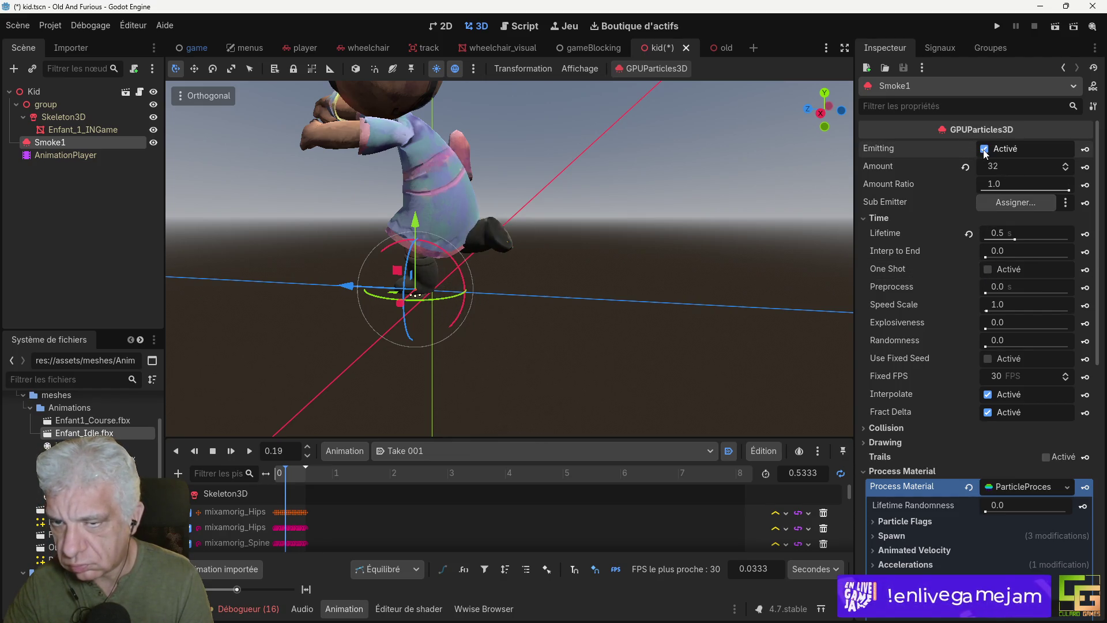
pyautogui.click(984, 150)
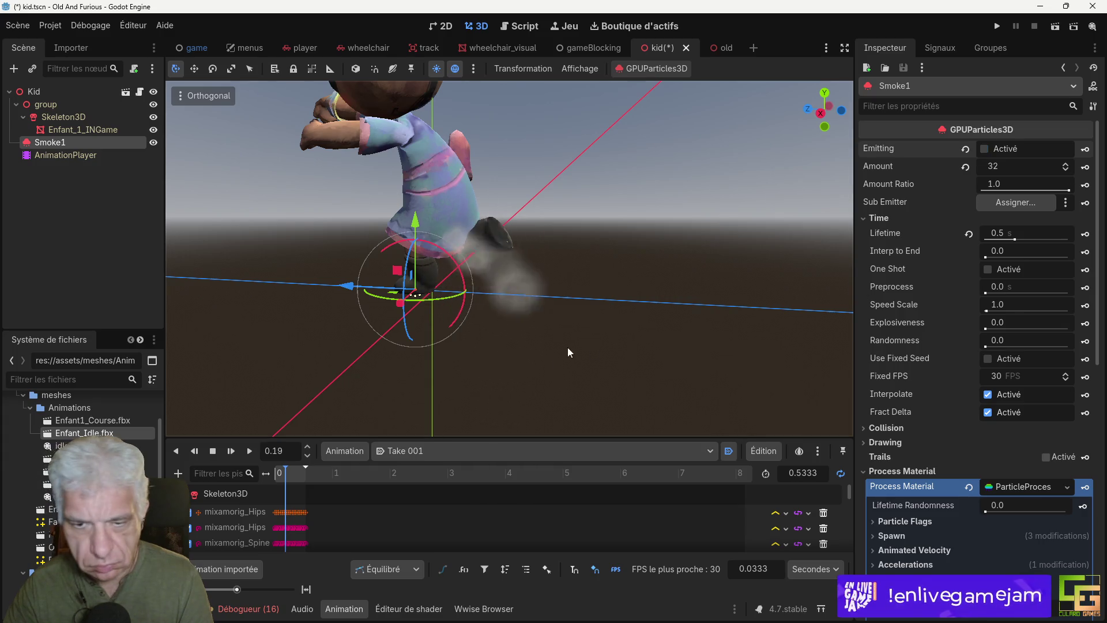
# Step: Enlarge the animation track area and collapse the Skeleton3D bone tracks
pyautogui.moveTo(581, 333)
pyautogui.mouseDown()
pyautogui.moveTo(476, 326)
pyautogui.moveTo(516, 322)
pyautogui.moveTo(492, 330)
pyautogui.mouseUp()
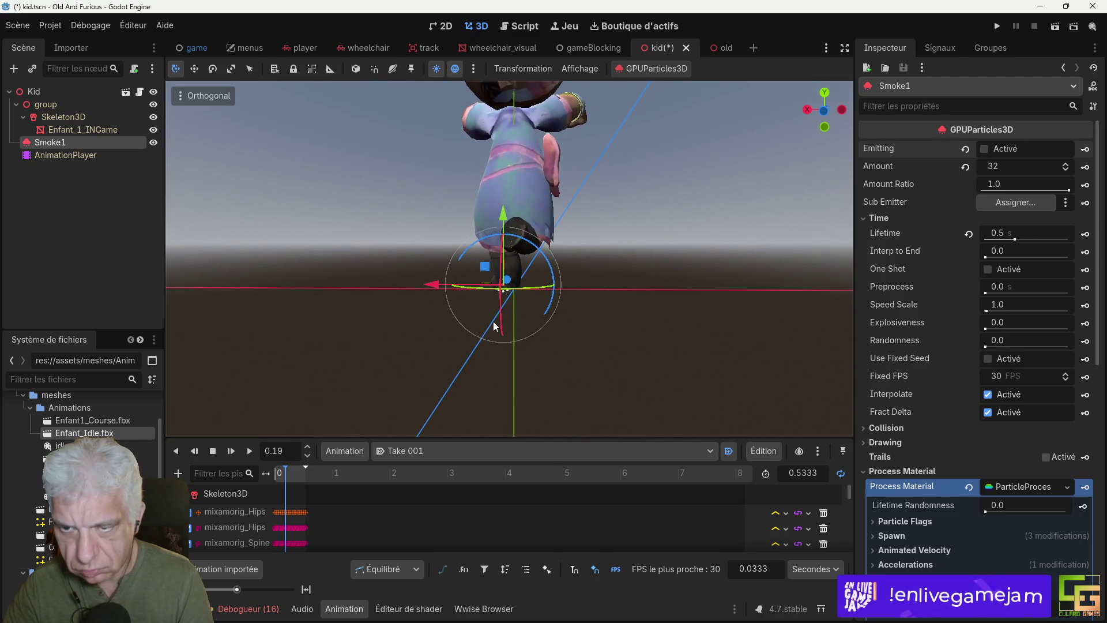
pyautogui.moveTo(425, 285)
pyautogui.mouseDown()
pyautogui.moveTo(572, 300)
pyautogui.moveTo(571, 321)
pyautogui.moveTo(604, 329)
pyautogui.moveTo(663, 317)
pyautogui.moveTo(539, 304)
pyautogui.moveTo(549, 303)
pyautogui.mouseUp()
pyautogui.moveTo(431, 279); pyautogui.dragTo(431, 279)
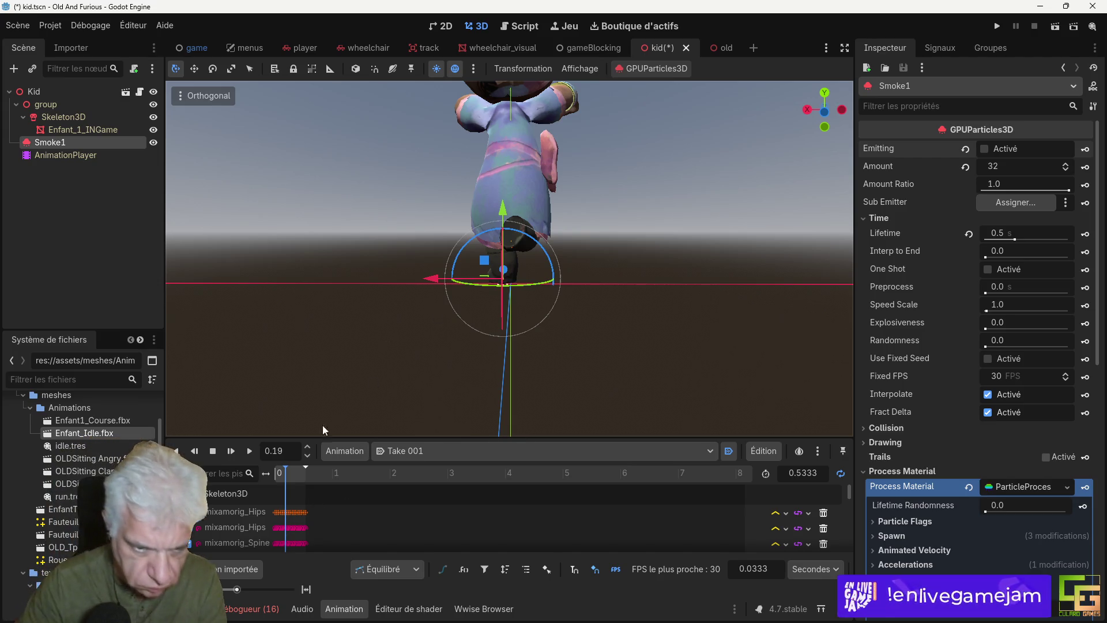
pyautogui.moveTo(386, 440)
pyautogui.mouseDown()
pyautogui.moveTo(393, 216)
pyautogui.moveTo(387, 273)
pyautogui.mouseUp()
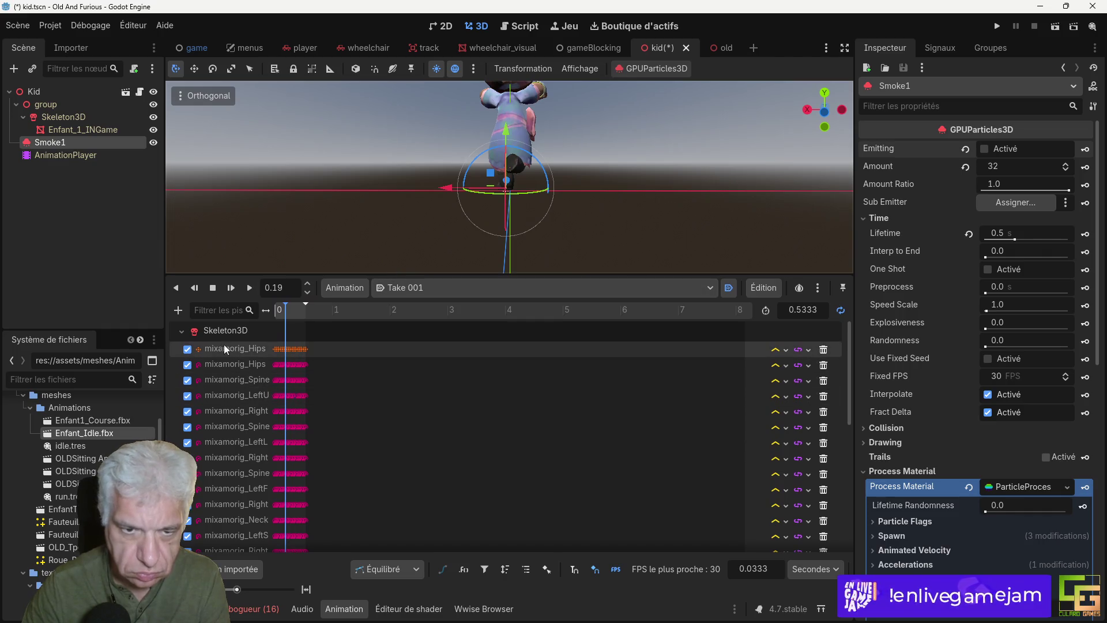
pyautogui.click(183, 331)
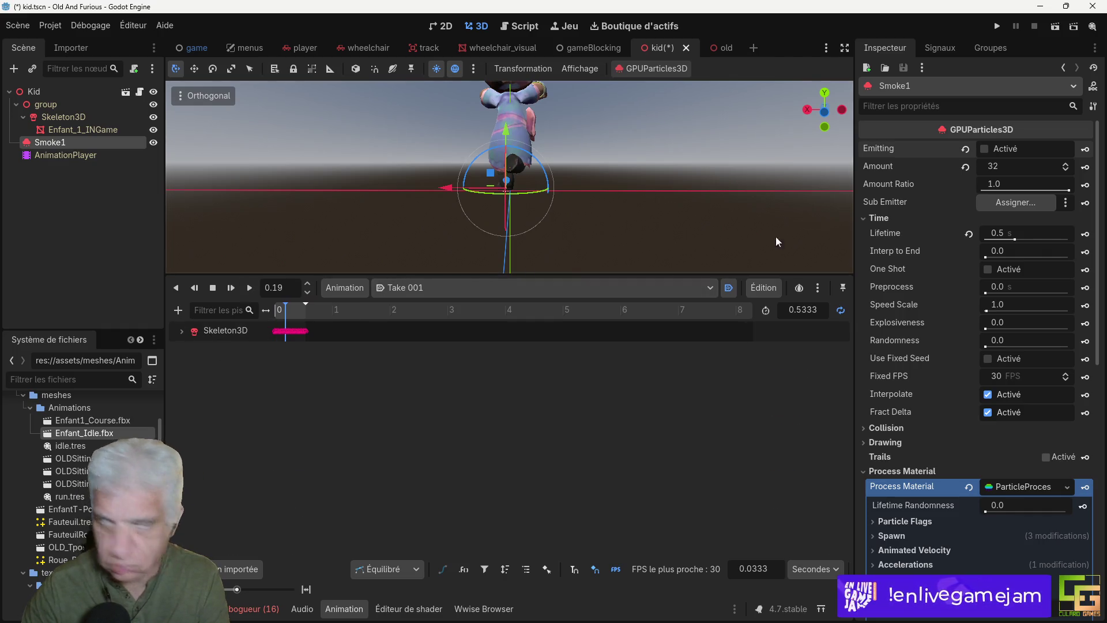
# Step: Create a Smoke1 emitting track with a key, and zoom the timeline to the first second
pyautogui.click(1087, 151)
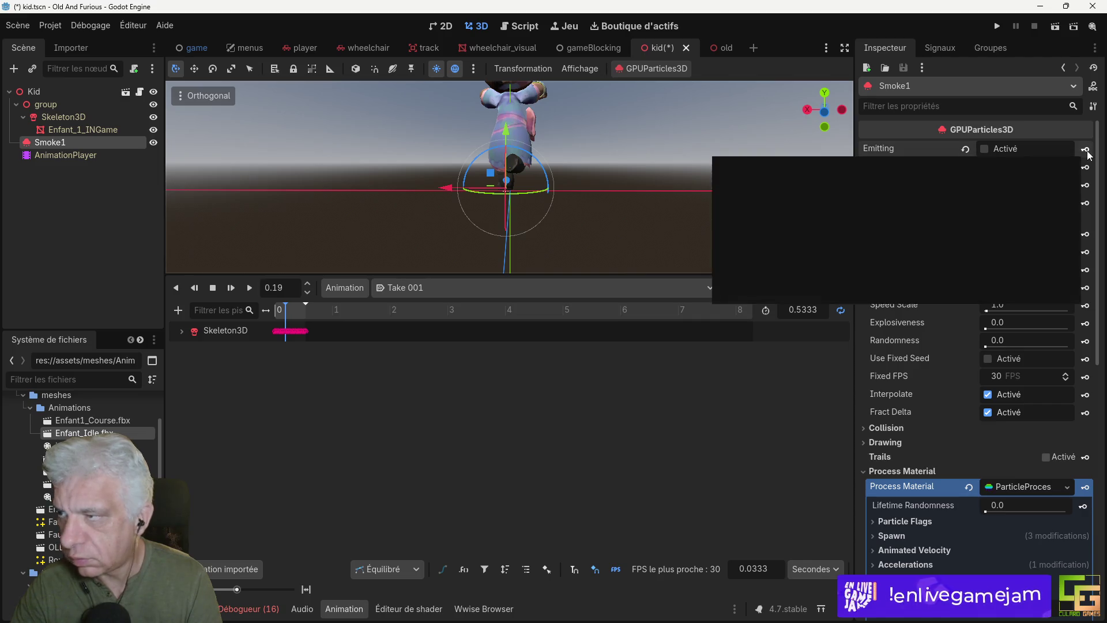
pyautogui.click(482, 336)
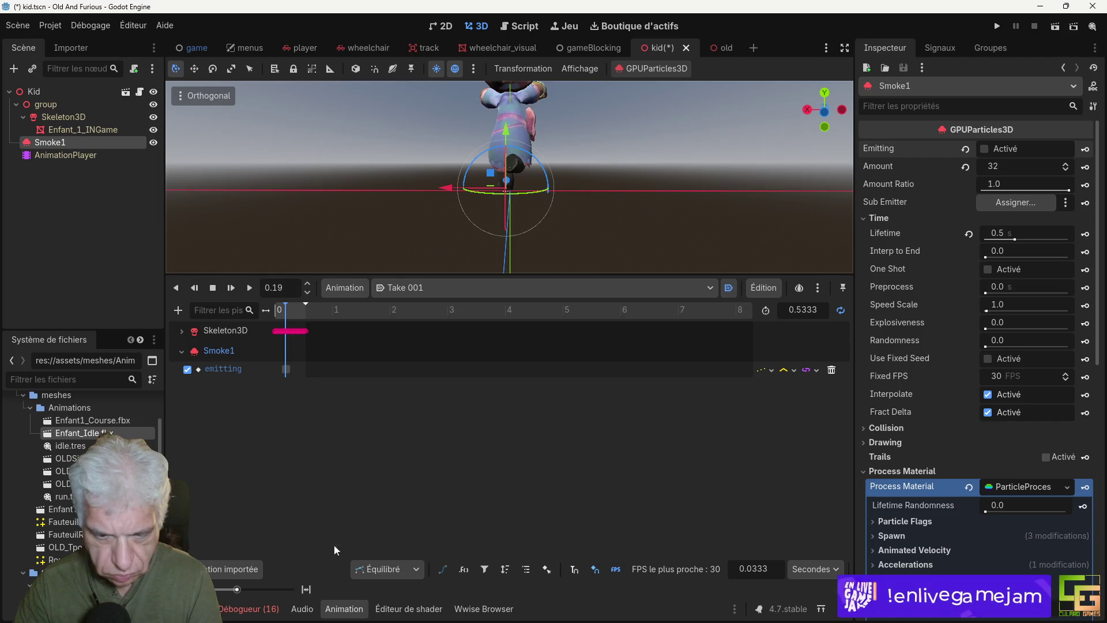
pyautogui.moveTo(238, 592); pyautogui.dragTo(258, 594)
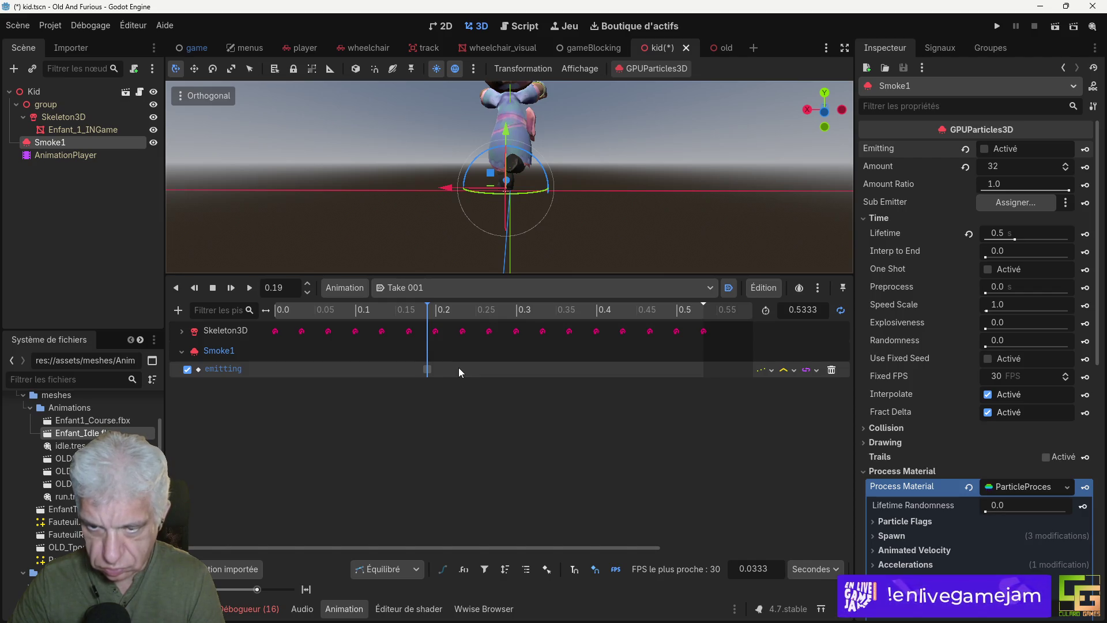
# Step: Expand Smoke1's Transform in the Inspector to show position and rotation
pyautogui.scroll(5, 486, 191)
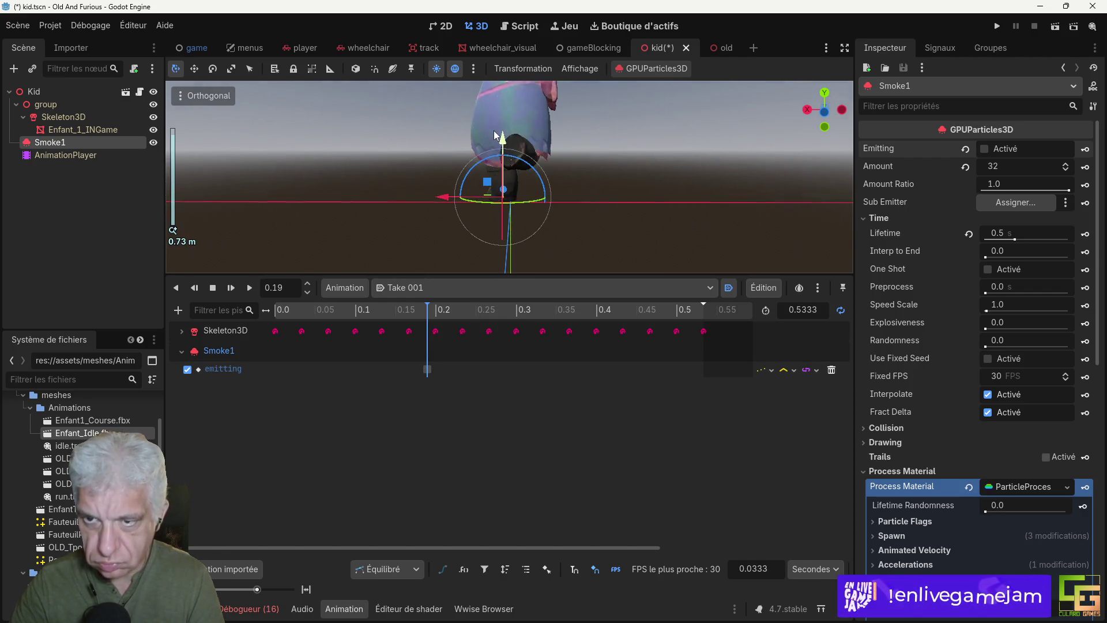
pyautogui.moveTo(486, 193); pyautogui.dragTo(514, 199)
pyautogui.scroll(-10, 964, 484)
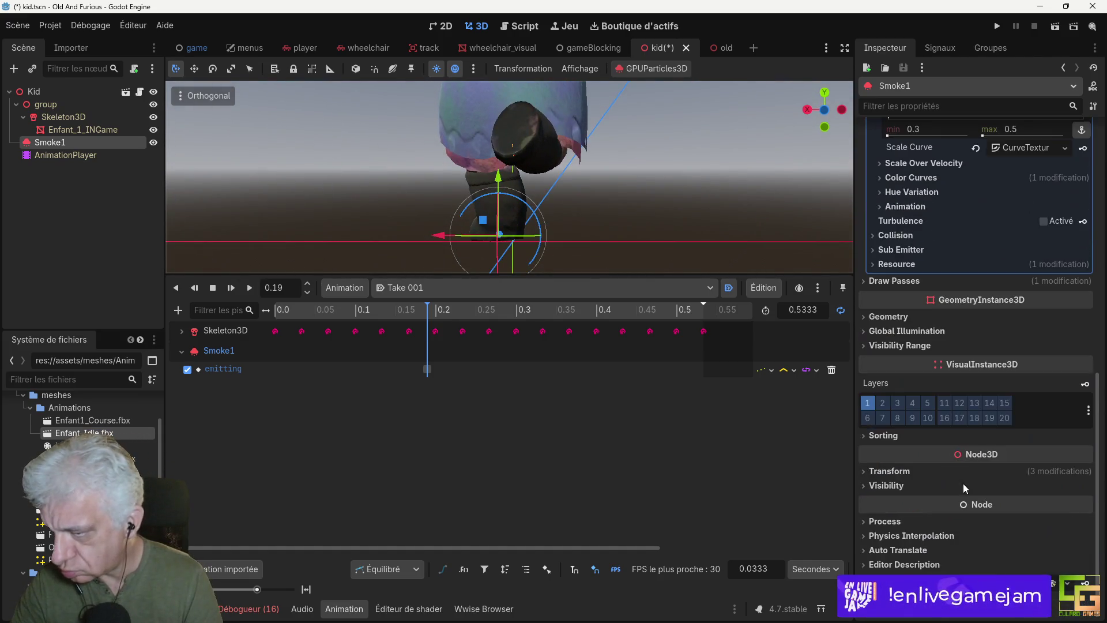
pyautogui.click(888, 471)
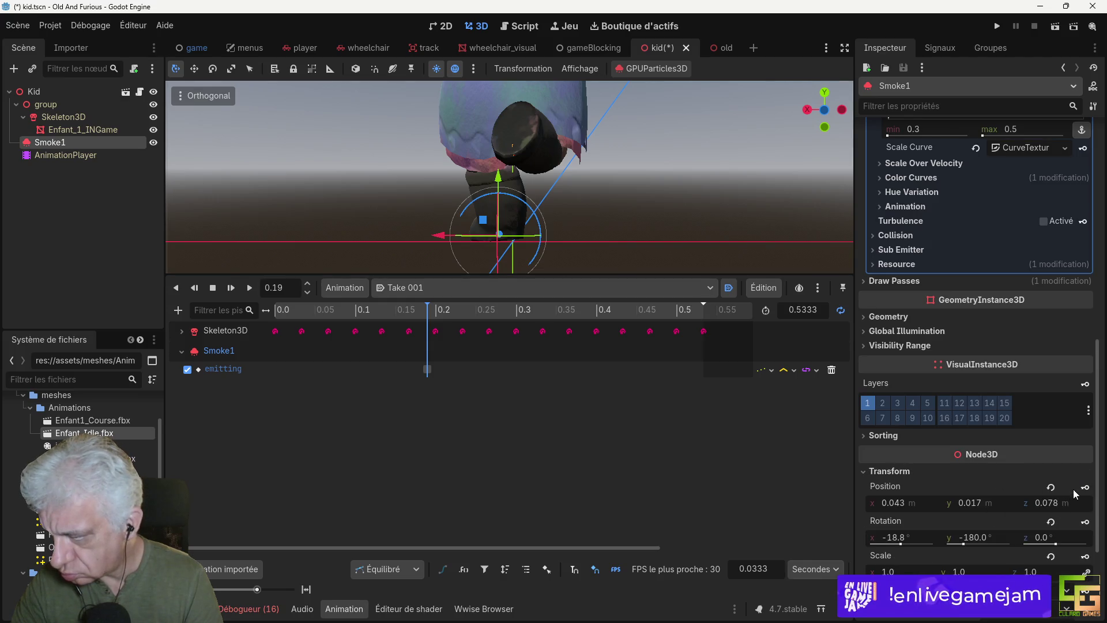